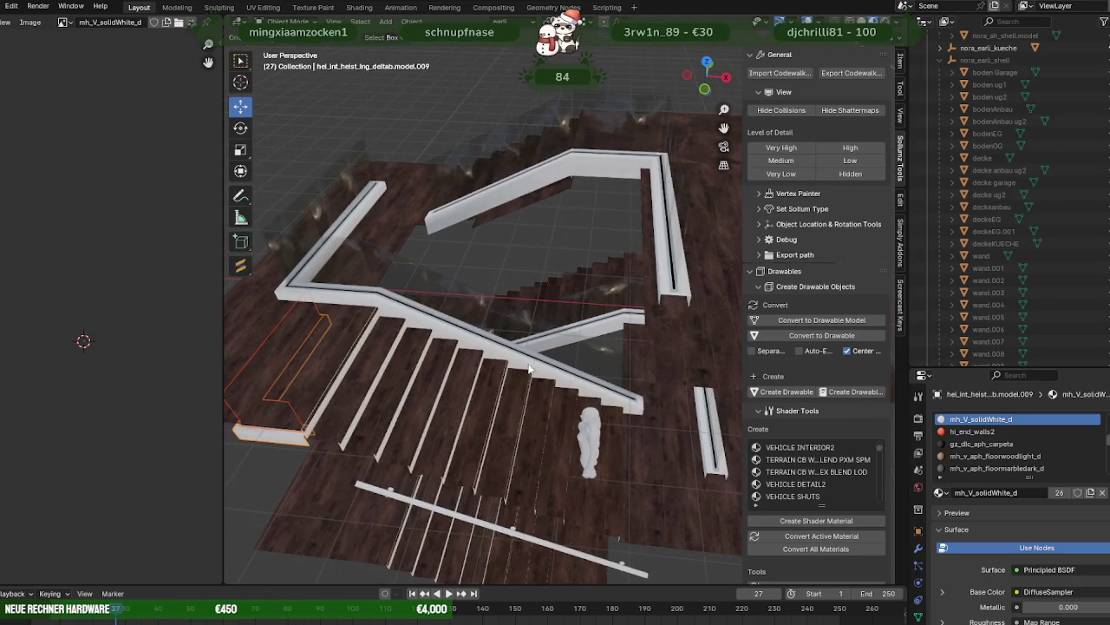
# - Rotate the reference human figure about the vertical axis so it stands side-on
pyautogui.scroll(-5, 548, 348)
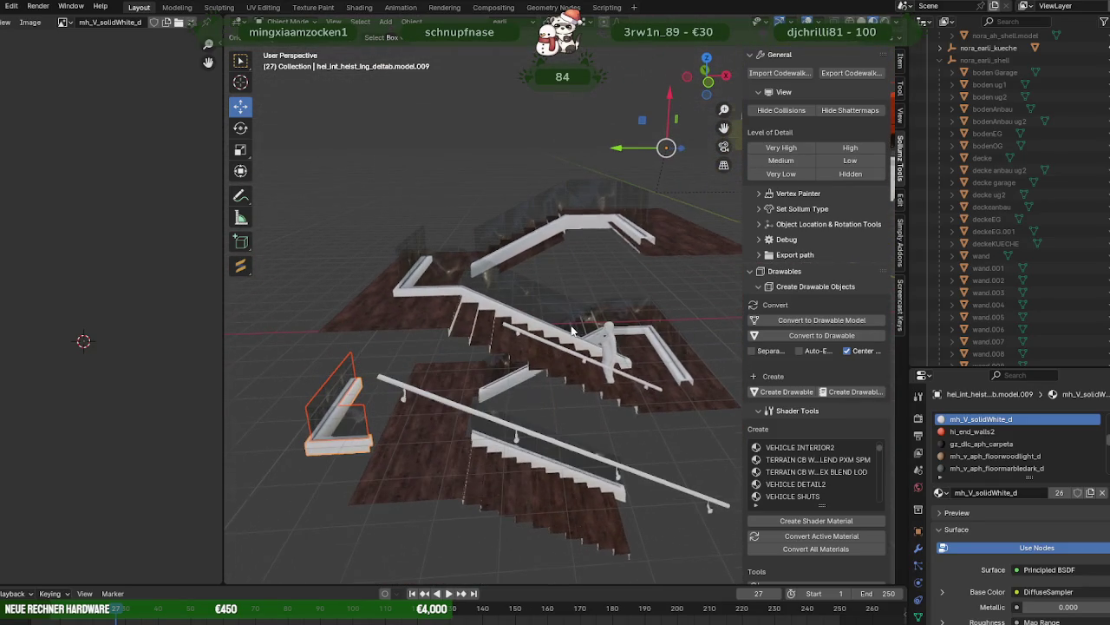
pyautogui.click(630, 366)
pyautogui.press('KP_Decimal')
pyautogui.press('Tab')
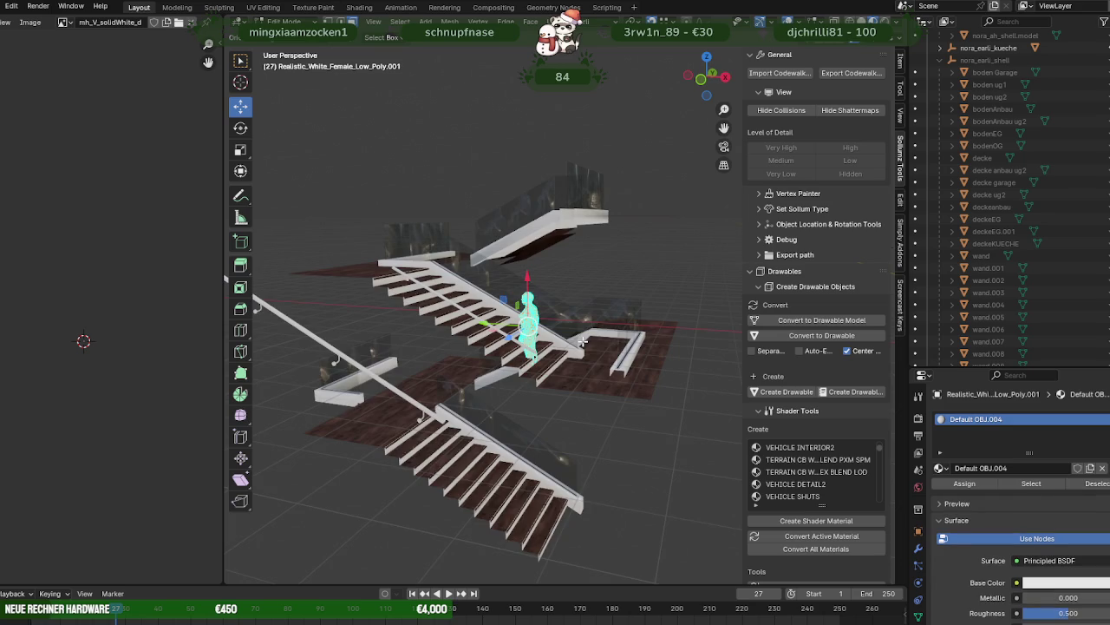
pyautogui.scroll(4, 514, 341)
pyautogui.press('r')
pyautogui.press('x')
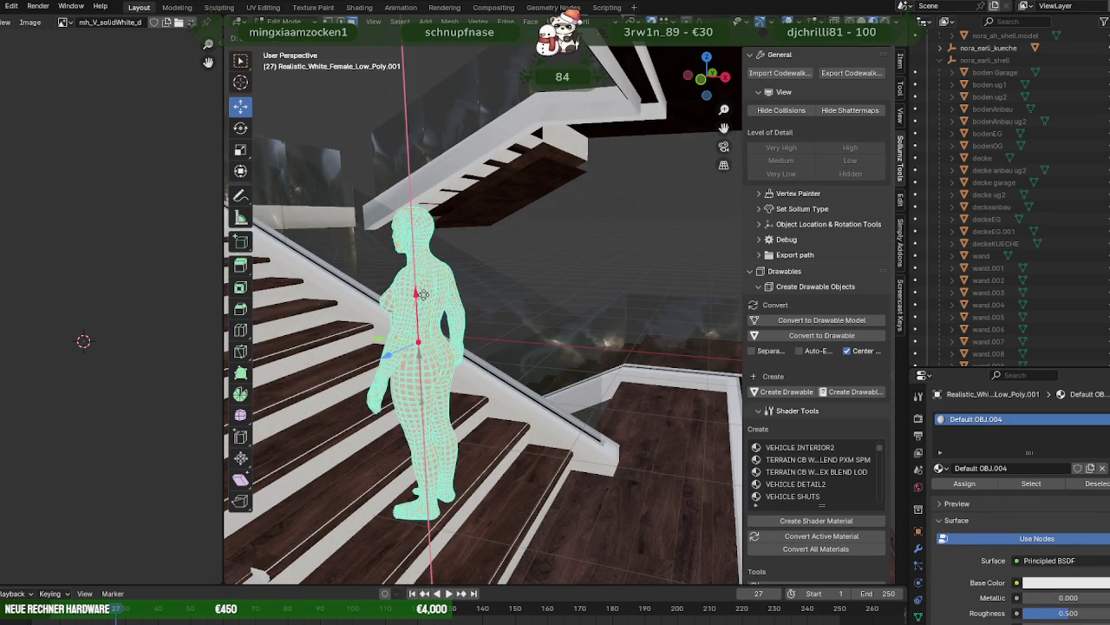
pyautogui.click(424, 297)
# - Leave the figure's Edit Mode and select the white handrail on the landing
pyautogui.moveTo(424, 297)
pyautogui.mouseDown(button='middle')
pyautogui.moveTo(529, 295)
pyautogui.moveTo(533, 282)
pyautogui.moveTo(633, 300)
pyautogui.moveTo(452, 370)
pyautogui.mouseUp(button='middle')
pyautogui.scroll(-1, 528, 299)
pyautogui.scroll(-3, 452, 369)
pyautogui.scroll(-3, 520, 347)
pyautogui.moveTo(521, 347); pyautogui.dragTo(656, 306, button='middle')
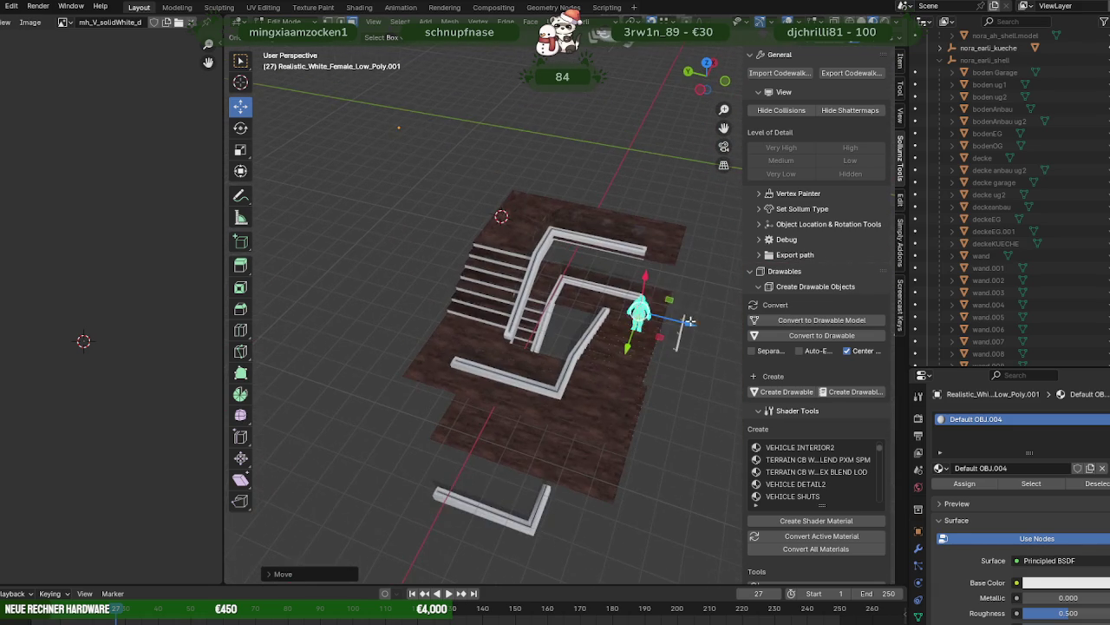
pyautogui.press('Tab')
pyautogui.scroll(2, 656, 305)
pyautogui.scroll(3, 650, 321)
pyautogui.scroll(3, 637, 349)
pyautogui.moveTo(638, 350); pyautogui.dragTo(554, 310, button='middle')
pyautogui.click(554, 309)
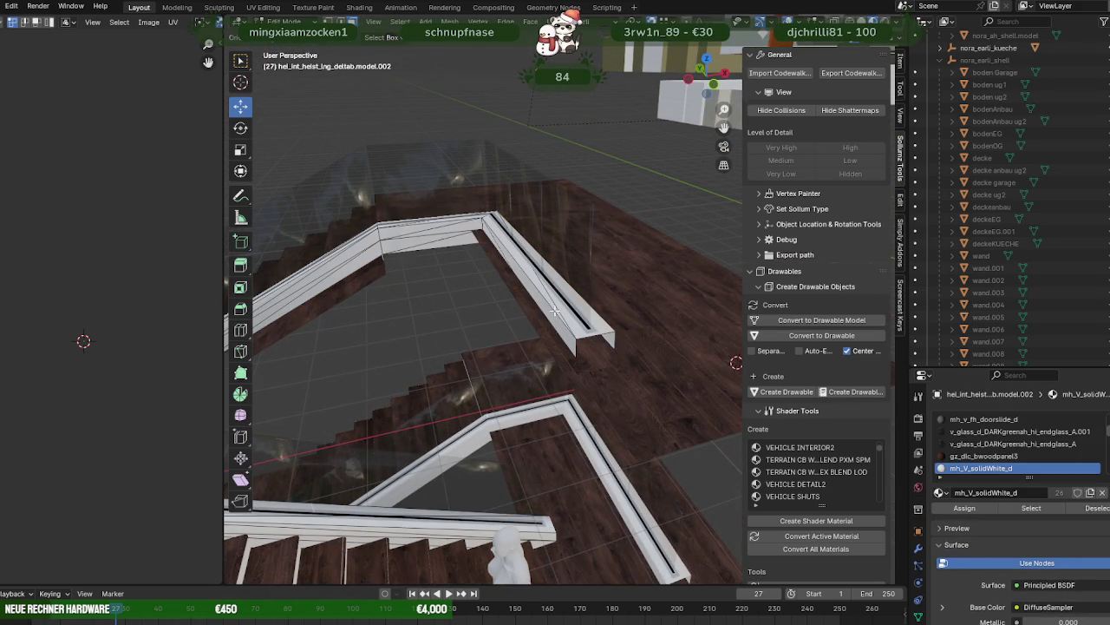
# - Box-select the glass railing's corner post vertices in see-through mode
pyautogui.keyDown('shift'); pyautogui.click(565, 312); pyautogui.keyUp('shift')
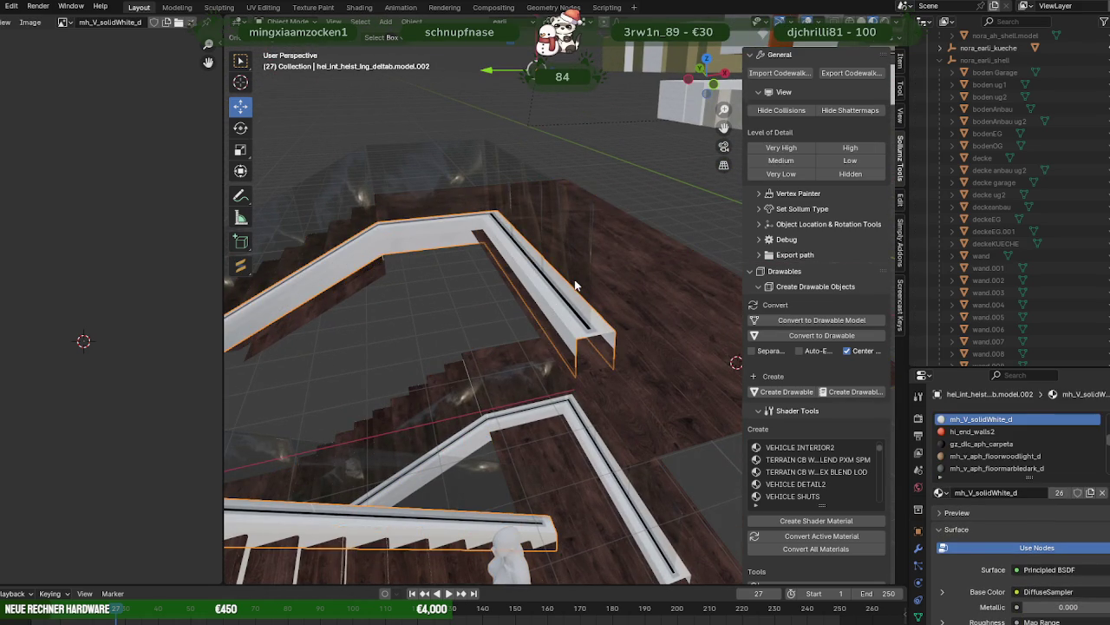
pyautogui.press('Tab')
pyautogui.moveTo(574, 285); pyautogui.dragTo(547, 330, button='middle')
pyautogui.hotkey('shift', 'z')
pyautogui.moveTo(458, 109); pyautogui.dragTo(599, 344)
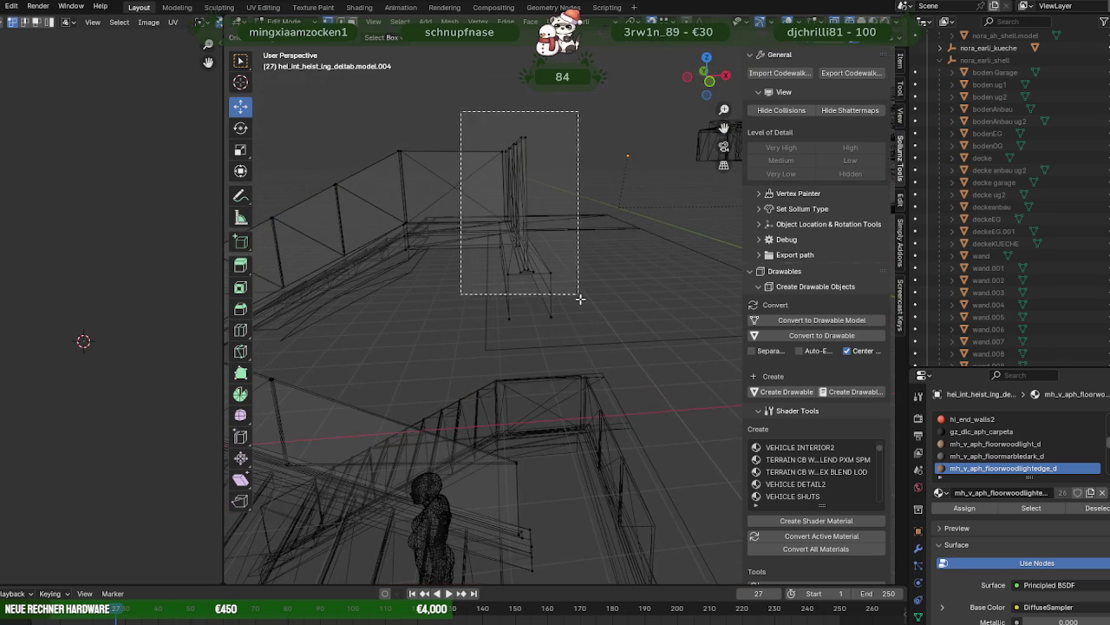
pyautogui.hotkey('shift', 'z')
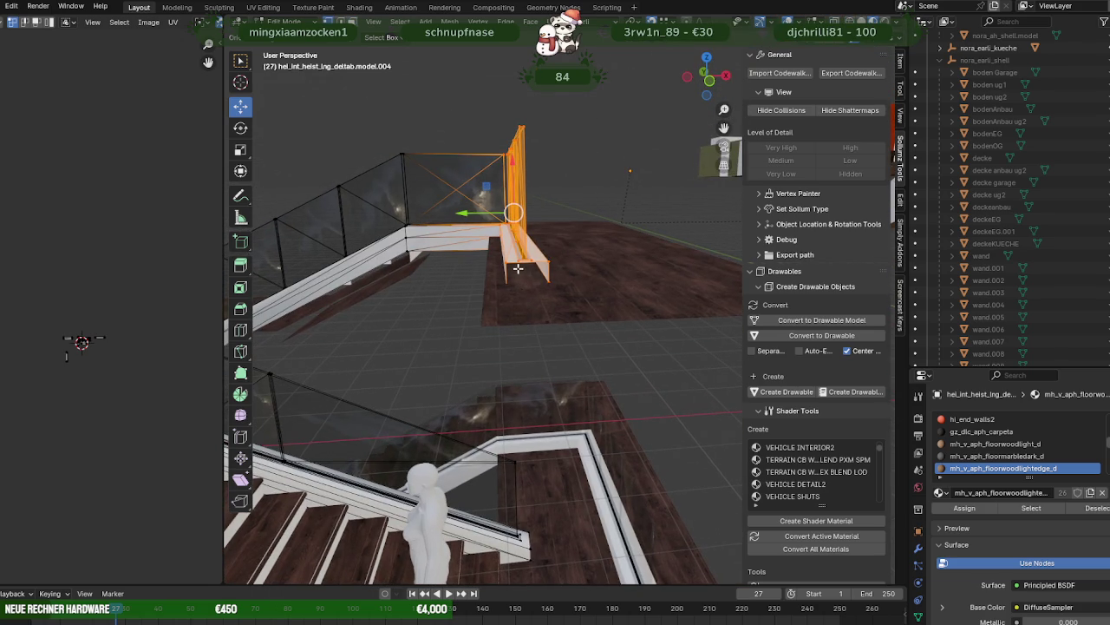
# - Slide the corner post along Y to meet the white handrail corner
pyautogui.moveTo(522, 260); pyautogui.dragTo(518, 251, button='middle')
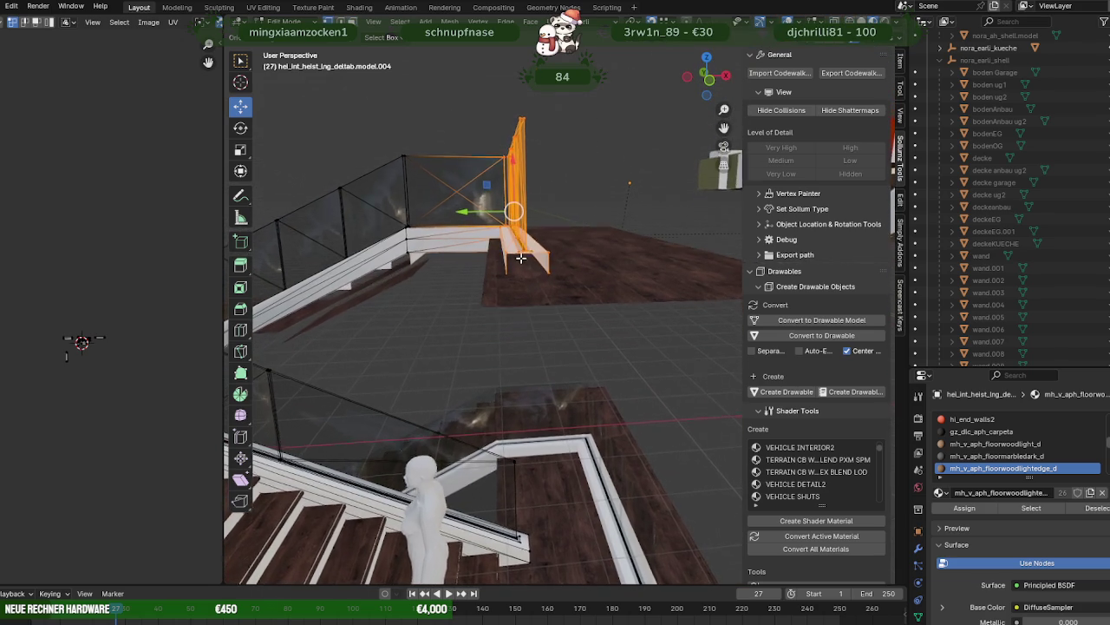
pyautogui.scroll(5, 518, 252)
pyautogui.moveTo(518, 260)
pyautogui.mouseDown(button='middle')
pyautogui.moveTo(537, 330)
pyautogui.moveTo(492, 298)
pyautogui.mouseUp(button='middle')
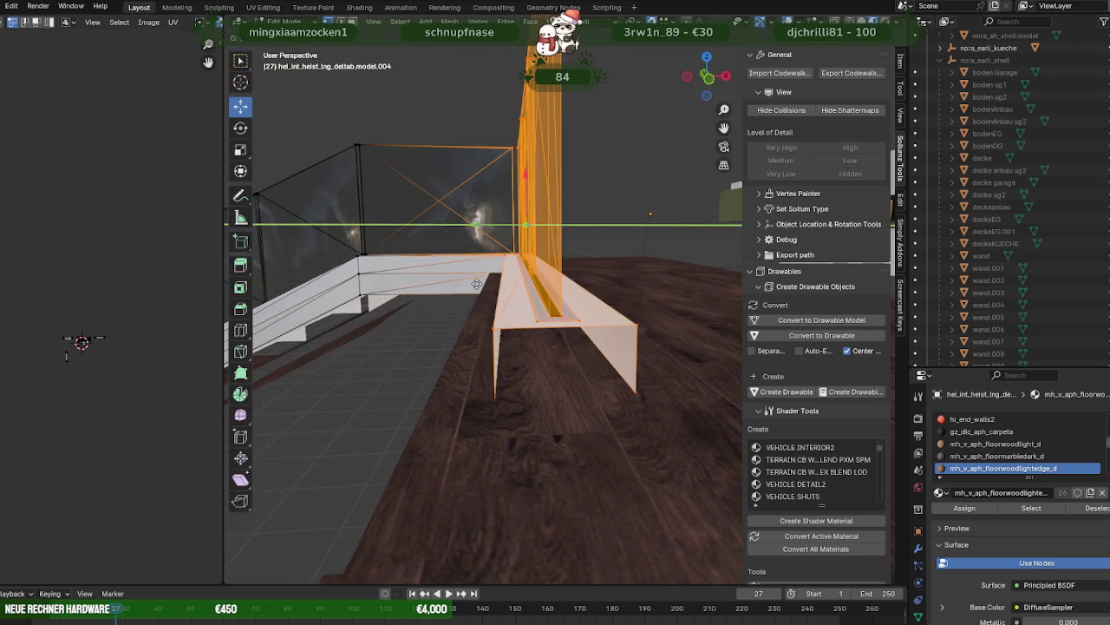
pyautogui.scroll(-3, 483, 310)
pyautogui.moveTo(475, 315); pyautogui.dragTo(491, 278, button='middle')
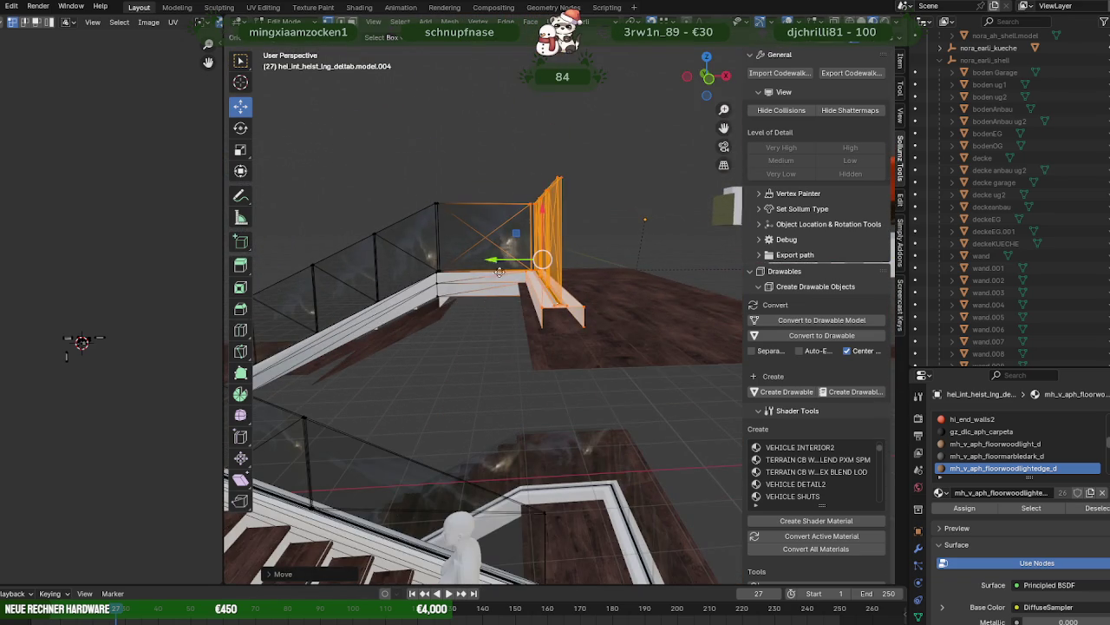
pyautogui.press('g')
pyautogui.press('y')
# - Select the glass railing's right end, then pick the white handrail object
pyautogui.moveTo(533, 371)
pyautogui.mouseDown(button='middle')
pyautogui.moveTo(428, 382)
pyautogui.moveTo(653, 388)
pyautogui.mouseUp(button='middle')
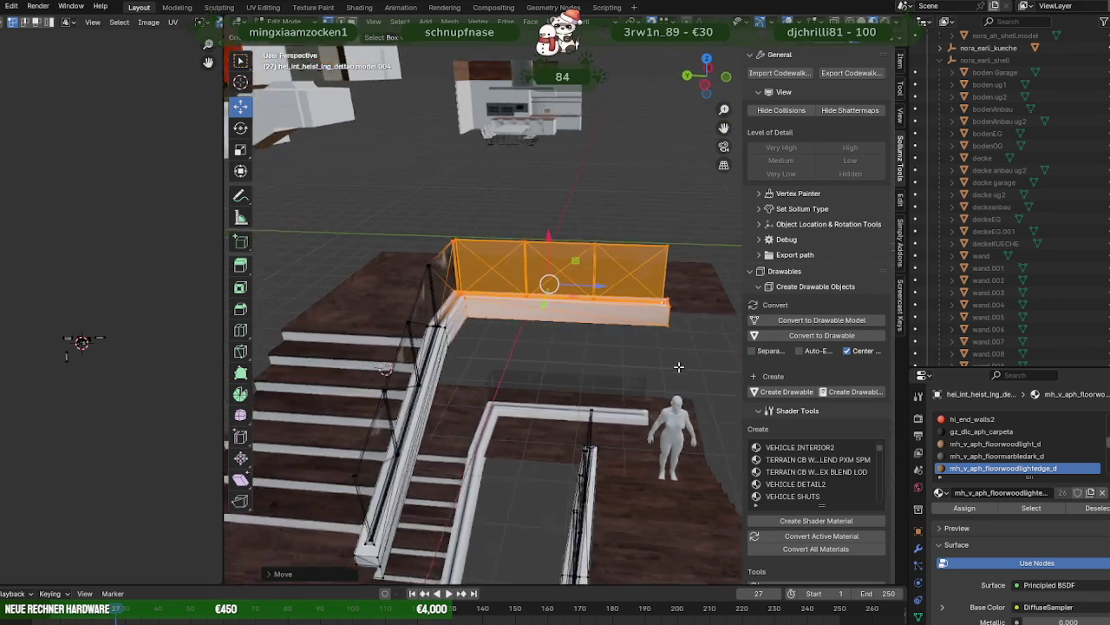
pyautogui.moveTo(652, 389); pyautogui.dragTo(671, 355, button='middle')
pyautogui.hotkey('shift', 'z')
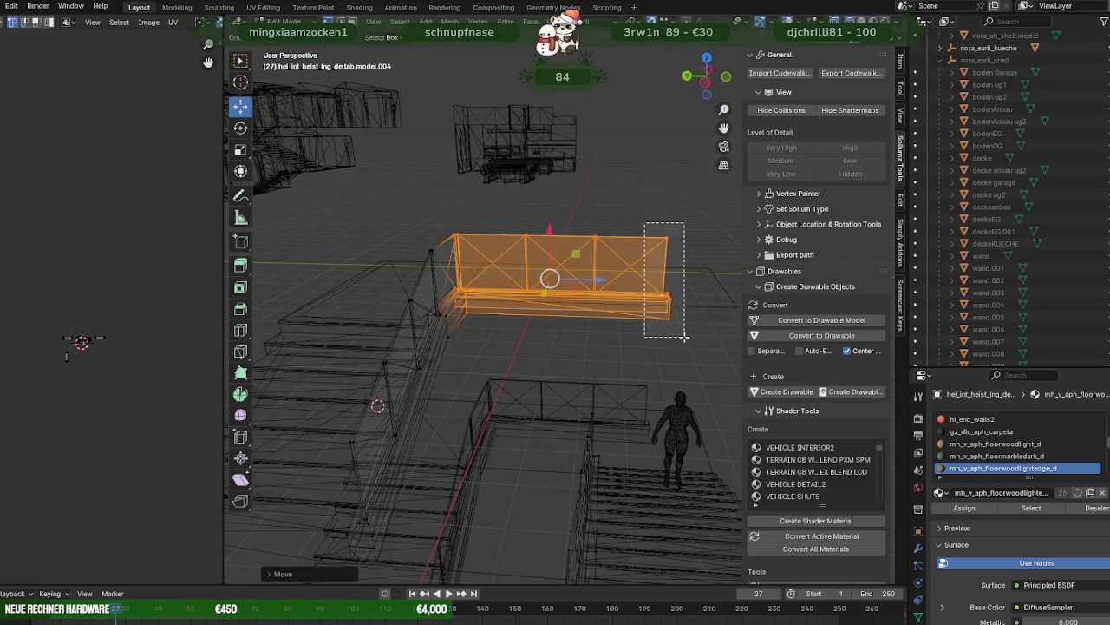
pyautogui.moveTo(644, 224); pyautogui.dragTo(685, 337)
pyautogui.hotkey('shift', 'z')
pyautogui.click(669, 322)
pyautogui.moveTo(671, 338); pyautogui.dragTo(681, 313, button='middle')
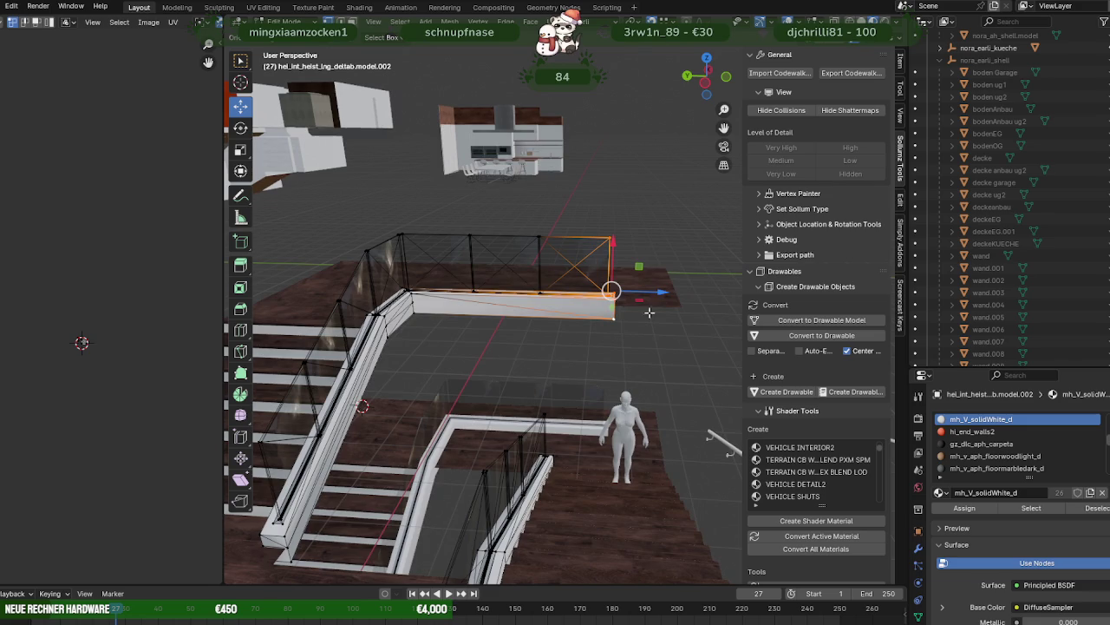
pyautogui.moveTo(682, 311); pyautogui.dragTo(686, 314)
pyautogui.moveTo(686, 314)
pyautogui.mouseDown(button='middle')
pyautogui.moveTo(430, 292)
pyautogui.moveTo(552, 358)
pyautogui.moveTo(635, 341)
pyautogui.mouseUp(button='middle')
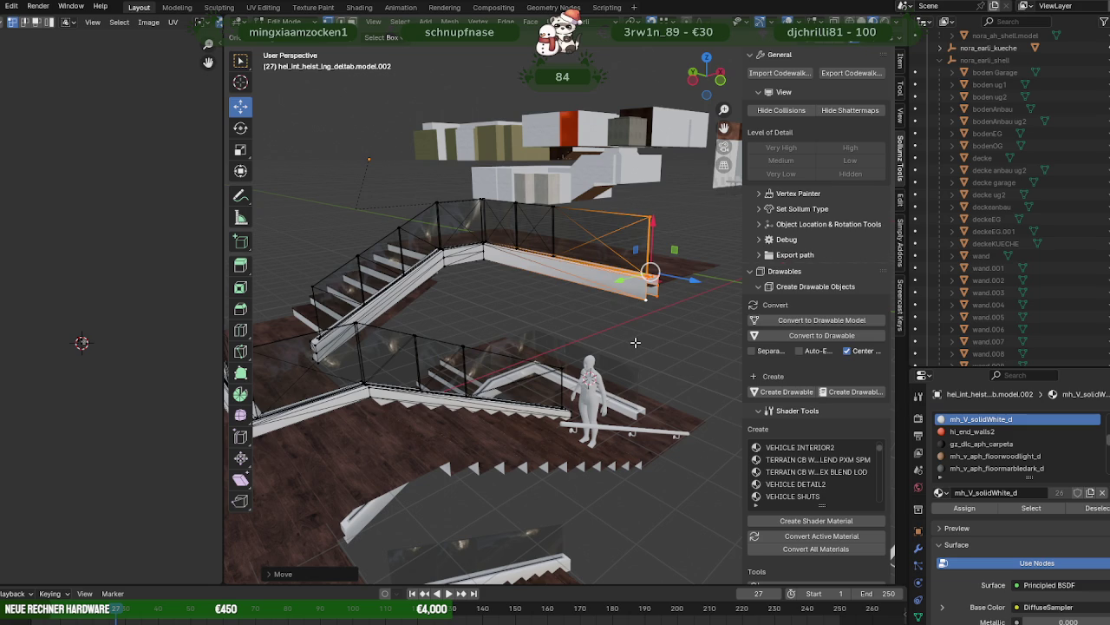
pyautogui.moveTo(635, 342)
pyautogui.mouseDown(button='middle')
pyautogui.moveTo(590, 413)
pyautogui.moveTo(529, 408)
pyautogui.mouseUp(button='middle')
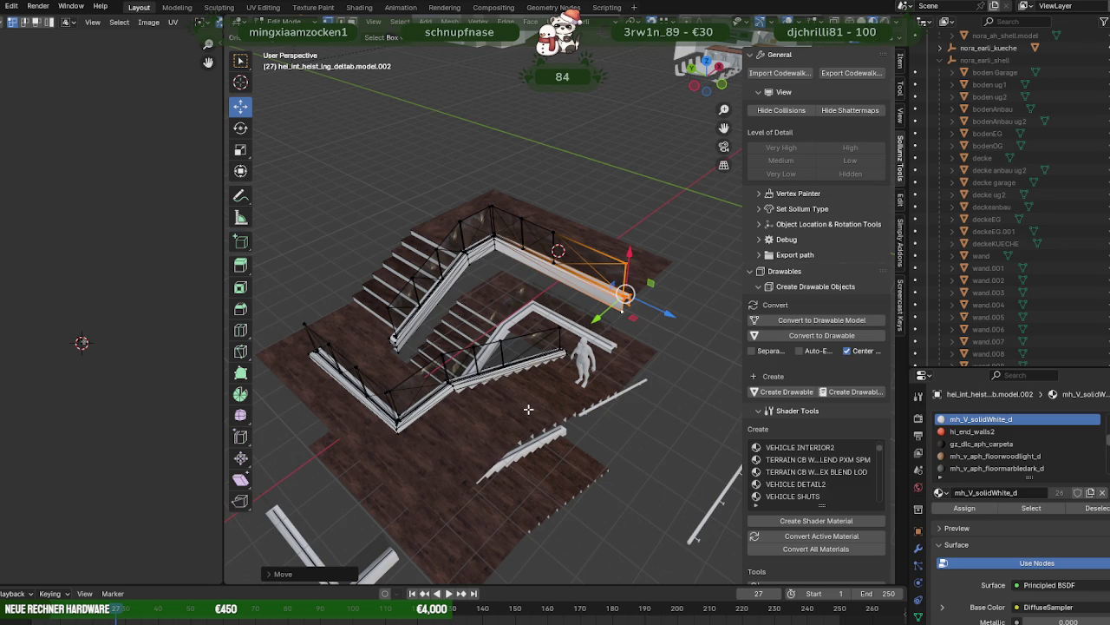
pyautogui.moveTo(486, 382); pyautogui.dragTo(428, 400, button='middle')
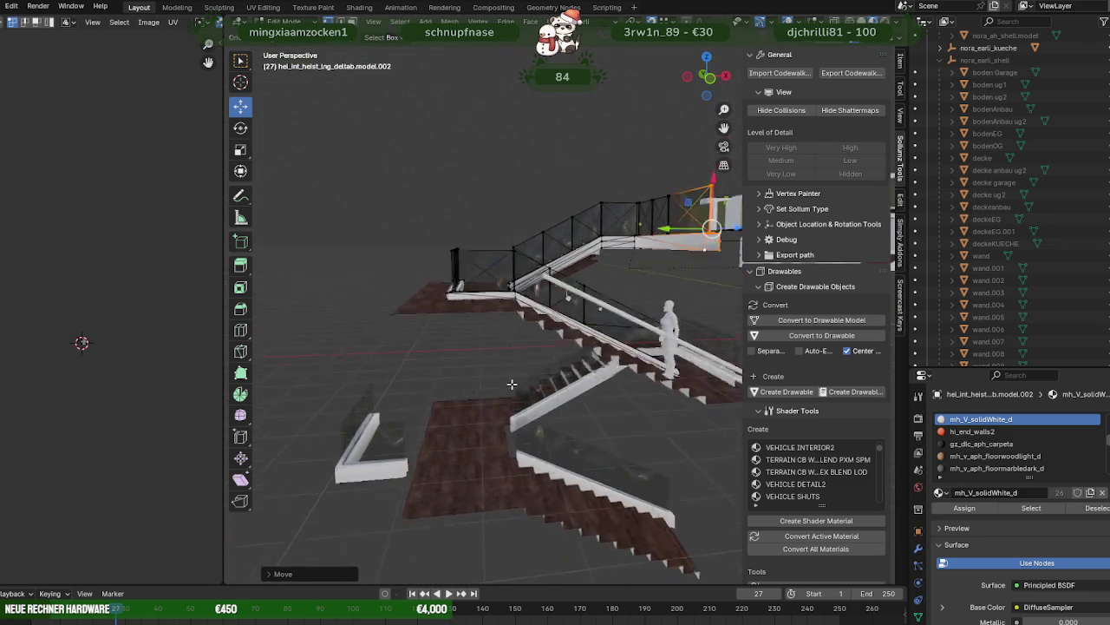
pyautogui.press('Tab')
pyautogui.click(428, 399)
pyautogui.press('Tab')
pyautogui.moveTo(428, 399)
pyautogui.mouseDown(button='middle')
pyautogui.moveTo(411, 385)
pyautogui.moveTo(488, 382)
pyautogui.moveTo(418, 372)
pyautogui.moveTo(466, 488)
pyautogui.moveTo(434, 421)
pyautogui.moveTo(492, 415)
pyautogui.mouseUp(button='middle')
# - Select all geometry of the box-shaped glass panel and hide it
pyautogui.hotkey('shift', 'z')
pyautogui.press('Tab')
pyautogui.click(465, 399)
pyautogui.press('Tab')
pyautogui.moveTo(465, 329); pyautogui.dragTo(564, 500)
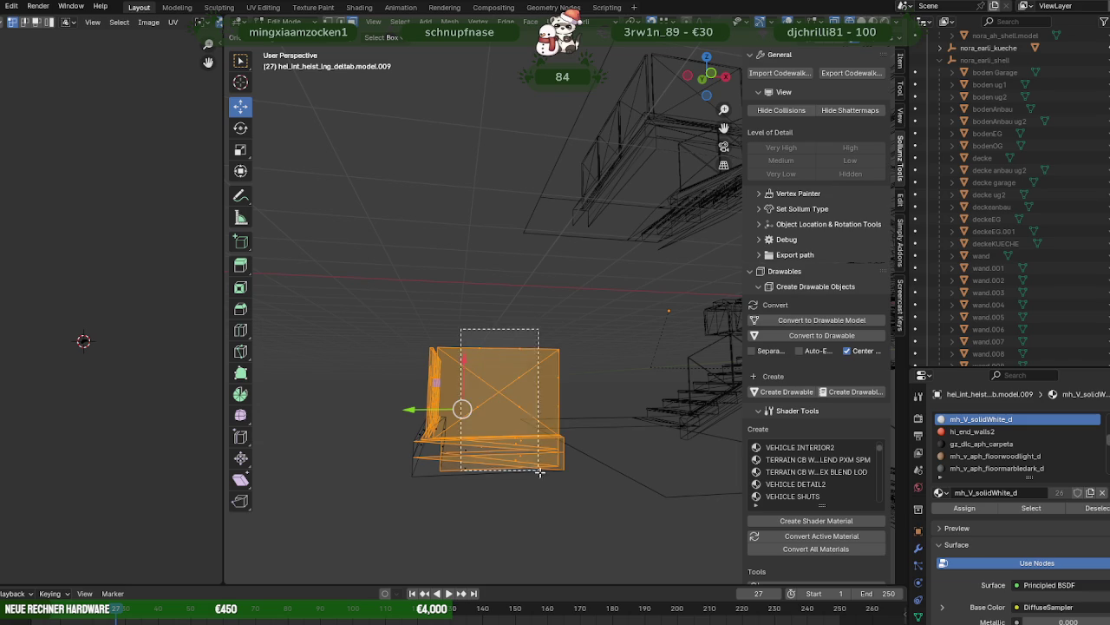
pyautogui.moveTo(508, 488)
pyautogui.mouseDown(button='middle')
pyautogui.moveTo(538, 520)
pyautogui.moveTo(543, 460)
pyautogui.mouseUp(button='middle')
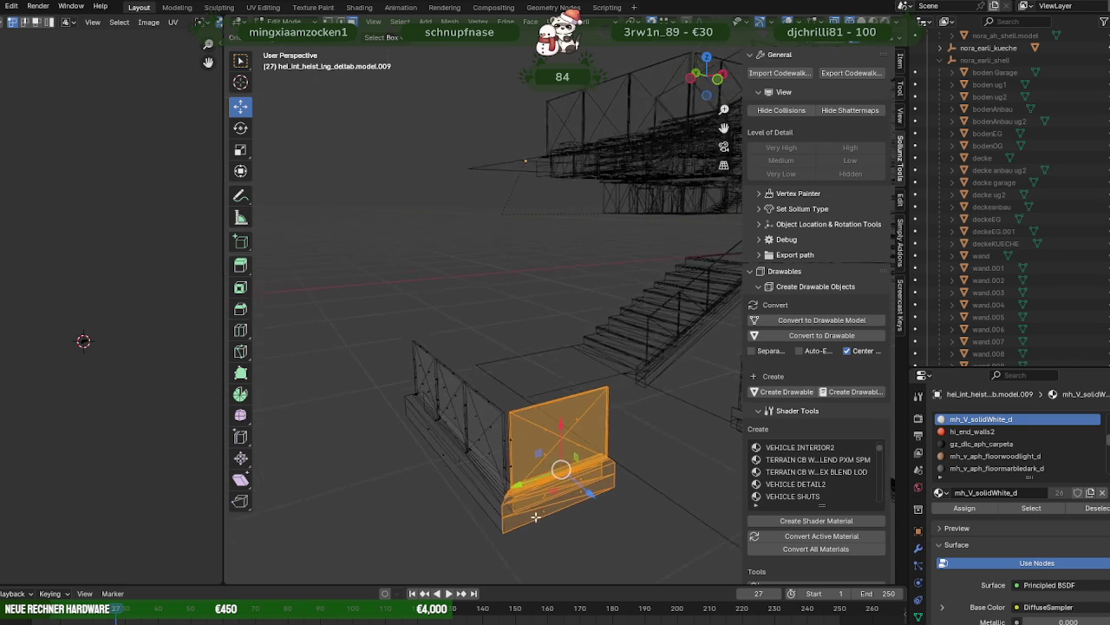
pyautogui.scroll(2, 543, 460)
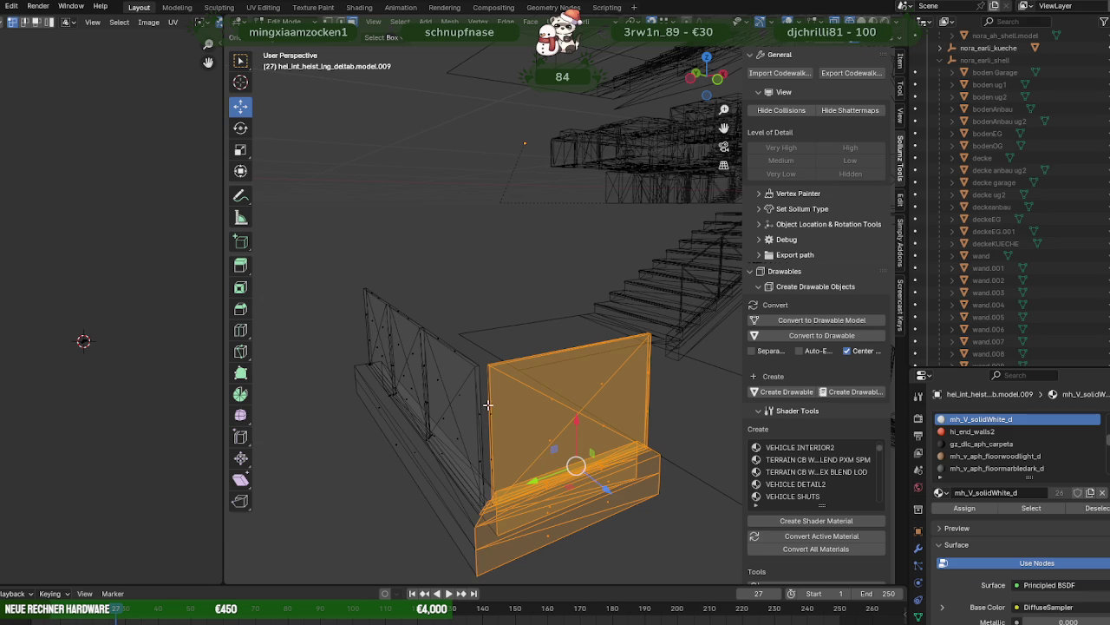
pyautogui.moveTo(517, 467)
pyautogui.mouseDown(button='middle')
pyautogui.moveTo(511, 435)
pyautogui.moveTo(535, 439)
pyautogui.moveTo(527, 437)
pyautogui.mouseUp(button='middle')
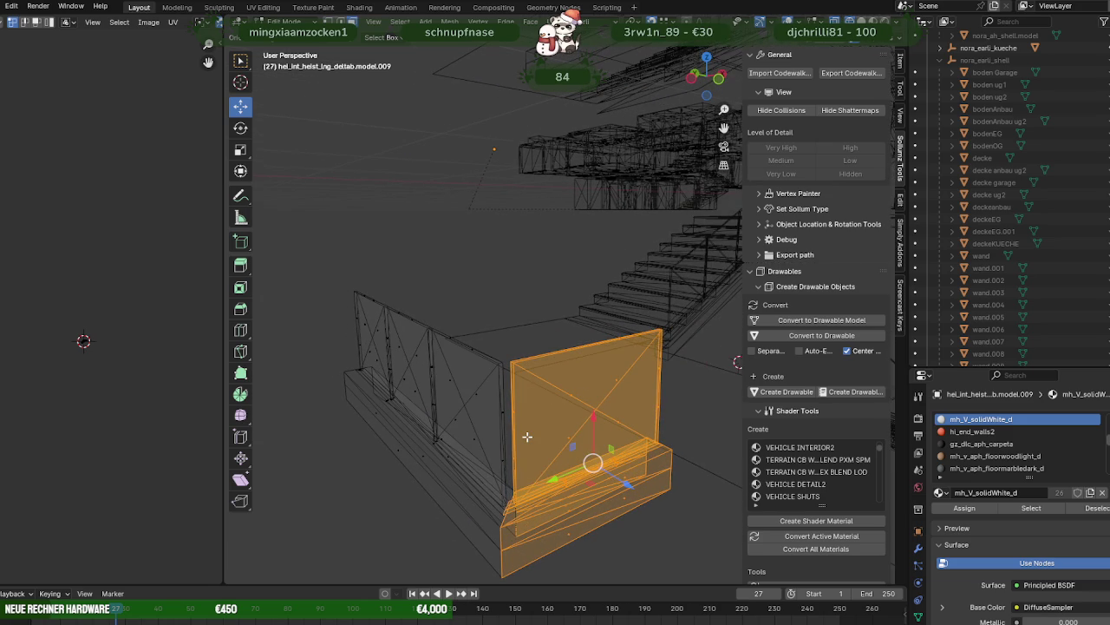
pyautogui.press('h')
# - Move the remaining ground-floor railing mesh about 0.28 m sideways
pyautogui.moveTo(527, 436); pyautogui.dragTo(464, 429, button='middle')
pyautogui.moveTo(367, 261); pyautogui.dragTo(529, 516)
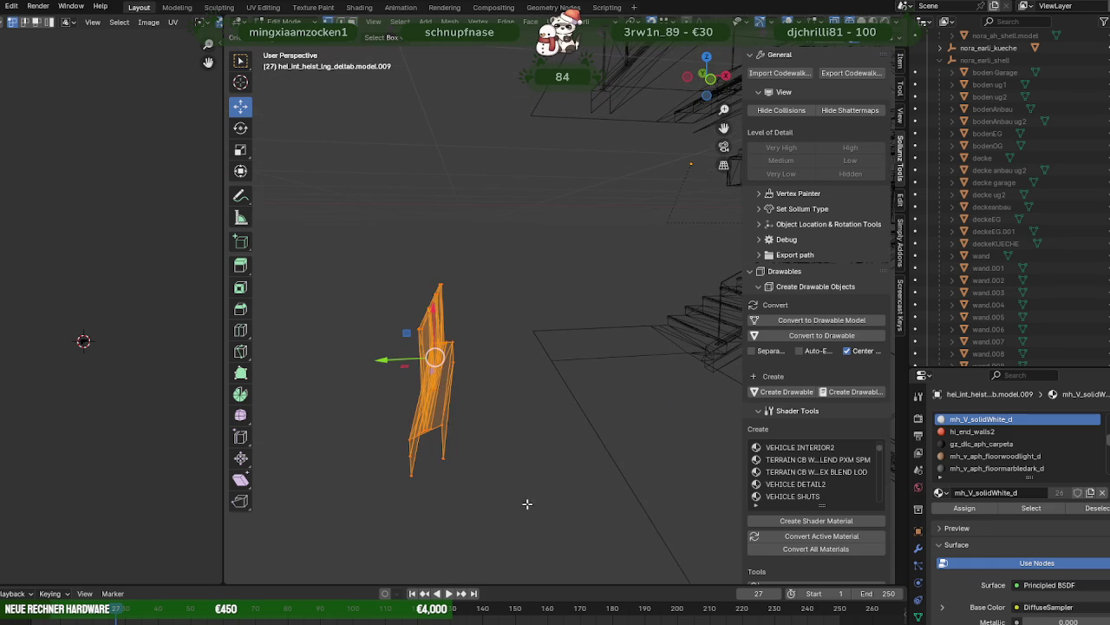
pyautogui.moveTo(458, 374)
pyautogui.mouseDown(button='middle')
pyautogui.moveTo(486, 399)
pyautogui.moveTo(449, 408)
pyautogui.moveTo(523, 429)
pyautogui.mouseUp(button='middle')
pyautogui.hotkey('shift', 'z')
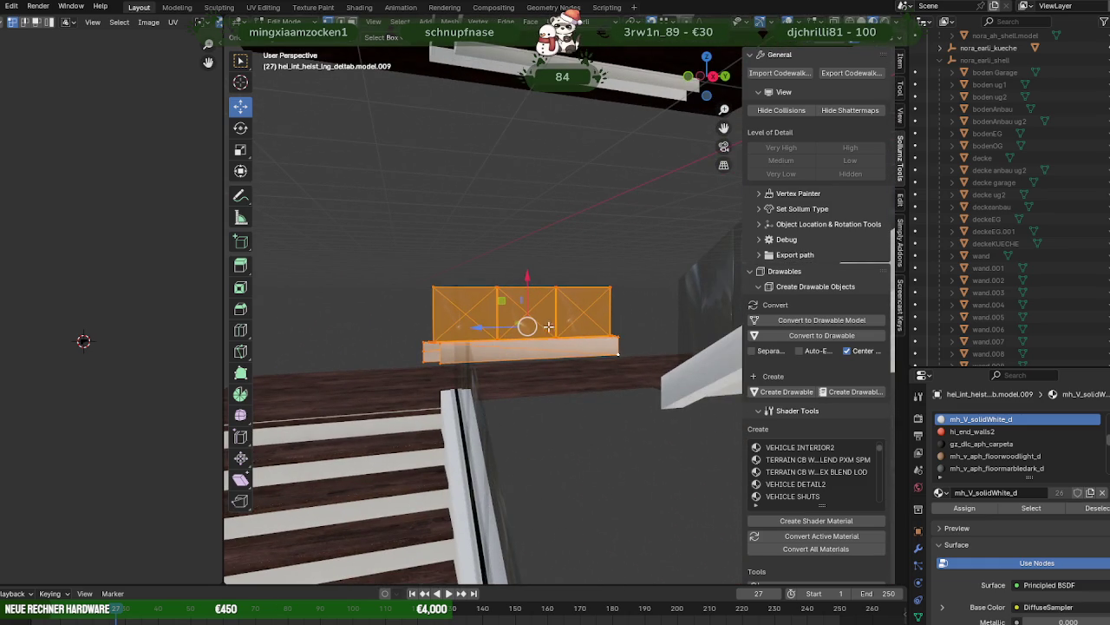
pyautogui.scroll(3, 657, 413)
pyautogui.moveTo(662, 418)
pyautogui.mouseDown(button='middle')
pyautogui.moveTo(619, 433)
pyautogui.moveTo(575, 379)
pyautogui.mouseUp(button='middle')
pyautogui.moveTo(495, 367); pyautogui.dragTo(494, 364, button='middle')
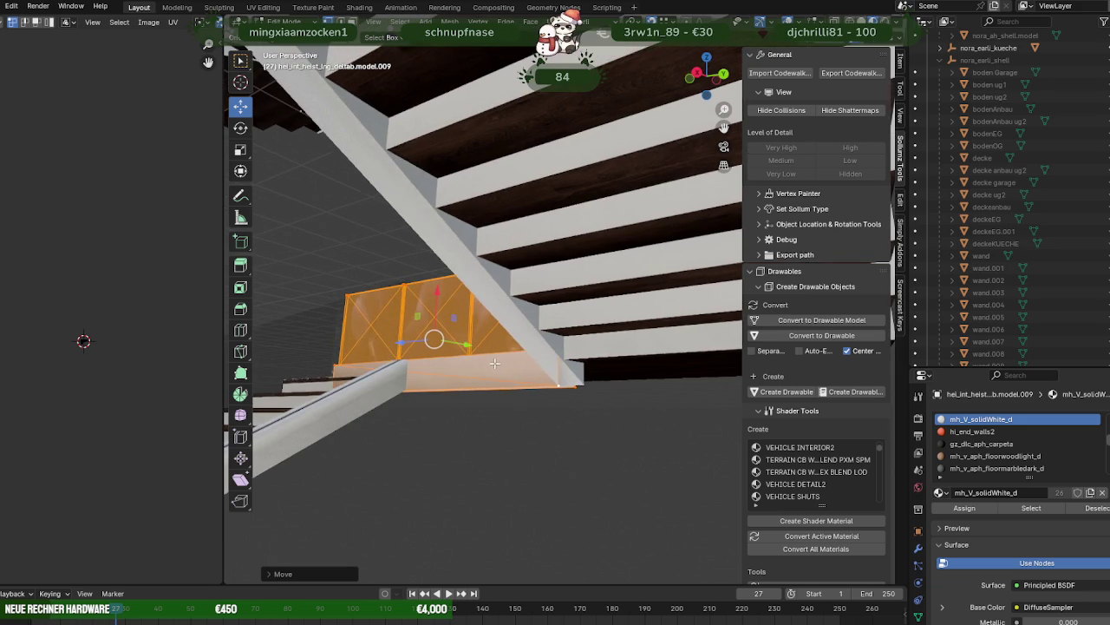
pyautogui.moveTo(435, 340); pyautogui.dragTo(584, 379)
# - Slide the other ground-floor glass railing along an axis into place
pyautogui.moveTo(586, 380)
pyautogui.mouseDown(button='middle')
pyautogui.moveTo(560, 431)
pyautogui.moveTo(521, 419)
pyautogui.moveTo(444, 426)
pyautogui.moveTo(500, 405)
pyautogui.moveTo(590, 397)
pyautogui.moveTo(565, 342)
pyautogui.moveTo(597, 361)
pyautogui.moveTo(604, 351)
pyautogui.moveTo(533, 379)
pyautogui.moveTo(487, 305)
pyautogui.mouseUp(button='middle')
pyautogui.scroll(3, 561, 431)
pyautogui.scroll(-3, 521, 419)
pyautogui.scroll(2, 488, 305)
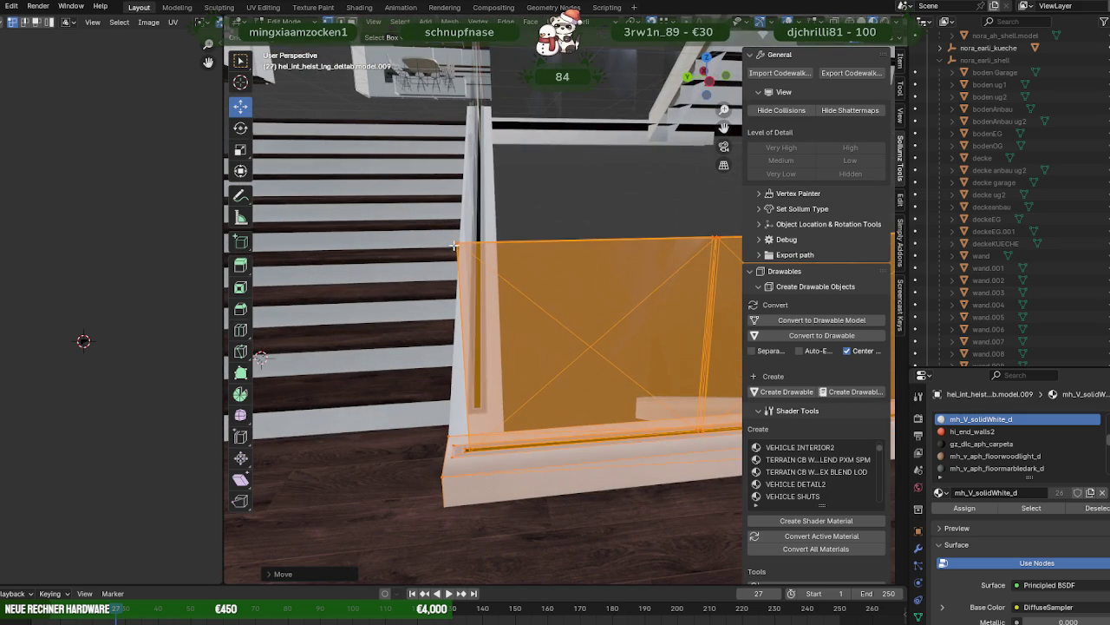
pyautogui.click(453, 246)
pyautogui.moveTo(454, 246)
pyautogui.mouseDown(button='middle')
pyautogui.moveTo(496, 255)
pyautogui.moveTo(497, 238)
pyautogui.moveTo(548, 328)
pyautogui.moveTo(605, 369)
pyautogui.moveTo(632, 374)
pyautogui.mouseUp(button='middle')
pyautogui.hotkey('shift', 'z')
pyautogui.moveTo(645, 338); pyautogui.dragTo(420, 257)
pyautogui.moveTo(420, 258)
pyautogui.mouseDown(button='middle')
pyautogui.moveTo(471, 327)
pyautogui.moveTo(589, 385)
pyautogui.mouseUp(button='middle')
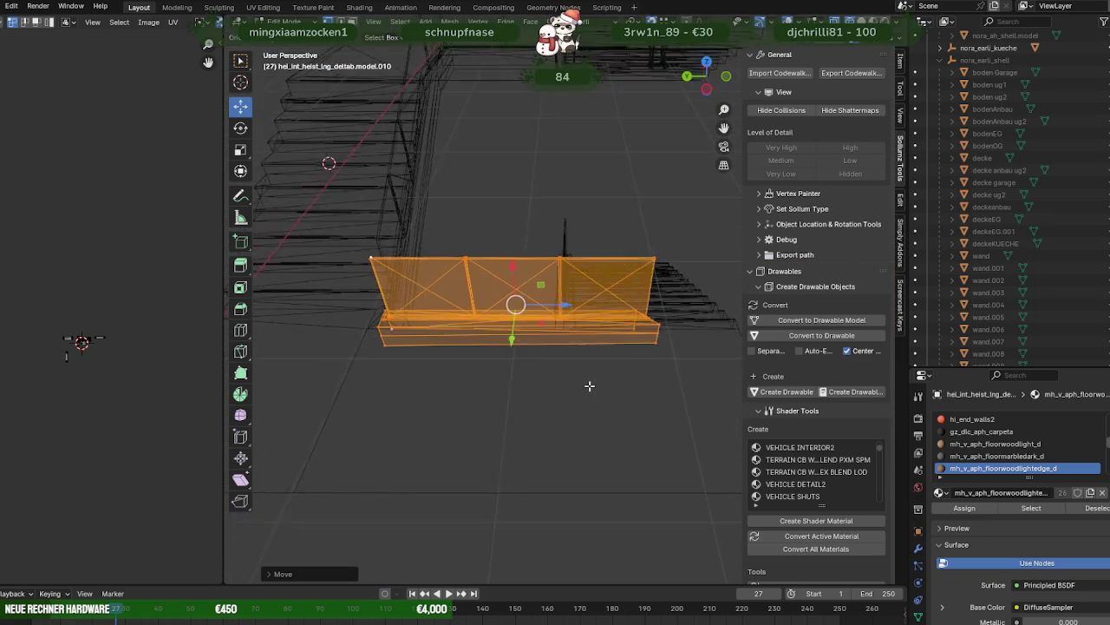
# - Remove the surplus right-hand railing panel at the stair's ground-floor end
pyautogui.scroll(3, 589, 385)
pyautogui.scroll(2, 578, 315)
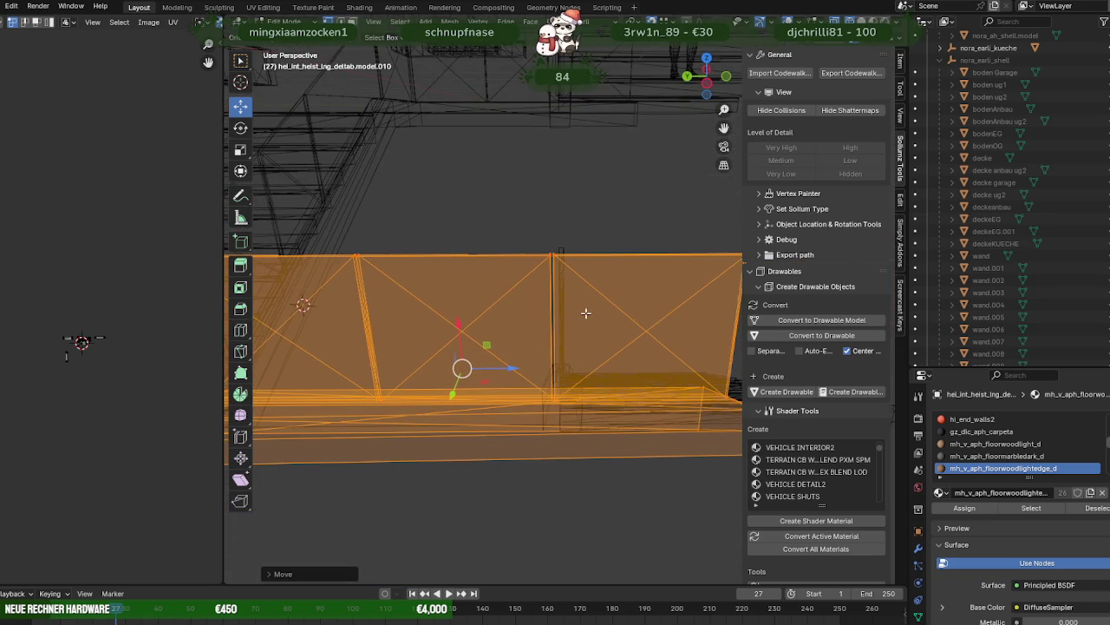
pyautogui.scroll(-3, 586, 313)
pyautogui.moveTo(581, 330)
pyautogui.mouseDown(button='middle')
pyautogui.moveTo(617, 315)
pyautogui.moveTo(521, 318)
pyautogui.moveTo(565, 374)
pyautogui.moveTo(593, 368)
pyautogui.moveTo(576, 257)
pyautogui.mouseUp(button='middle')
pyautogui.hotkey('shift', 'z')
pyautogui.hotkey('shift', 'z')
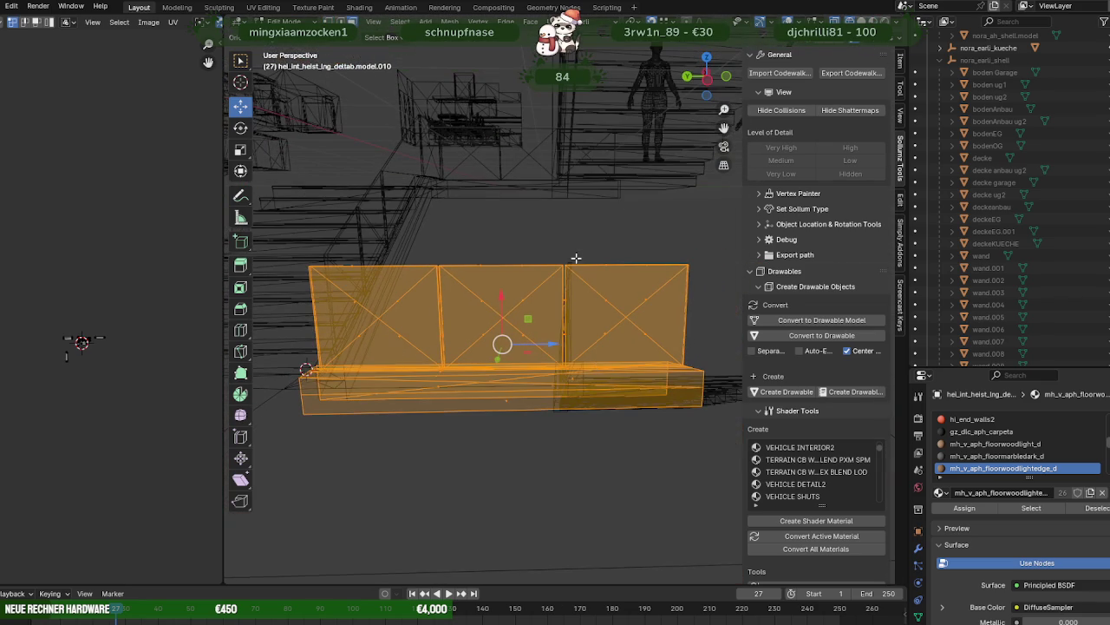
pyautogui.moveTo(606, 308); pyautogui.dragTo(665, 407)
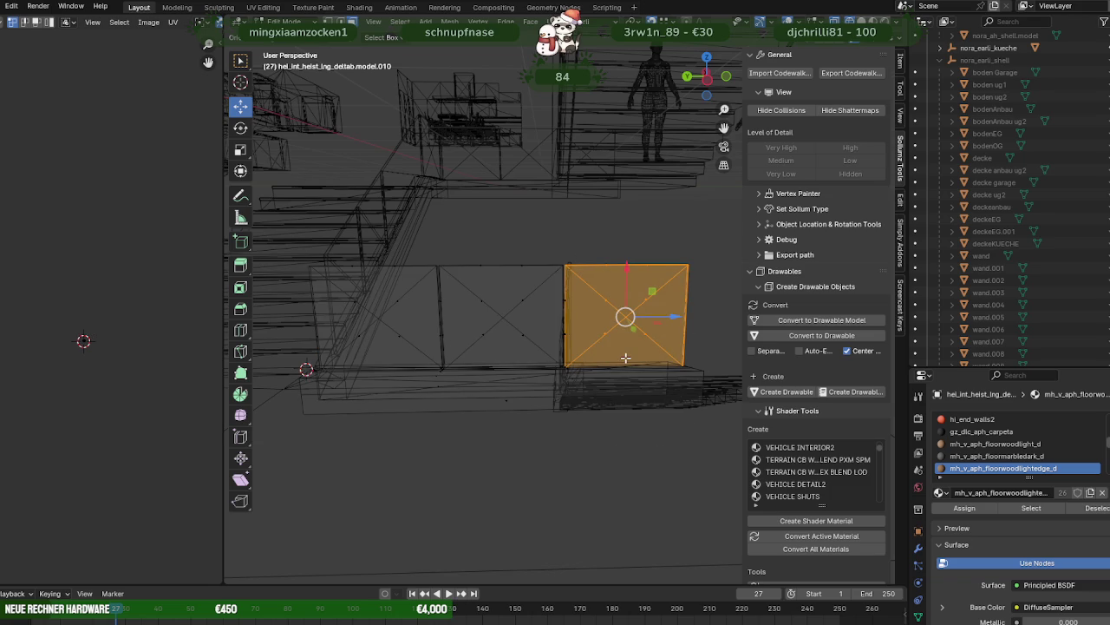
pyautogui.scroll(2, 606, 328)
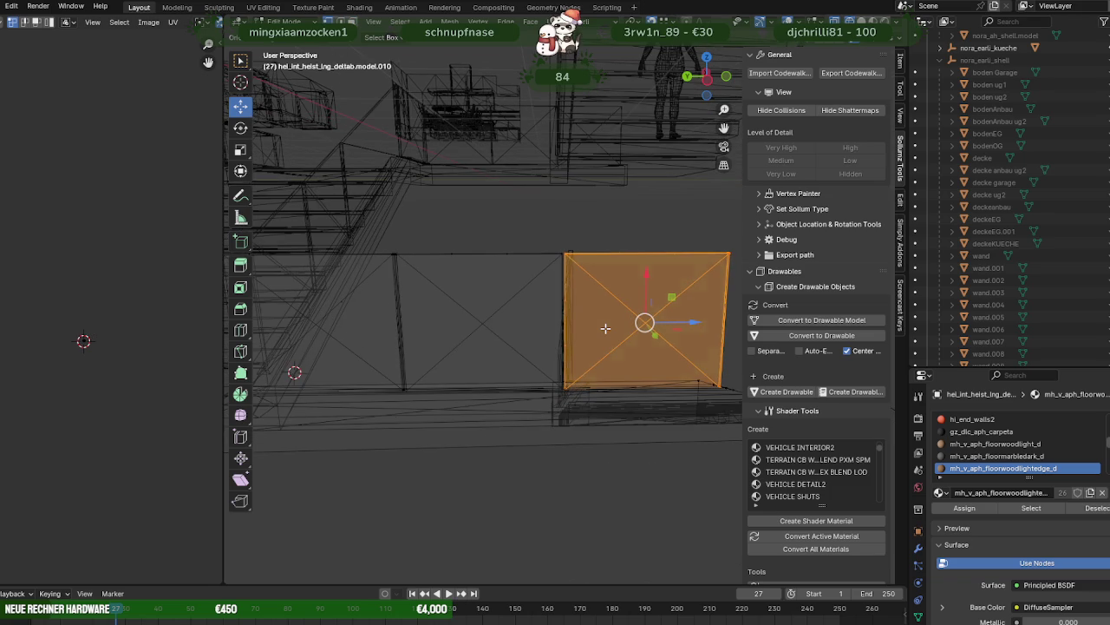
pyautogui.scroll(3, 606, 328)
pyautogui.moveTo(605, 328)
pyautogui.mouseDown(button='middle')
pyautogui.moveTo(605, 385)
pyautogui.moveTo(639, 389)
pyautogui.moveTo(555, 365)
pyautogui.moveTo(596, 333)
pyautogui.mouseUp(button='middle')
pyautogui.press('h')
# - Move the remaining glass panel into place and stretch it by sliding its vertical edge along X
pyautogui.moveTo(574, 294)
pyautogui.mouseDown(button='middle')
pyautogui.moveTo(550, 310)
pyautogui.moveTo(475, 197)
pyautogui.mouseUp(button='middle')
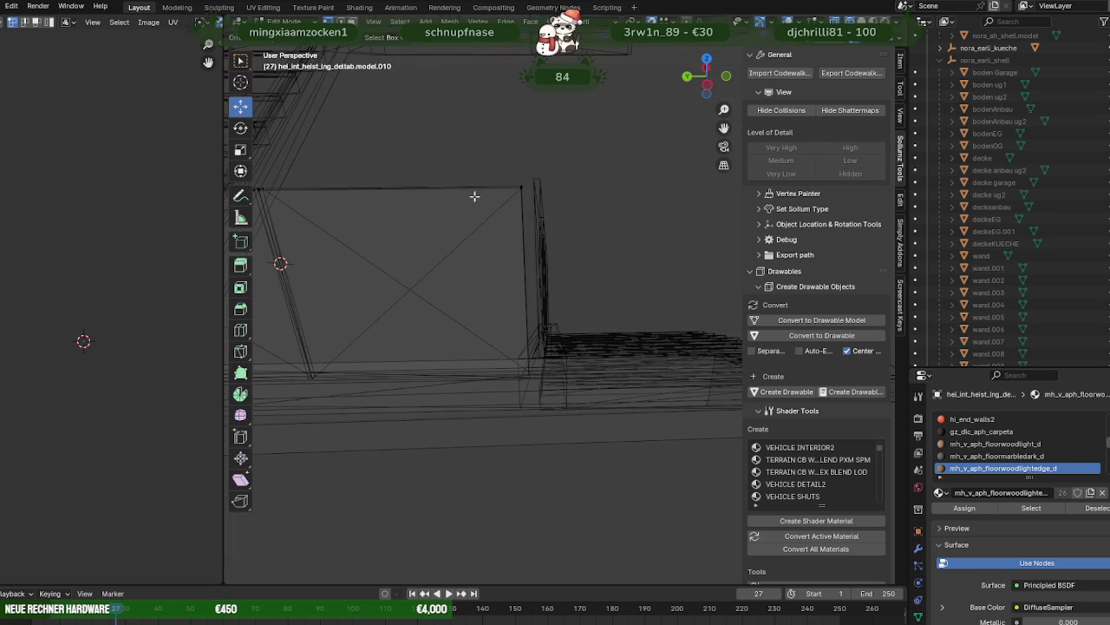
pyautogui.moveTo(502, 242); pyautogui.dragTo(557, 398)
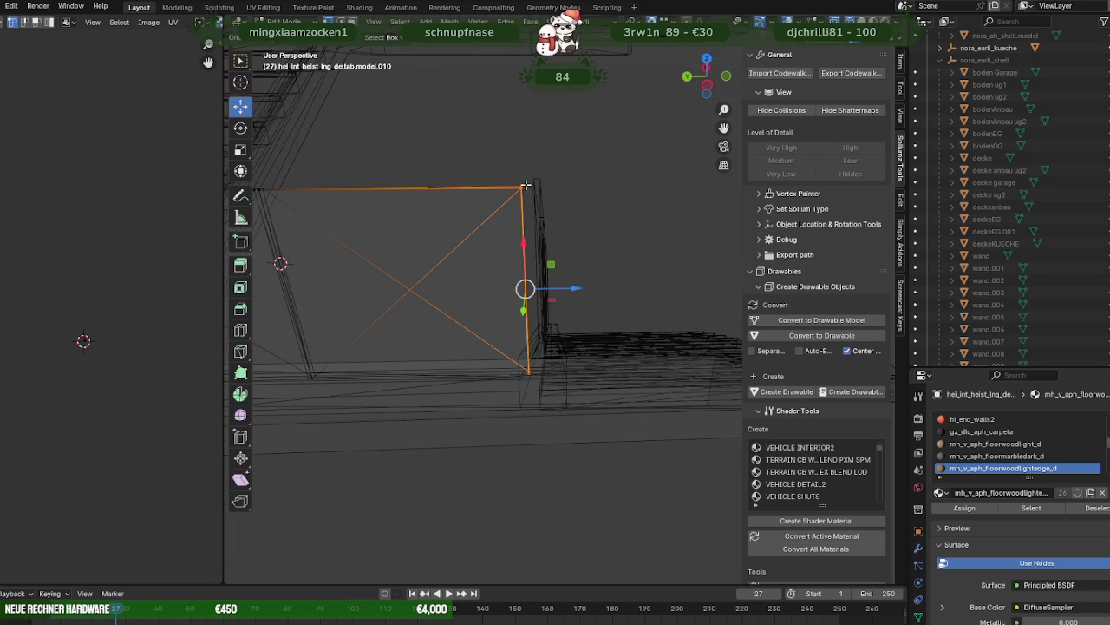
pyautogui.moveTo(589, 280); pyautogui.dragTo(569, 243)
pyautogui.moveTo(545, 243)
pyautogui.mouseDown(button='middle')
pyautogui.moveTo(459, 292)
pyautogui.moveTo(577, 253)
pyautogui.mouseUp(button='middle')
pyautogui.moveTo(463, 174); pyautogui.dragTo(518, 344)
pyautogui.moveTo(526, 334)
pyautogui.mouseDown(button='middle')
pyautogui.moveTo(521, 295)
pyautogui.moveTo(524, 308)
pyautogui.mouseUp(button='middle')
pyautogui.moveTo(532, 298); pyautogui.dragTo(537, 299)
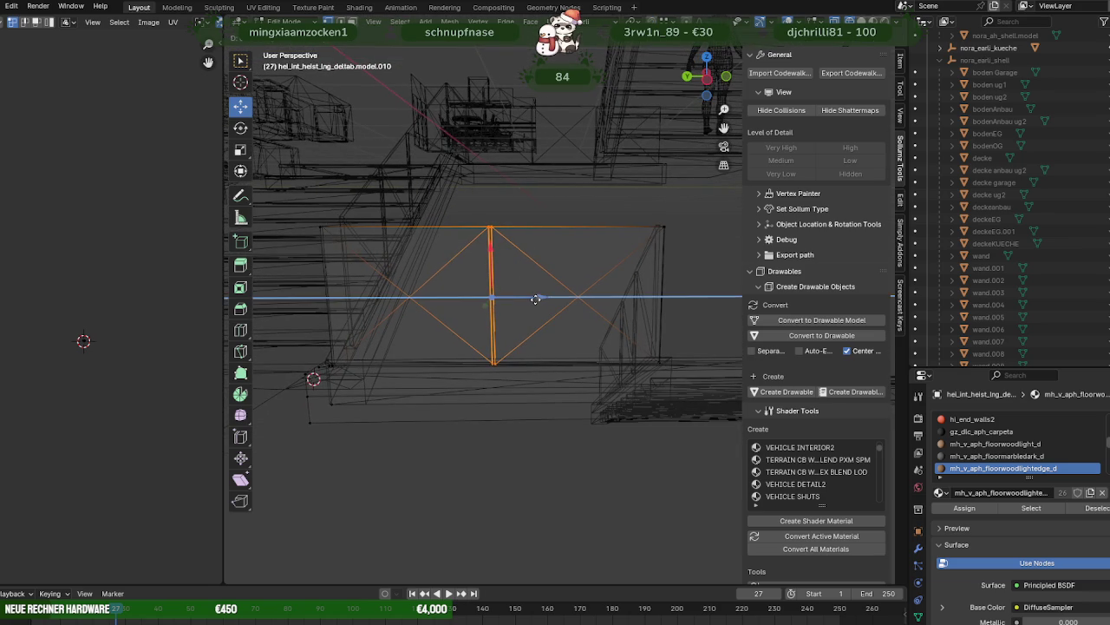
pyautogui.moveTo(537, 298); pyautogui.dragTo(663, 362, button='middle')
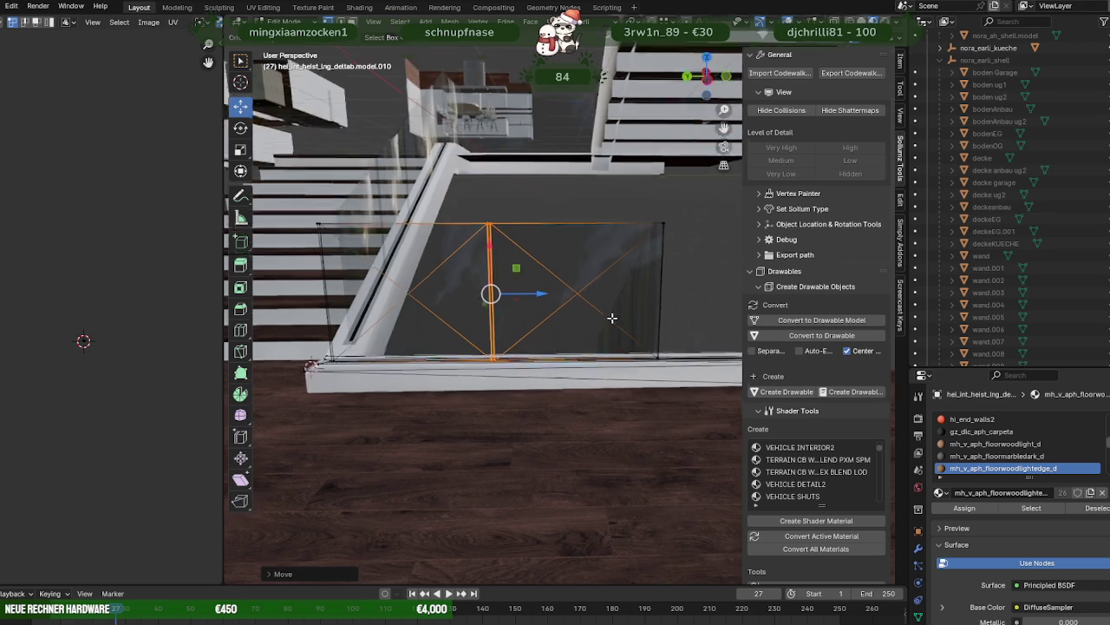
# - Select the white base beam beneath the glass railing for mesh editing
pyautogui.press('Tab')
pyautogui.click(663, 363)
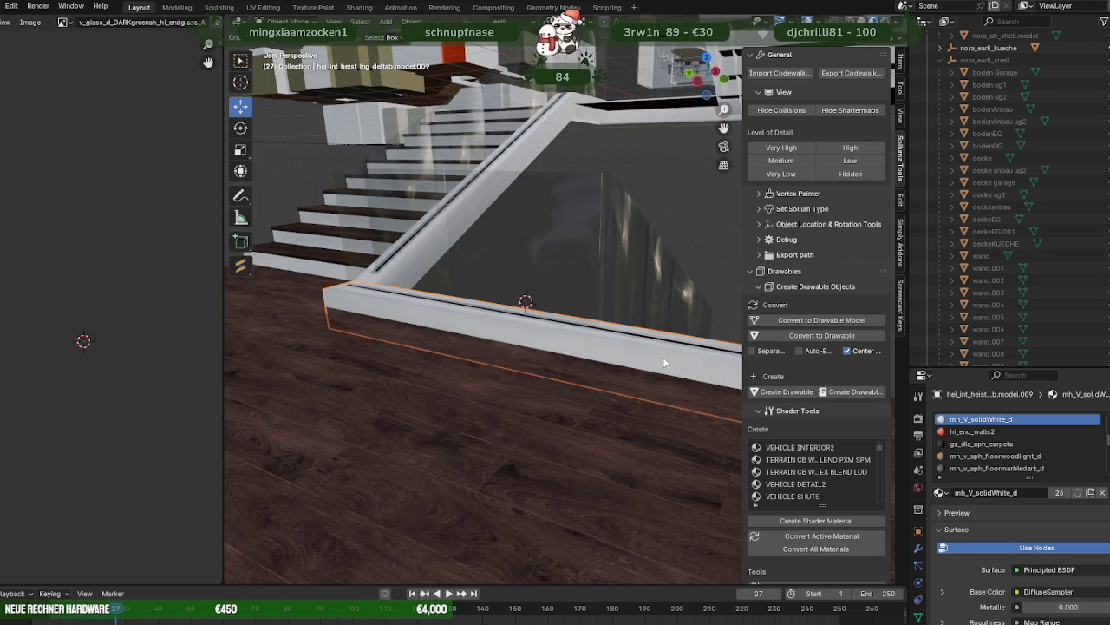
pyautogui.press('Tab')
pyautogui.moveTo(664, 363)
pyautogui.mouseDown(button='middle')
pyautogui.moveTo(579, 381)
pyautogui.moveTo(607, 347)
pyautogui.mouseUp(button='middle')
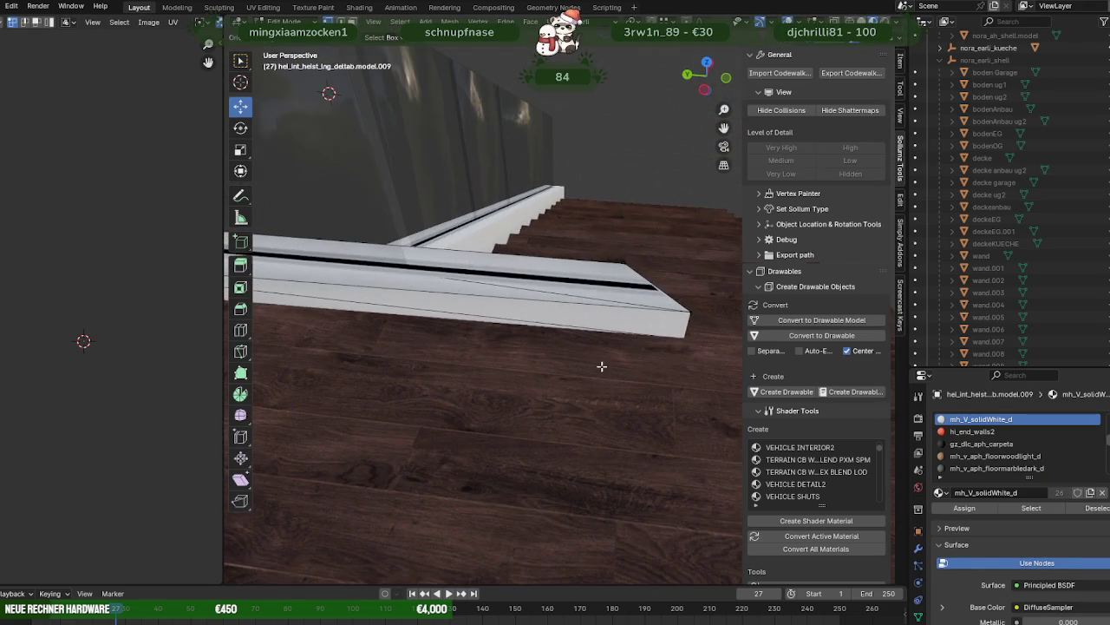
pyautogui.press('Tab')
pyautogui.click(634, 301)
pyautogui.click(634, 301)
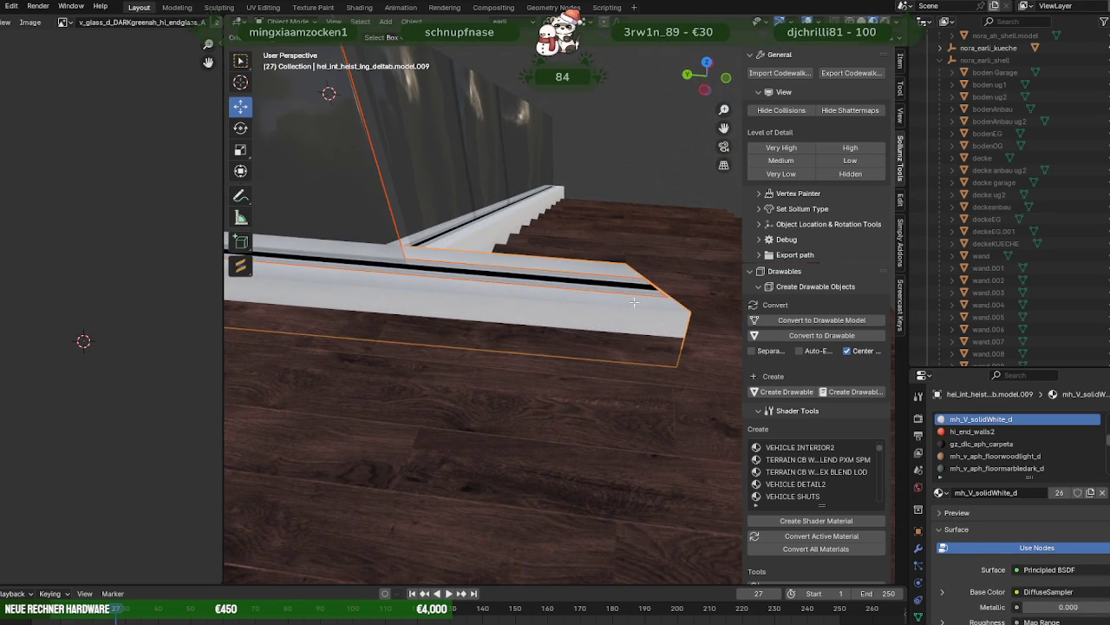
pyautogui.press('Tab')
# - Shorten the base beam by sliding its end geometry back along X
pyautogui.hotkey('alt', 'z')
pyautogui.moveTo(593, 233); pyautogui.dragTo(710, 386)
pyautogui.hotkey('alt', 'z')
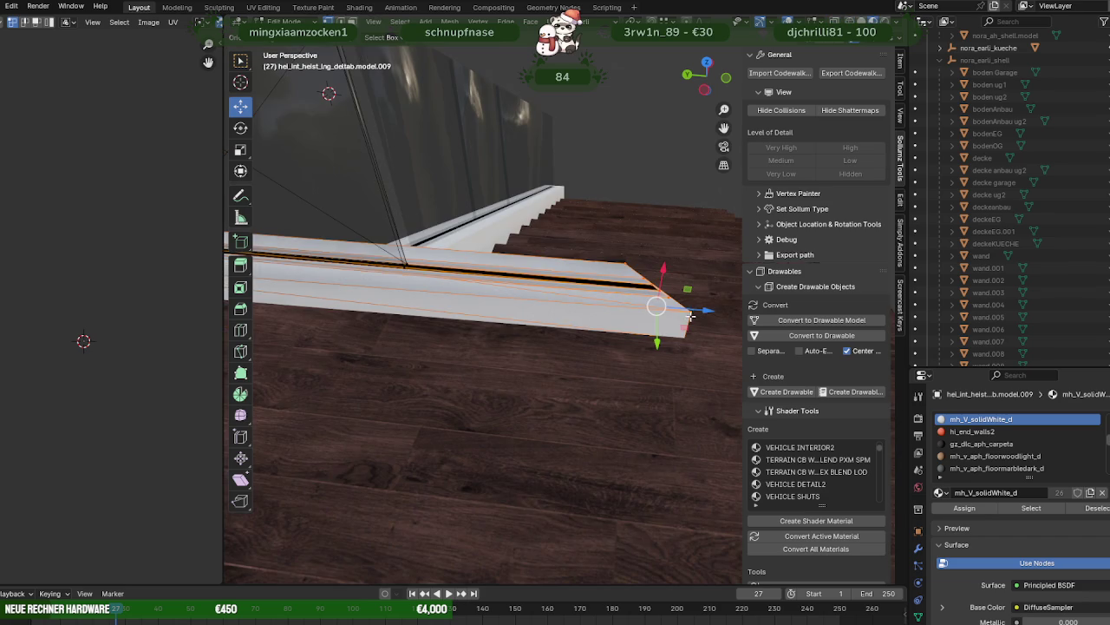
pyautogui.press('g')
pyautogui.hotkey('shift', 'z')
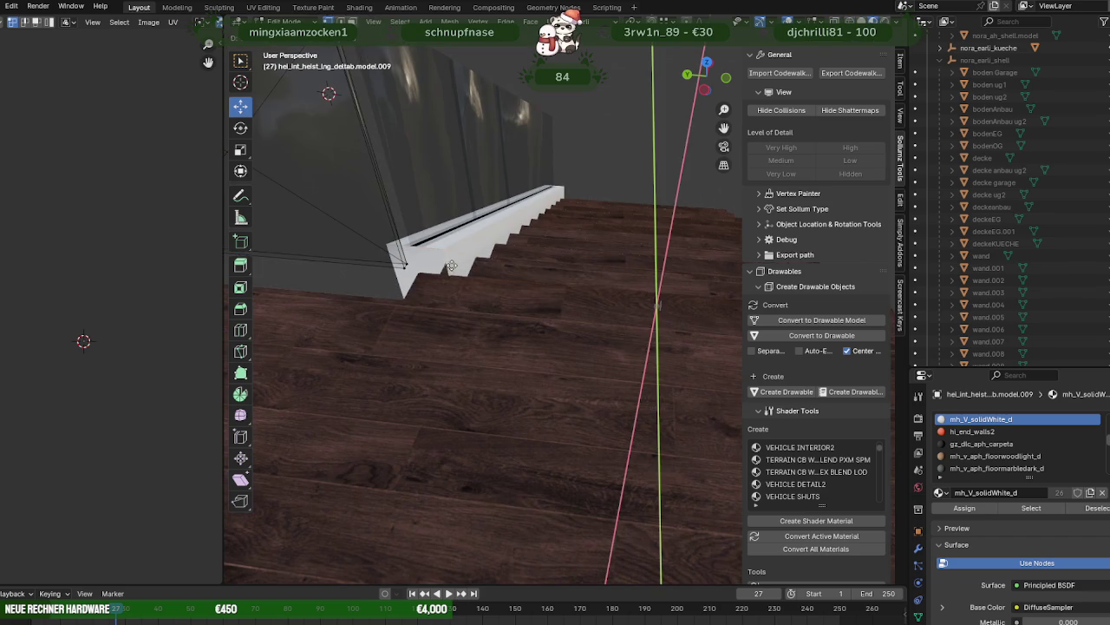
pyautogui.click(705, 330)
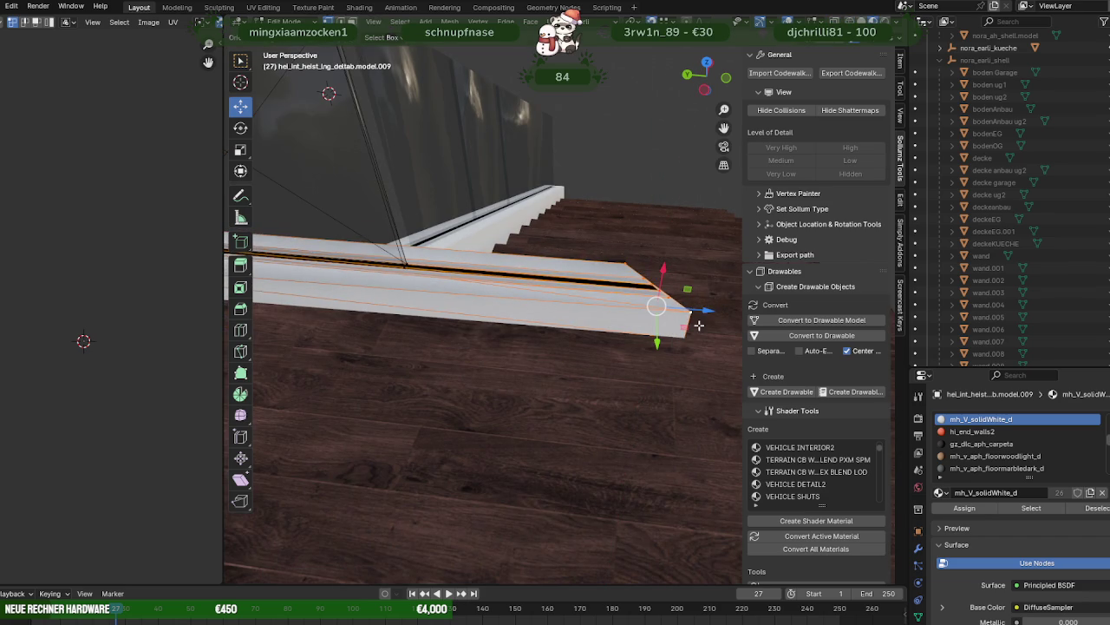
pyautogui.moveTo(708, 309); pyautogui.dragTo(450, 261)
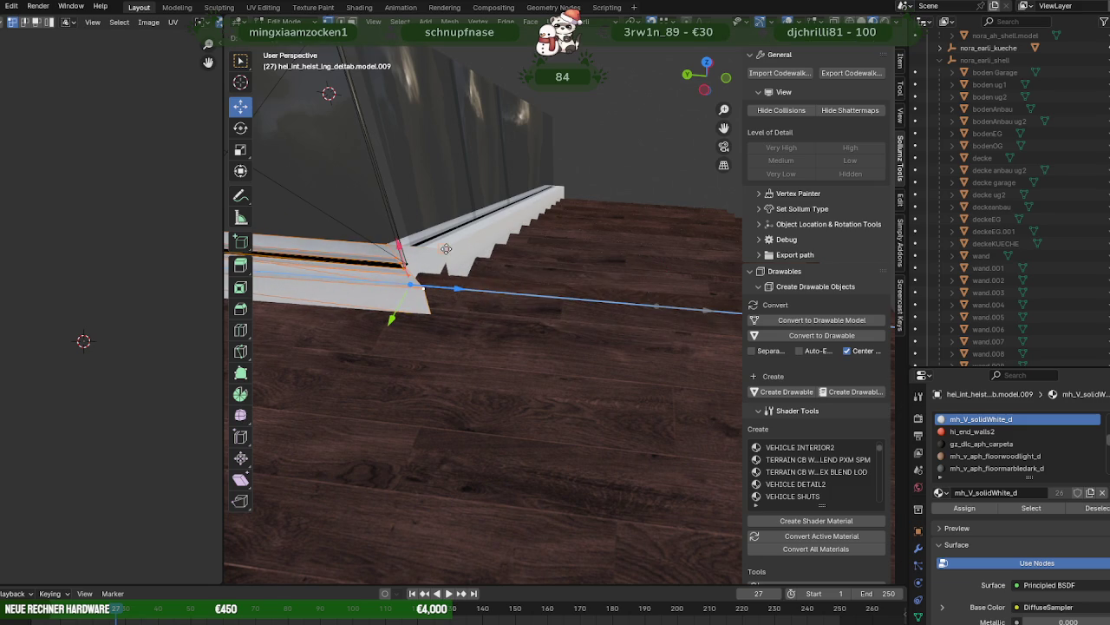
pyautogui.click(446, 249)
# - Nudge the base beam end into line with the glass railing
pyautogui.moveTo(446, 249)
pyautogui.mouseDown(button='middle')
pyautogui.moveTo(562, 373)
pyautogui.moveTo(485, 371)
pyautogui.moveTo(503, 376)
pyautogui.moveTo(452, 340)
pyautogui.moveTo(587, 453)
pyautogui.mouseUp(button='middle')
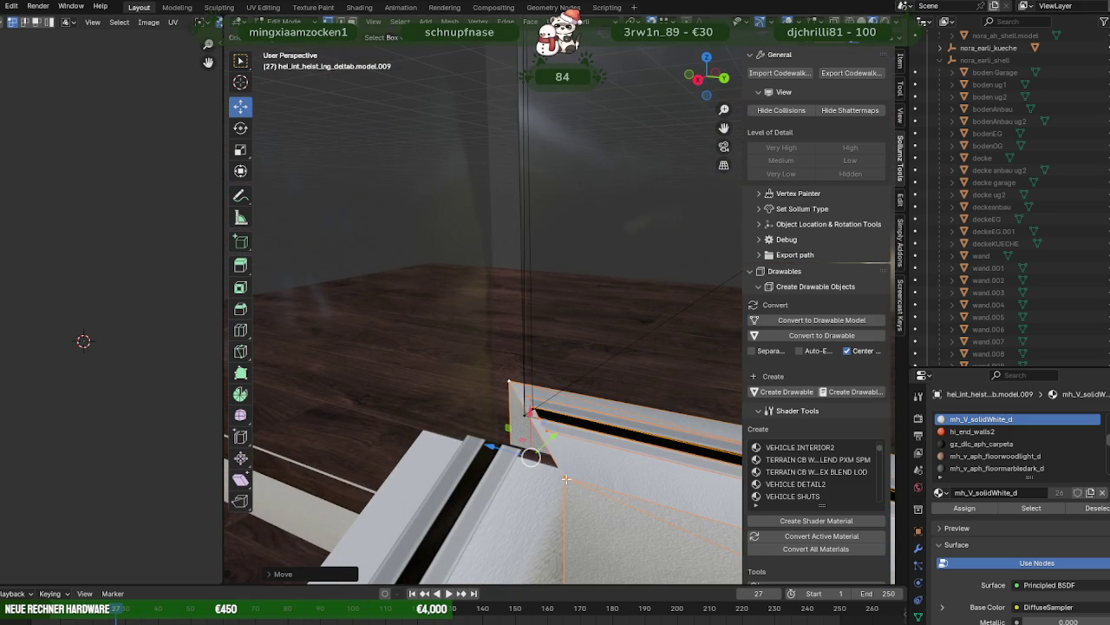
pyautogui.moveTo(538, 460); pyautogui.dragTo(558, 466)
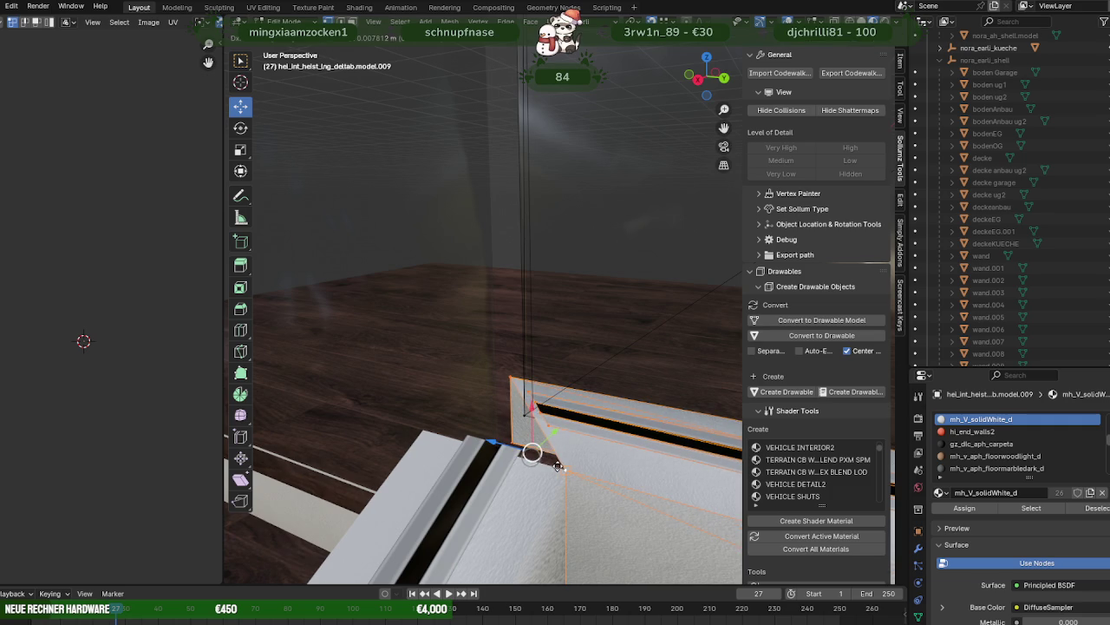
pyautogui.moveTo(588, 461)
pyautogui.mouseDown(button='middle')
pyautogui.moveTo(607, 416)
pyautogui.moveTo(757, 427)
pyautogui.moveTo(639, 379)
pyautogui.moveTo(663, 382)
pyautogui.moveTo(521, 367)
pyautogui.moveTo(589, 396)
pyautogui.moveTo(551, 420)
pyautogui.moveTo(597, 459)
pyautogui.mouseUp(button='middle')
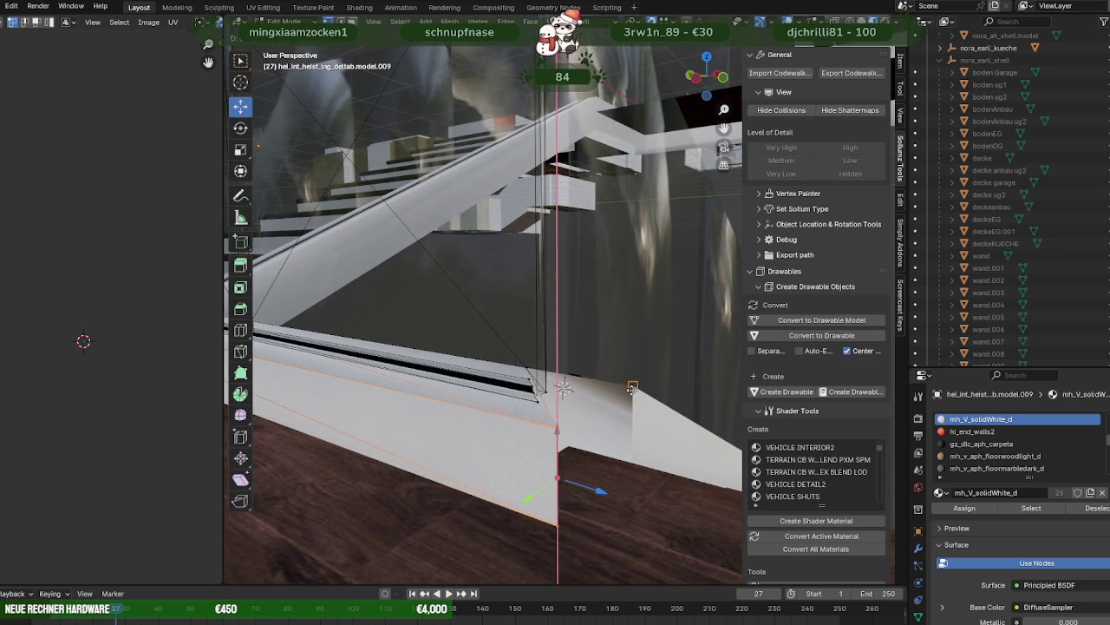
pyautogui.click(562, 430)
pyautogui.moveTo(564, 430)
pyautogui.mouseDown(button='middle')
pyautogui.moveTo(647, 404)
pyautogui.moveTo(616, 452)
pyautogui.moveTo(622, 459)
pyautogui.mouseUp(button='middle')
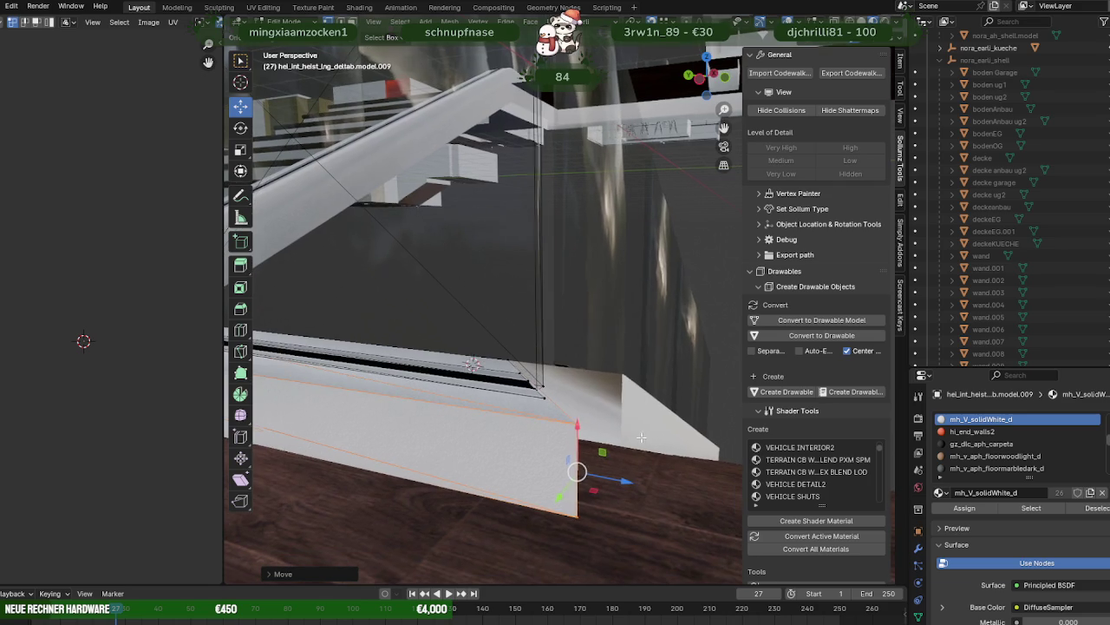
pyautogui.moveTo(622, 376); pyautogui.dragTo(616, 433, button='middle')
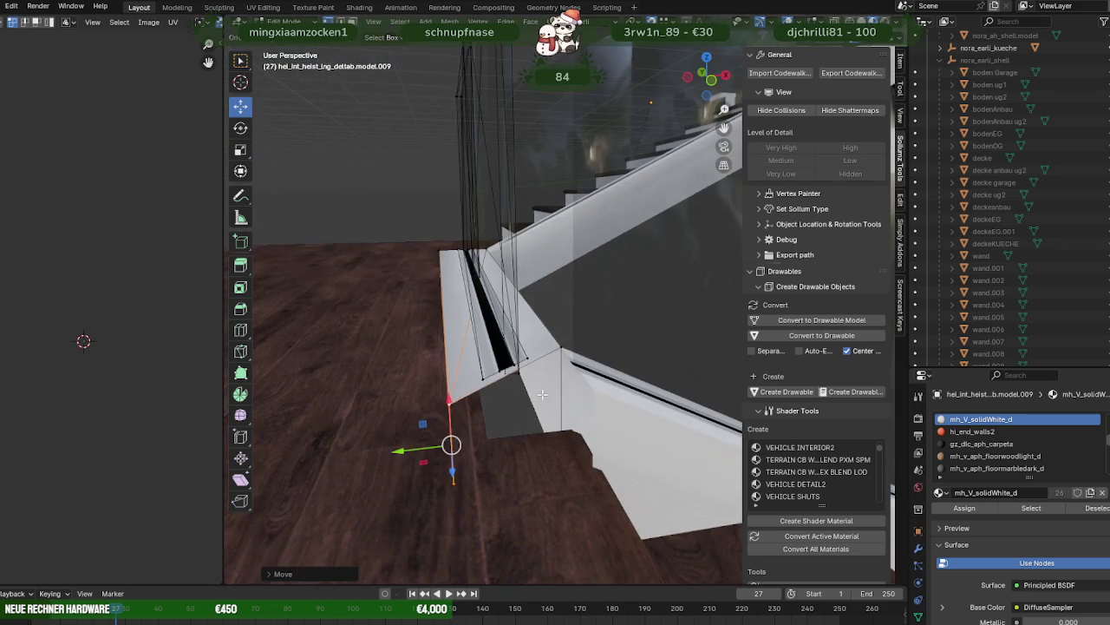
pyautogui.press('Tab')
# - Move the lower end of the adjacent stair beam, model.007, along Y
pyautogui.click(616, 433)
pyautogui.press('Tab')
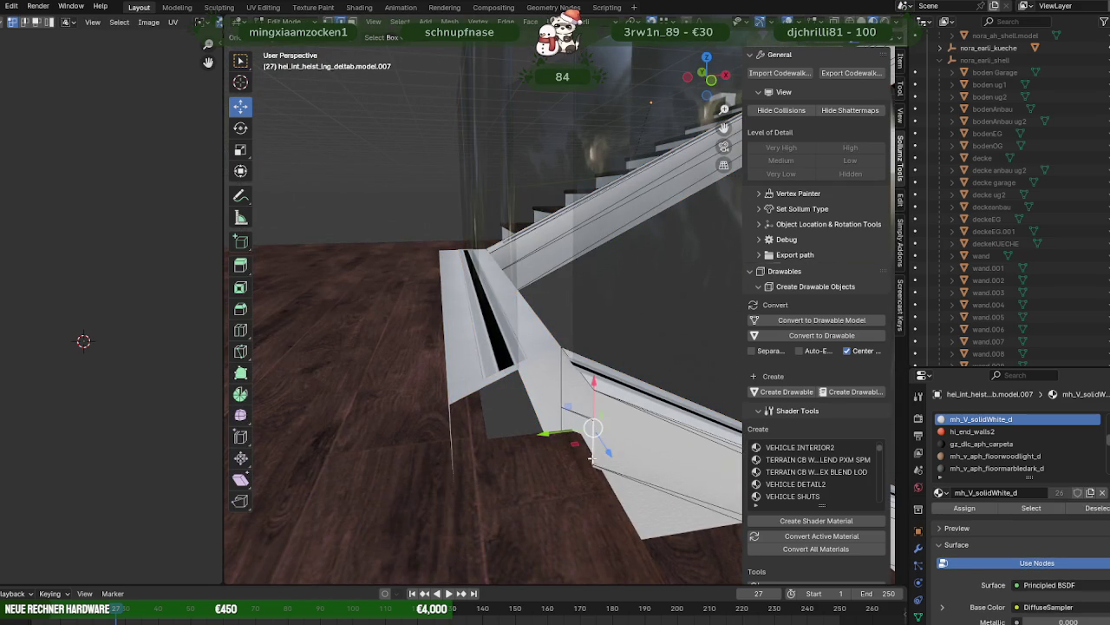
pyautogui.moveTo(594, 406)
pyautogui.mouseDown(button='middle')
pyautogui.moveTo(545, 454)
pyautogui.moveTo(535, 449)
pyautogui.mouseUp(button='middle')
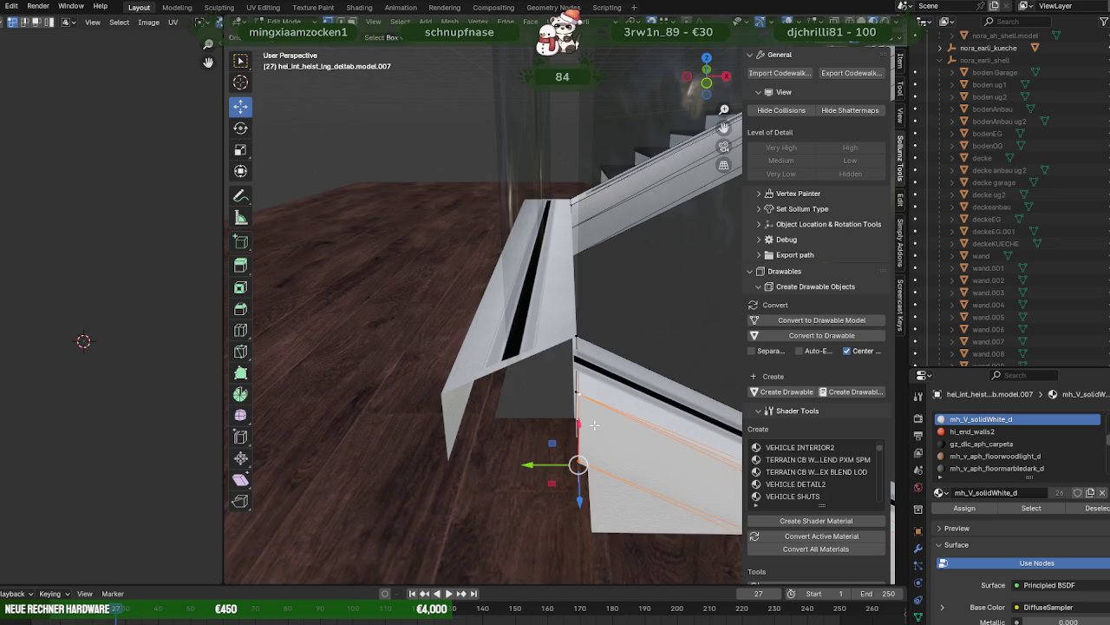
pyautogui.hotkey('alt', 'z')
pyautogui.hotkey('alt', 'z')
pyautogui.moveTo(577, 454); pyautogui.dragTo(531, 461, button='middle')
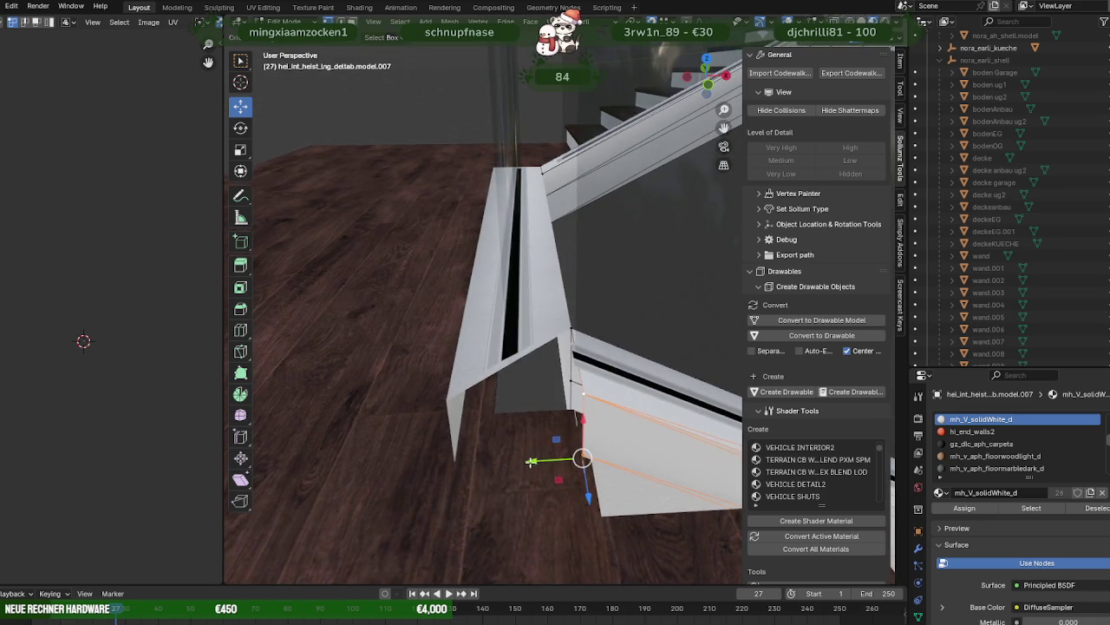
pyautogui.moveTo(530, 461); pyautogui.dragTo(451, 462)
pyautogui.moveTo(451, 462); pyautogui.dragTo(526, 363, button='middle')
pyautogui.press('g')
pyautogui.press('x')
pyautogui.press('Escape')
pyautogui.moveTo(492, 401)
pyautogui.mouseDown(button='middle')
pyautogui.moveTo(552, 398)
pyautogui.moveTo(557, 469)
pyautogui.moveTo(322, 397)
pyautogui.moveTo(384, 389)
pyautogui.moveTo(521, 425)
pyautogui.moveTo(556, 406)
pyautogui.moveTo(499, 404)
pyautogui.moveTo(513, 416)
pyautogui.moveTo(538, 408)
pyautogui.moveTo(636, 474)
pyautogui.mouseUp(button='middle')
# - Extrude the railing edge and extend the corner faces down and to the left
pyautogui.press('e')
pyautogui.click(608, 487)
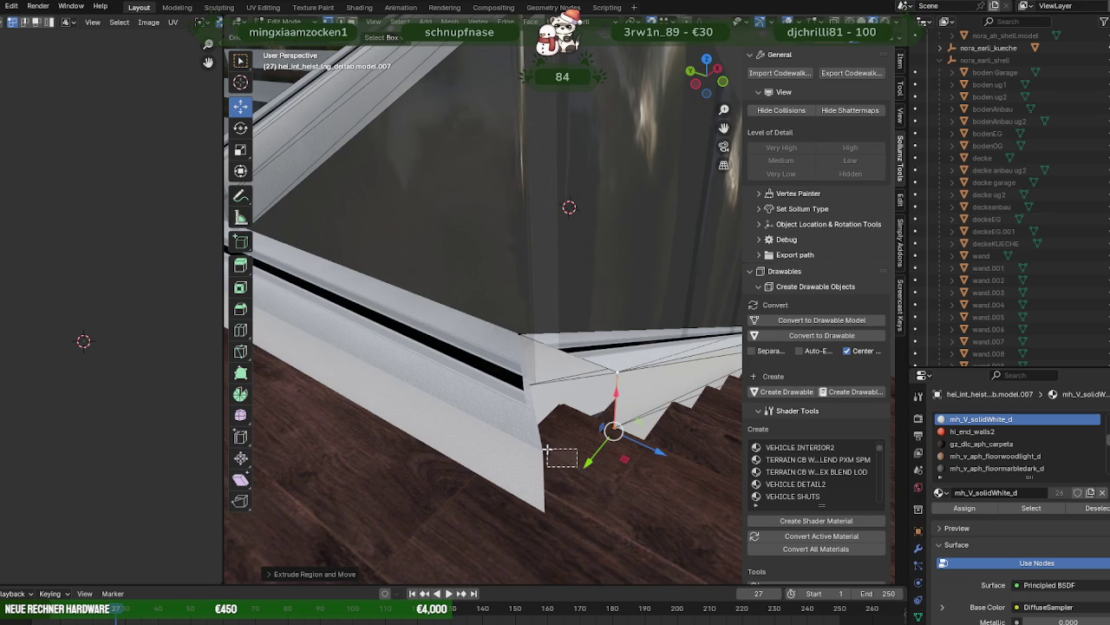
pyautogui.moveTo(588, 462); pyautogui.dragTo(542, 516)
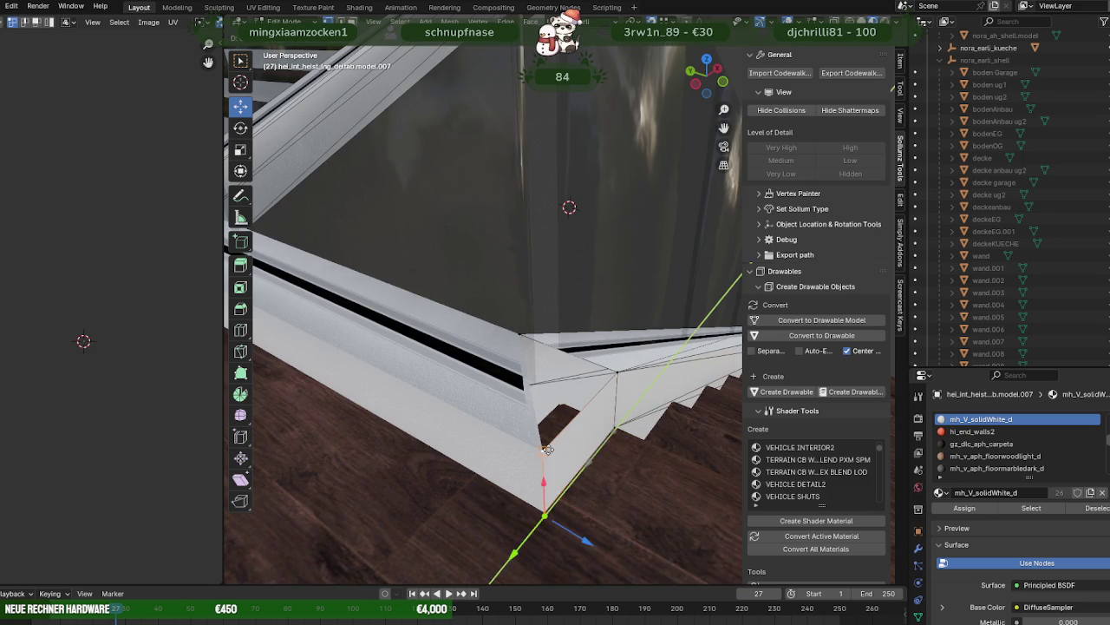
pyautogui.moveTo(543, 516)
pyautogui.mouseDown(button='middle')
pyautogui.moveTo(483, 386)
pyautogui.moveTo(546, 417)
pyautogui.moveTo(555, 399)
pyautogui.mouseUp(button='middle')
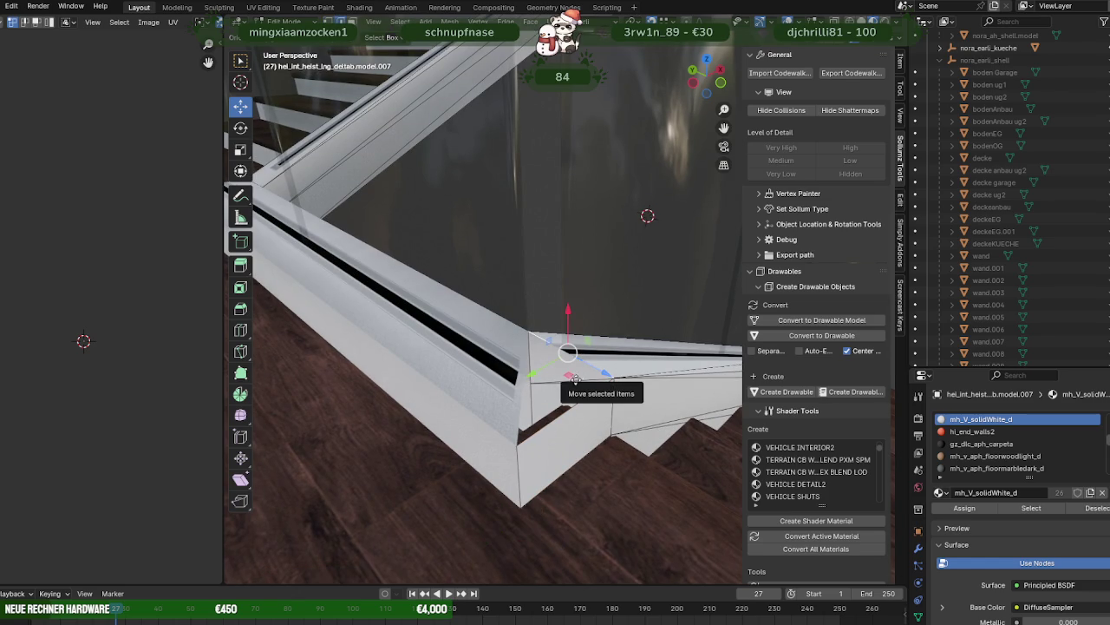
pyautogui.moveTo(575, 379); pyautogui.dragTo(510, 402)
pyautogui.click(485, 423)
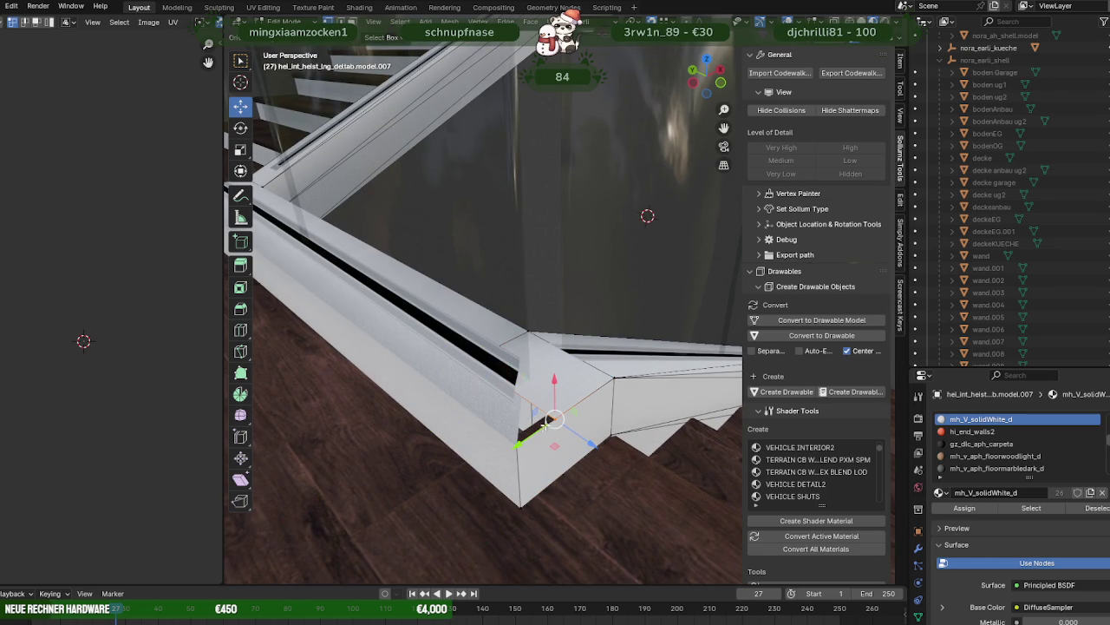
pyautogui.moveTo(555, 419); pyautogui.dragTo(521, 426)
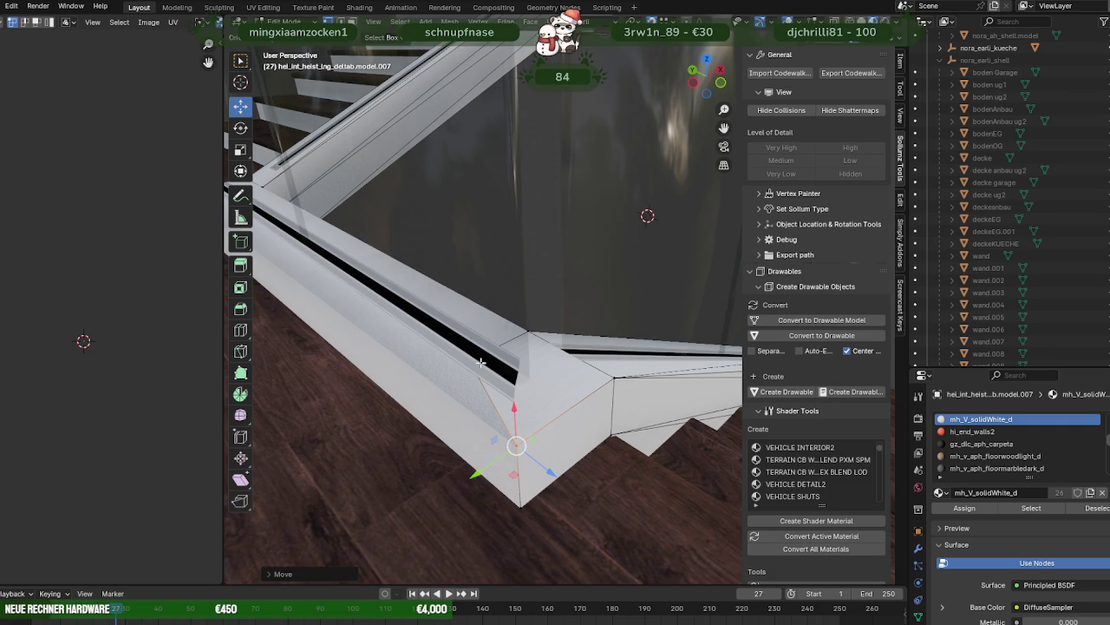
# - Raise the corner vertex to close off the railing corner
pyautogui.press('g')
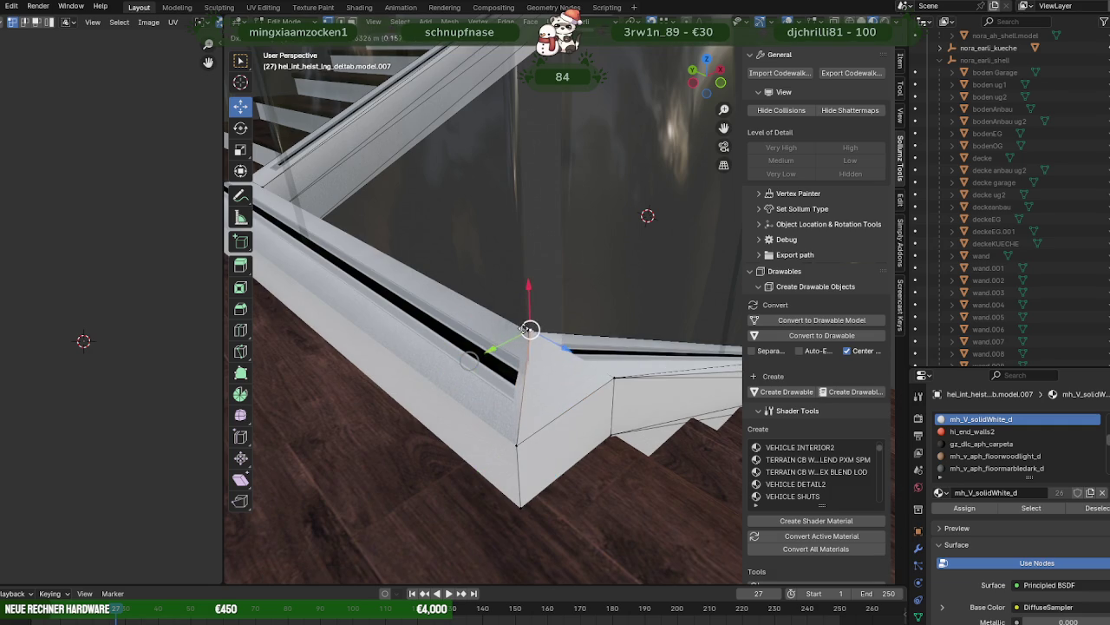
pyautogui.click(529, 329)
pyautogui.scroll(3, 531, 333)
pyautogui.scroll(2, 536, 337)
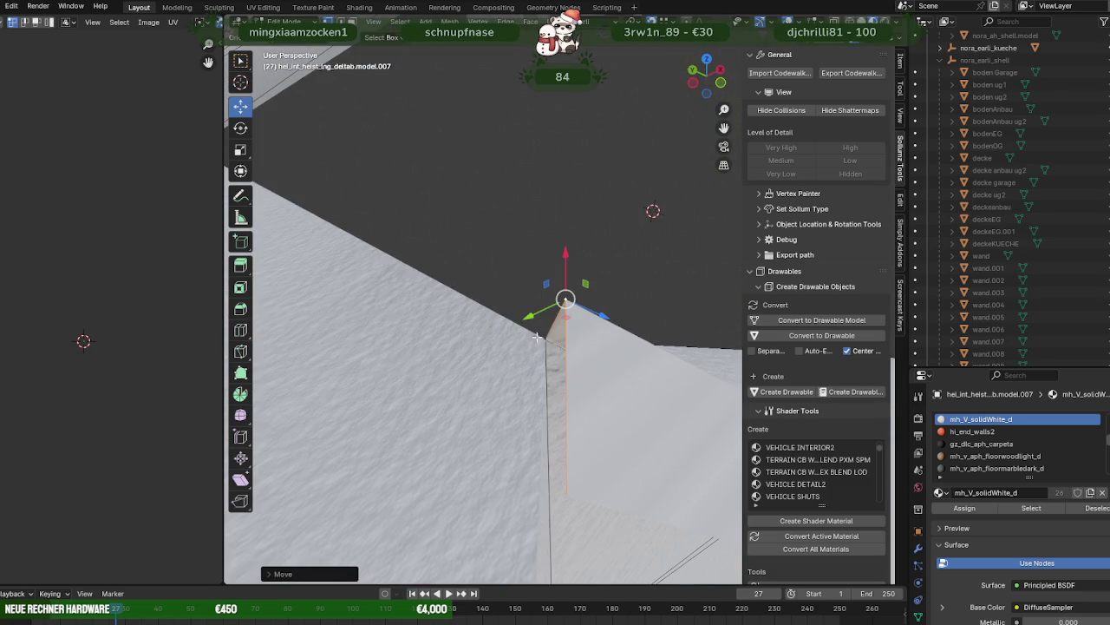
pyautogui.moveTo(565, 300)
pyautogui.mouseDown(button='middle')
pyautogui.moveTo(557, 367)
pyautogui.moveTo(572, 382)
pyautogui.moveTo(563, 334)
pyautogui.moveTo(553, 333)
pyautogui.moveTo(539, 386)
pyautogui.mouseUp(button='middle')
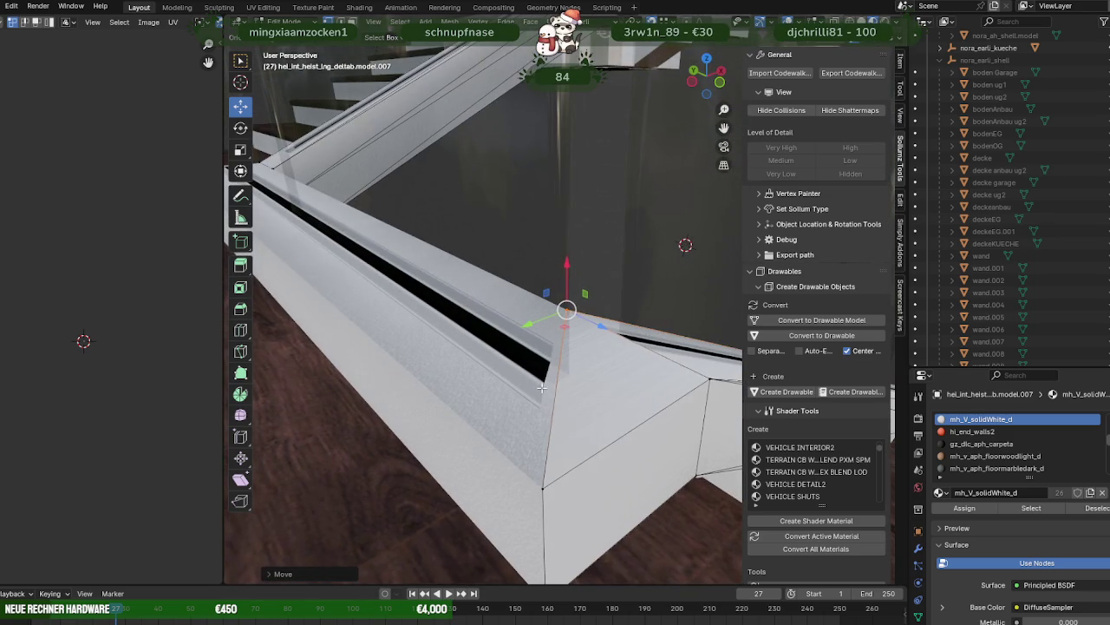
# - Switch mesh editing to the neighbouring piece model.008, viewed along the handrail trough
pyautogui.press('Tab')
pyautogui.press('Tab')
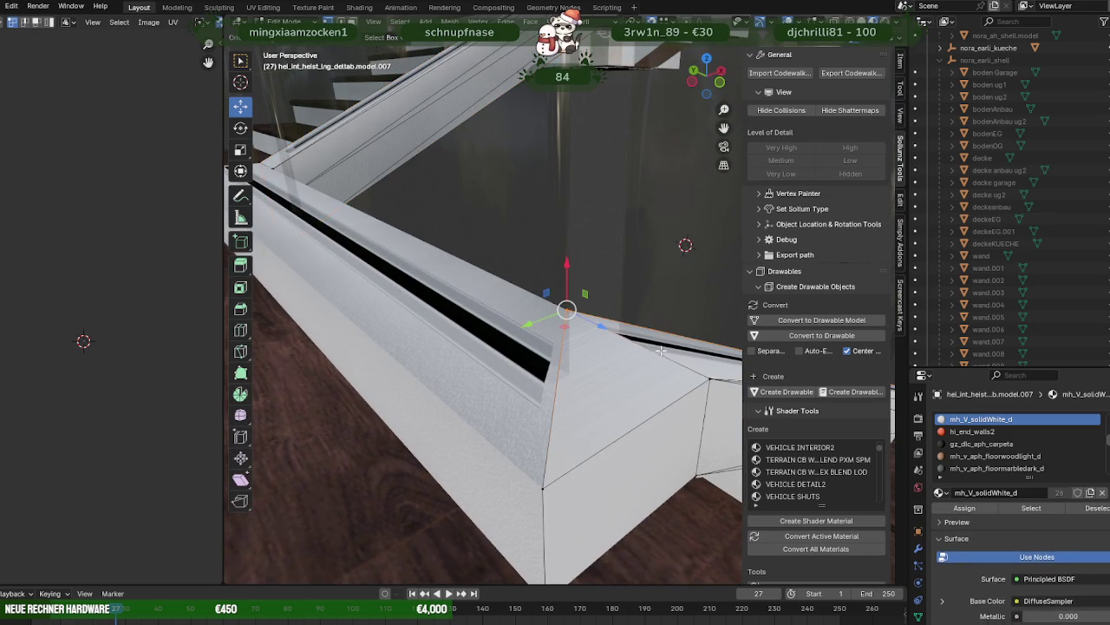
pyautogui.press('Tab')
pyautogui.click(652, 347)
pyautogui.press('Tab')
pyautogui.moveTo(645, 350)
pyautogui.mouseDown(button='middle')
pyautogui.moveTo(631, 417)
pyautogui.moveTo(635, 396)
pyautogui.mouseUp(button='middle')
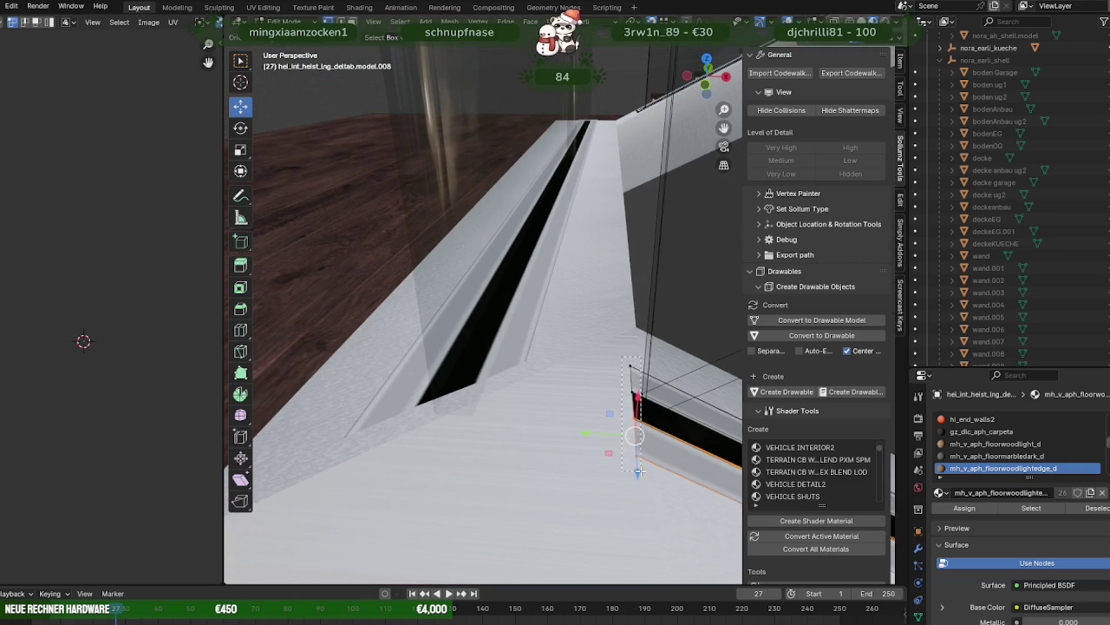
# - Extend the glass panel's selected edge down toward the foot of the stair railing
pyautogui.moveTo(639, 471)
pyautogui.mouseDown(button='middle')
pyautogui.moveTo(642, 444)
pyautogui.moveTo(662, 429)
pyautogui.mouseUp(button='middle')
pyautogui.moveTo(643, 363); pyautogui.dragTo(645, 381, button='middle')
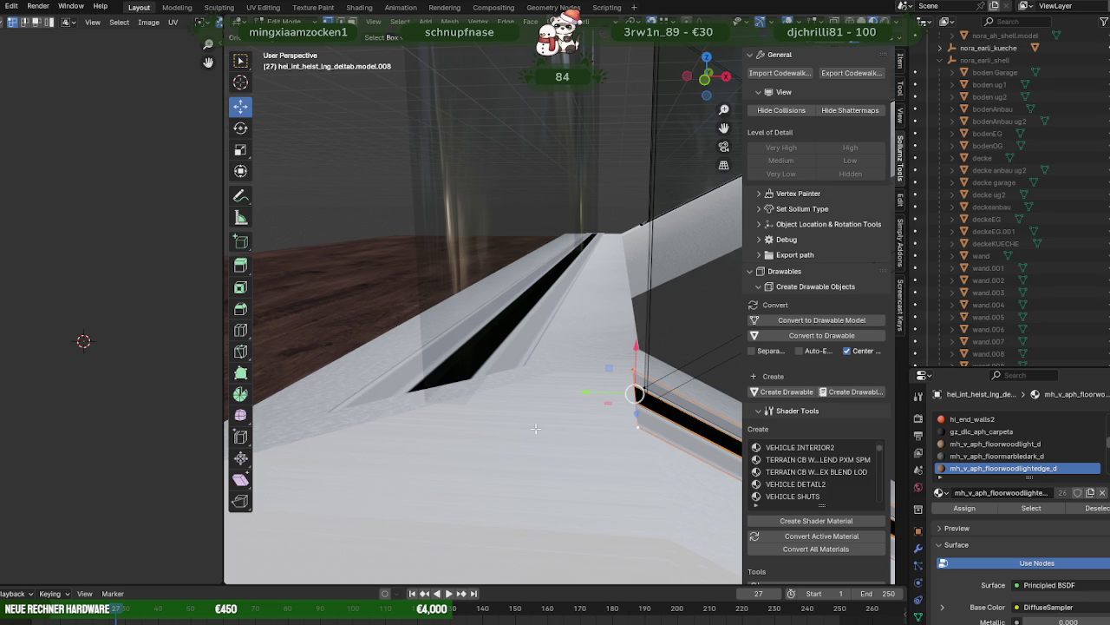
pyautogui.hotkey('shift', 'd')
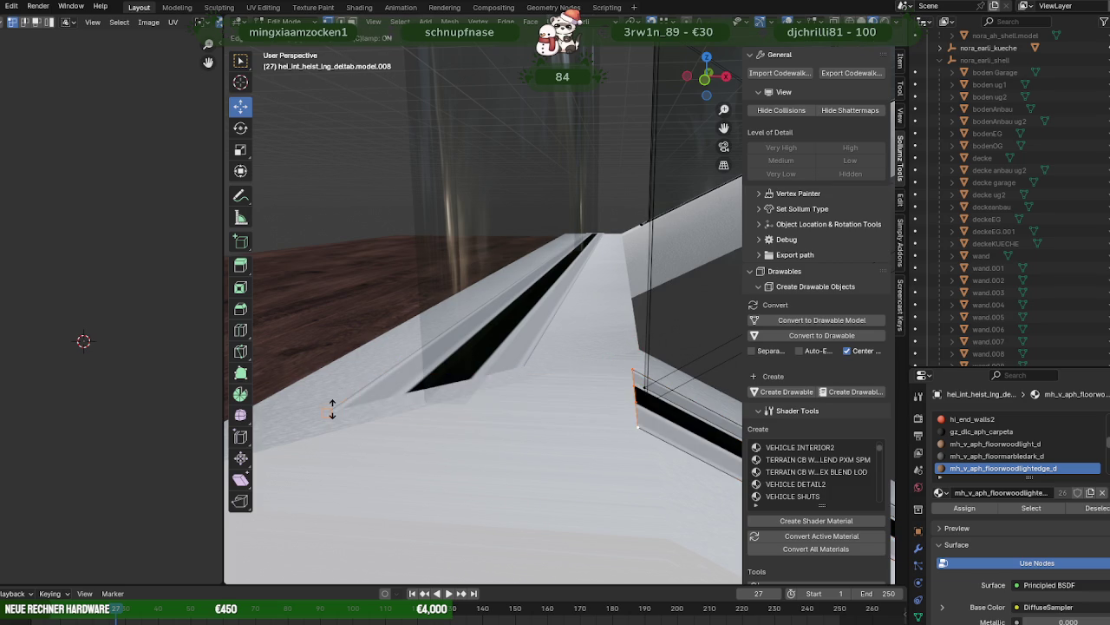
pyautogui.click(333, 408)
pyautogui.moveTo(333, 408); pyautogui.dragTo(408, 448, button='middle')
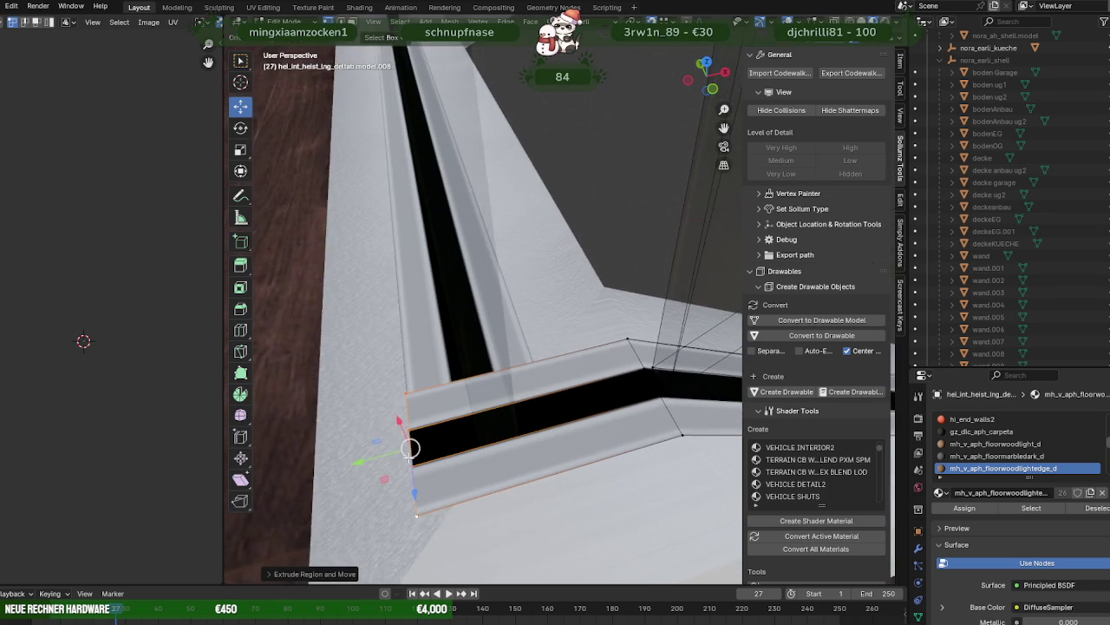
# - In wireframe, move the glass corner vertices along Y and up to meet the railing
pyautogui.hotkey('shift', 'z')
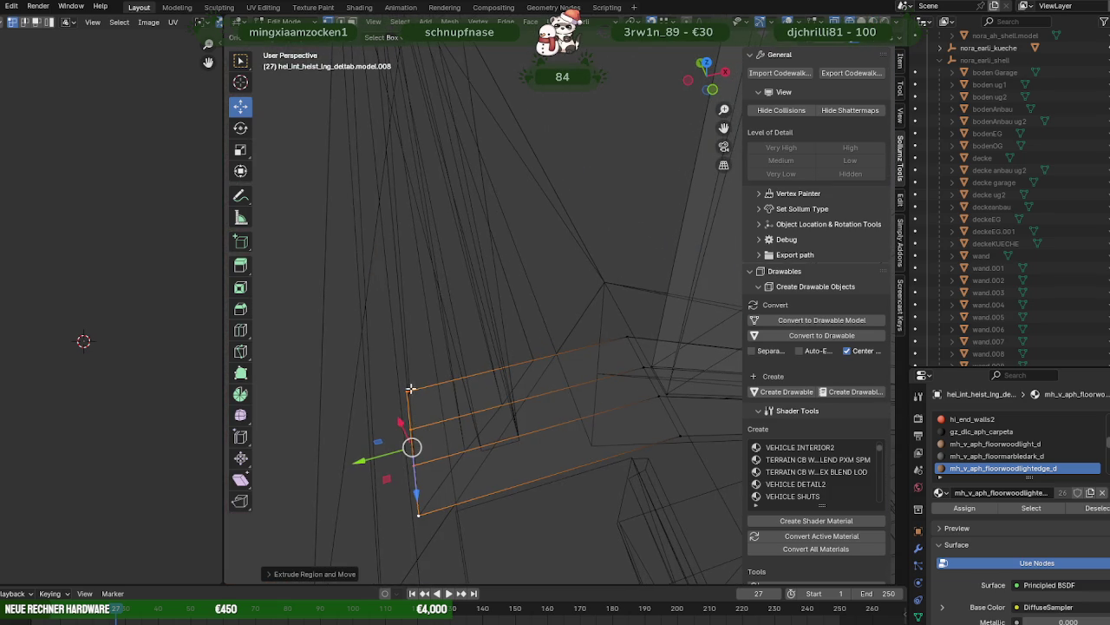
pyautogui.click(411, 388)
pyautogui.press('g')
pyautogui.press('y')
pyautogui.click(497, 401)
pyautogui.click(413, 464)
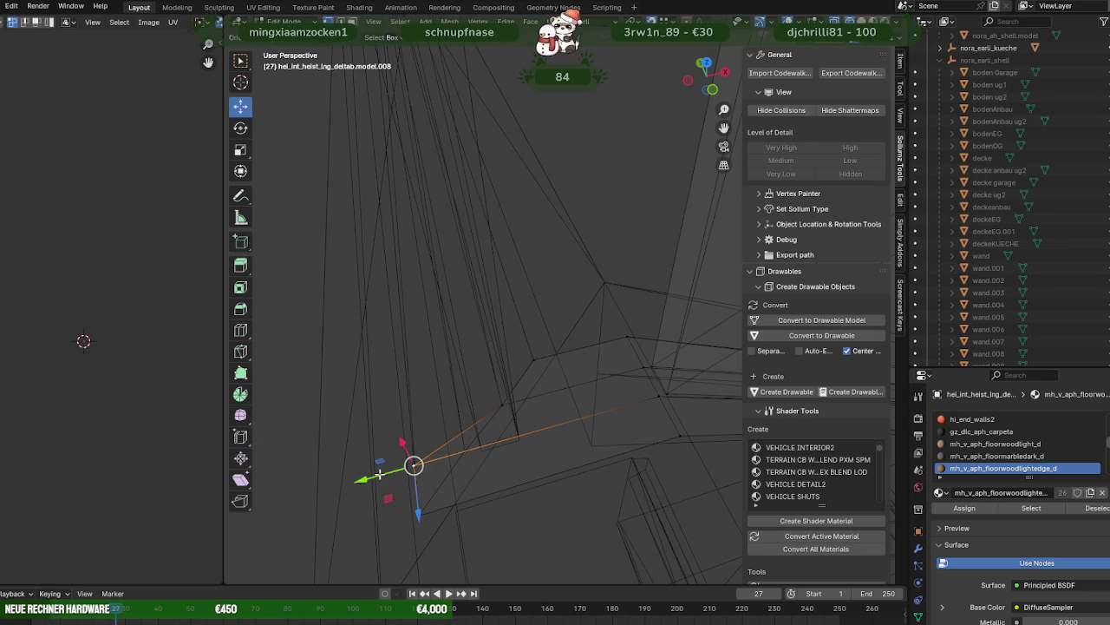
pyautogui.moveTo(384, 475); pyautogui.dragTo(456, 453)
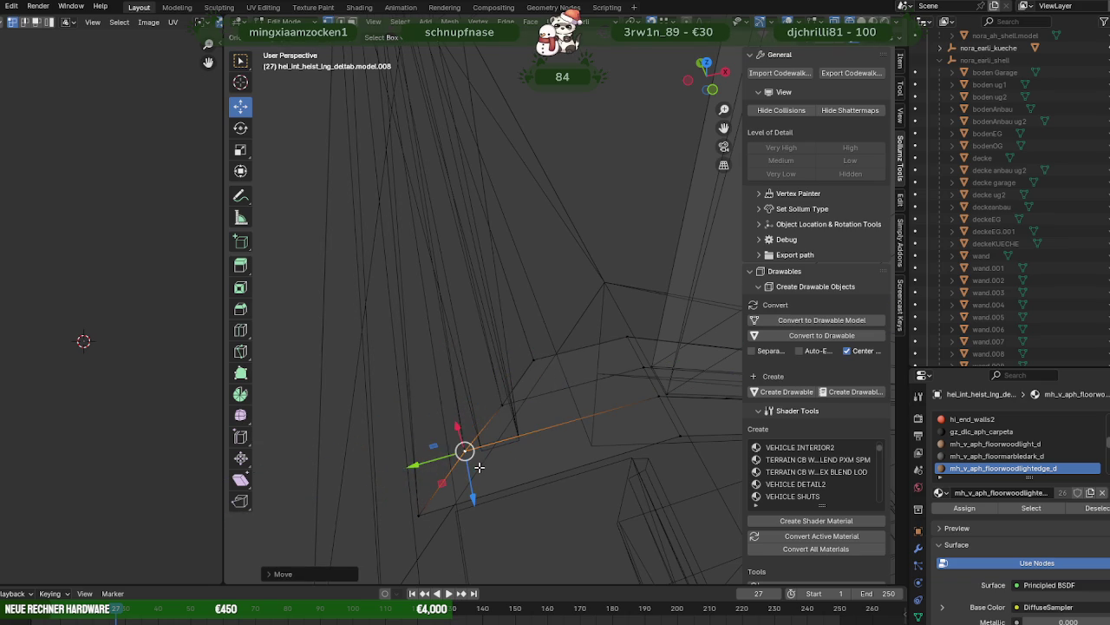
pyautogui.click(502, 405)
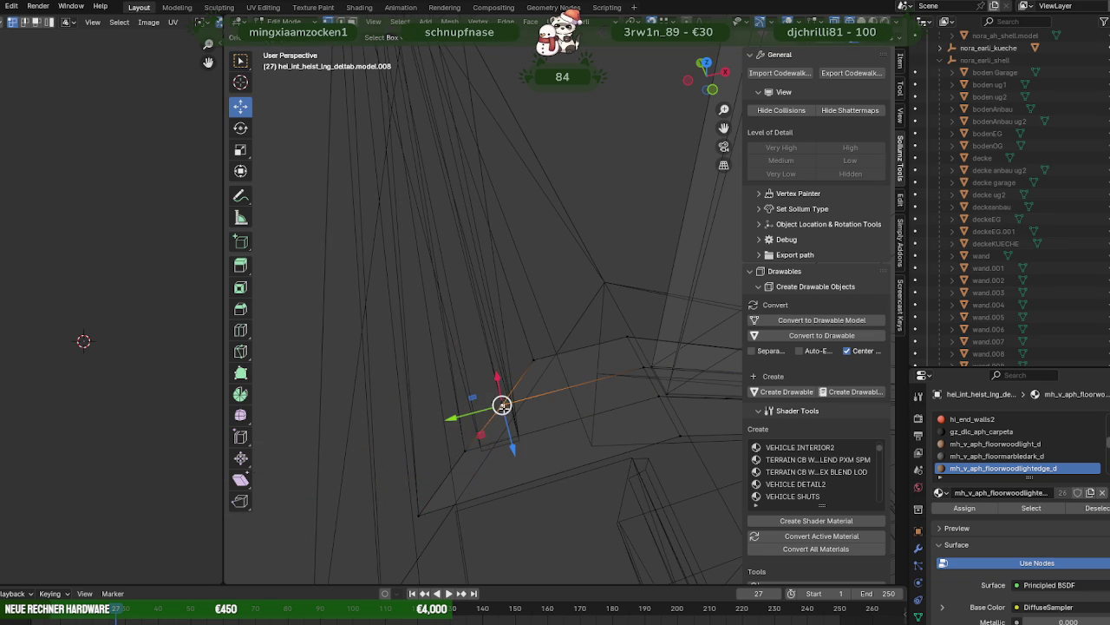
pyautogui.moveTo(500, 404); pyautogui.dragTo(533, 360)
pyautogui.press('Tab')
pyautogui.hotkey('shift', 'z')
pyautogui.moveTo(529, 359)
pyautogui.mouseDown(button='middle')
pyautogui.moveTo(536, 342)
pyautogui.moveTo(538, 356)
pyautogui.moveTo(511, 295)
pyautogui.moveTo(553, 339)
pyautogui.mouseUp(button='middle')
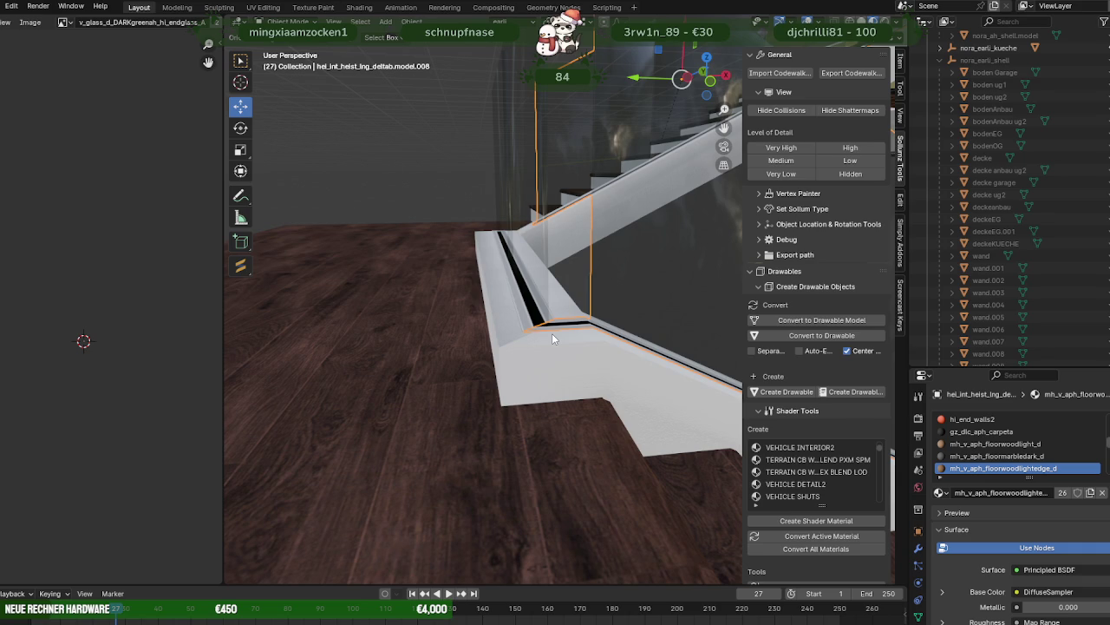
# - Slide all of model.010's end panel along Y into the handrail trough at the stair base
pyautogui.moveTo(552, 339)
pyautogui.mouseDown(button='middle')
pyautogui.moveTo(565, 427)
pyautogui.moveTo(547, 409)
pyautogui.mouseUp(button='middle')
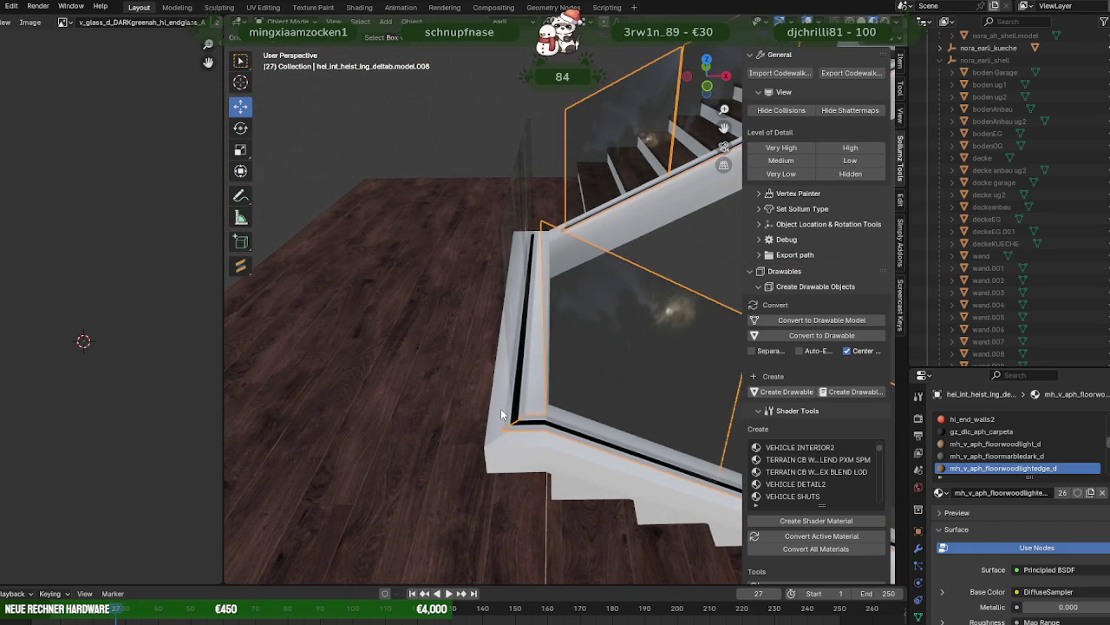
pyautogui.click(511, 388)
pyautogui.click(501, 365)
pyautogui.press('Tab')
pyautogui.press('a')
pyautogui.moveTo(501, 365)
pyautogui.mouseDown(button='middle')
pyautogui.moveTo(515, 354)
pyautogui.moveTo(503, 418)
pyautogui.mouseUp(button='middle')
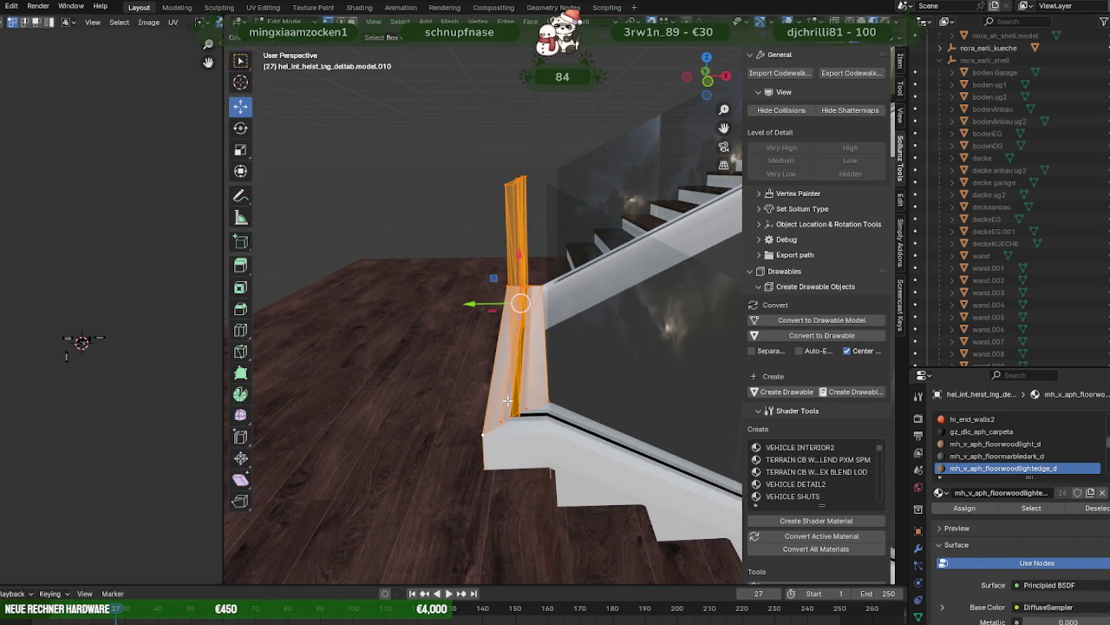
pyautogui.moveTo(520, 301); pyautogui.dragTo(495, 297)
pyautogui.moveTo(495, 298)
pyautogui.mouseDown(button='middle')
pyautogui.moveTo(496, 248)
pyautogui.moveTo(471, 322)
pyautogui.moveTo(429, 289)
pyautogui.moveTo(389, 300)
pyautogui.moveTo(491, 347)
pyautogui.moveTo(524, 336)
pyautogui.moveTo(500, 311)
pyautogui.moveTo(615, 348)
pyautogui.moveTo(485, 346)
pyautogui.mouseUp(button='middle')
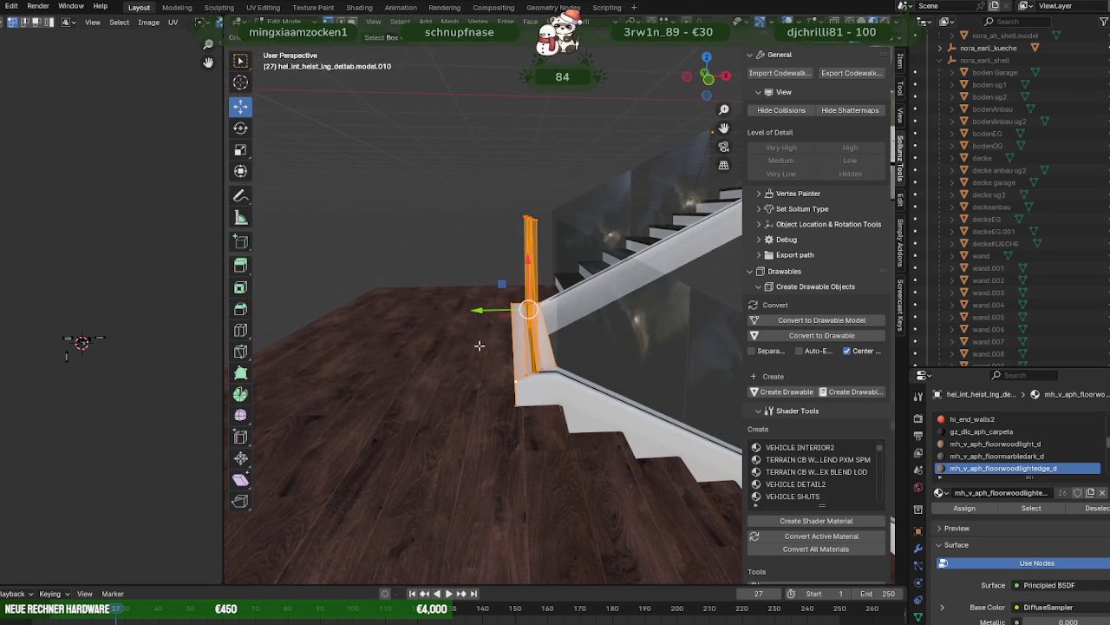
pyautogui.press('Tab')
pyautogui.click(449, 239)
pyautogui.moveTo(449, 240)
pyautogui.mouseDown(button='middle')
pyautogui.moveTo(551, 284)
pyautogui.moveTo(606, 290)
pyautogui.moveTo(585, 312)
pyautogui.moveTo(640, 307)
pyautogui.moveTo(669, 326)
pyautogui.moveTo(668, 307)
pyautogui.moveTo(596, 392)
pyautogui.mouseUp(button='middle')
pyautogui.scroll(-3, 606, 291)
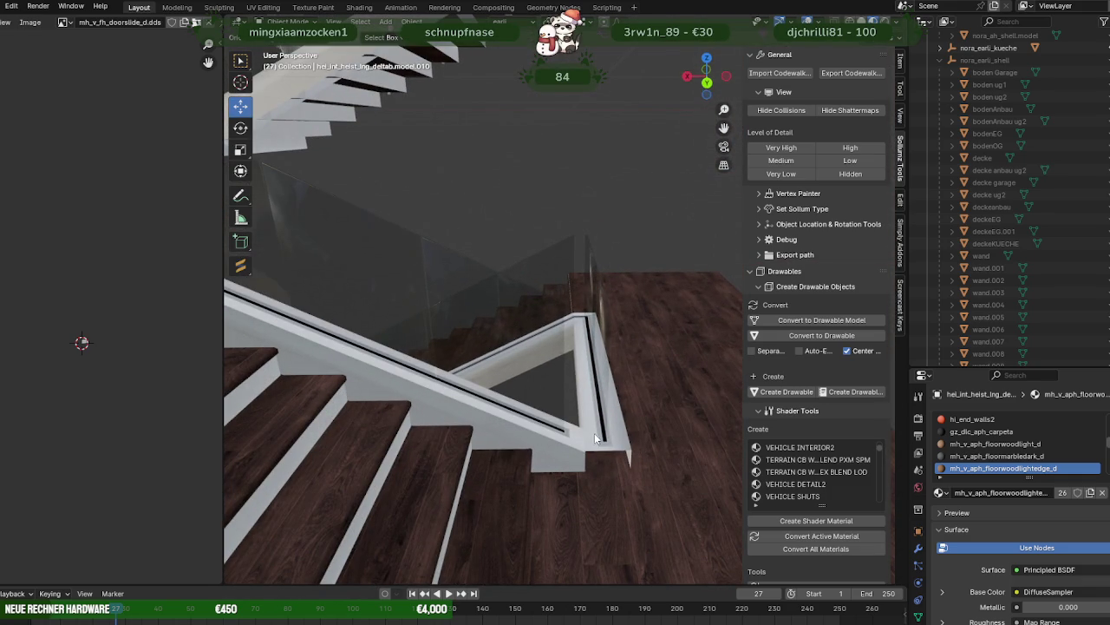
# - Nudge the white railing piece at the landing along Y to line up with the glass
pyautogui.click(623, 445)
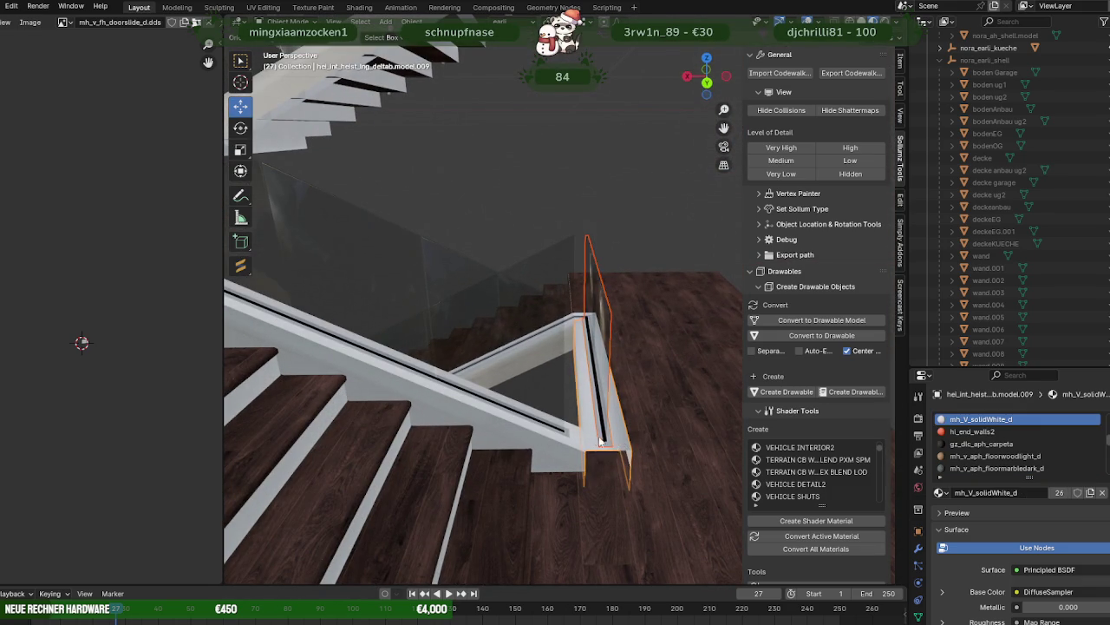
pyautogui.press('Tab')
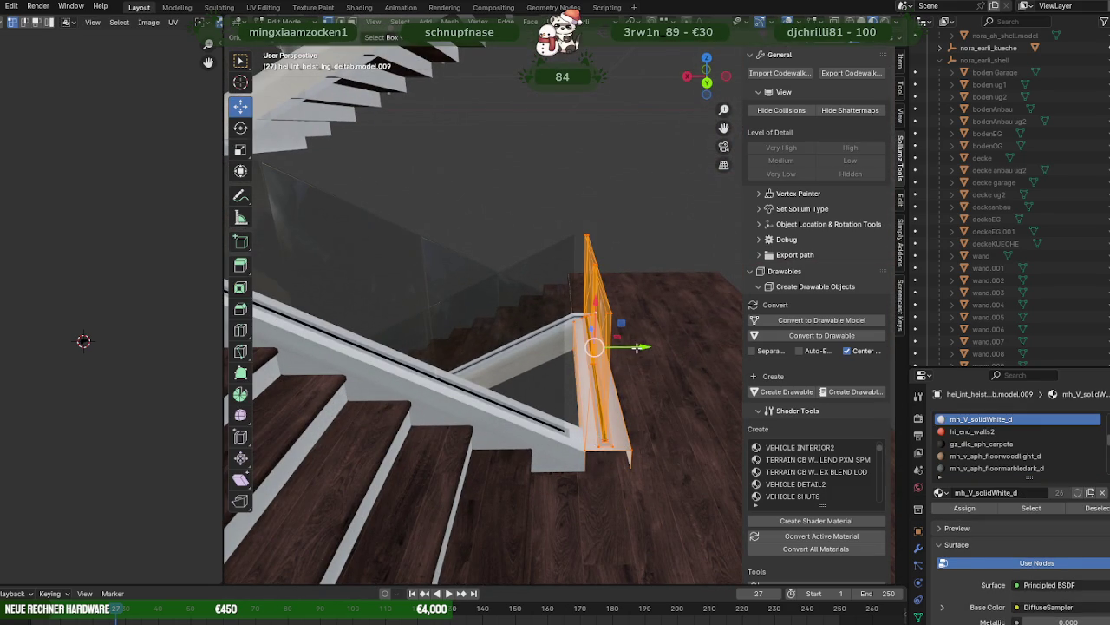
pyautogui.moveTo(637, 347); pyautogui.dragTo(612, 345)
pyautogui.moveTo(612, 345)
pyautogui.mouseDown(button='middle')
pyautogui.moveTo(618, 301)
pyautogui.moveTo(618, 336)
pyautogui.mouseUp(button='middle')
pyautogui.moveTo(626, 341); pyautogui.dragTo(630, 341)
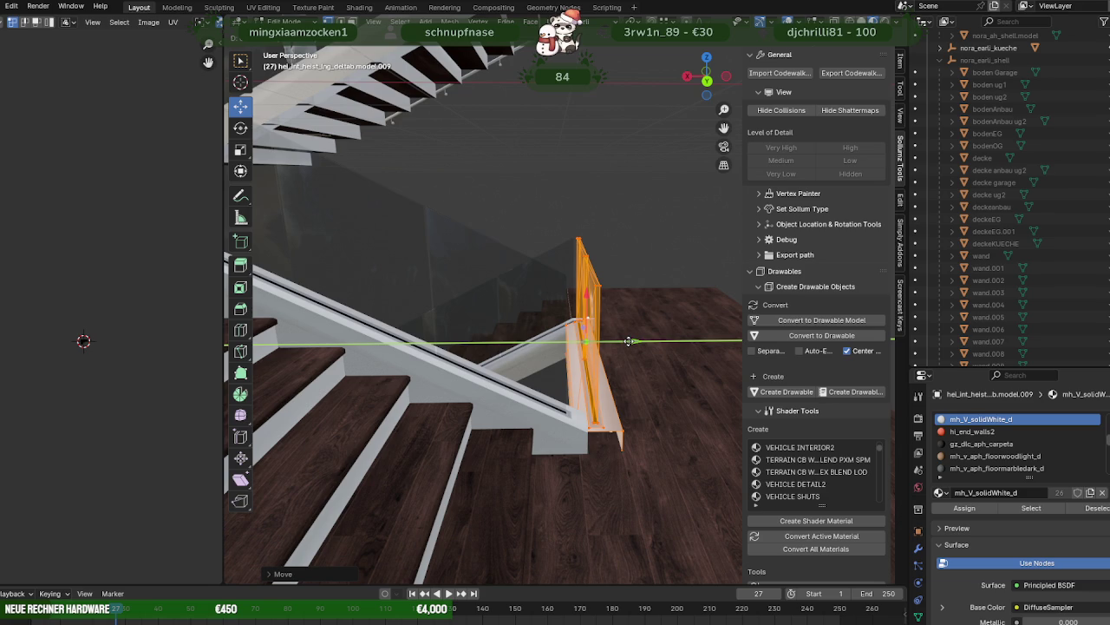
pyautogui.moveTo(629, 341); pyautogui.dragTo(628, 339)
pyautogui.scroll(3, 623, 330)
pyautogui.scroll(2, 621, 327)
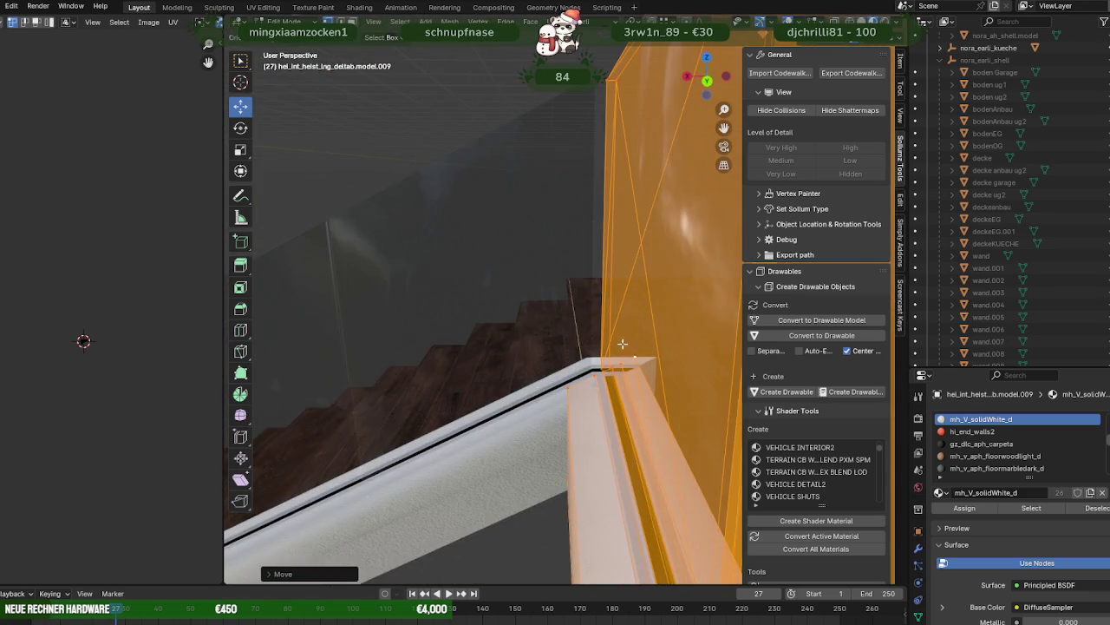
pyautogui.scroll(2, 620, 325)
# - Switch editing to the end panel object and inspect it edge-on and head-on
pyautogui.moveTo(620, 326); pyautogui.dragTo(551, 344, button='middle')
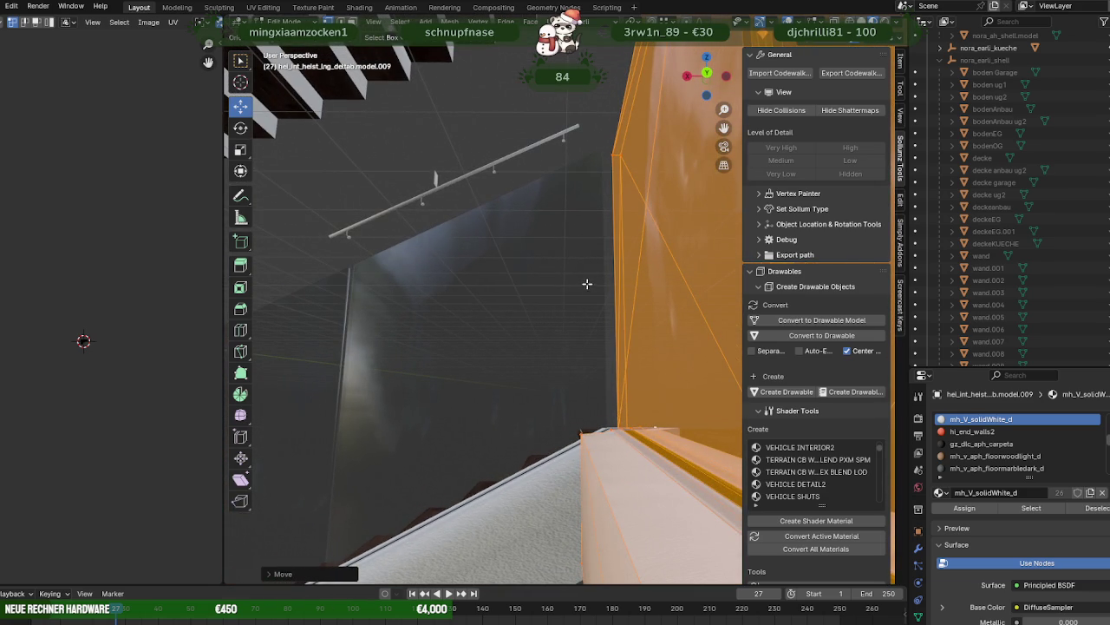
pyautogui.moveTo(587, 283); pyautogui.dragTo(650, 292, button='middle')
pyautogui.moveTo(553, 295); pyautogui.dragTo(576, 293, button='middle')
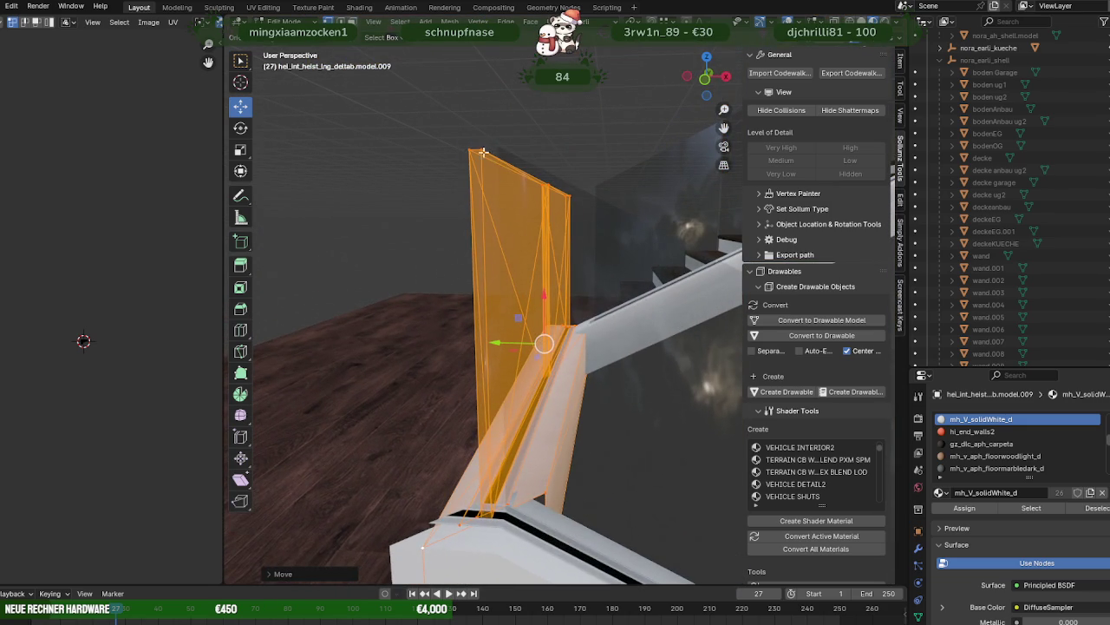
pyautogui.click(479, 150)
pyautogui.moveTo(547, 296)
pyautogui.mouseDown(button='middle')
pyautogui.moveTo(507, 155)
pyautogui.moveTo(518, 149)
pyautogui.moveTo(600, 327)
pyautogui.moveTo(567, 308)
pyautogui.mouseUp(button='middle')
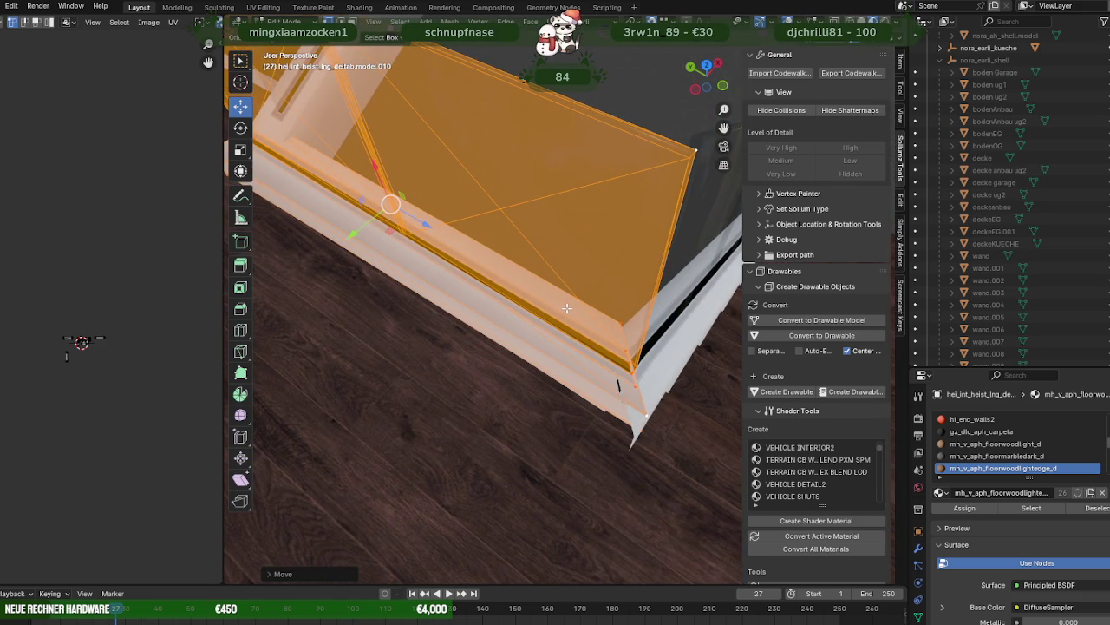
pyautogui.moveTo(592, 311)
pyautogui.mouseDown(button='middle')
pyautogui.moveTo(422, 290)
pyautogui.moveTo(385, 312)
pyautogui.moveTo(505, 448)
pyautogui.moveTo(498, 387)
pyautogui.moveTo(391, 292)
pyautogui.moveTo(432, 400)
pyautogui.mouseUp(button='middle')
# - Slide a white handrail edge along Y at the wall corner, then select an end panel face
pyautogui.click(421, 395)
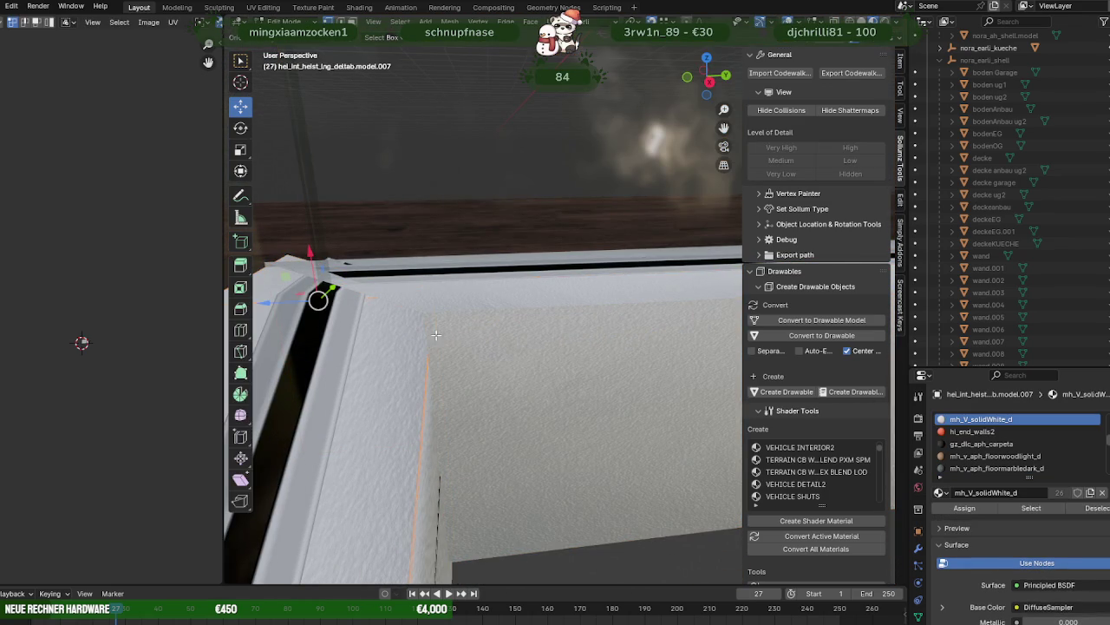
pyautogui.moveTo(421, 311); pyautogui.dragTo(412, 370, button='middle')
pyautogui.moveTo(451, 267); pyautogui.dragTo(416, 312)
pyautogui.moveTo(413, 325); pyautogui.dragTo(404, 275, button='middle')
pyautogui.click(539, 229)
pyautogui.moveTo(539, 229)
pyautogui.mouseDown(button='middle')
pyautogui.moveTo(508, 181)
pyautogui.moveTo(527, 282)
pyautogui.moveTo(521, 228)
pyautogui.moveTo(540, 228)
pyautogui.moveTo(472, 200)
pyautogui.moveTo(395, 327)
pyautogui.mouseUp(button='middle')
pyautogui.hotkey('shift', 'z')
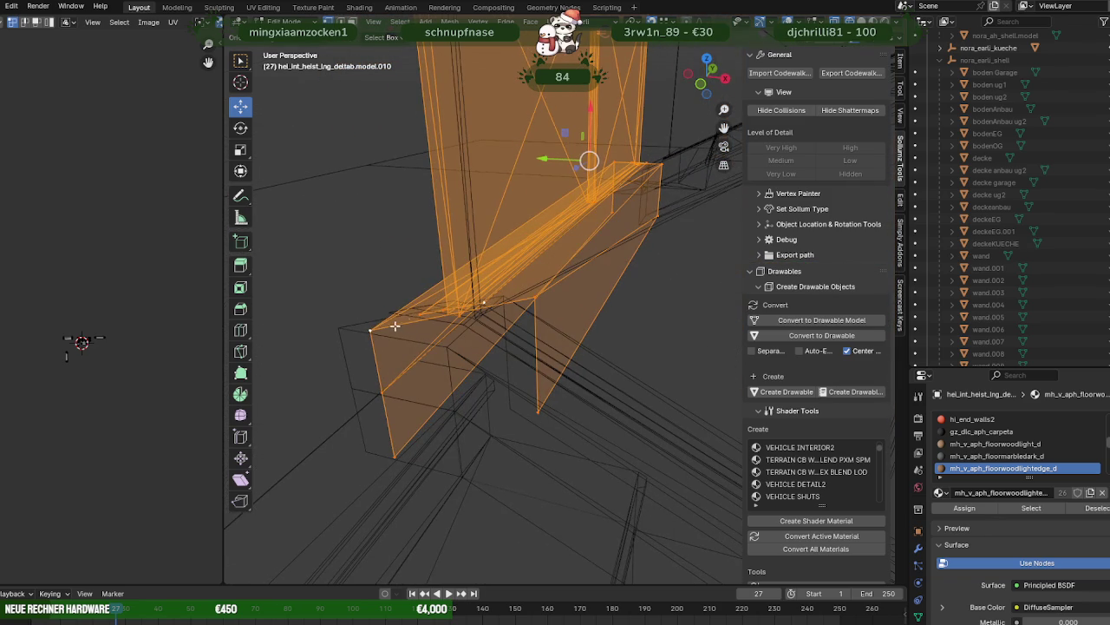
# - Select the lower wall faces at the corner in wireframe view
pyautogui.keyDown('ctrl'); pyautogui.click(384, 329); pyautogui.keyUp('ctrl')
pyautogui.keyDown('ctrl'); pyautogui.click(368, 328); pyautogui.keyUp('ctrl')
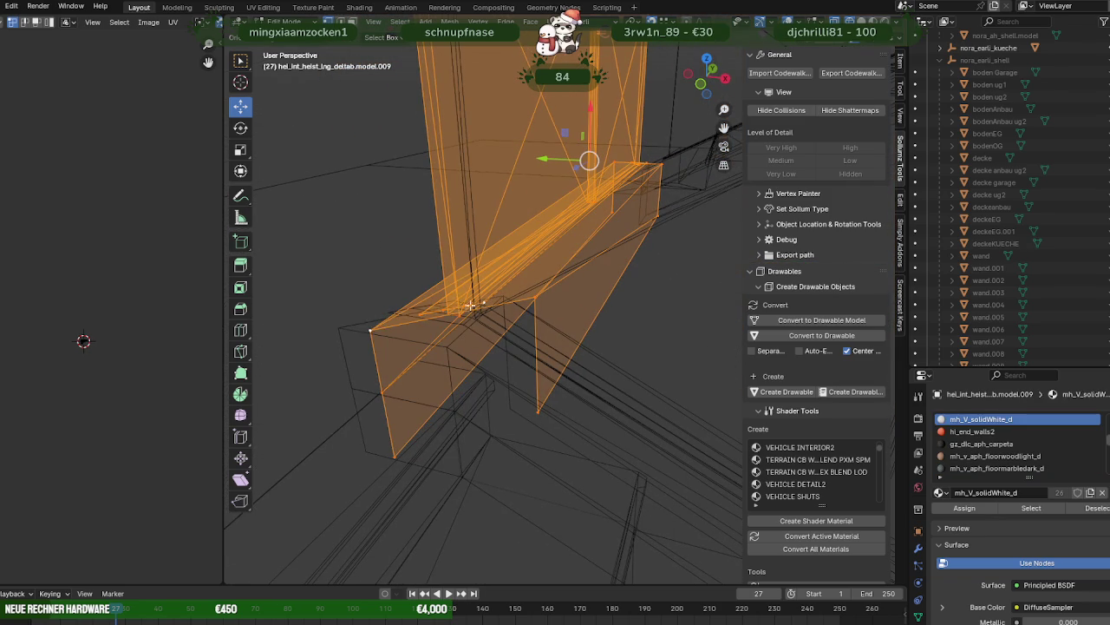
pyautogui.keyDown('ctrl'); pyautogui.click(363, 322); pyautogui.keyUp('ctrl')
pyautogui.moveTo(348, 300); pyautogui.dragTo(376, 347)
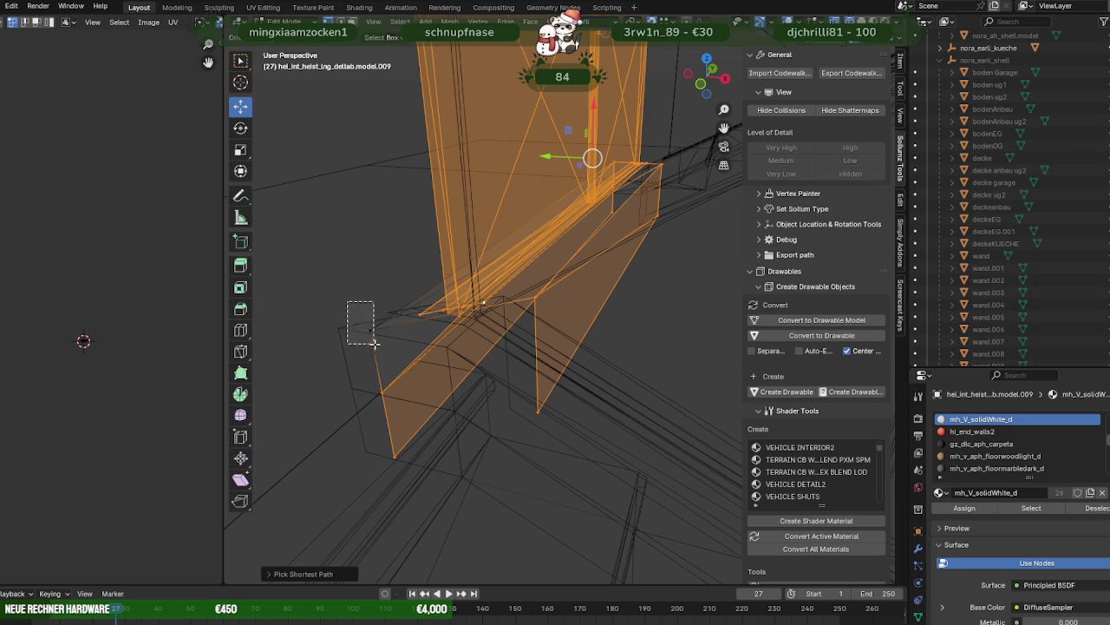
pyautogui.scroll(2, 476, 299)
pyautogui.scroll(2, 499, 288)
pyautogui.moveTo(509, 284)
pyautogui.mouseDown(button='middle')
pyautogui.moveTo(550, 257)
pyautogui.moveTo(545, 282)
pyautogui.mouseUp(button='middle')
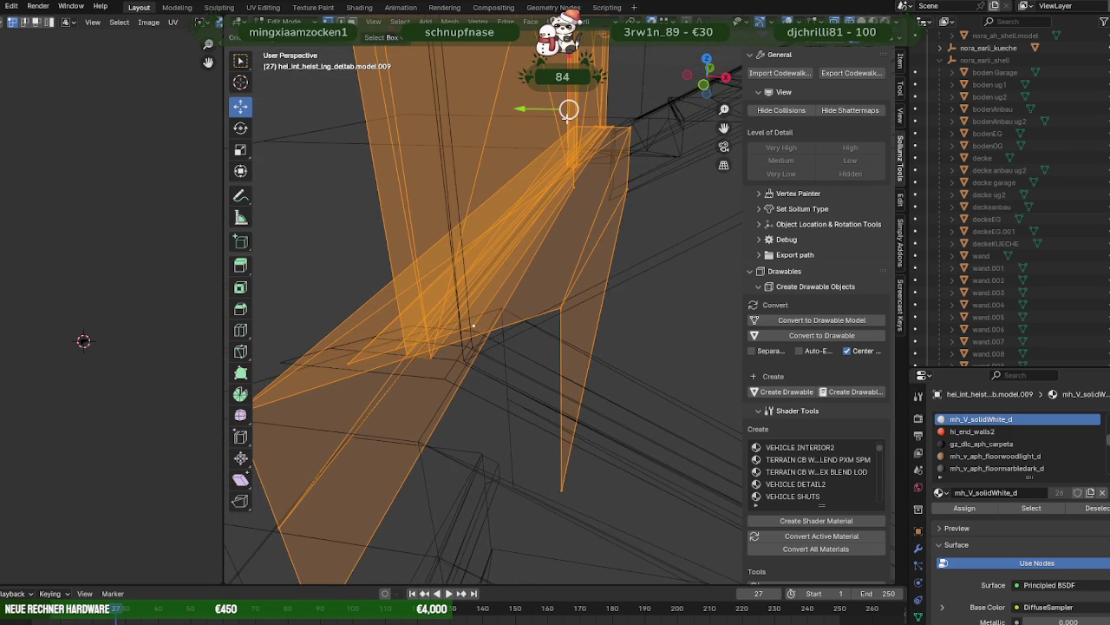
pyautogui.moveTo(564, 113)
pyautogui.mouseDown(button='middle')
pyautogui.moveTo(475, 332)
pyautogui.moveTo(489, 304)
pyautogui.mouseUp(button='middle')
# - Move the end panel geometry into the corner and join it into the white railing
pyautogui.keyDown('shift'); pyautogui.click(471, 327); pyautogui.keyUp('shift')
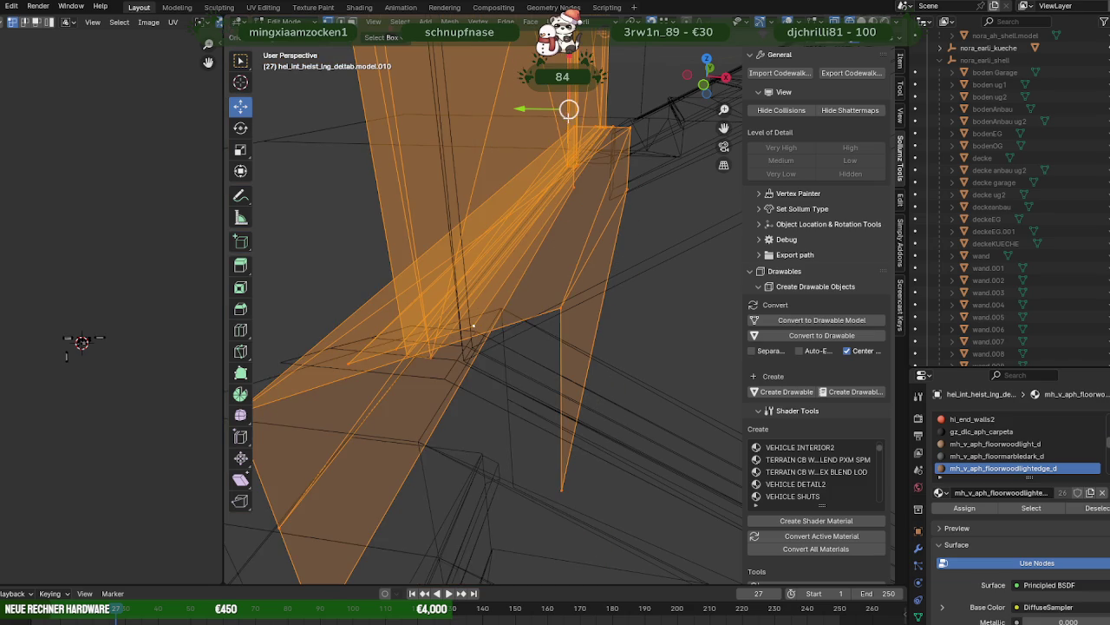
pyautogui.moveTo(473, 326); pyautogui.dragTo(477, 330)
pyautogui.moveTo(477, 330); pyautogui.dragTo(539, 313, button='middle')
pyautogui.hotkey('shift', 'z')
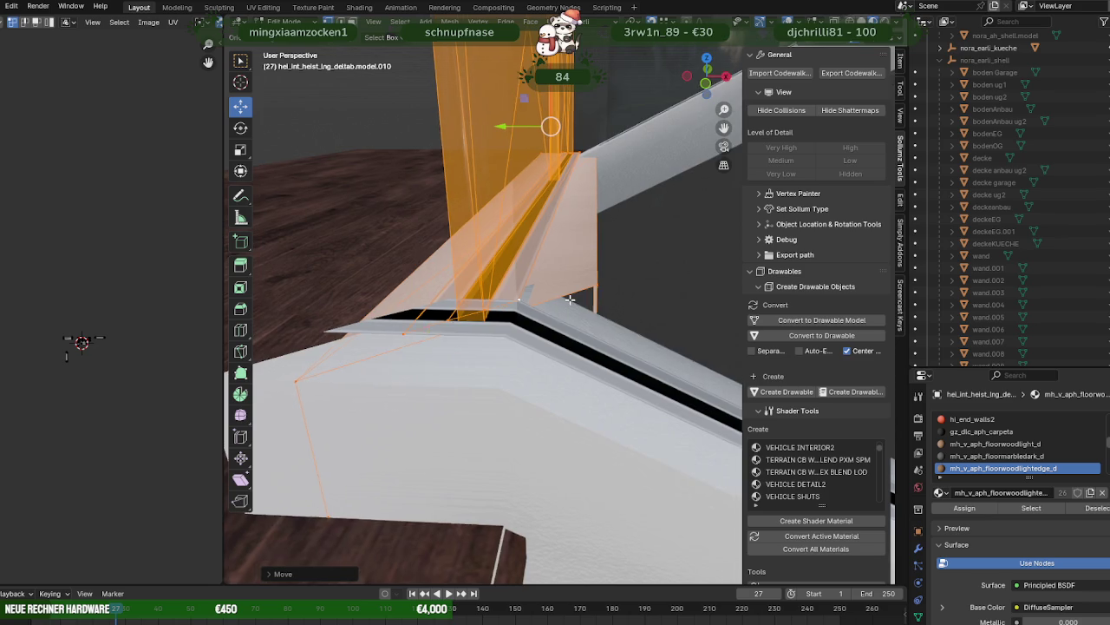
pyautogui.moveTo(578, 299)
pyautogui.mouseDown(button='middle')
pyautogui.moveTo(596, 298)
pyautogui.moveTo(449, 310)
pyautogui.moveTo(433, 261)
pyautogui.moveTo(460, 251)
pyautogui.moveTo(470, 271)
pyautogui.moveTo(547, 281)
pyautogui.mouseUp(button='middle')
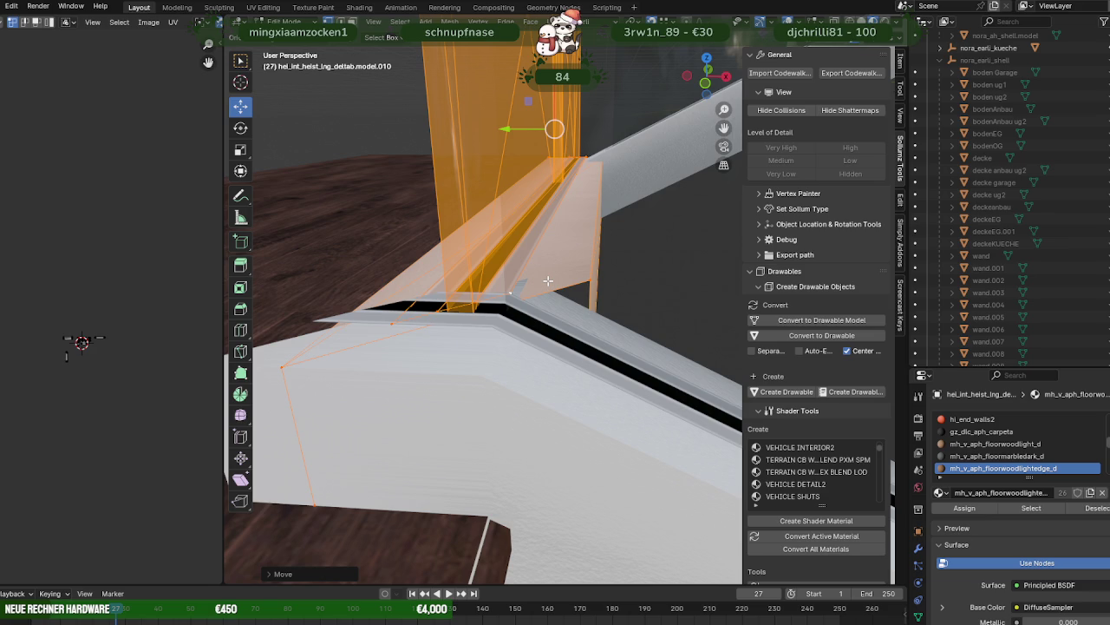
pyautogui.hotkey('ctrl', 'j')
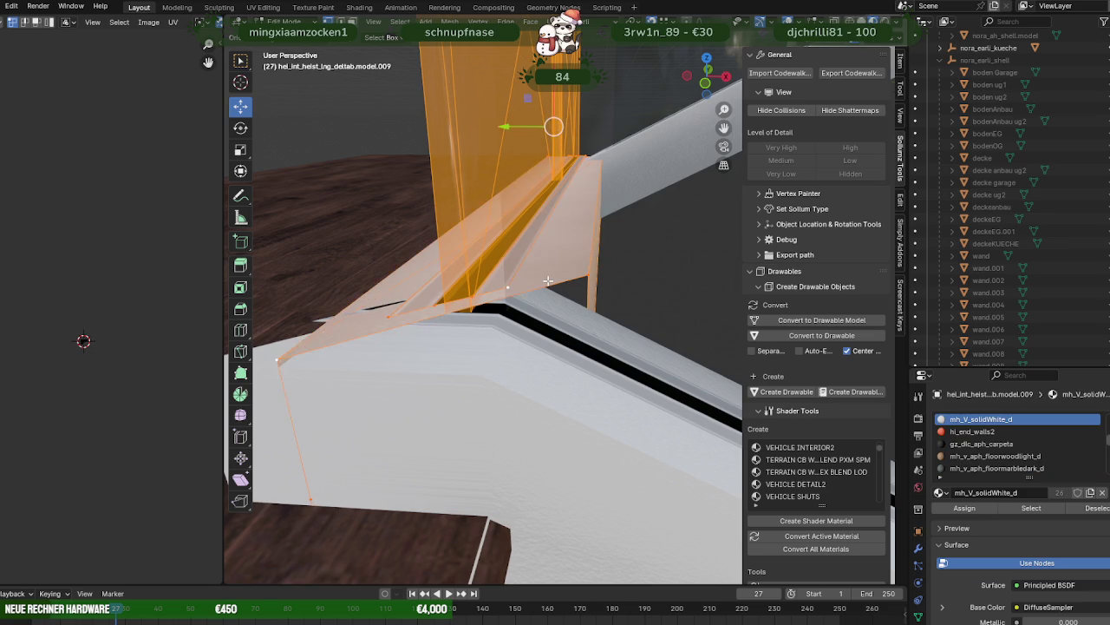
# - Try selecting the adjacent handrail beams, undo back to the end piece, and leave Edit Mode
pyautogui.press('Tab')
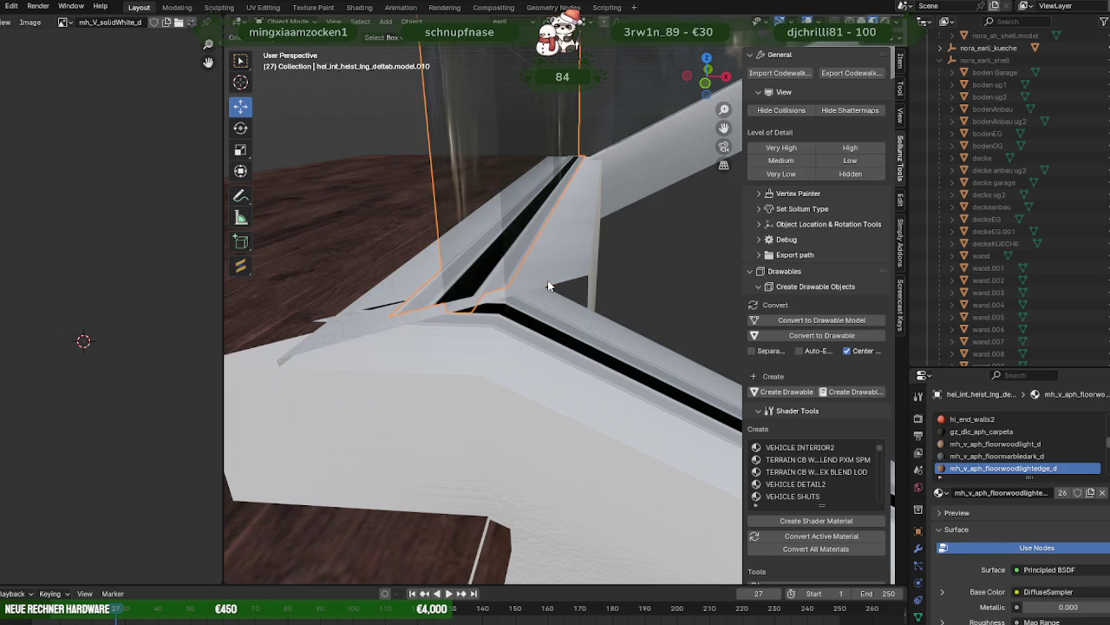
pyautogui.click(548, 285)
pyautogui.keyDown('shift'); pyautogui.click(548, 284); pyautogui.keyUp('shift')
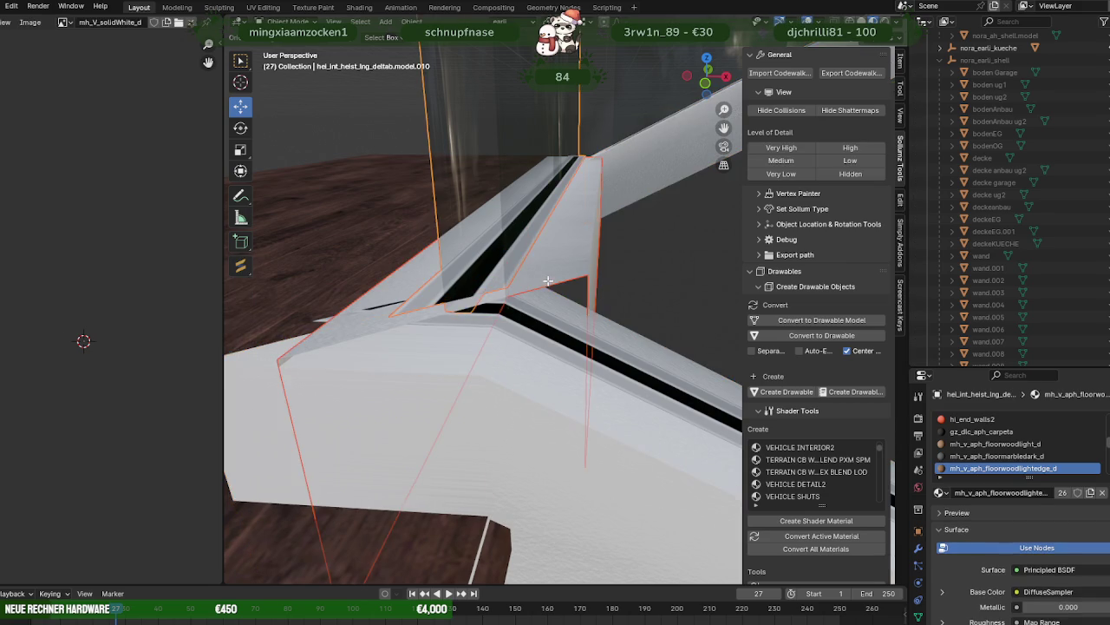
pyautogui.press('Tab')
pyautogui.hotkey('ctrl', 'z')
pyautogui.hotkey('ctrl', 'z')
pyautogui.hotkey('ctrl', 'z')
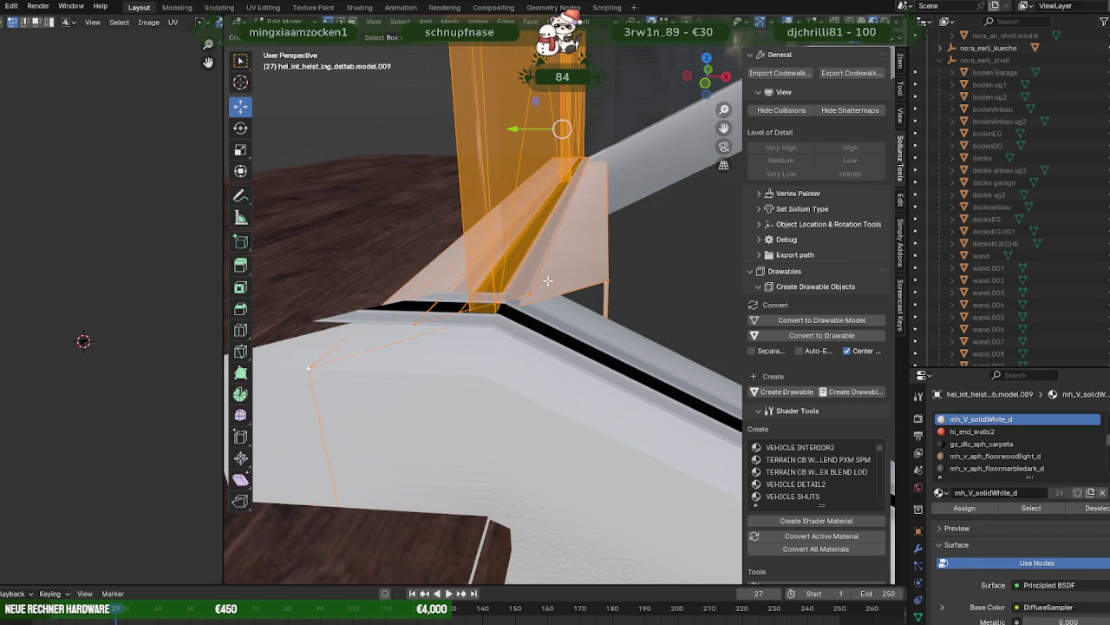
pyautogui.hotkey('ctrl', 'z')
pyautogui.scroll(-5, 540, 279)
pyautogui.moveTo(540, 278)
pyautogui.mouseDown(button='middle')
pyautogui.moveTo(583, 266)
pyautogui.moveTo(508, 292)
pyautogui.moveTo(505, 315)
pyautogui.moveTo(589, 319)
pyautogui.moveTo(608, 253)
pyautogui.moveTo(470, 293)
pyautogui.mouseUp(button='middle')
pyautogui.press('Tab')
# - Check the floor, glass panel and handrail end piece, then review the whole staircase
pyautogui.scroll(-5, 589, 319)
pyautogui.click(352, 336)
pyautogui.moveTo(351, 337)
pyautogui.mouseDown(button='middle')
pyautogui.moveTo(401, 312)
pyautogui.moveTo(374, 313)
pyautogui.moveTo(543, 316)
pyautogui.moveTo(520, 314)
pyautogui.moveTo(586, 336)
pyautogui.moveTo(577, 347)
pyautogui.moveTo(583, 337)
pyautogui.mouseUp(button='middle')
pyautogui.click(554, 333)
pyautogui.click(595, 372)
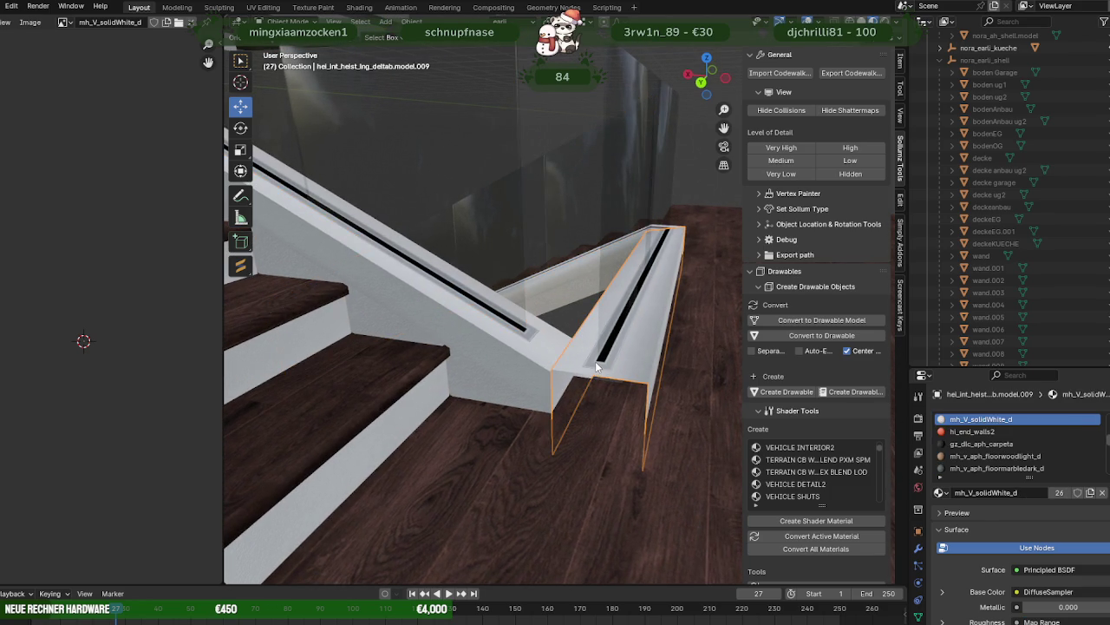
pyautogui.moveTo(567, 366); pyautogui.dragTo(591, 353, button='middle')
pyautogui.scroll(-5, 592, 353)
pyautogui.moveTo(380, 355)
pyautogui.mouseDown(button='middle')
pyautogui.moveTo(516, 341)
pyautogui.moveTo(410, 360)
pyautogui.mouseUp(button='middle')
pyautogui.moveTo(451, 491)
pyautogui.mouseDown(button='middle')
pyautogui.moveTo(426, 451)
pyautogui.moveTo(364, 432)
pyautogui.moveTo(339, 437)
pyautogui.moveTo(534, 453)
pyautogui.moveTo(561, 492)
pyautogui.moveTo(525, 471)
pyautogui.moveTo(501, 434)
pyautogui.mouseUp(button='middle')
pyautogui.scroll(5, 521, 459)
pyautogui.scroll(3, 516, 442)
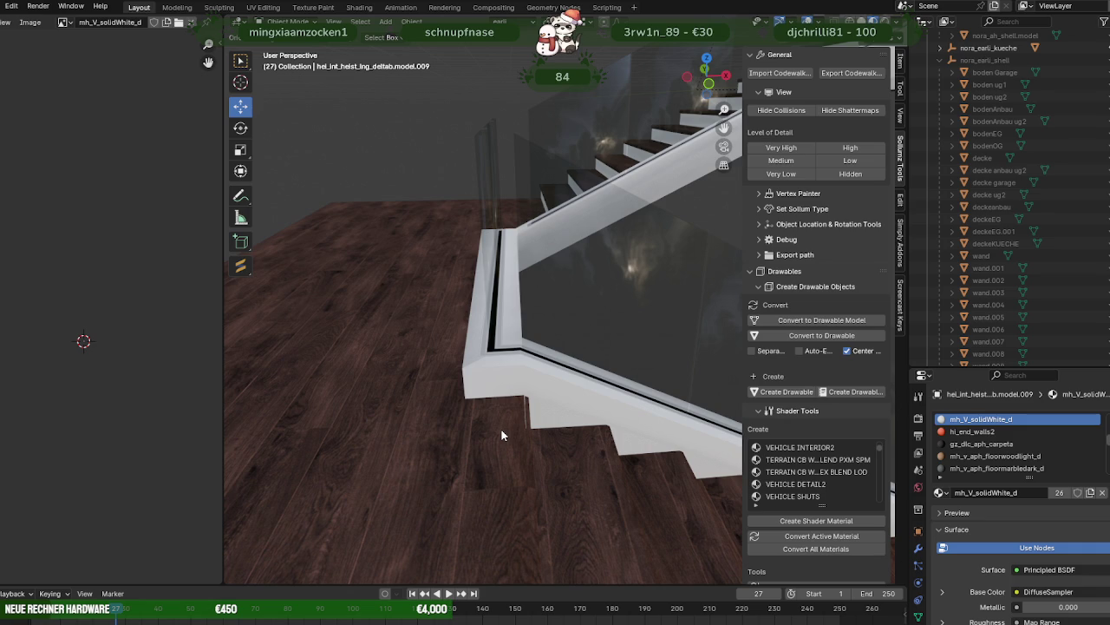
pyautogui.moveTo(501, 434)
pyautogui.mouseDown(button='middle')
pyautogui.moveTo(471, 335)
pyautogui.moveTo(474, 387)
pyautogui.moveTo(463, 390)
pyautogui.moveTo(527, 390)
pyautogui.mouseUp(button='middle')
pyautogui.scroll(2, 527, 390)
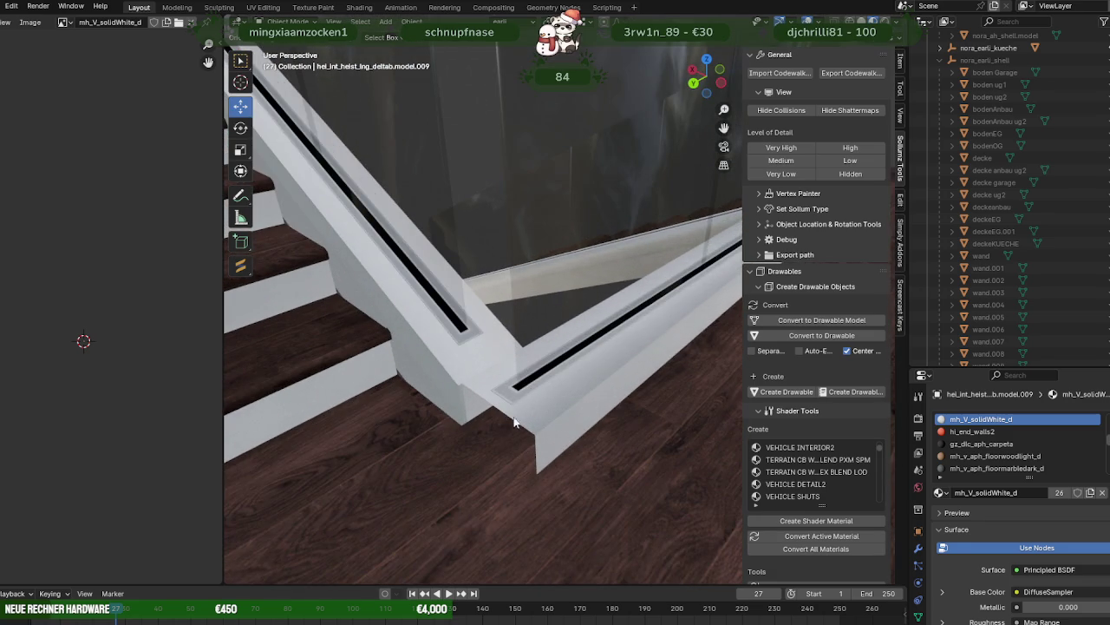
# - Extrude the handrail's bottom corner and extend the new section along Y toward the floor
pyautogui.click(456, 395)
pyautogui.press('Tab')
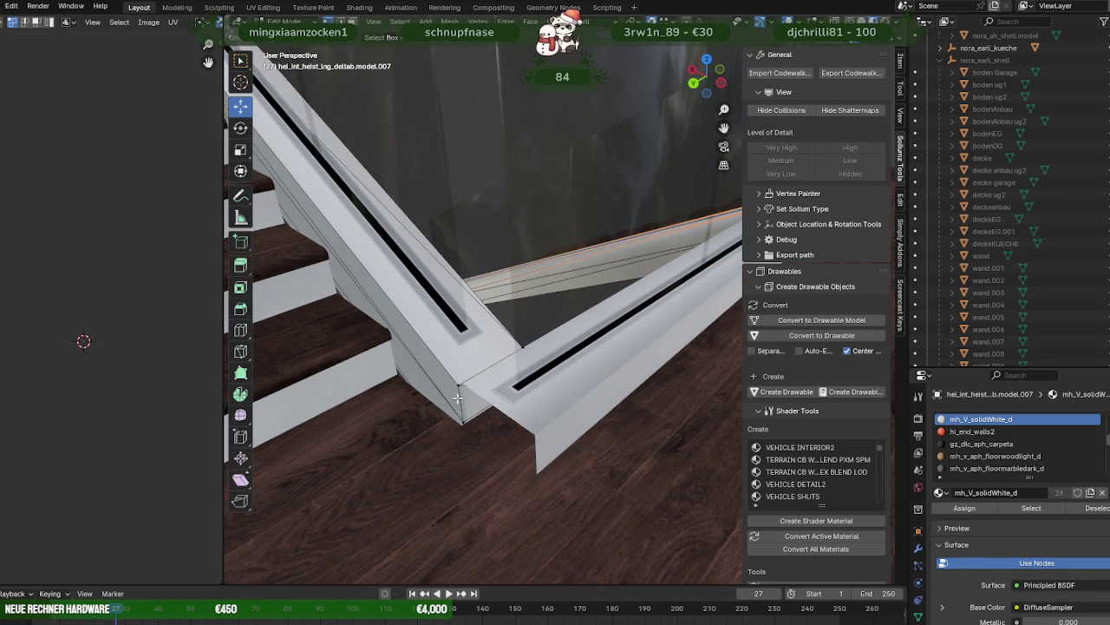
pyautogui.click(460, 402)
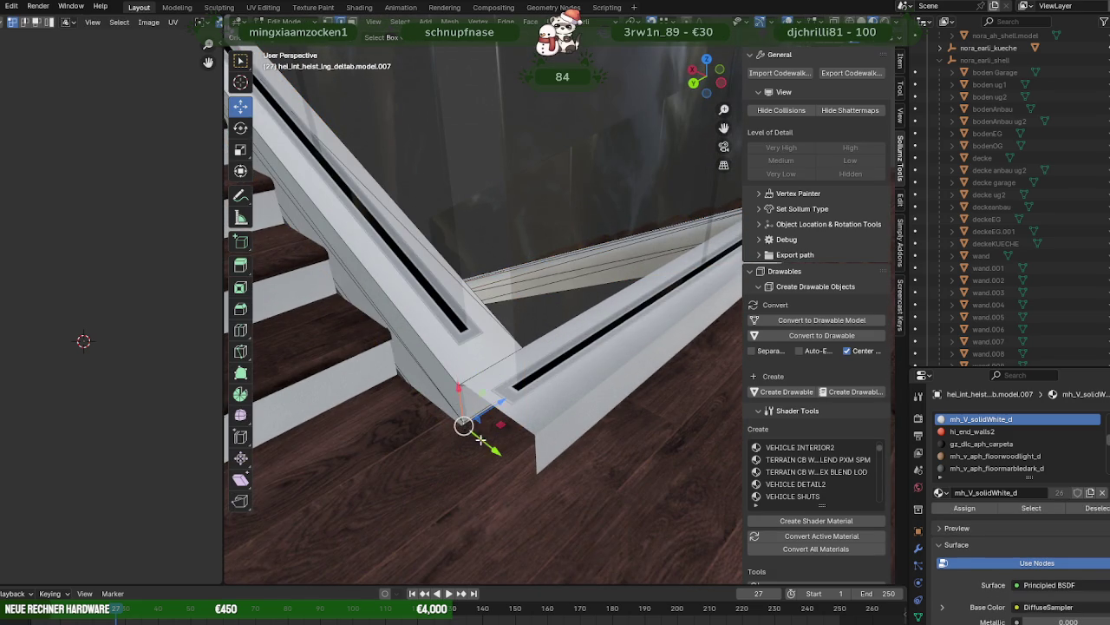
pyautogui.moveTo(466, 426); pyautogui.dragTo(494, 430, button='middle')
pyautogui.press('e')
pyautogui.click(560, 445)
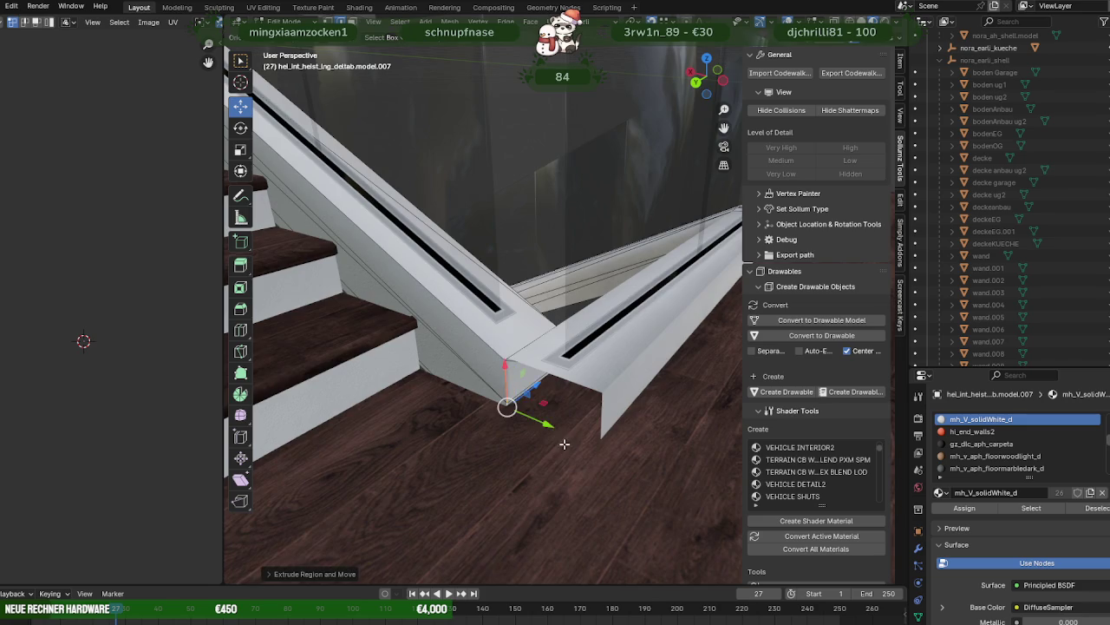
pyautogui.scroll(-2, 573, 425)
pyautogui.moveTo(575, 422)
pyautogui.mouseDown(button='middle')
pyautogui.moveTo(534, 412)
pyautogui.moveTo(556, 408)
pyautogui.moveTo(550, 454)
pyautogui.mouseUp(button='middle')
pyautogui.scroll(2, 555, 408)
pyautogui.press('g')
pyautogui.press('y')
pyautogui.click(553, 378)
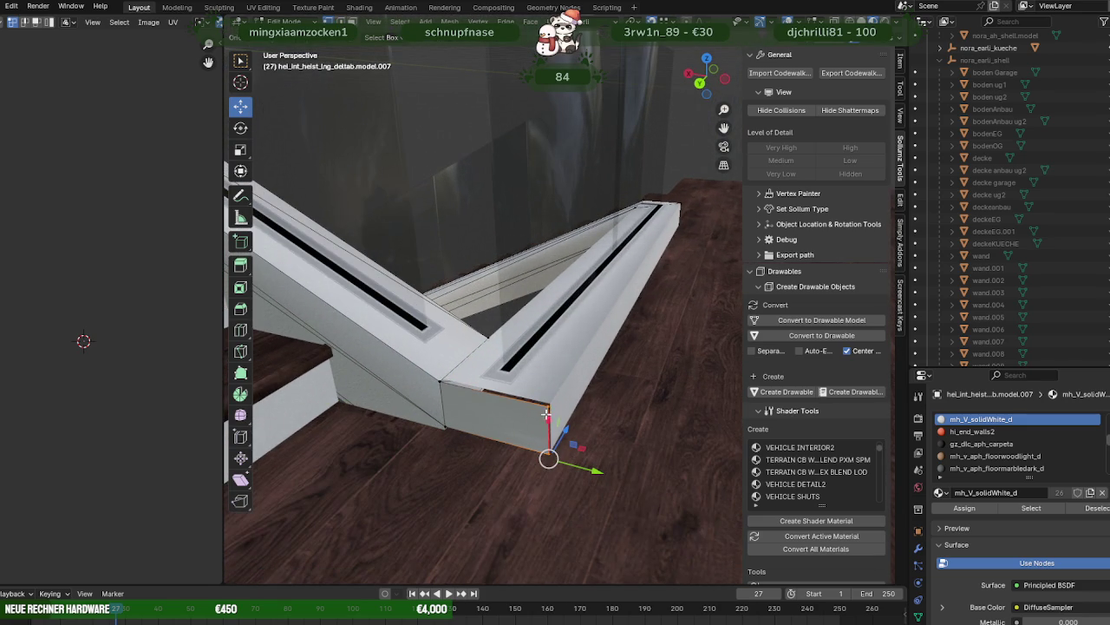
pyautogui.click(555, 414)
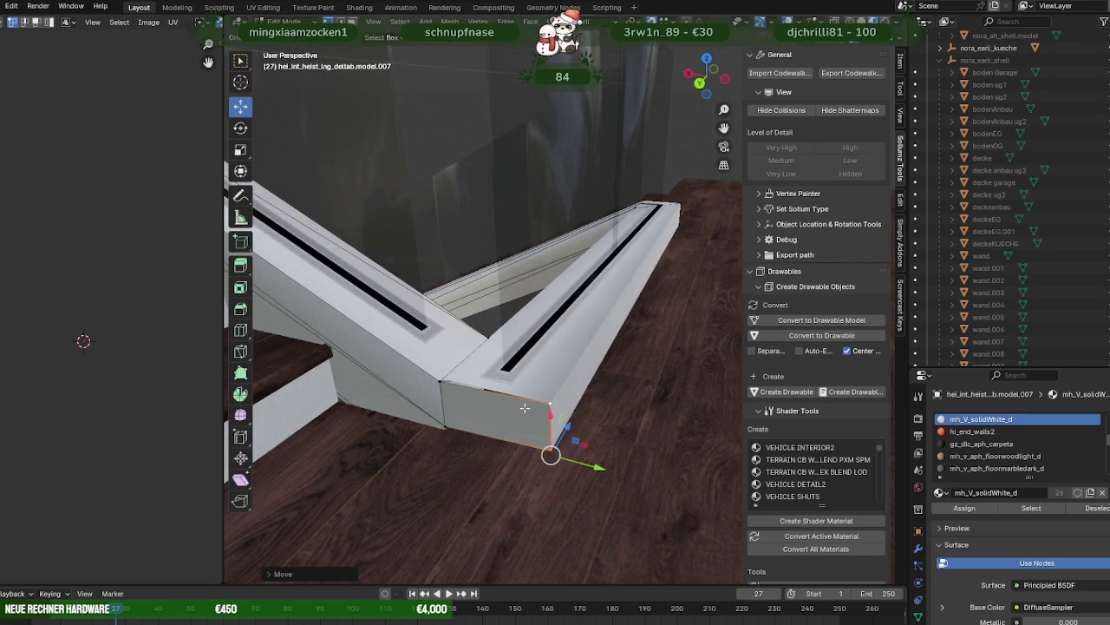
# - Move the rail's inner corner vertices to meet the adjacent rail
pyautogui.moveTo(526, 407); pyautogui.dragTo(432, 375, button='middle')
pyautogui.click(433, 373)
pyautogui.click(425, 375)
pyautogui.press('g')
pyautogui.click(420, 377)
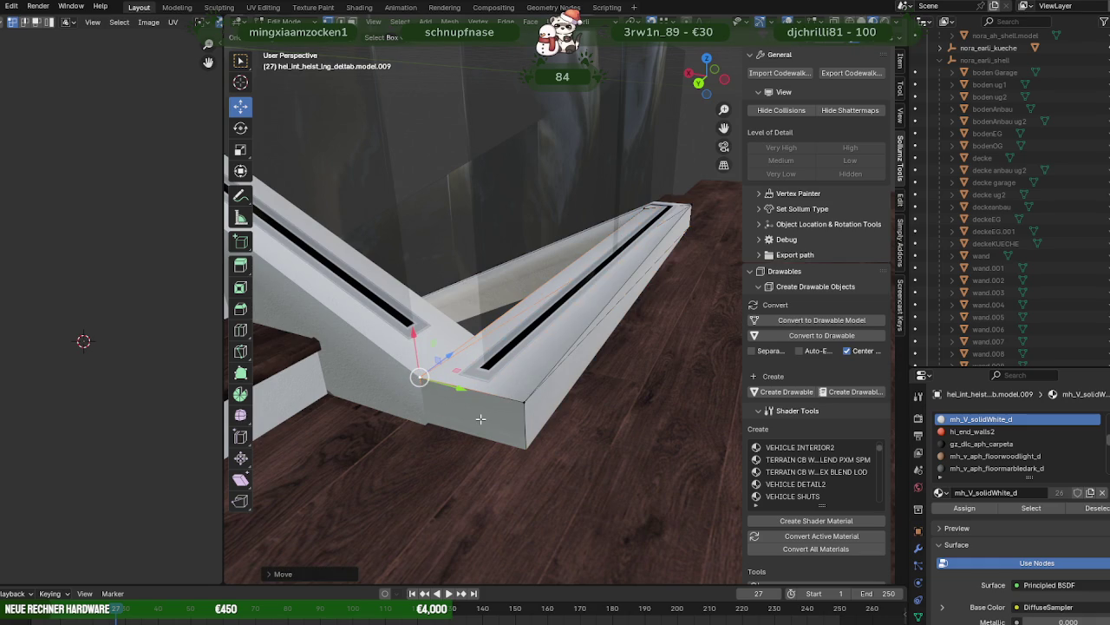
pyautogui.press('KP_Decimal')
pyautogui.moveTo(527, 360)
pyautogui.mouseDown(button='middle')
pyautogui.moveTo(610, 347)
pyautogui.moveTo(589, 395)
pyautogui.mouseUp(button='middle')
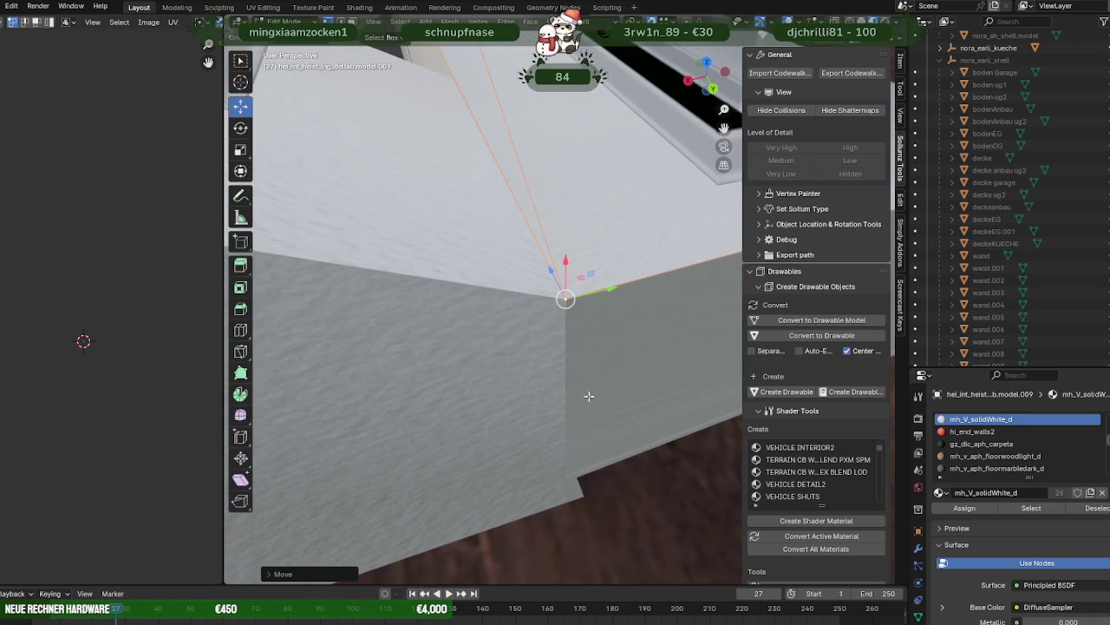
# - Try moving the lower corner vertex in wireframe, then undo it
pyautogui.hotkey('shift', 'z')
pyautogui.moveTo(528, 471); pyautogui.dragTo(573, 491, button='middle')
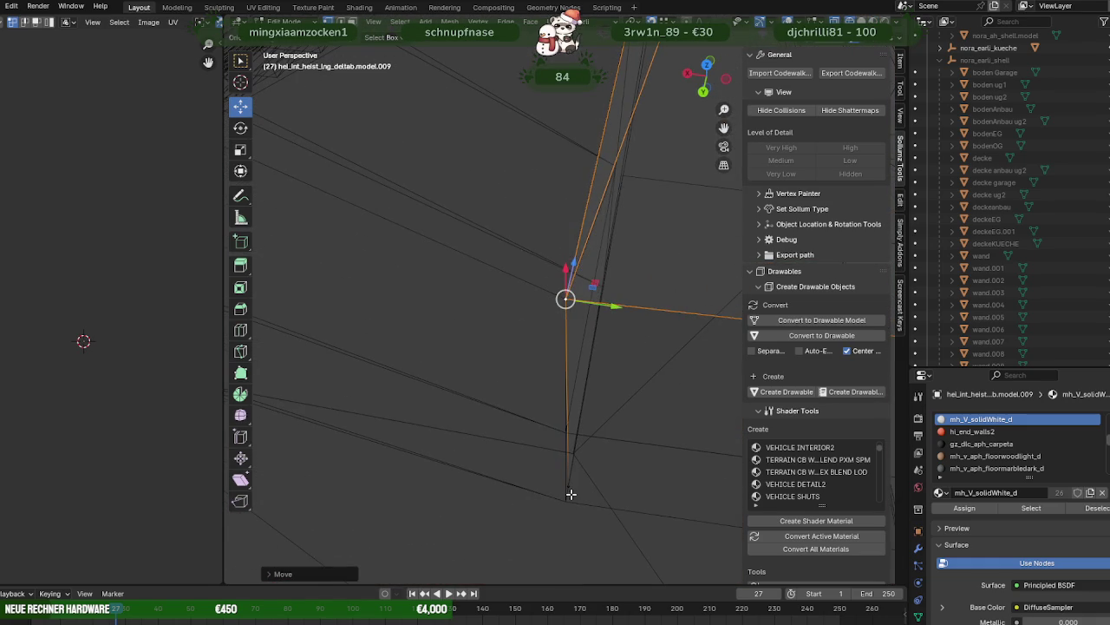
pyautogui.click(574, 491)
pyautogui.moveTo(580, 493); pyautogui.dragTo(573, 512)
pyautogui.hotkey('shift', 'z')
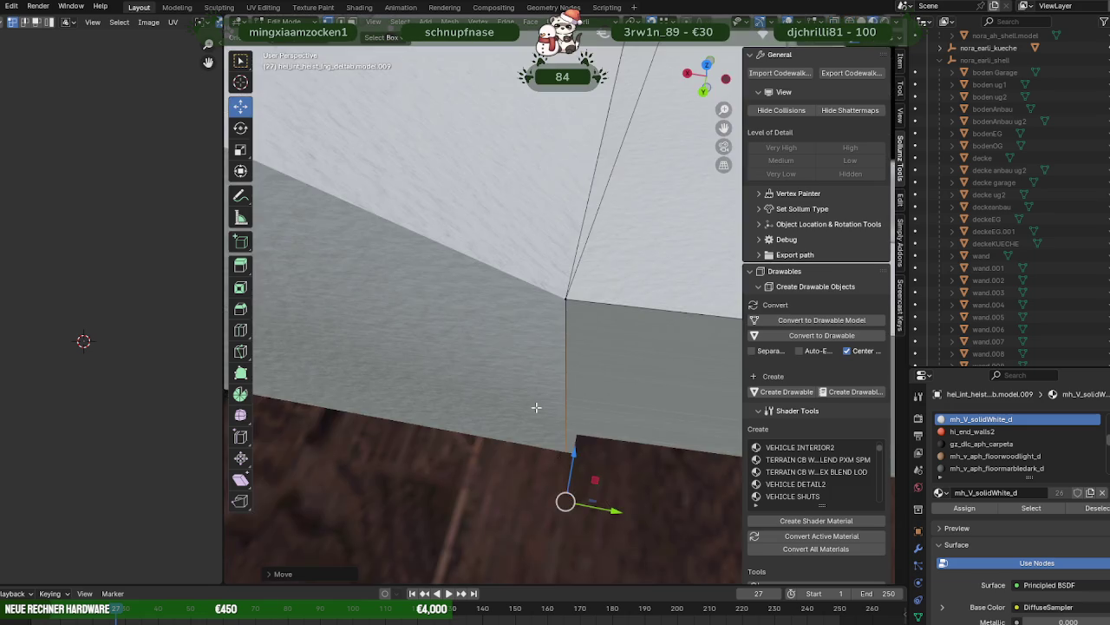
pyautogui.moveTo(521, 385)
pyautogui.mouseDown(button='middle')
pyautogui.moveTo(528, 392)
pyautogui.moveTo(467, 343)
pyautogui.moveTo(517, 372)
pyautogui.moveTo(533, 367)
pyautogui.moveTo(531, 402)
pyautogui.moveTo(540, 379)
pyautogui.moveTo(559, 480)
pyautogui.moveTo(549, 481)
pyautogui.moveTo(558, 446)
pyautogui.mouseUp(button='middle')
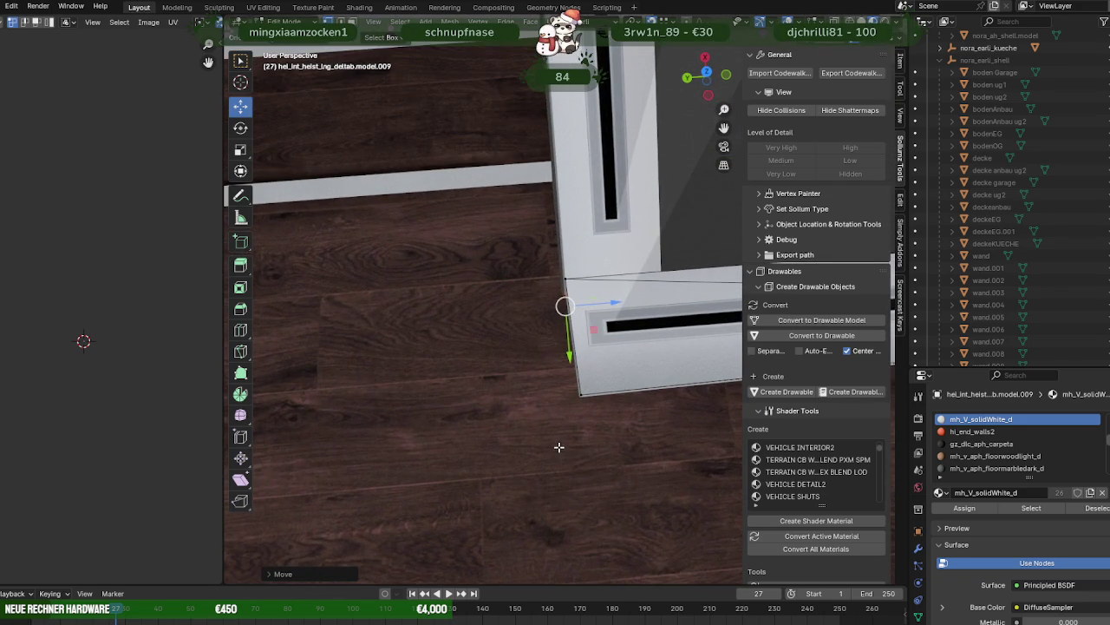
pyautogui.hotkey('ctrl', 'z')
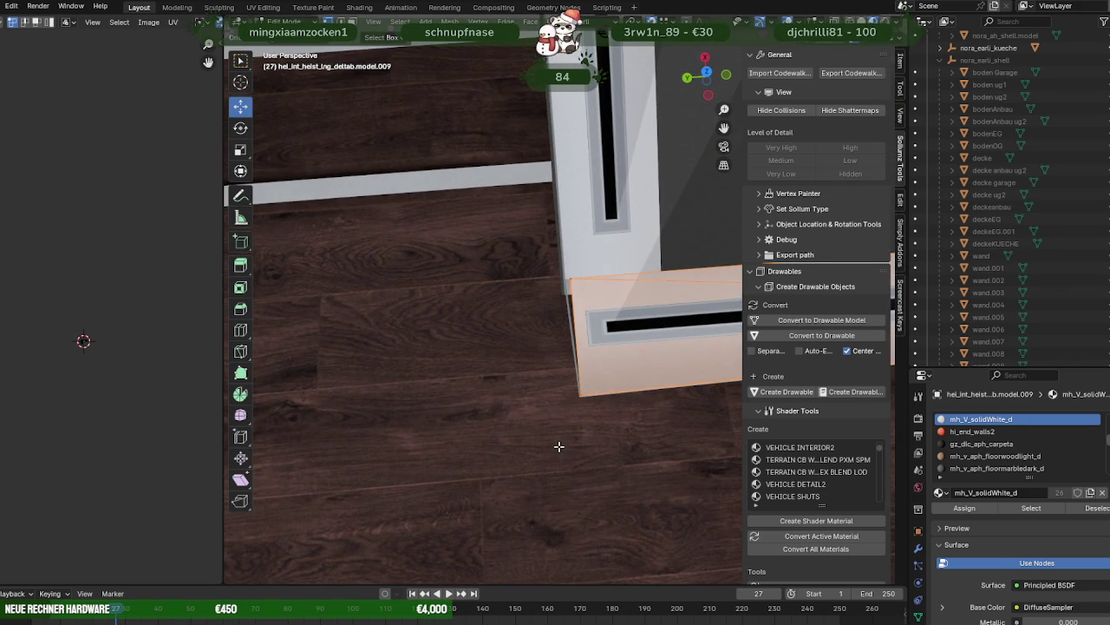
# - Select the rail pieces at the corner and delete the unneeded front face
pyautogui.click(559, 446)
pyautogui.click(555, 403)
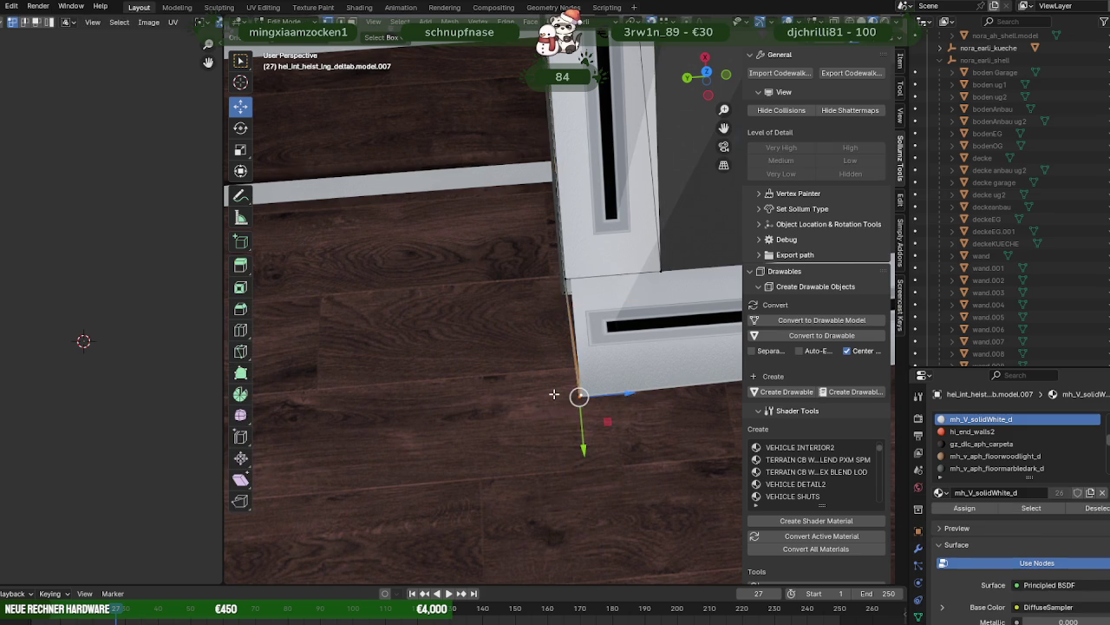
pyautogui.moveTo(550, 391)
pyautogui.mouseDown(button='middle')
pyautogui.moveTo(560, 359)
pyautogui.moveTo(553, 472)
pyautogui.moveTo(624, 396)
pyautogui.moveTo(630, 303)
pyautogui.mouseUp(button='middle')
pyautogui.click(613, 405)
pyautogui.click(636, 349)
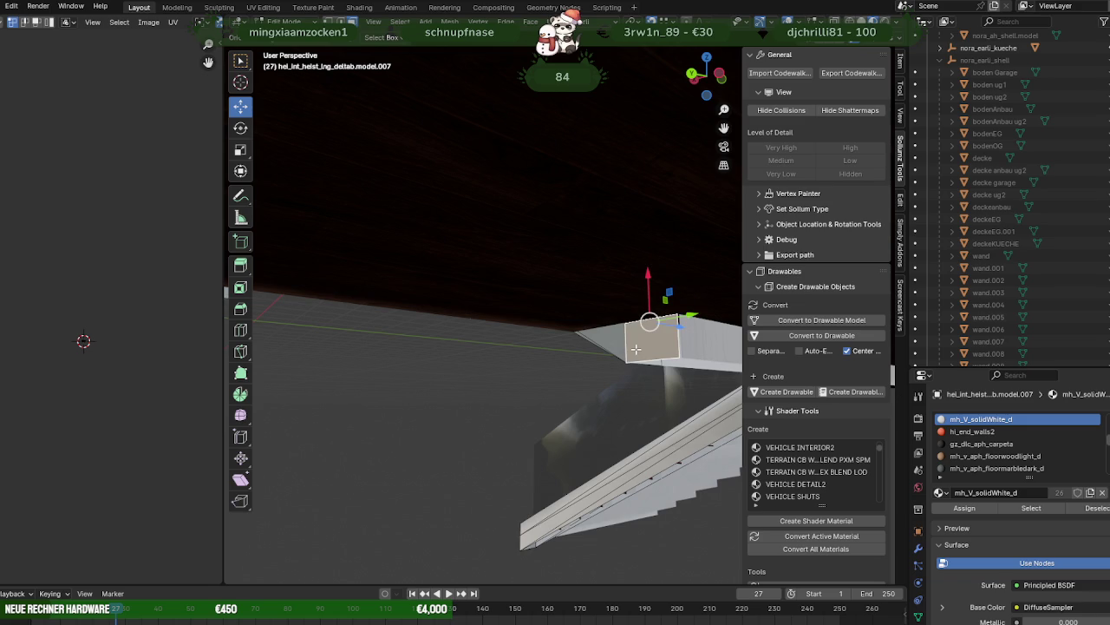
pyautogui.press('Delete')
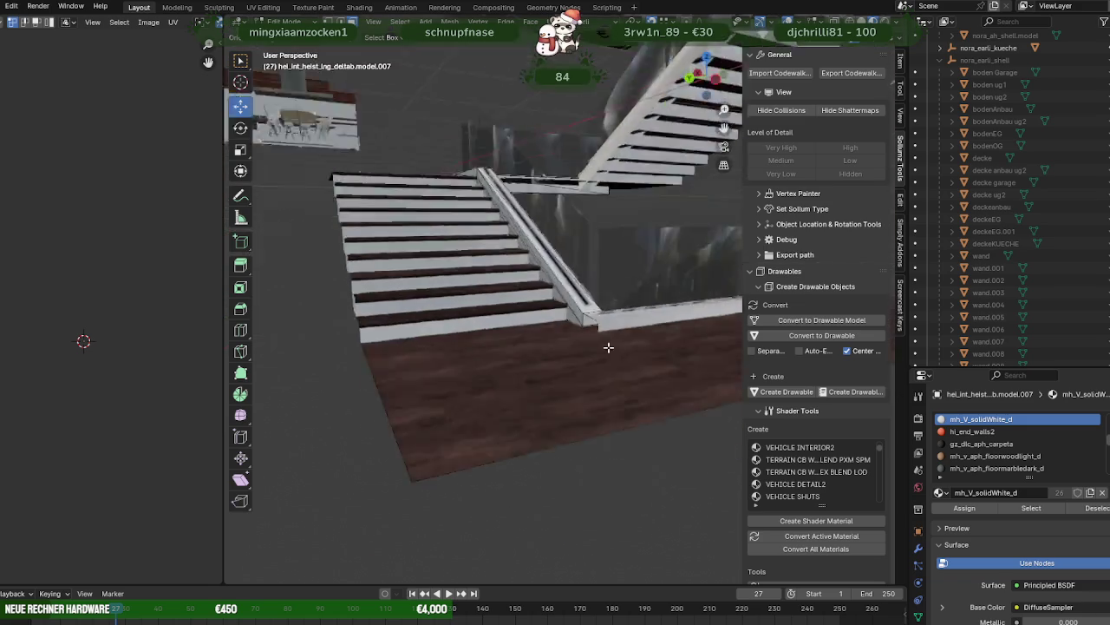
# - Box-select the wall-corner vertices and nudge them into their final position under the handrail corner
pyautogui.moveTo(636, 348); pyautogui.dragTo(568, 381, button='middle')
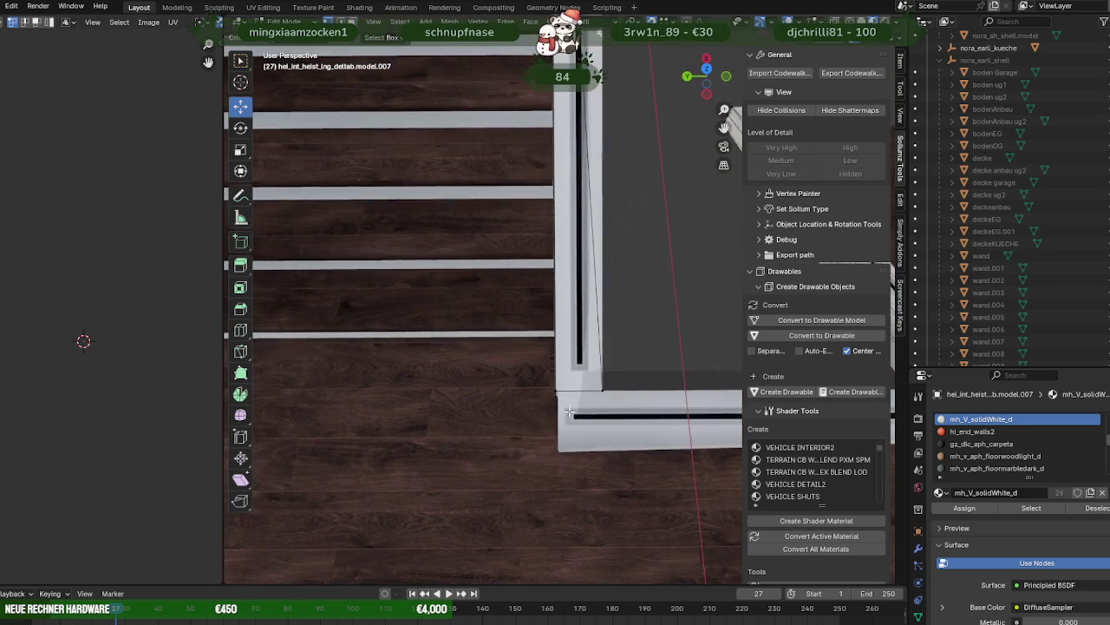
pyautogui.hotkey('shift', 'z')
pyautogui.moveTo(495, 315); pyautogui.dragTo(607, 434)
pyautogui.hotkey('shift', 'z')
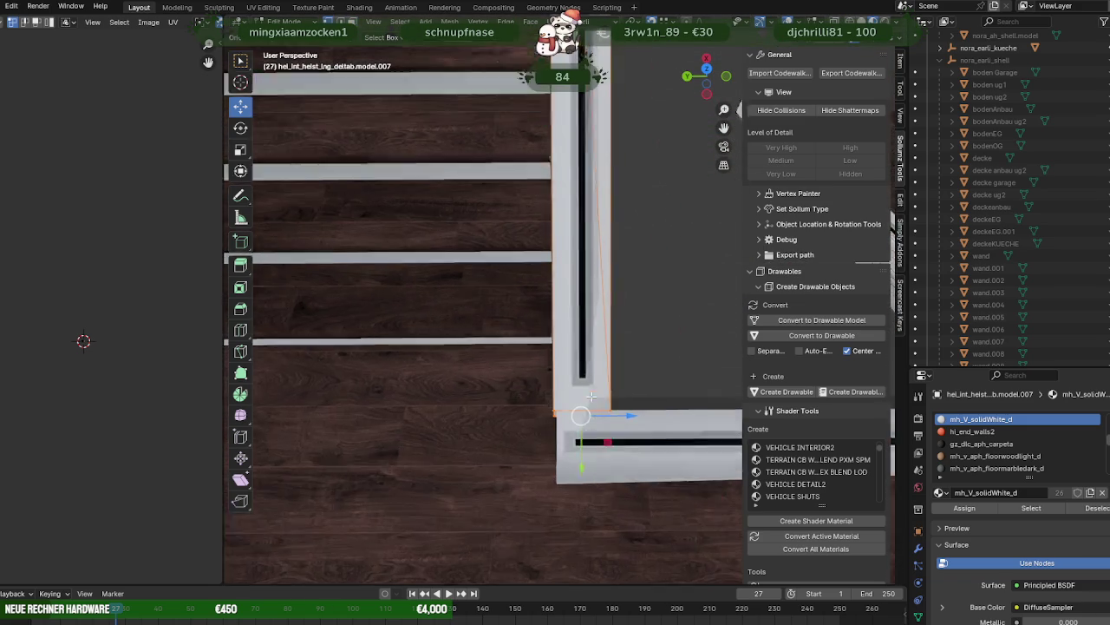
pyautogui.moveTo(627, 434); pyautogui.dragTo(635, 422, button='middle')
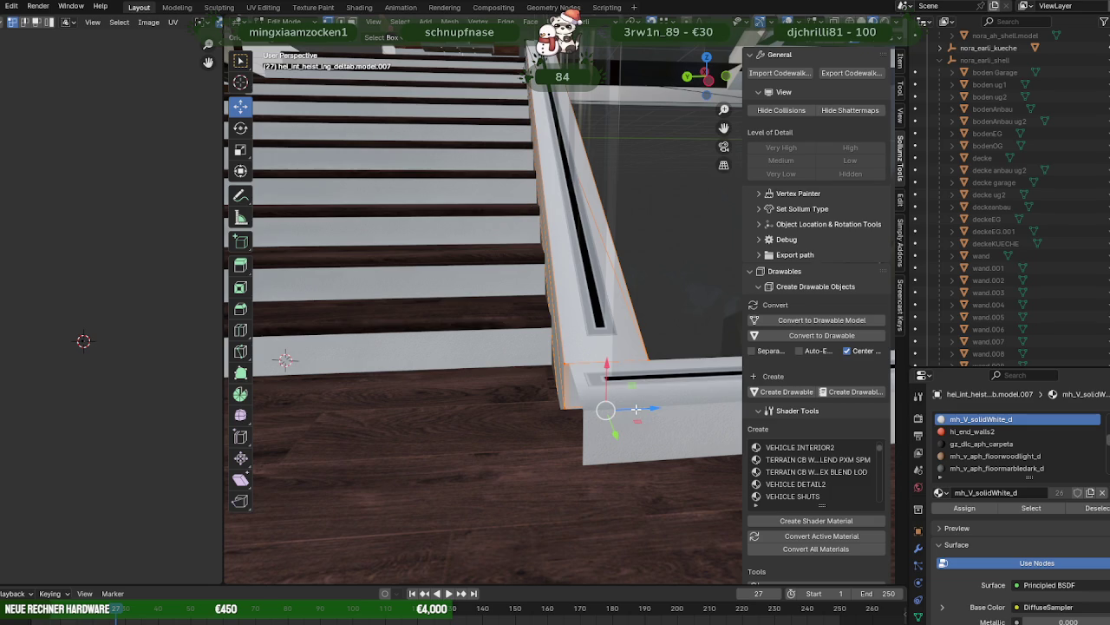
pyautogui.moveTo(645, 409); pyautogui.dragTo(641, 411)
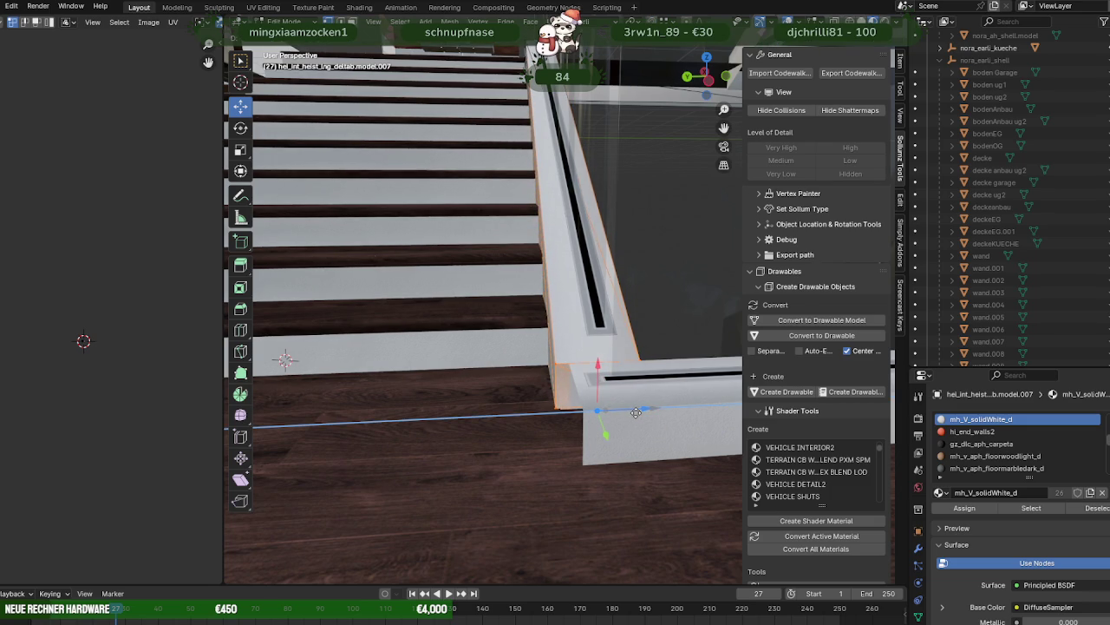
pyautogui.moveTo(636, 412); pyautogui.dragTo(644, 412)
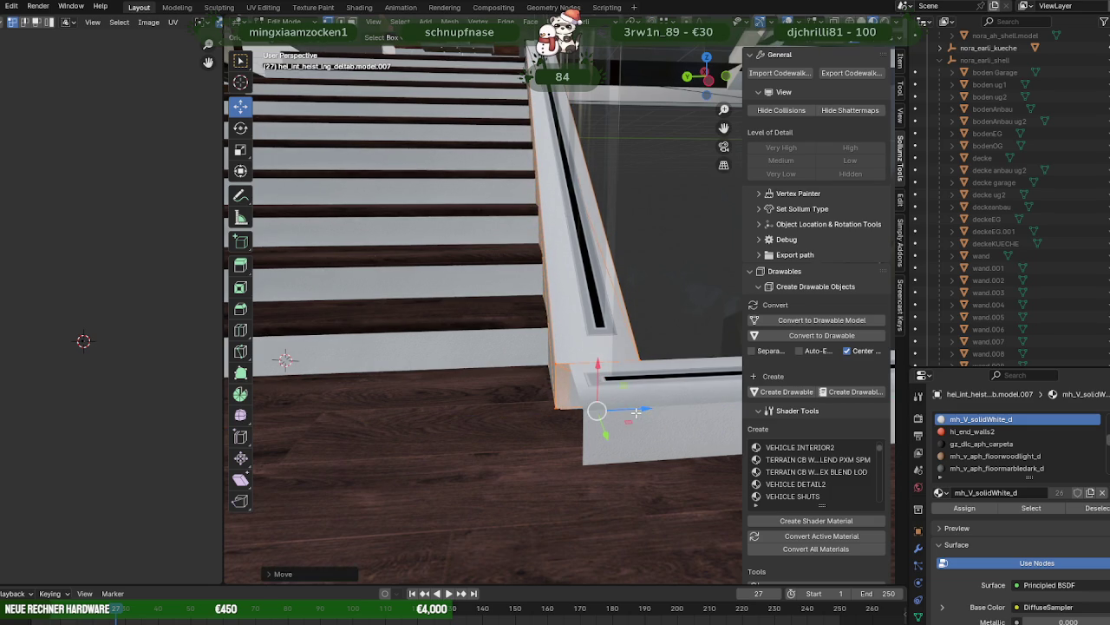
pyautogui.press('Tab')
pyautogui.click(593, 323)
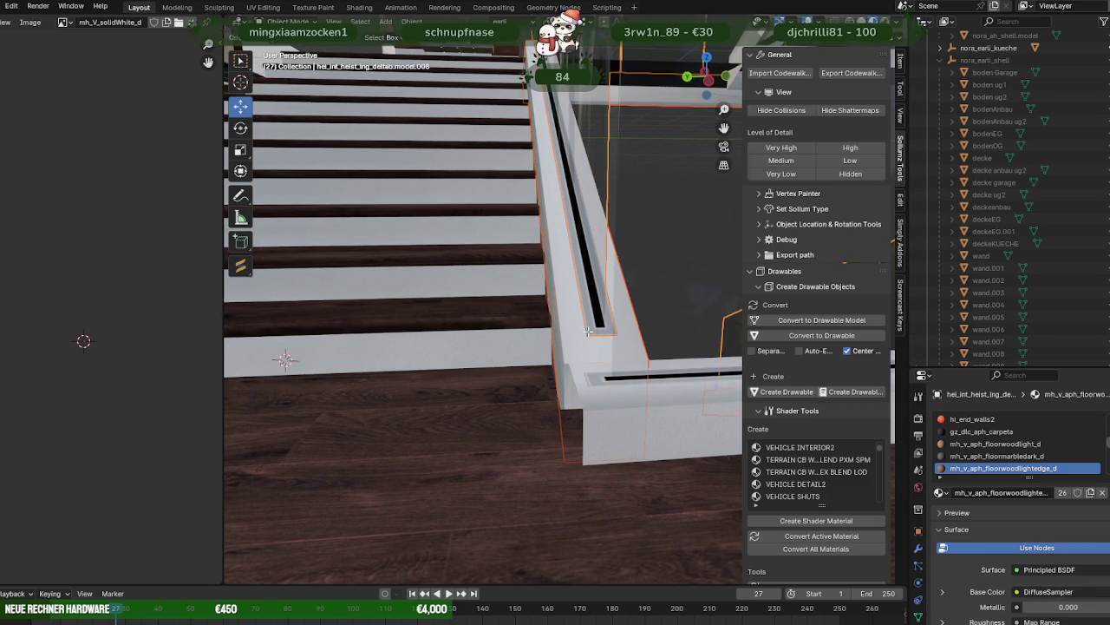
# - In Edit Mode, box-select the glass railing panel's vertices using wireframe view
pyautogui.press('Tab')
pyautogui.scroll(-2, 599, 339)
pyautogui.scroll(-1, 598, 340)
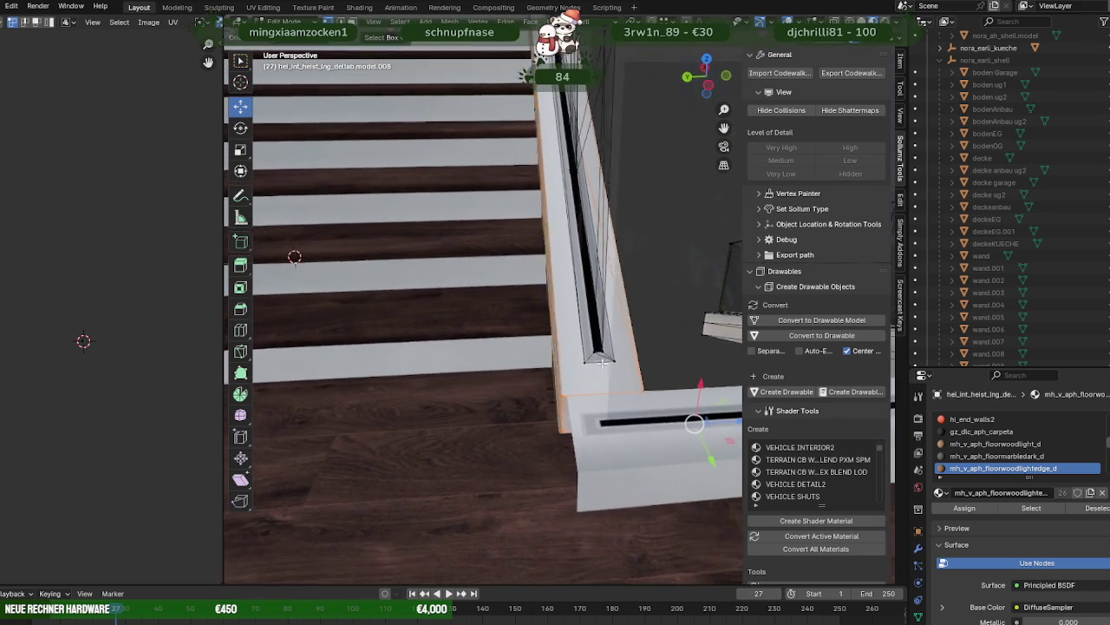
pyautogui.scroll(-2, 595, 345)
pyautogui.scroll(5, 598, 351)
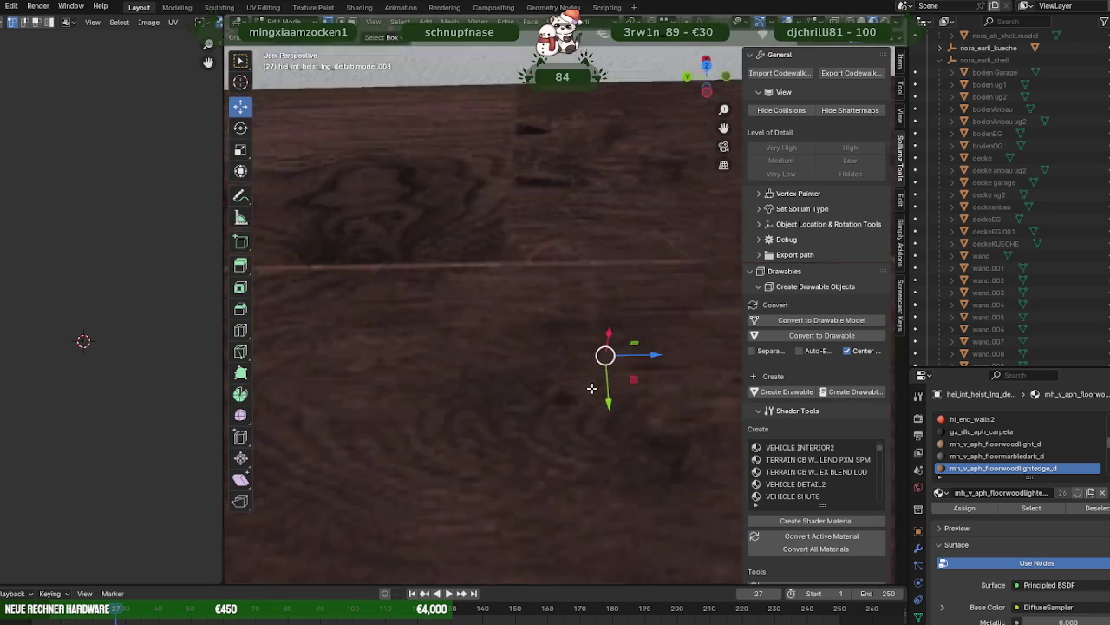
pyautogui.scroll(-5, 590, 346)
pyautogui.scroll(2, 598, 344)
pyautogui.scroll(1, 599, 347)
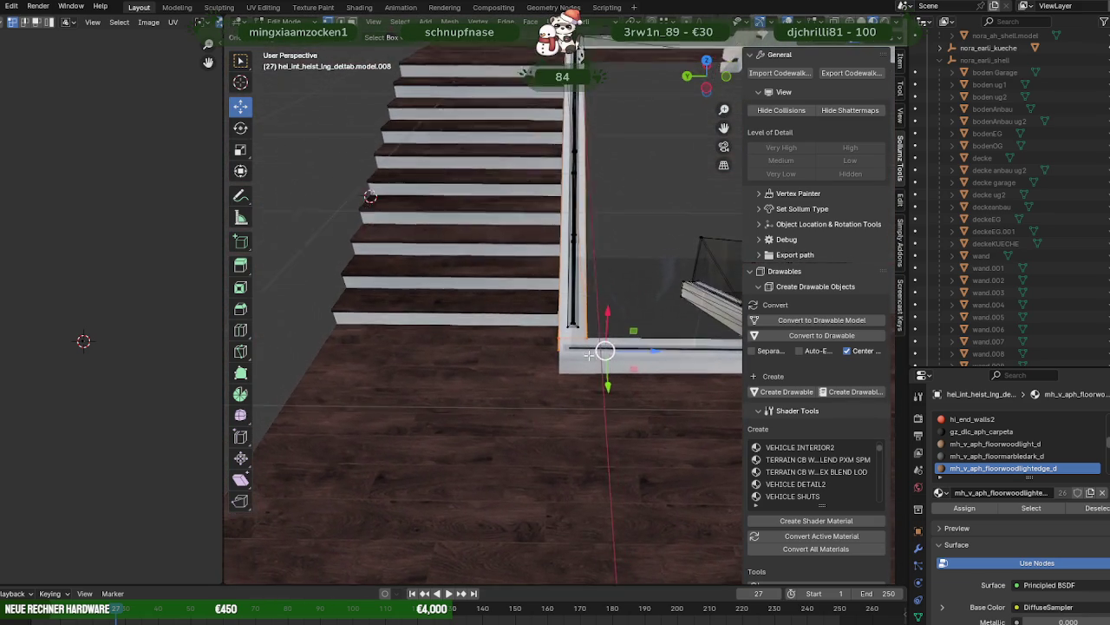
pyautogui.hotkey('shift', 'z')
pyautogui.moveTo(579, 352)
pyautogui.mouseDown(button='middle')
pyautogui.moveTo(602, 386)
pyautogui.moveTo(602, 337)
pyautogui.mouseUp(button='middle')
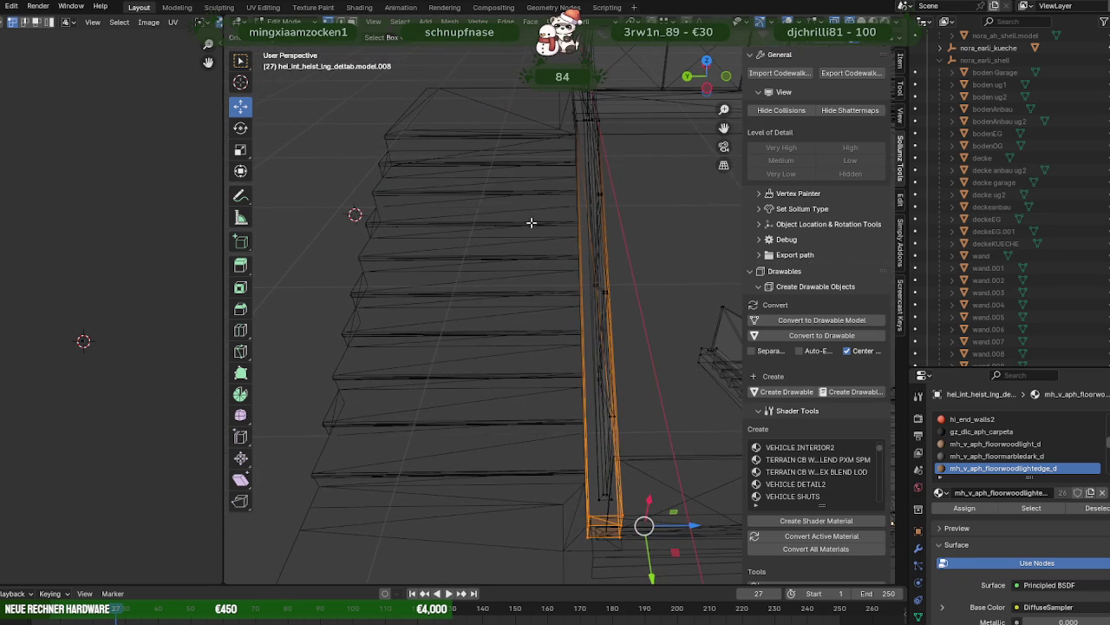
pyautogui.moveTo(561, 233); pyautogui.dragTo(648, 478)
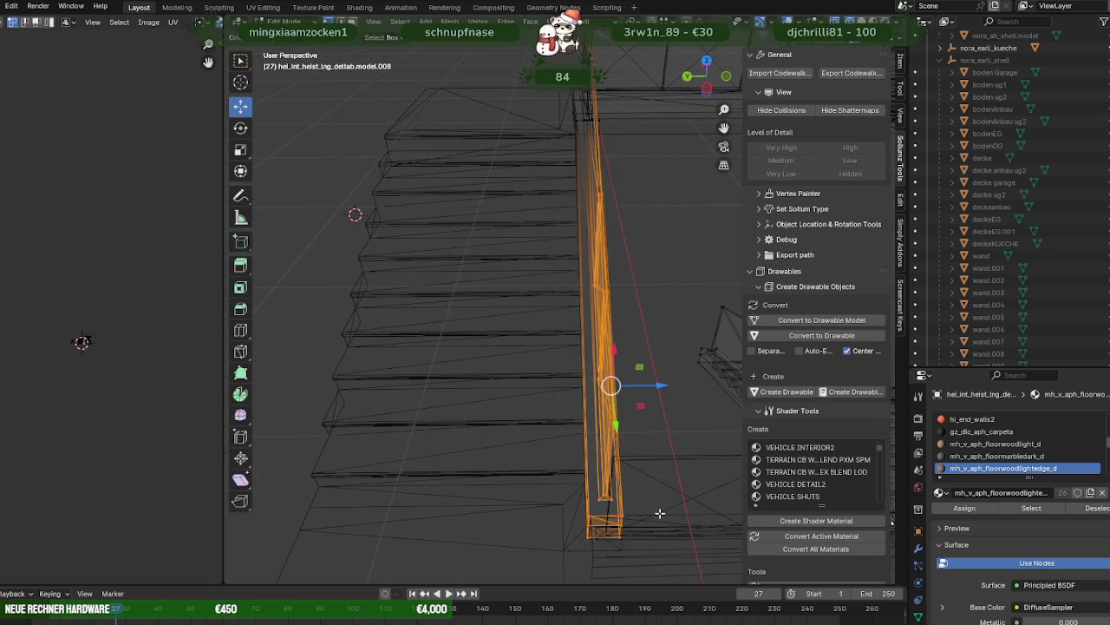
pyautogui.hotkey('shift', 'z')
# - Slide the glass panel along X, then along the landing edge, to sit inside the handrail
pyautogui.moveTo(648, 477); pyautogui.dragTo(640, 416, button='middle')
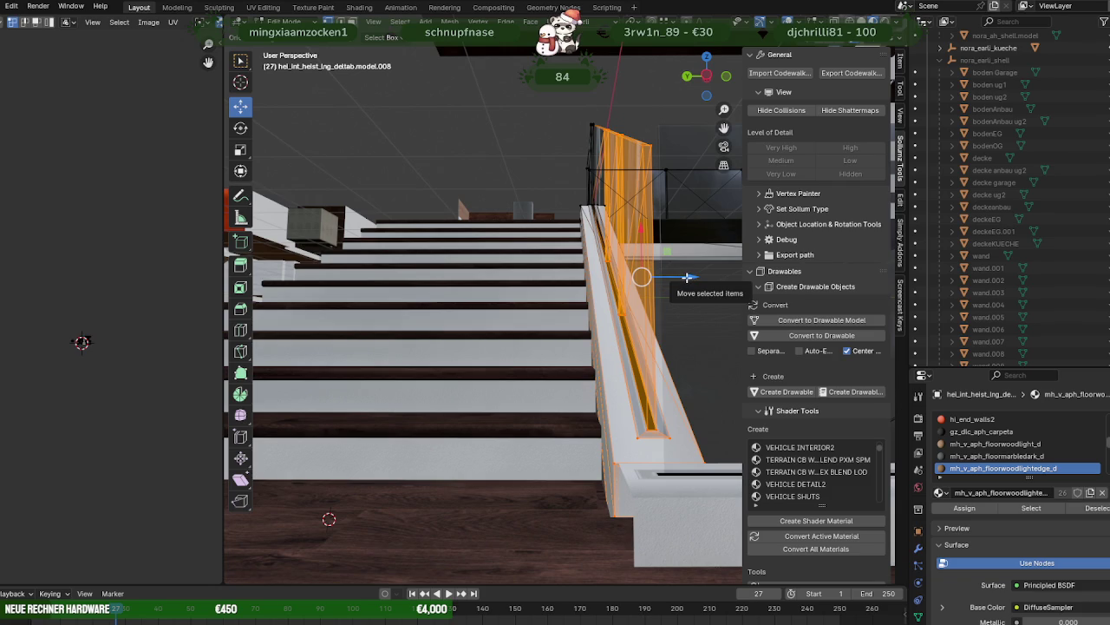
pyautogui.moveTo(687, 277); pyautogui.dragTo(679, 277)
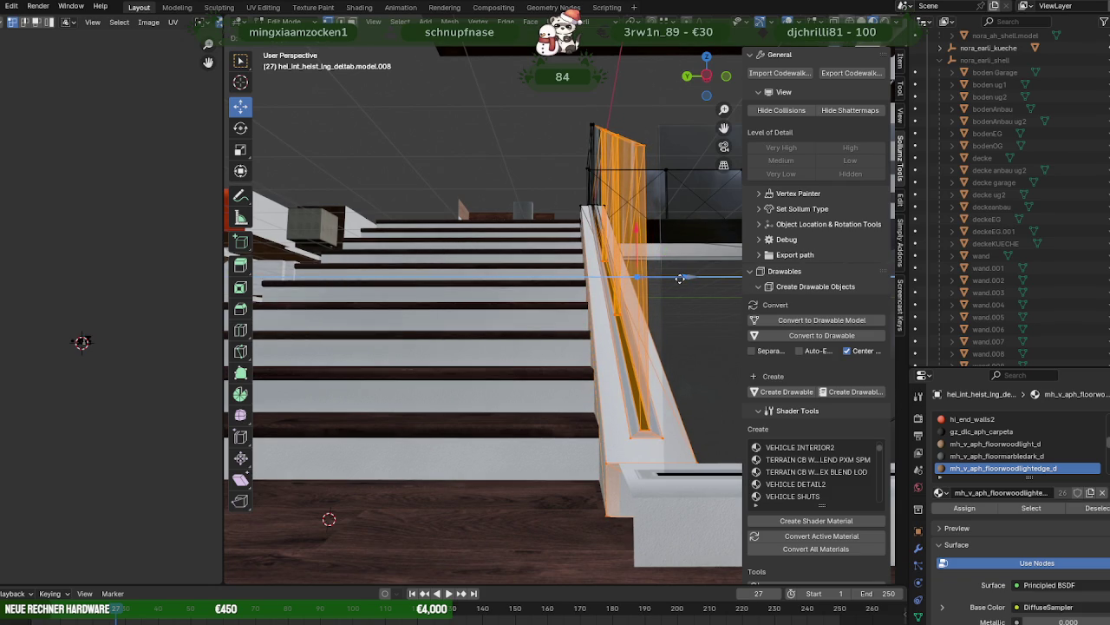
pyautogui.moveTo(680, 277); pyautogui.dragTo(679, 278)
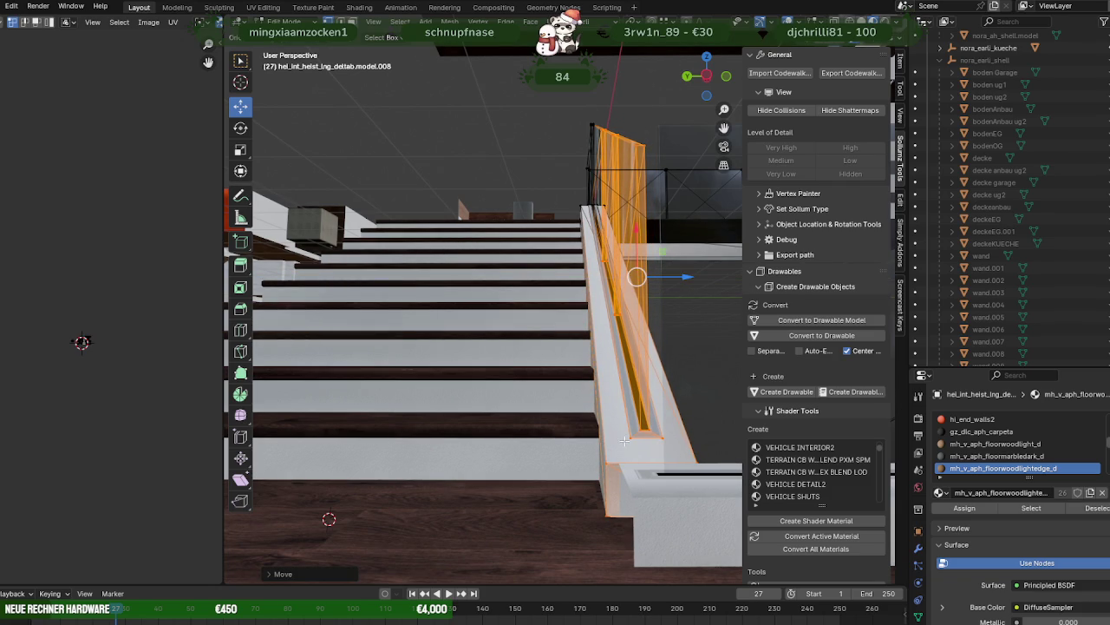
pyautogui.moveTo(632, 438)
pyautogui.mouseDown(button='middle')
pyautogui.moveTo(620, 318)
pyautogui.moveTo(664, 310)
pyautogui.moveTo(639, 318)
pyautogui.moveTo(652, 315)
pyautogui.mouseUp(button='middle')
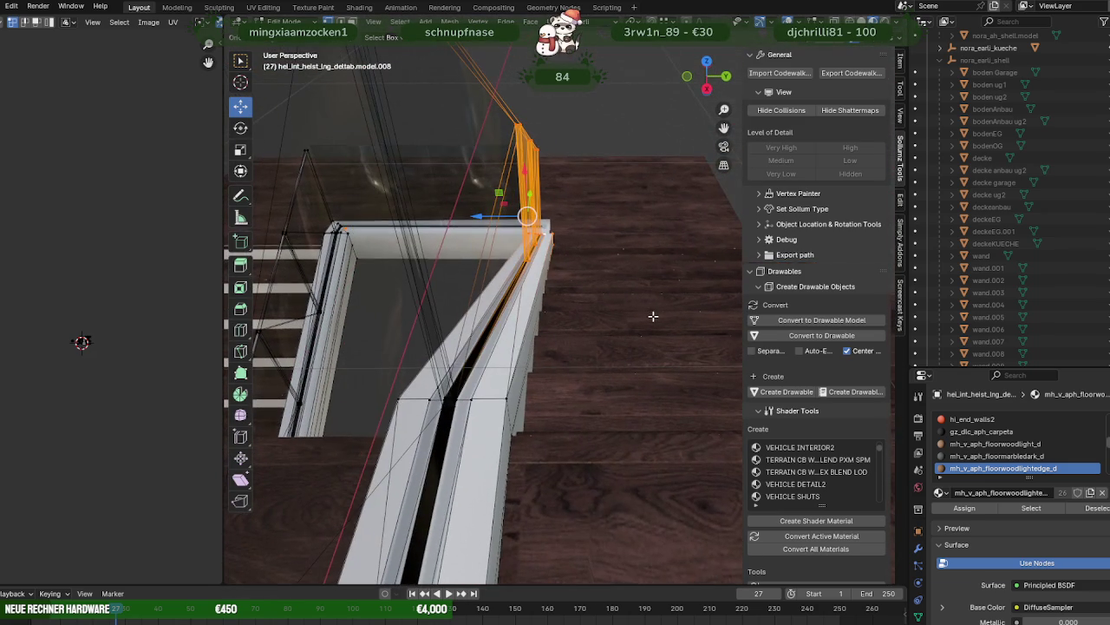
pyautogui.moveTo(483, 221); pyautogui.dragTo(474, 404)
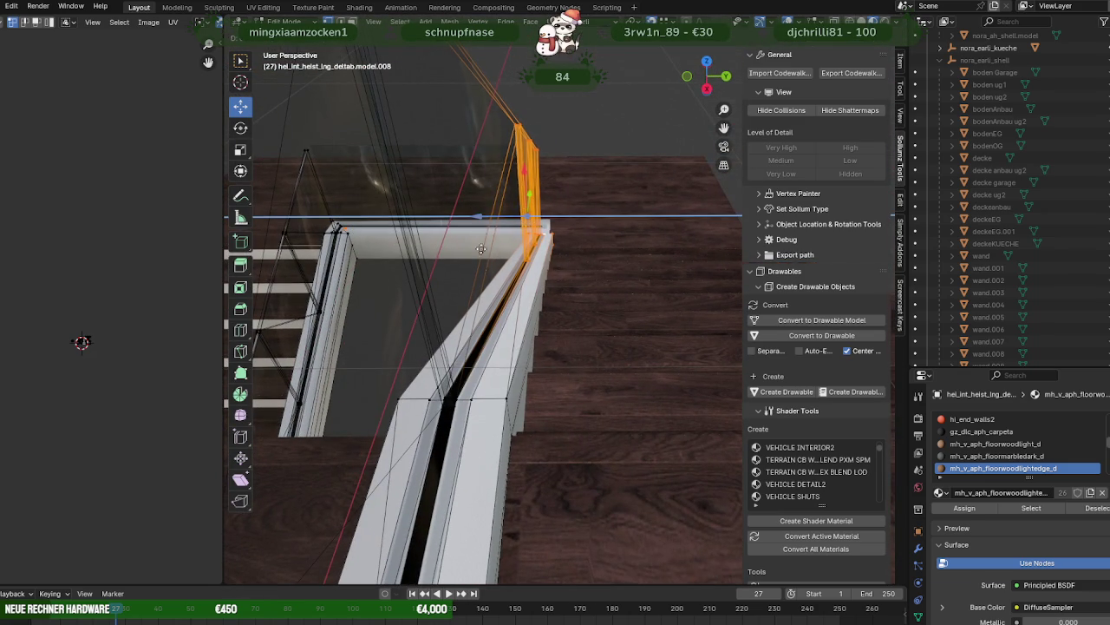
pyautogui.moveTo(565, 367)
pyautogui.mouseDown(button='middle')
pyautogui.moveTo(473, 342)
pyautogui.moveTo(422, 301)
pyautogui.mouseUp(button='middle')
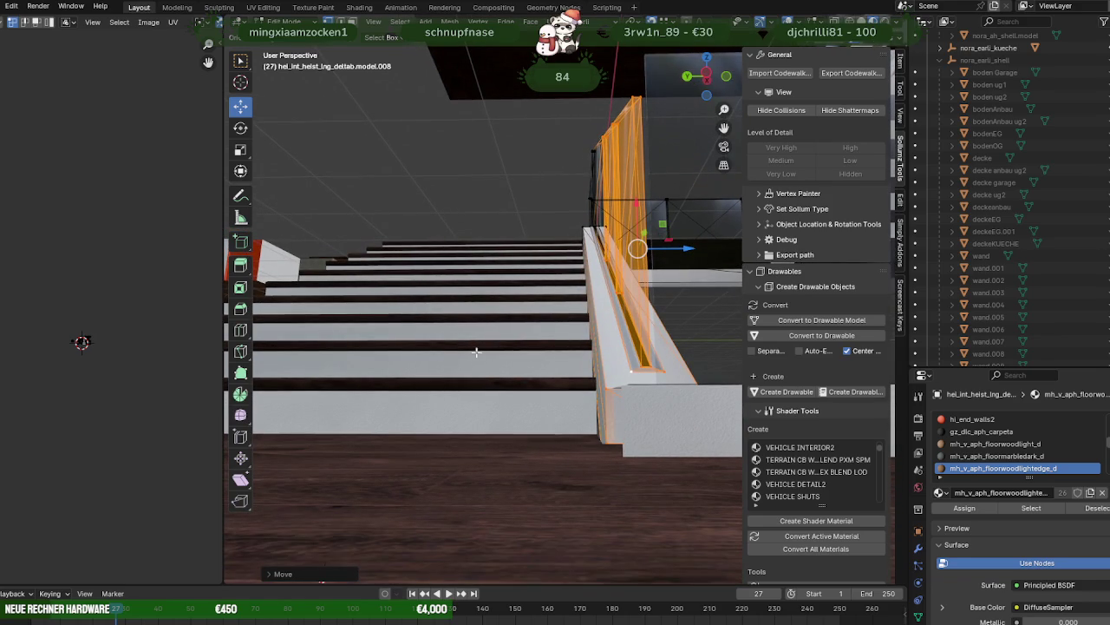
pyautogui.moveTo(561, 382); pyautogui.dragTo(558, 381, button='middle')
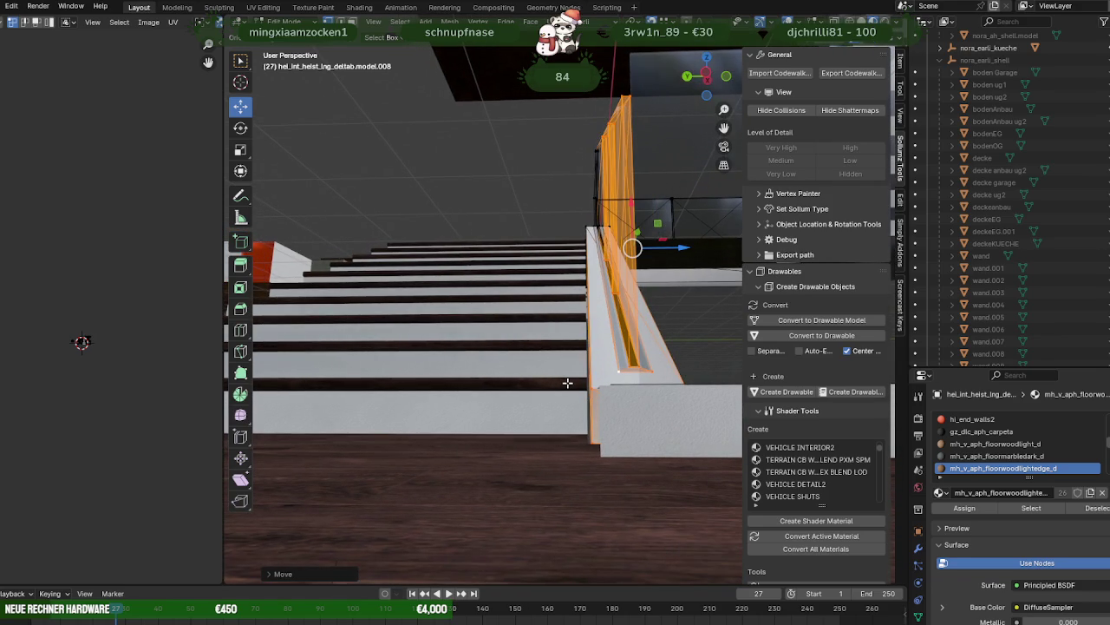
pyautogui.click(564, 399)
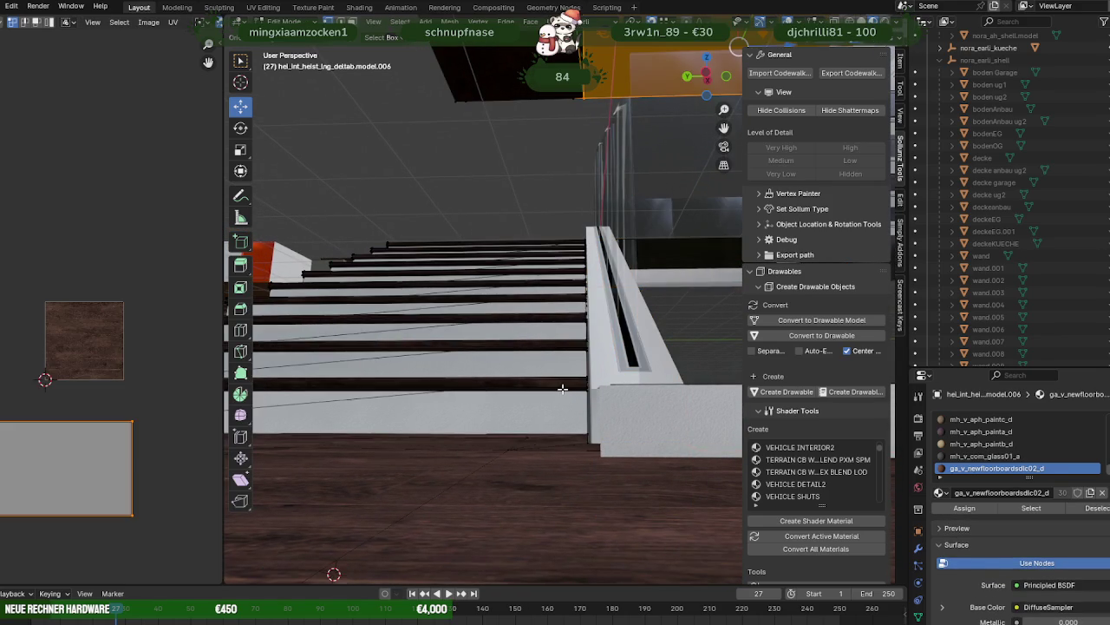
# - Box-select the step edges in wireframe and nudge them slightly right against the railing base
pyautogui.hotkey('shift', 'z')
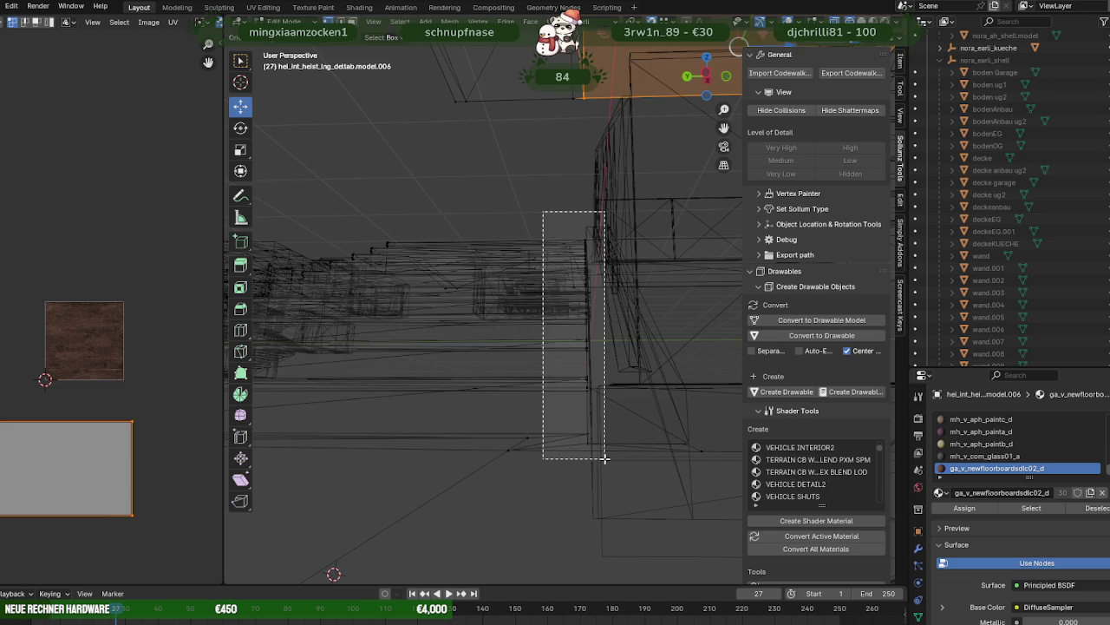
pyautogui.moveTo(556, 264); pyautogui.dragTo(595, 440)
pyautogui.hotkey('shift', 'z')
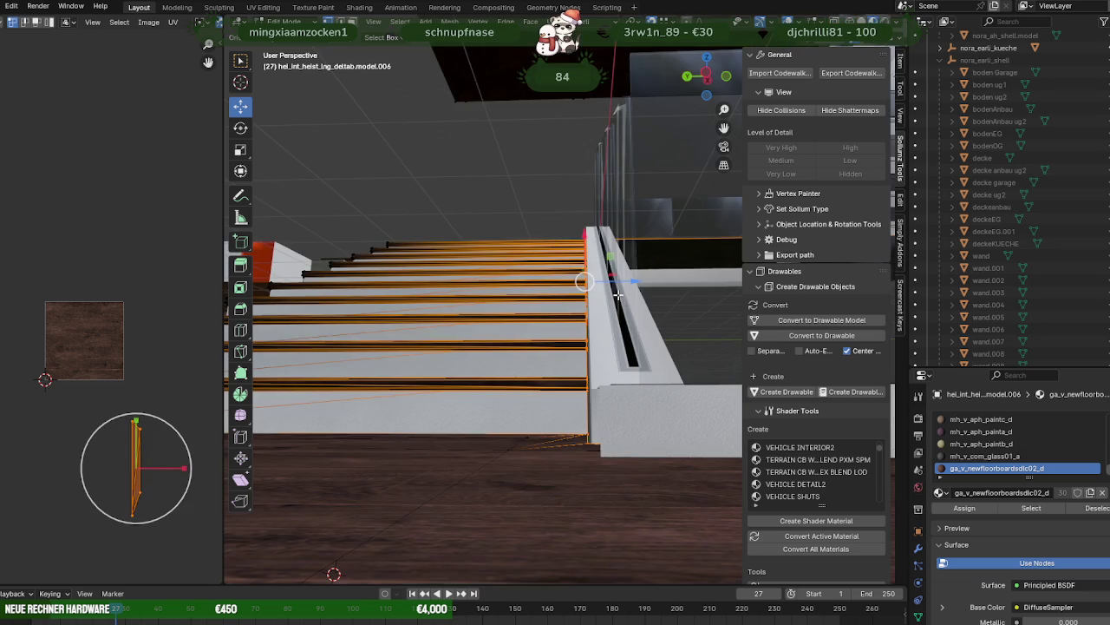
pyautogui.moveTo(618, 282); pyautogui.dragTo(624, 282)
pyautogui.moveTo(624, 282)
pyautogui.mouseDown(button='middle')
pyautogui.moveTo(602, 339)
pyautogui.moveTo(551, 366)
pyautogui.moveTo(496, 333)
pyautogui.mouseUp(button='middle')
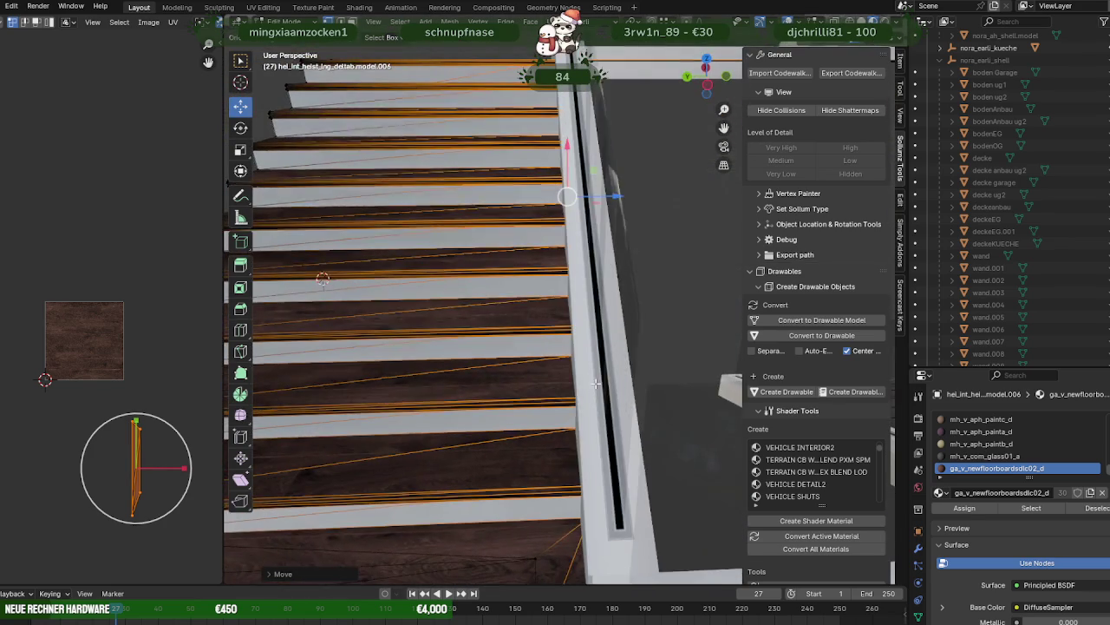
pyautogui.scroll(-5, 579, 325)
pyautogui.scroll(5, 579, 325)
pyautogui.moveTo(579, 326)
pyautogui.mouseDown(button='middle')
pyautogui.moveTo(495, 367)
pyautogui.moveTo(500, 376)
pyautogui.moveTo(633, 319)
pyautogui.moveTo(566, 303)
pyautogui.mouseUp(button='middle')
# - Delete the floor piece by the landing, then undo to restore it
pyautogui.click(633, 318)
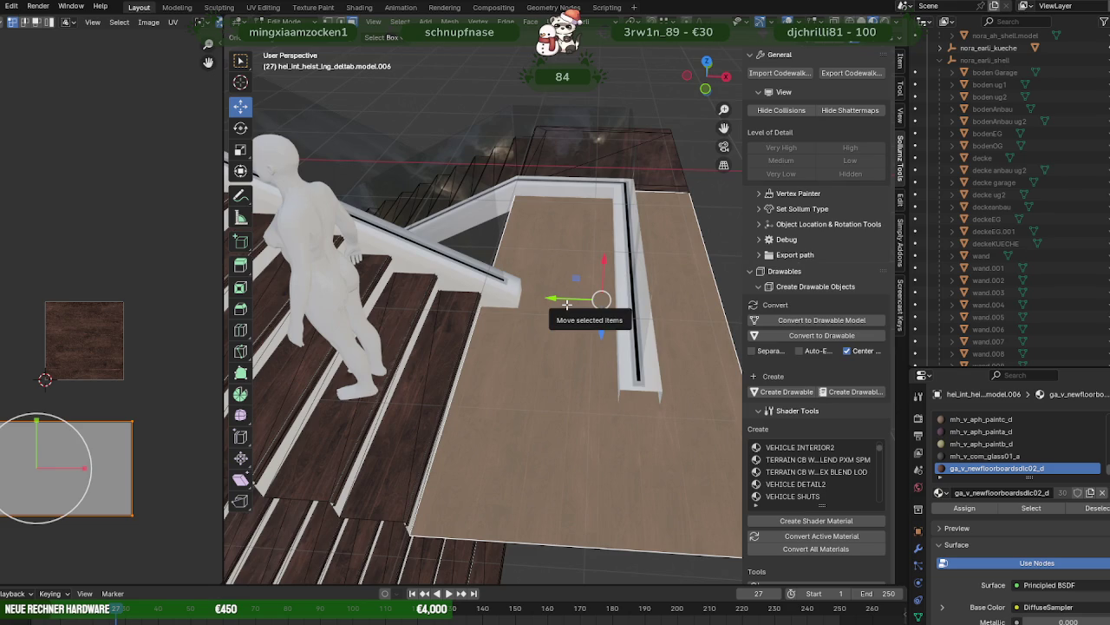
pyautogui.press('x')
pyautogui.click(567, 304)
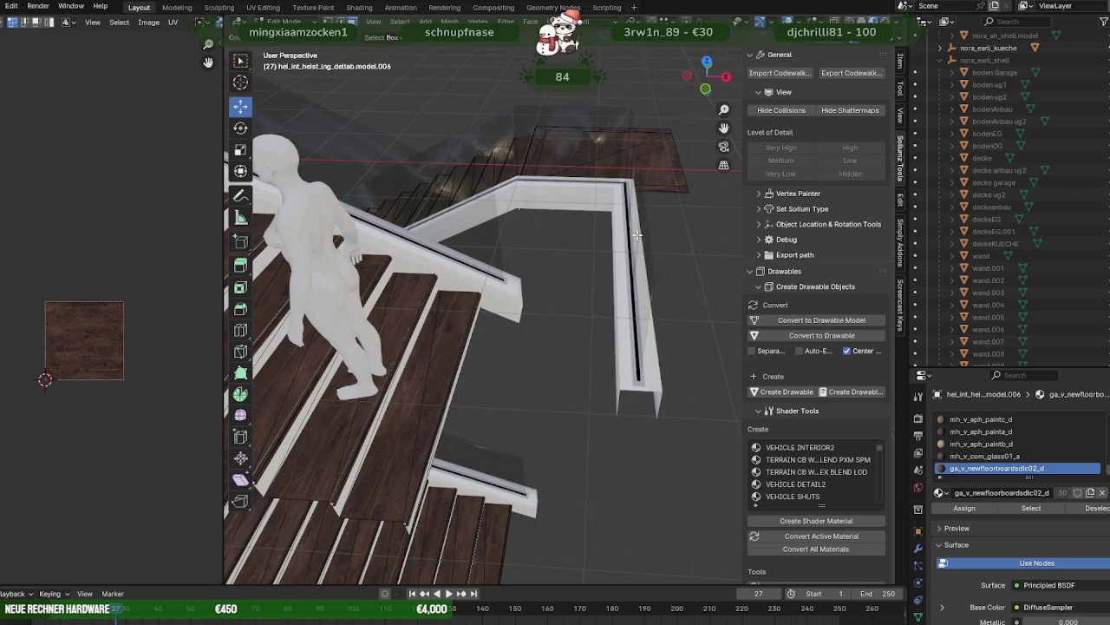
pyautogui.hotkey('ctrl', 'z')
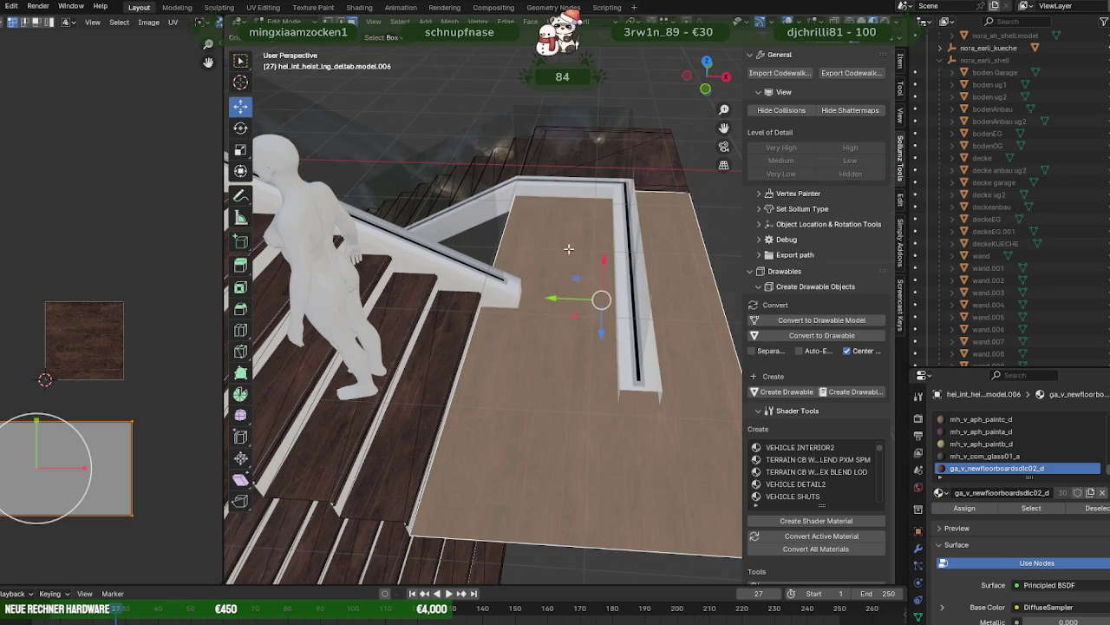
# - Separate the selected landing floor faces into their own object and orbit to check it
pyautogui.rightClick(568, 249)
pyautogui.click(641, 249)
pyautogui.press('Tab')
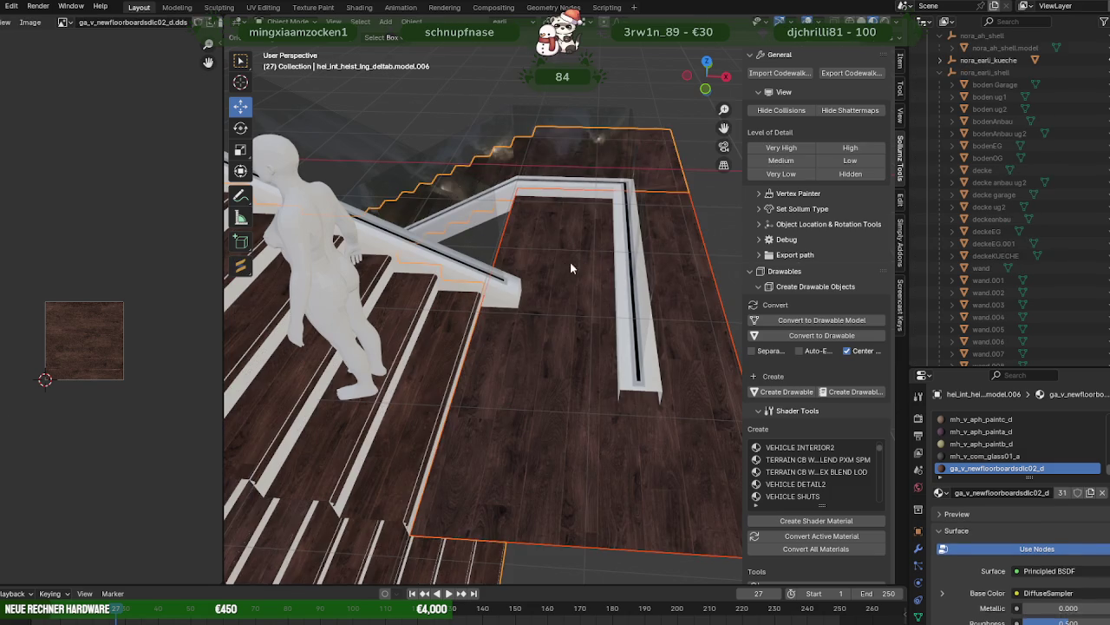
pyautogui.moveTo(577, 261)
pyautogui.mouseDown(button='middle')
pyautogui.moveTo(553, 261)
pyautogui.moveTo(575, 255)
pyautogui.moveTo(602, 287)
pyautogui.moveTo(716, 285)
pyautogui.moveTo(643, 264)
pyautogui.moveTo(622, 240)
pyautogui.moveTo(571, 237)
pyautogui.moveTo(491, 257)
pyautogui.moveTo(587, 179)
pyautogui.moveTo(531, 270)
pyautogui.moveTo(584, 266)
pyautogui.moveTo(556, 285)
pyautogui.mouseUp(button='middle')
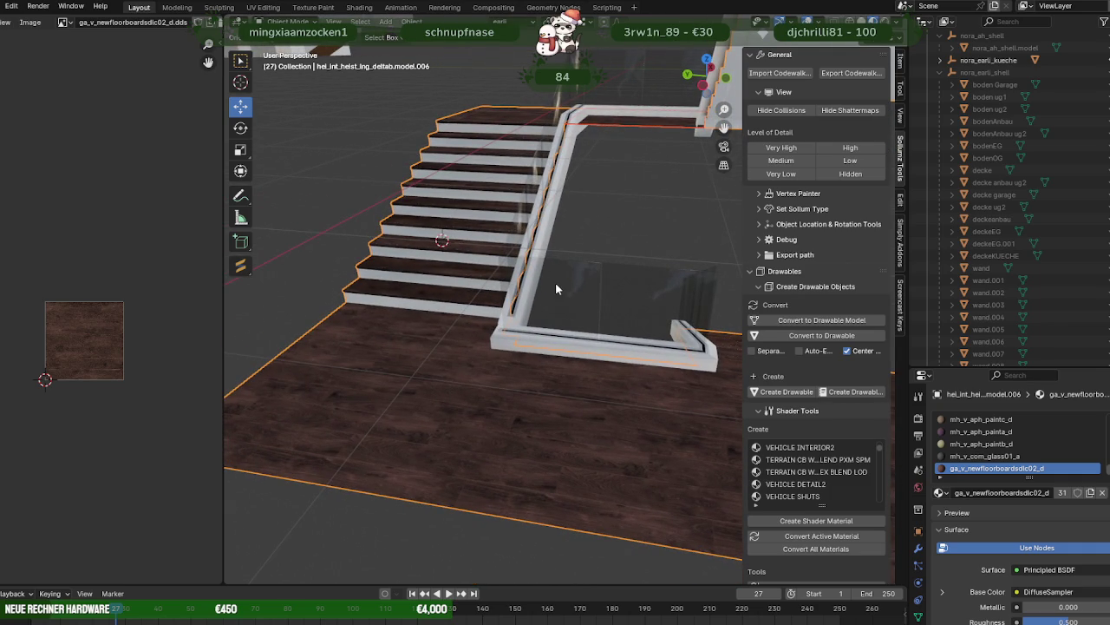
pyautogui.moveTo(556, 284)
pyautogui.mouseDown(button='middle')
pyautogui.moveTo(619, 347)
pyautogui.moveTo(570, 325)
pyautogui.mouseUp(button='middle')
pyautogui.scroll(2, 601, 350)
pyautogui.scroll(3, 555, 347)
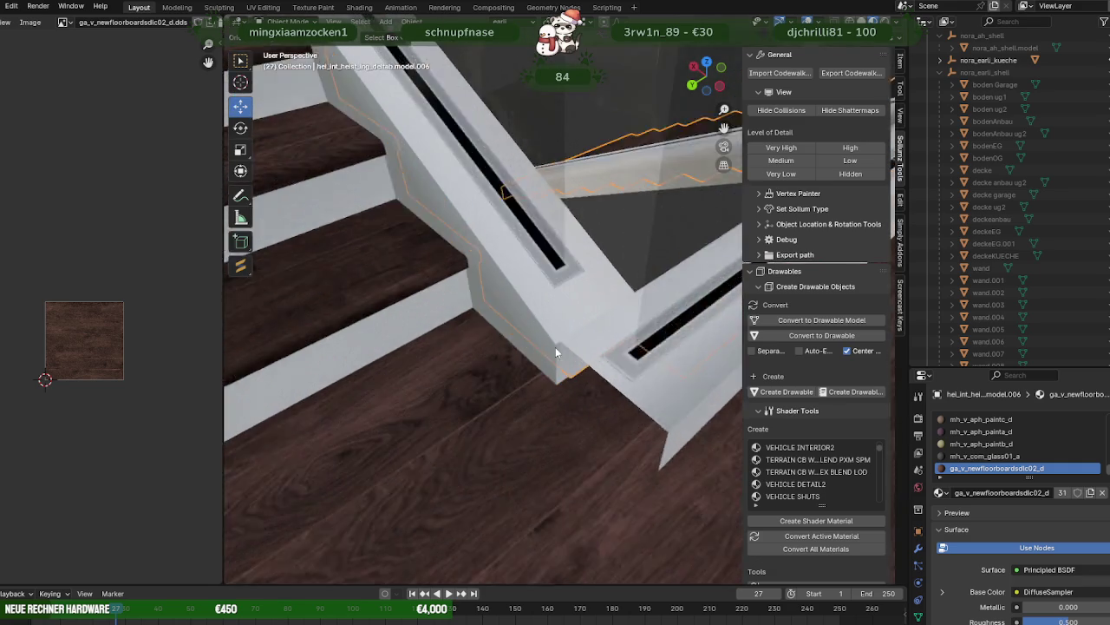
pyautogui.scroll(3, 543, 353)
pyautogui.click(545, 357)
# - Stretch the white wall sill's end outward by moving its corner and right-edge vertices
pyautogui.press('Tab')
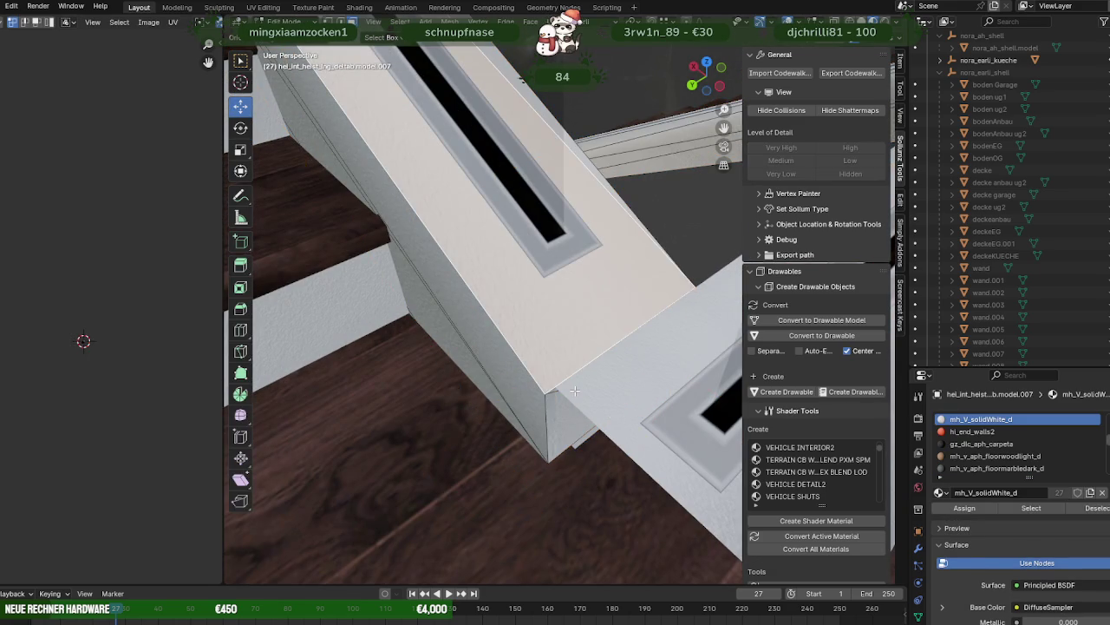
pyautogui.moveTo(576, 390)
pyautogui.mouseDown(button='middle')
pyautogui.moveTo(593, 370)
pyautogui.moveTo(616, 213)
pyautogui.mouseUp(button='middle')
pyautogui.press('Tab')
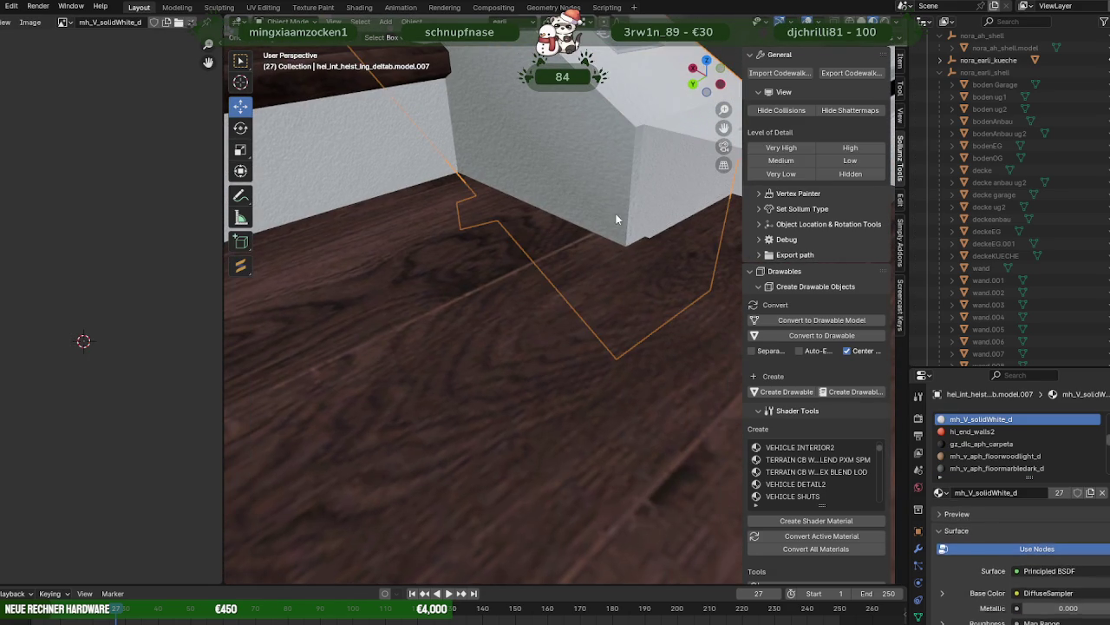
pyautogui.click(670, 130)
pyautogui.press('Tab')
pyautogui.scroll(3, 636, 137)
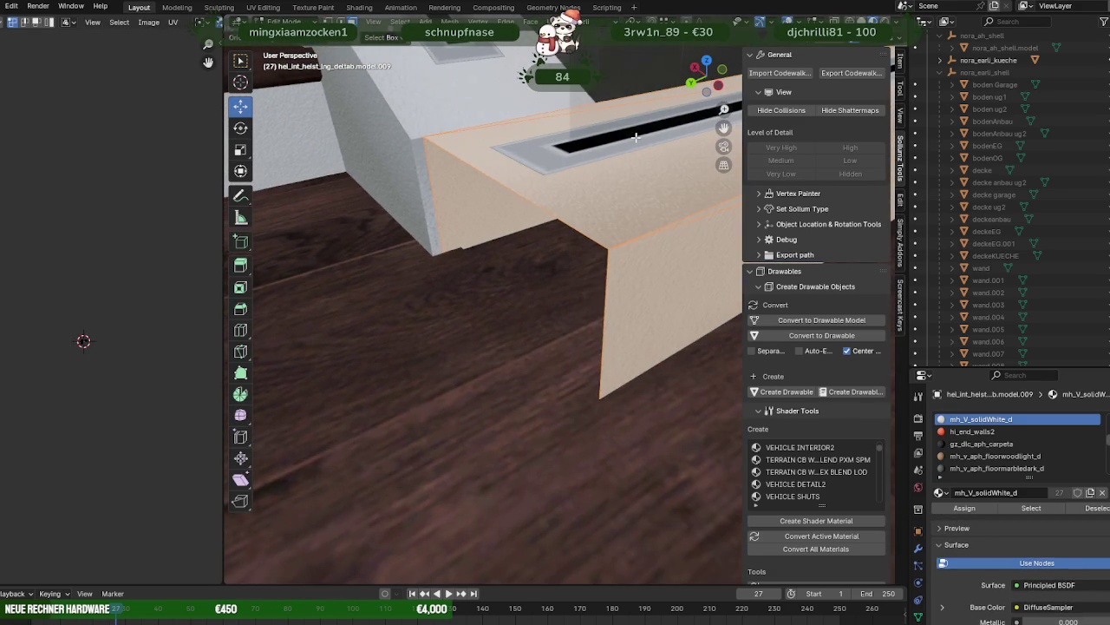
pyautogui.hotkey('alt', 'a')
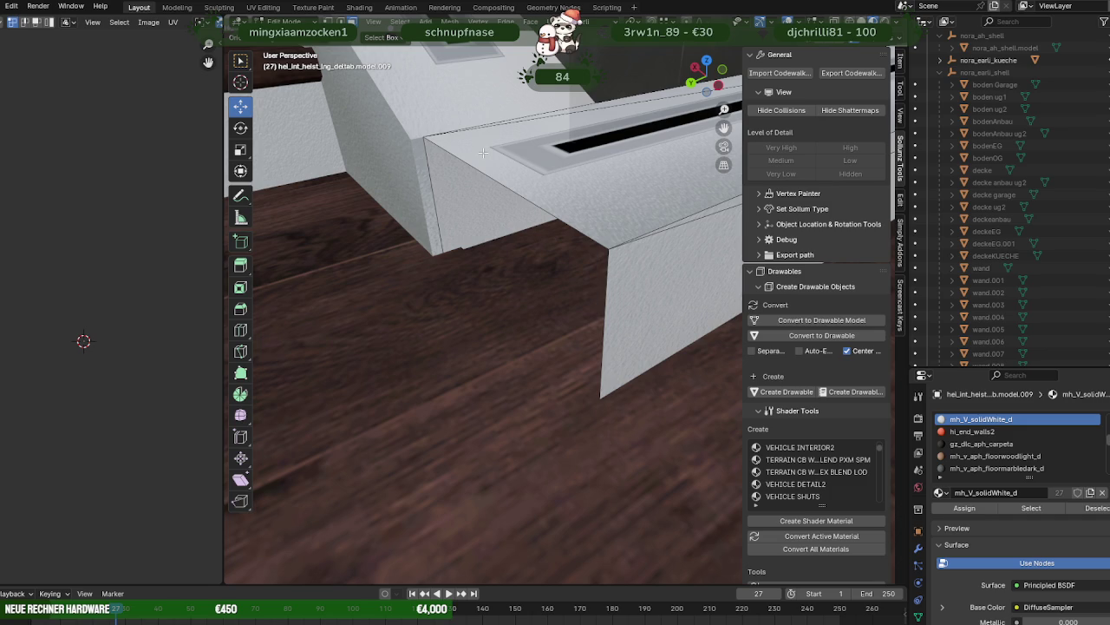
pyautogui.press('1')
pyautogui.click(423, 137)
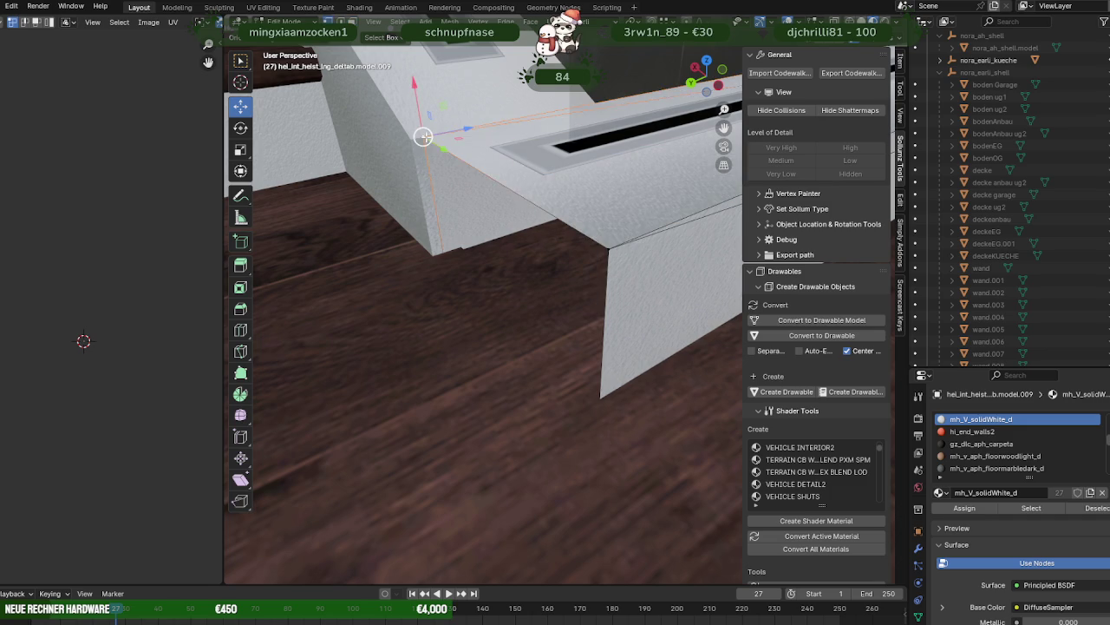
pyautogui.hotkey('alt', 'z')
pyautogui.keyDown('shift'); pyautogui.click(461, 360); pyautogui.keyUp('shift')
pyautogui.keyDown('shift'); pyautogui.moveTo(594, 242); pyautogui.dragTo(619, 529); pyautogui.keyUp('shift')
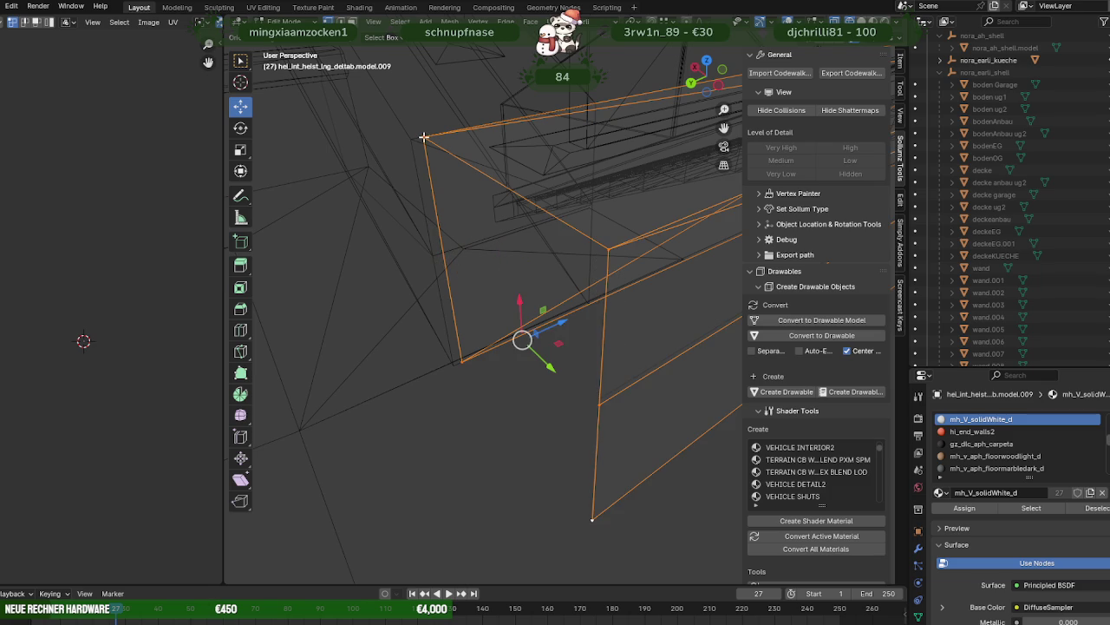
pyautogui.keyDown('shift'); pyautogui.moveTo(520, 340); pyautogui.dragTo(437, 230, button='middle'); pyautogui.keyUp('shift')
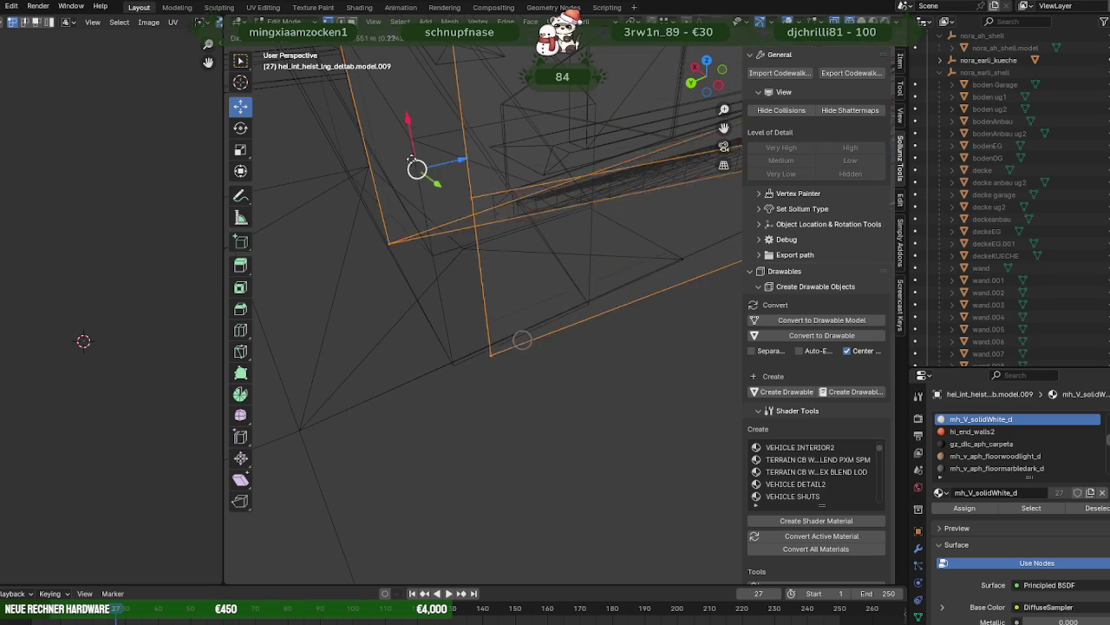
pyautogui.moveTo(436, 230); pyautogui.dragTo(508, 344)
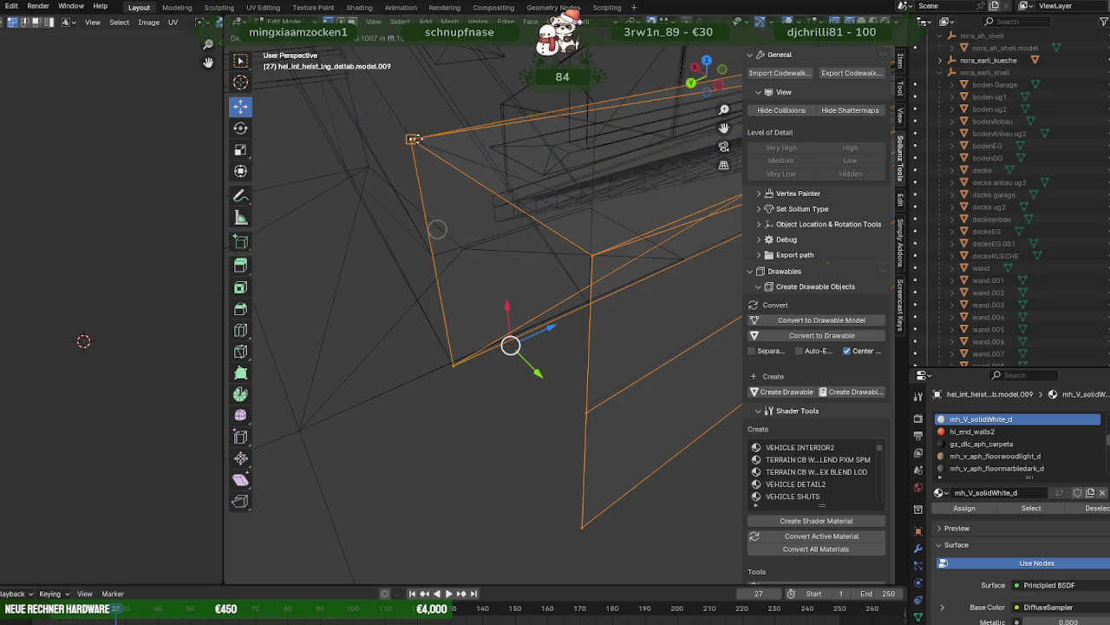
pyautogui.moveTo(508, 345)
pyautogui.keyDown('shift'); pyautogui.mouseDown(button='middle')
pyautogui.moveTo(461, 228)
pyautogui.moveTo(511, 309)
pyautogui.mouseUp(button='middle'); pyautogui.keyUp('shift')
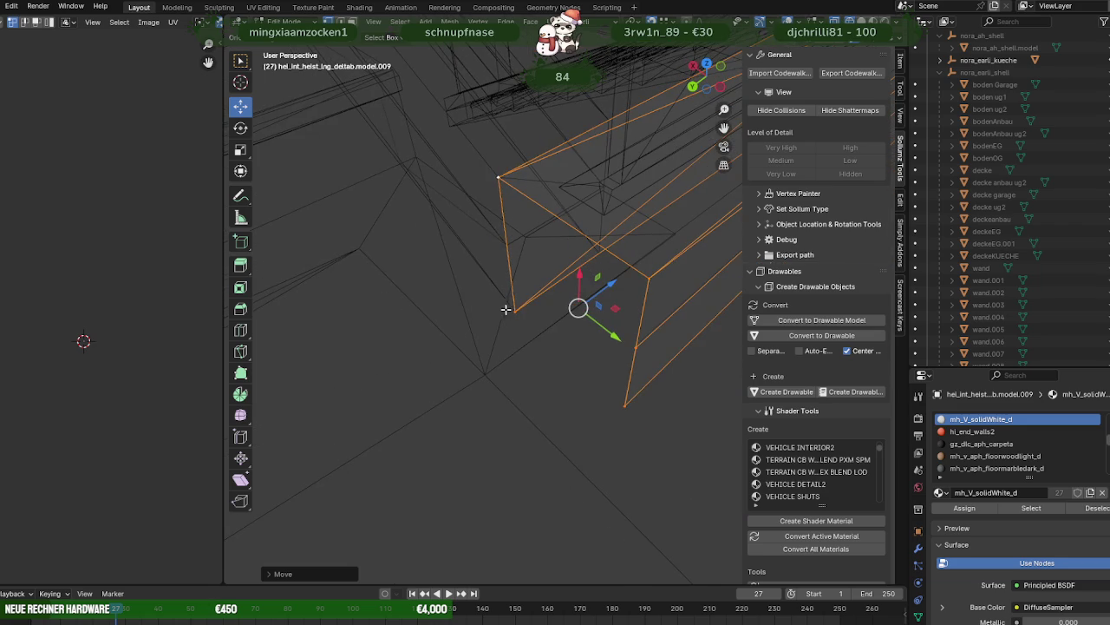
pyautogui.hotkey('shift', 'z')
# - Extrude the handrail's lower end face and push it out along the handrail over the floor
pyautogui.click(501, 223)
pyautogui.click(643, 297)
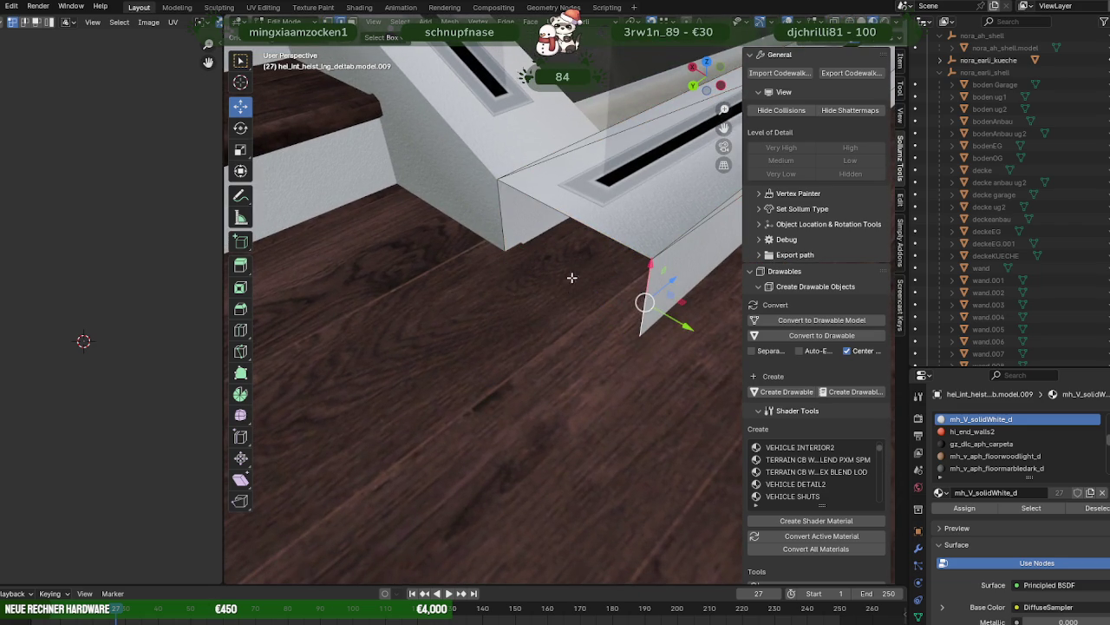
pyautogui.moveTo(583, 310); pyautogui.dragTo(589, 240, button='middle')
pyautogui.moveTo(642, 332); pyautogui.dragTo(521, 302, button='middle')
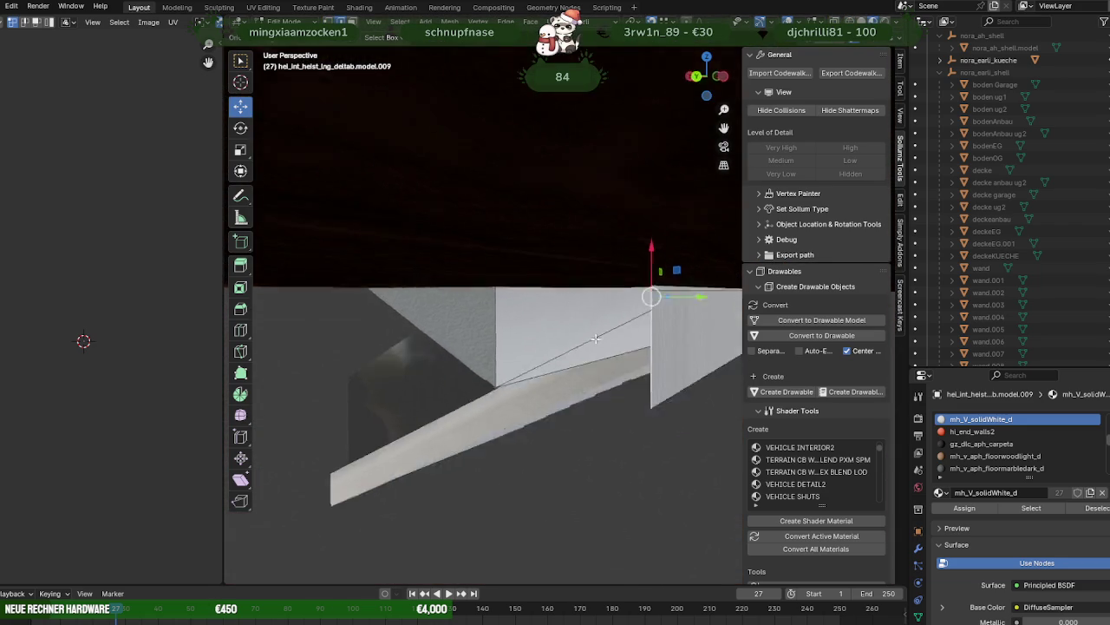
pyautogui.press('e')
pyautogui.rightClick(539, 315)
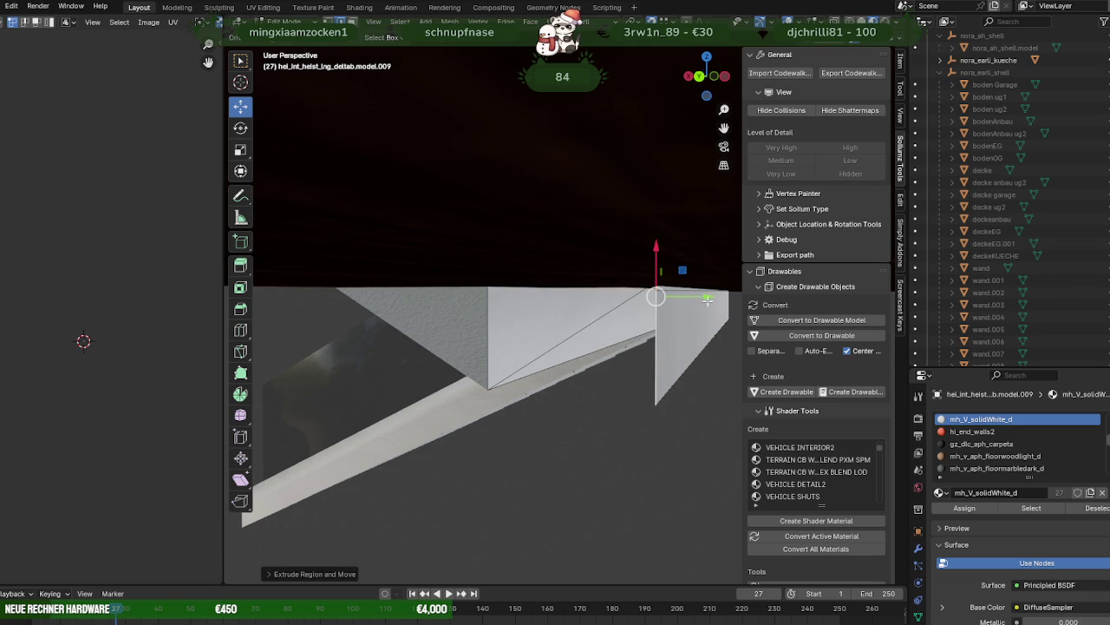
pyautogui.moveTo(708, 299); pyautogui.dragTo(537, 297)
pyautogui.moveTo(538, 297)
pyautogui.mouseDown(button='middle')
pyautogui.moveTo(515, 347)
pyautogui.moveTo(535, 387)
pyautogui.moveTo(556, 356)
pyautogui.moveTo(535, 362)
pyautogui.mouseUp(button='middle')
pyautogui.press('Tab')
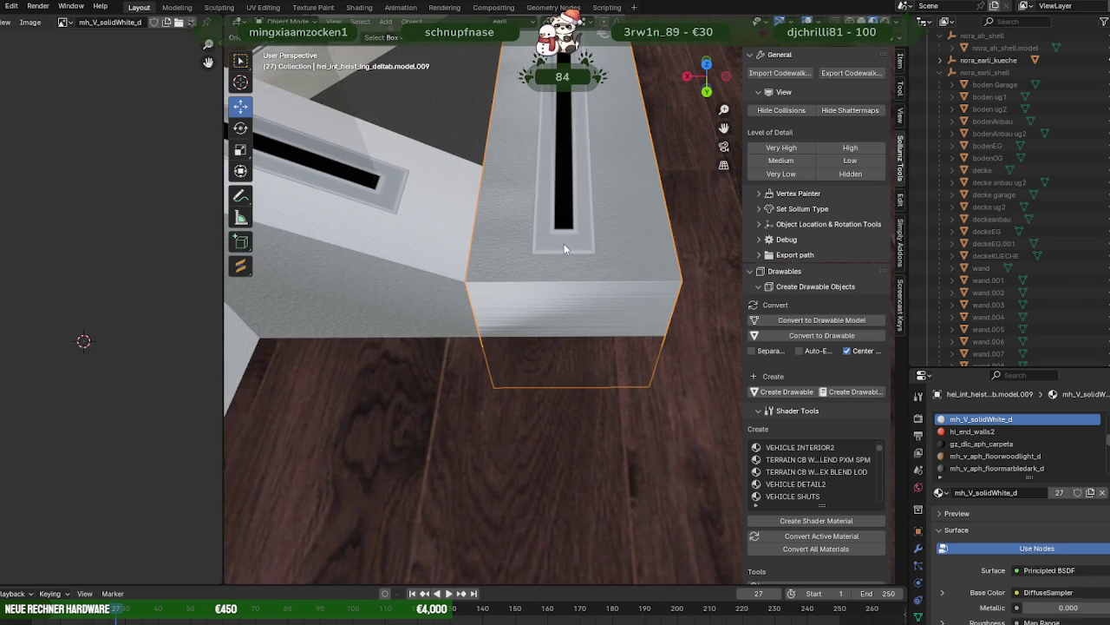
# - Delete the bottom end face of the dark slot piece inside the handrail
pyautogui.click(564, 249)
pyautogui.press('Tab')
pyautogui.click(562, 245)
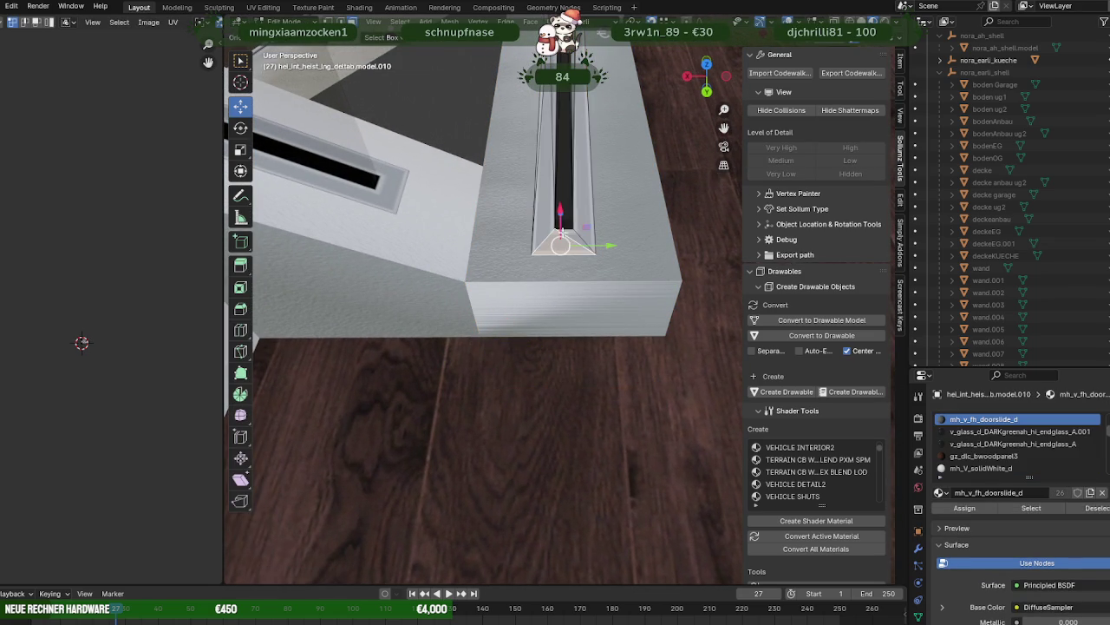
pyautogui.scroll(1, 561, 239)
pyautogui.scroll(2, 573, 260)
pyautogui.click(589, 246)
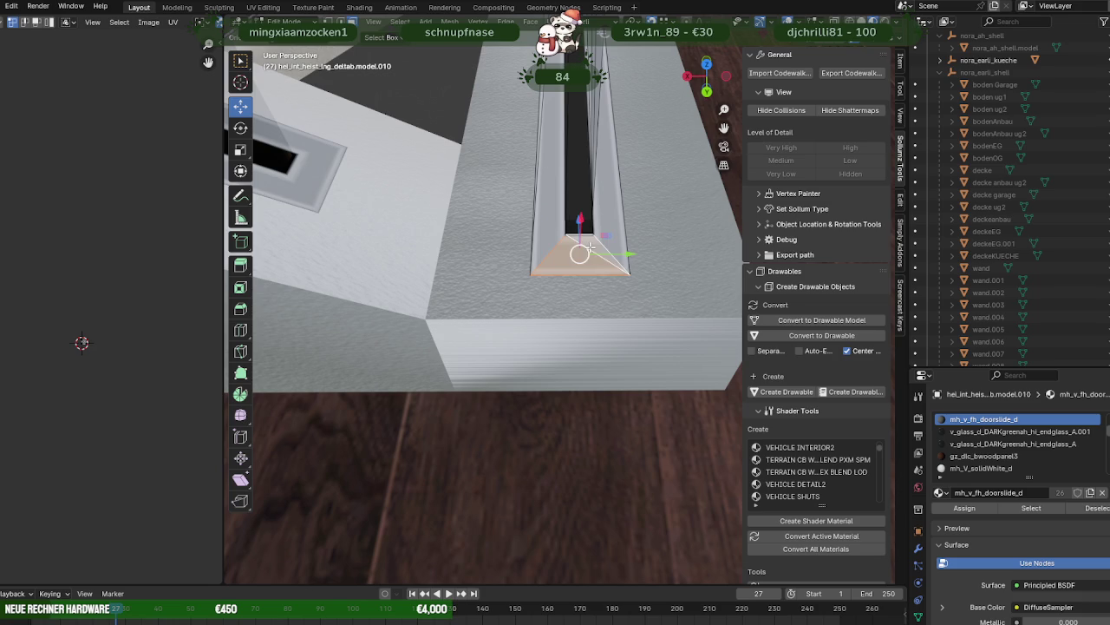
pyautogui.press('x')
pyautogui.click(590, 248)
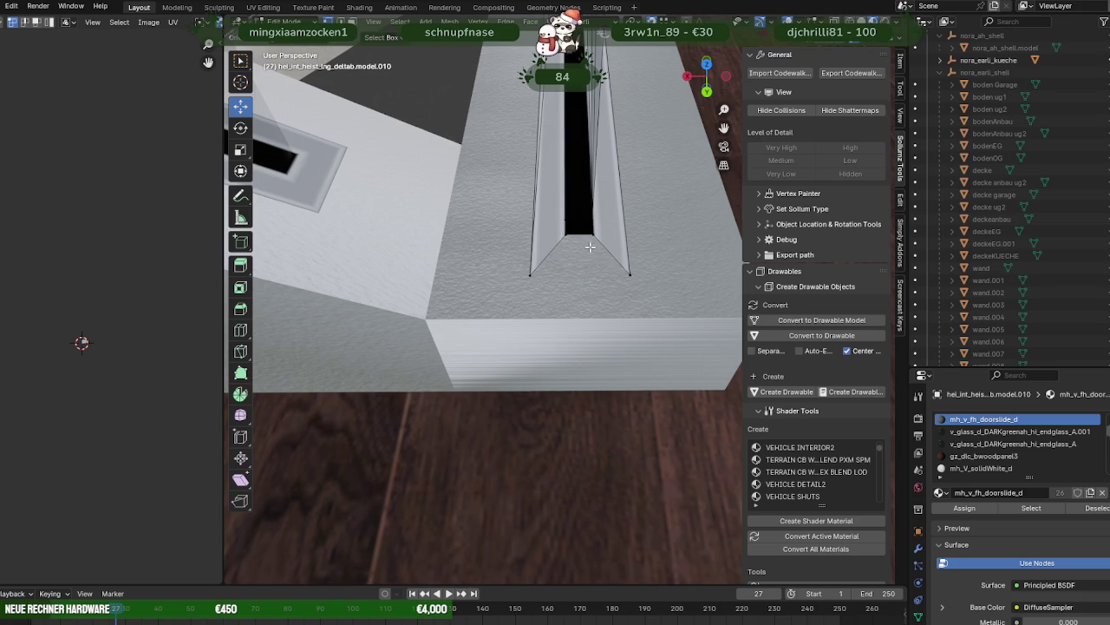
# - Select a slot corner vertex and orbit around to inspect the opened slot end
pyautogui.click(630, 271)
pyautogui.moveTo(627, 272); pyautogui.dragTo(617, 264, button='middle')
pyautogui.moveTo(622, 261)
pyautogui.mouseDown()
pyautogui.moveTo(604, 248)
pyautogui.moveTo(525, 262)
pyautogui.moveTo(524, 239)
pyautogui.mouseUp()
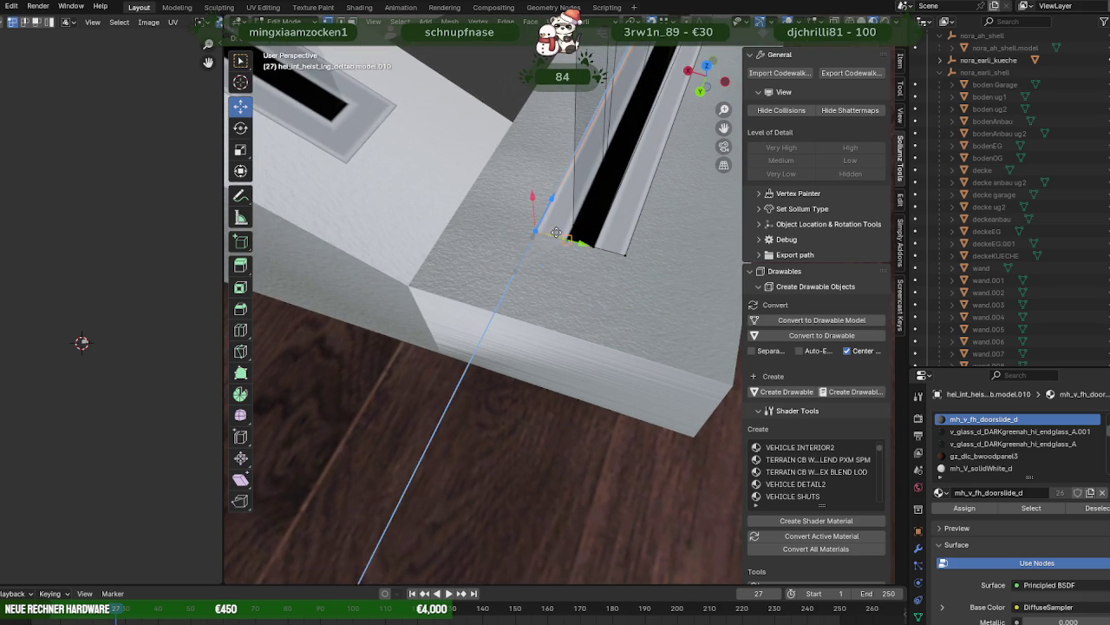
pyautogui.moveTo(558, 233); pyautogui.dragTo(565, 255, button='middle')
pyautogui.click(392, 146)
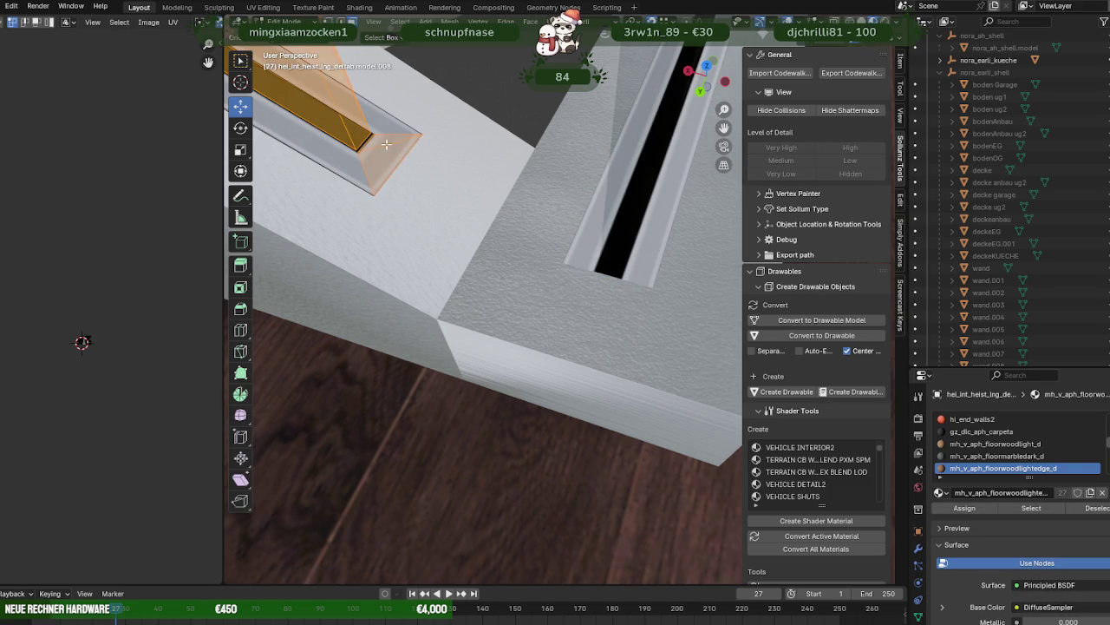
# - Reposition the corner vertex at the upper slot's end, undoing the first attempt
pyautogui.click(382, 153)
pyautogui.moveTo(380, 153)
pyautogui.mouseDown()
pyautogui.moveTo(422, 134)
pyautogui.moveTo(386, 131)
pyautogui.mouseUp()
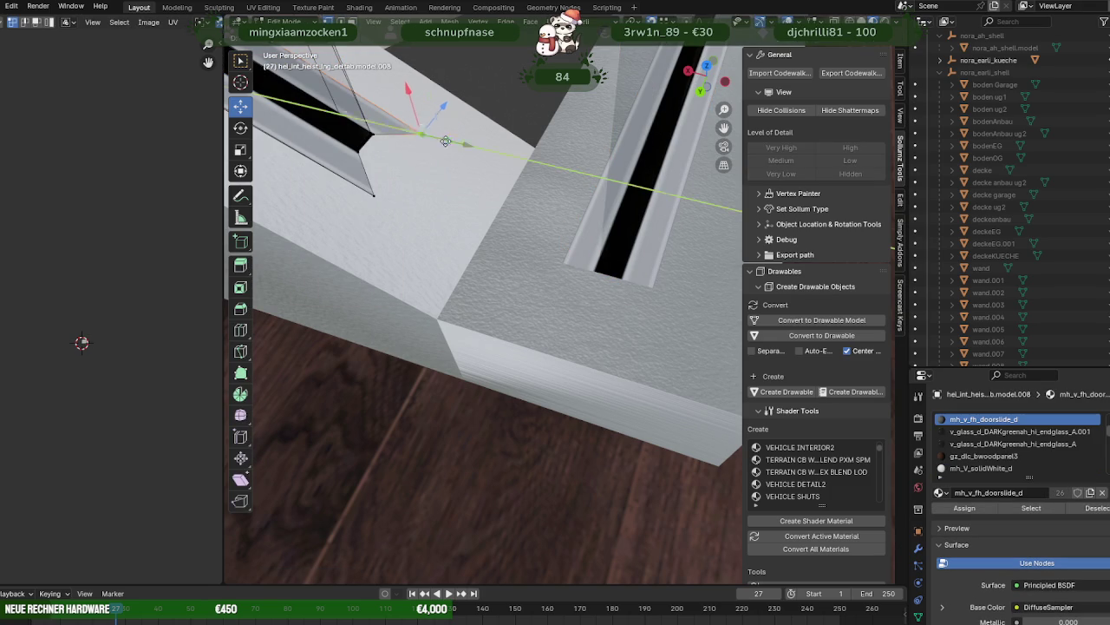
pyautogui.hotkey('ctrl', 'z')
pyautogui.moveTo(390, 132); pyautogui.dragTo(518, 257, button='middle')
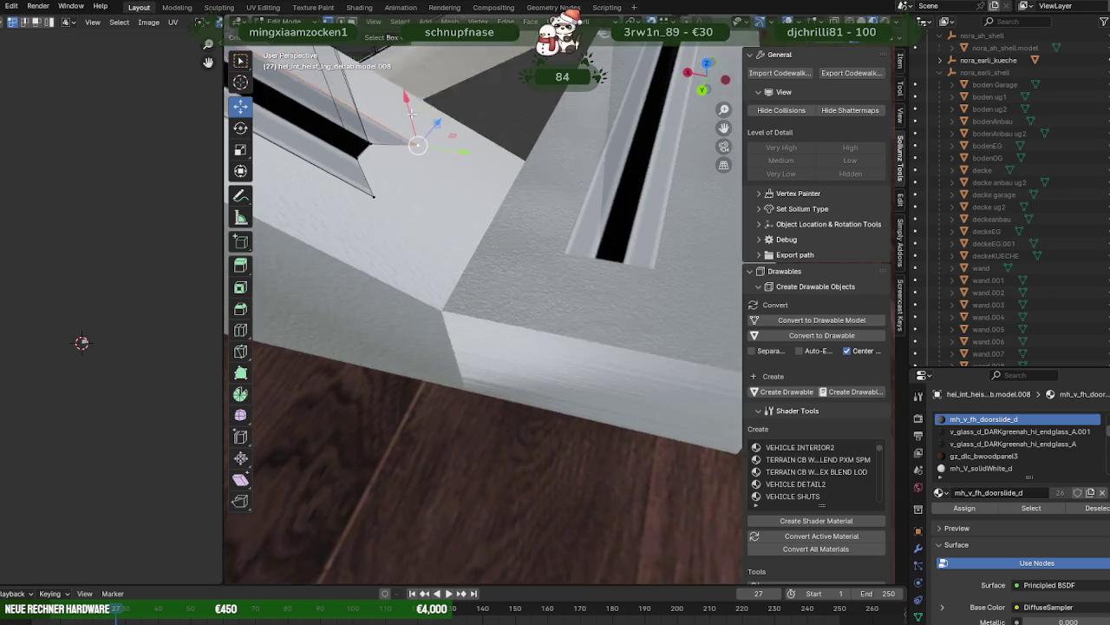
pyautogui.moveTo(520, 246); pyautogui.dragTo(483, 257)
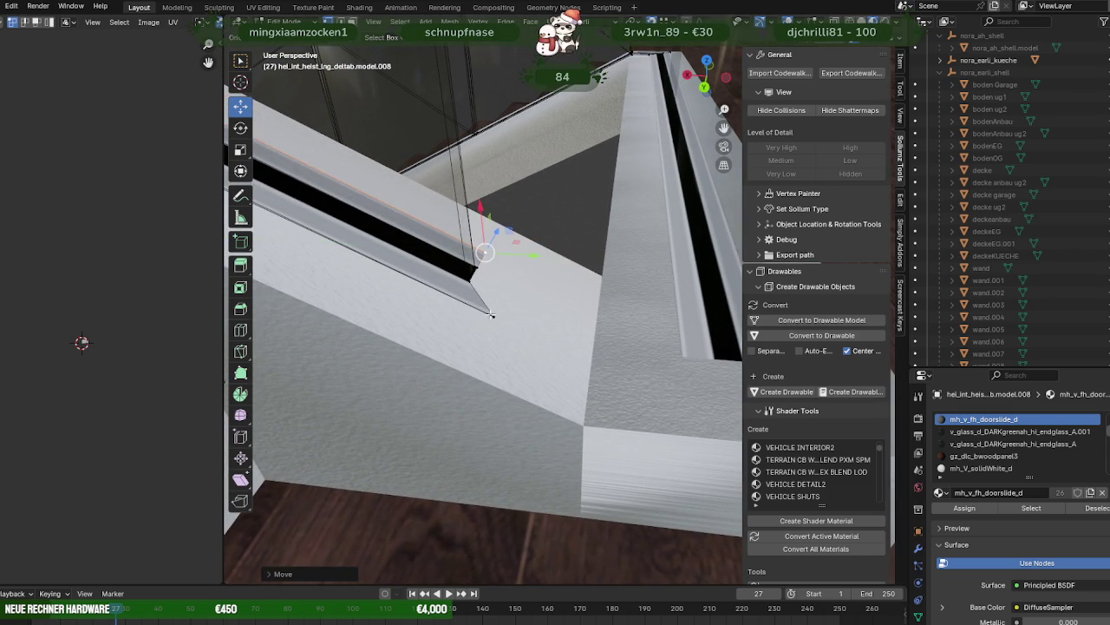
pyautogui.moveTo(541, 257)
pyautogui.mouseDown()
pyautogui.moveTo(469, 287)
pyautogui.moveTo(487, 303)
pyautogui.mouseUp()
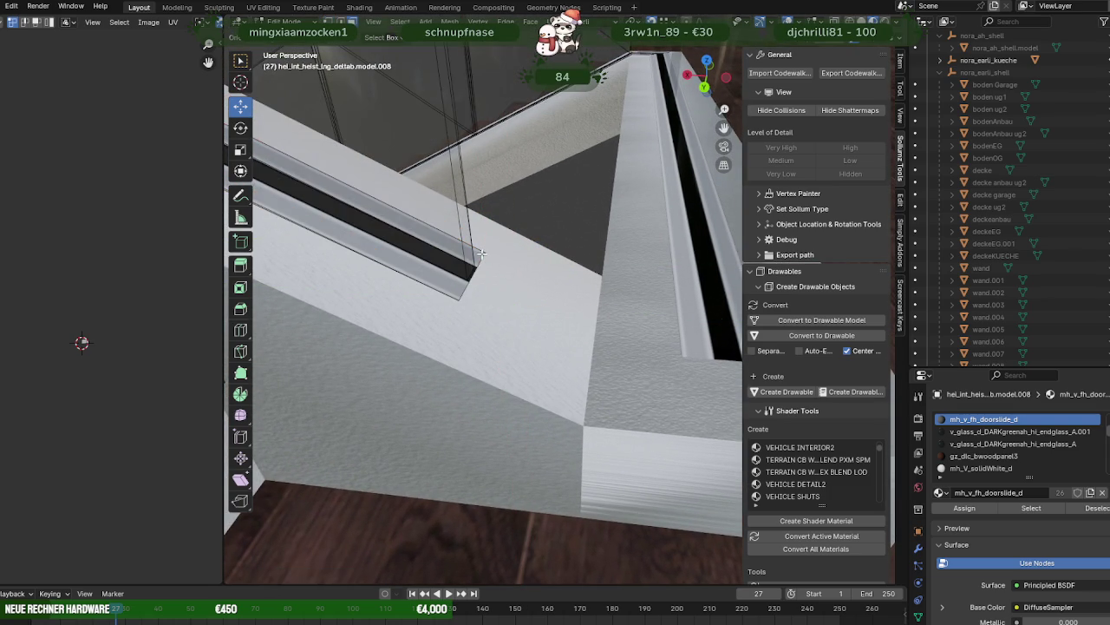
pyautogui.click(474, 275)
pyautogui.click(471, 274)
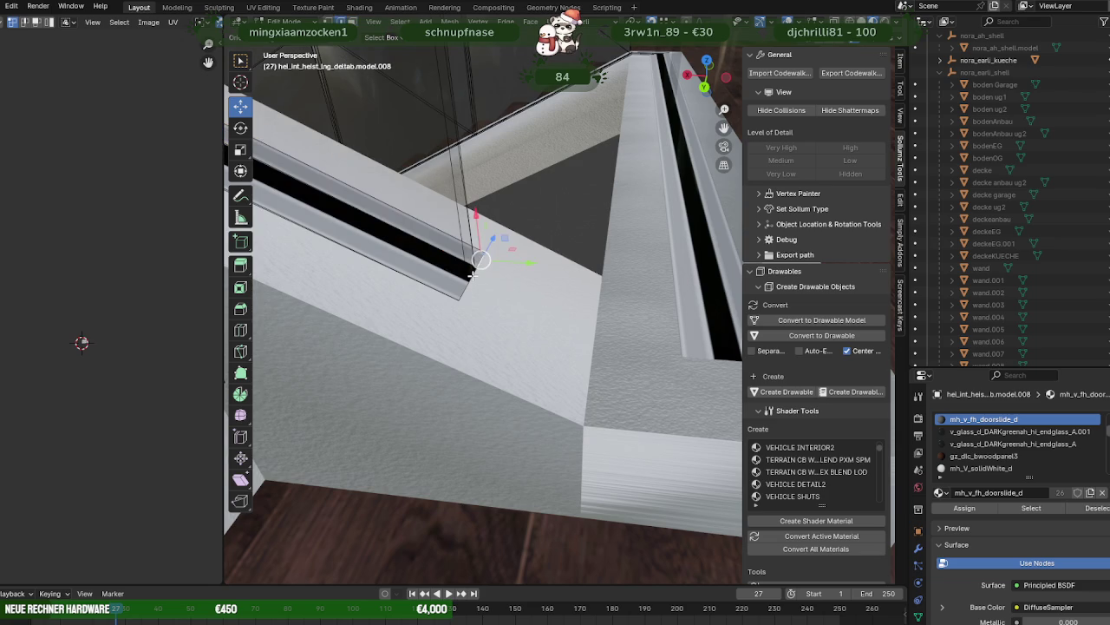
pyautogui.moveTo(476, 302); pyautogui.dragTo(488, 298, button='middle')
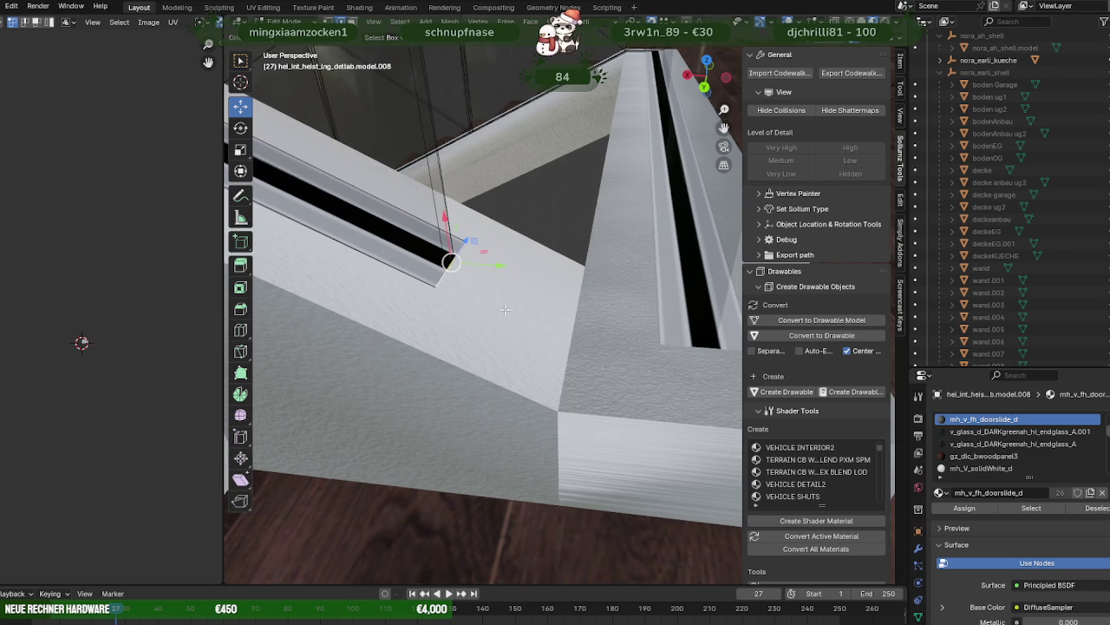
# - Extrude the slot's end edge loop and move it into the landing corner
pyautogui.keyDown('alt'); pyautogui.click(429, 281); pyautogui.keyUp('alt')
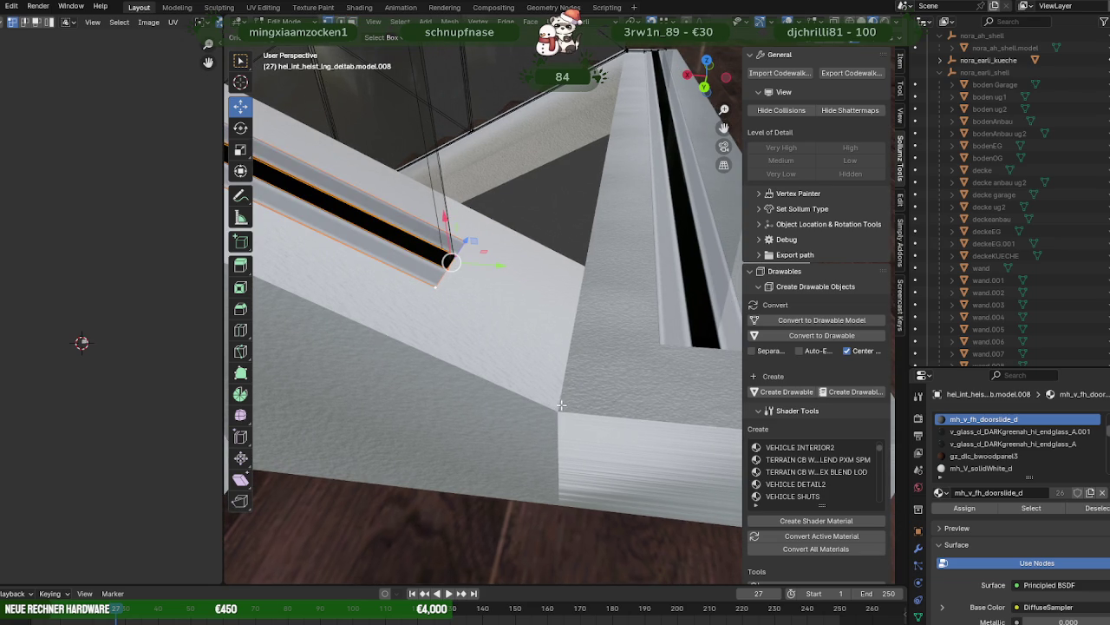
pyautogui.press('e')
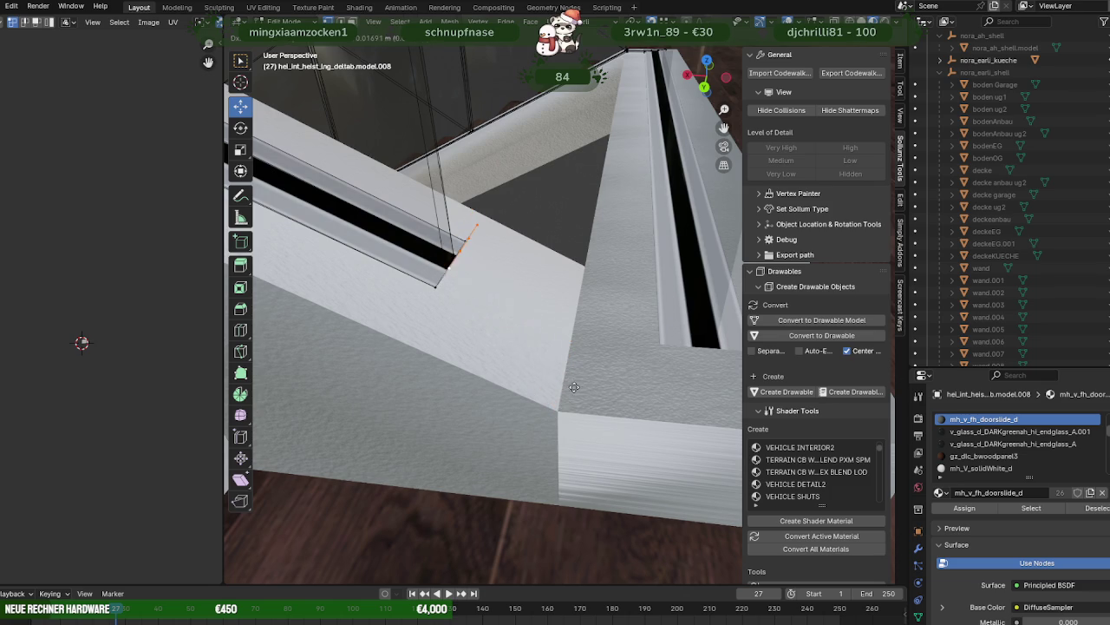
pyautogui.rightClick(566, 403)
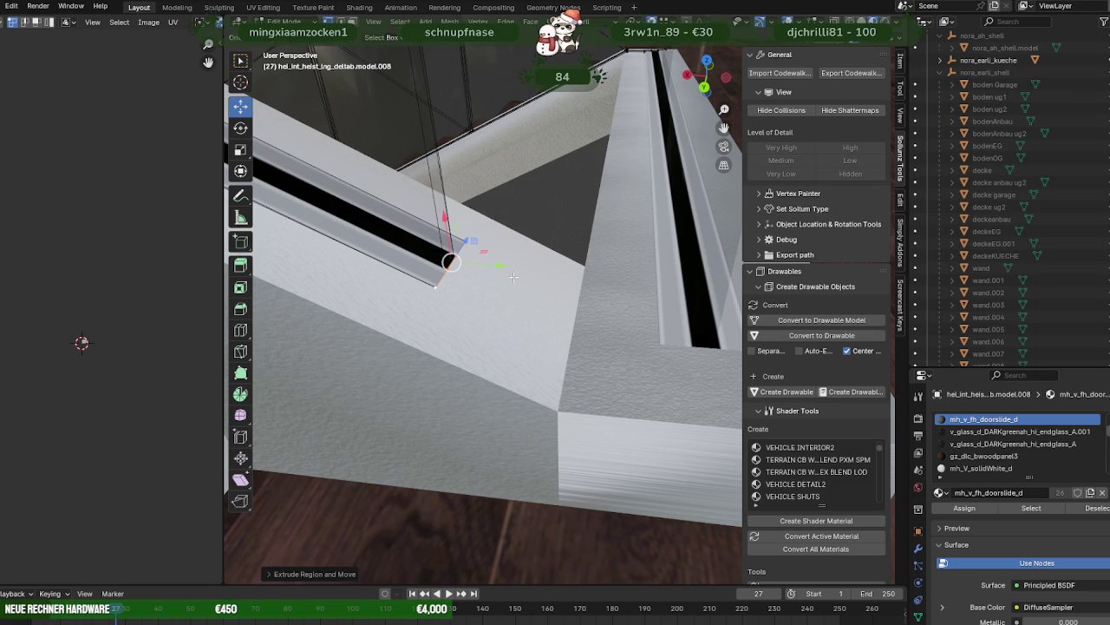
pyautogui.moveTo(504, 268); pyautogui.dragTo(589, 268)
pyautogui.click(586, 275)
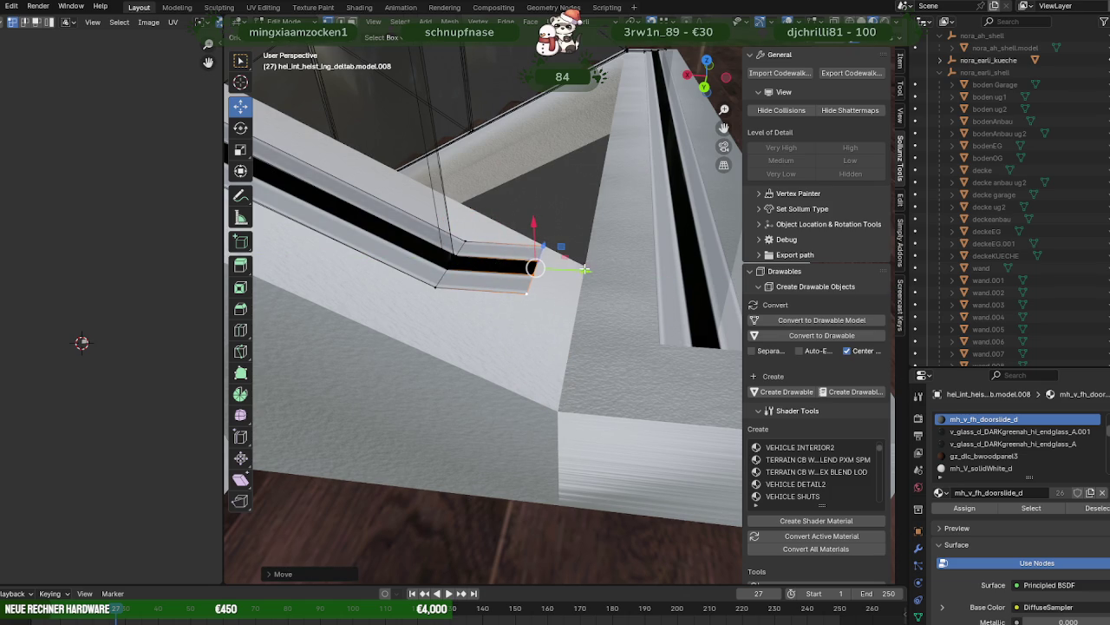
pyautogui.moveTo(585, 270); pyautogui.dragTo(626, 271)
pyautogui.moveTo(627, 271)
pyautogui.mouseDown(button='middle')
pyautogui.moveTo(587, 376)
pyautogui.moveTo(529, 327)
pyautogui.mouseUp(button='middle')
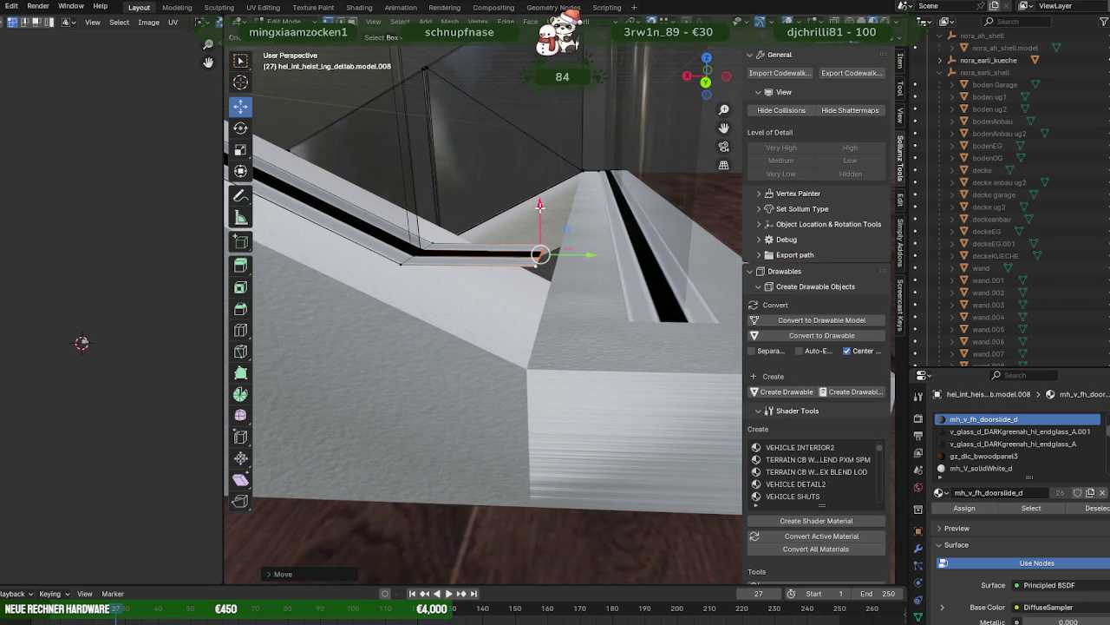
pyautogui.moveTo(540, 206); pyautogui.dragTo(539, 262)
pyautogui.moveTo(539, 261)
pyautogui.mouseDown(button='middle')
pyautogui.moveTo(626, 363)
pyautogui.moveTo(573, 340)
pyautogui.mouseUp(button='middle')
# - Extrude the slot again along the landing railing and pick a corner vertex in wireframe
pyautogui.press('e')
pyautogui.click(685, 354)
pyautogui.moveTo(685, 353)
pyautogui.mouseDown(button='middle')
pyautogui.moveTo(606, 347)
pyautogui.moveTo(625, 371)
pyautogui.moveTo(611, 413)
pyautogui.mouseUp(button='middle')
pyautogui.click(638, 395)
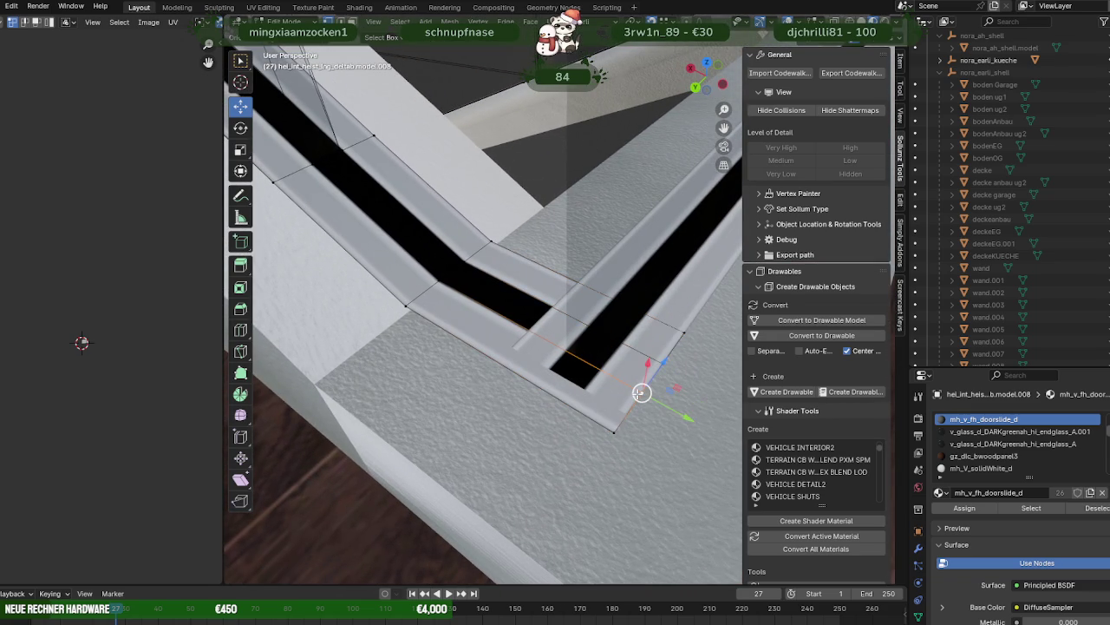
pyautogui.hotkey('shift', 'z')
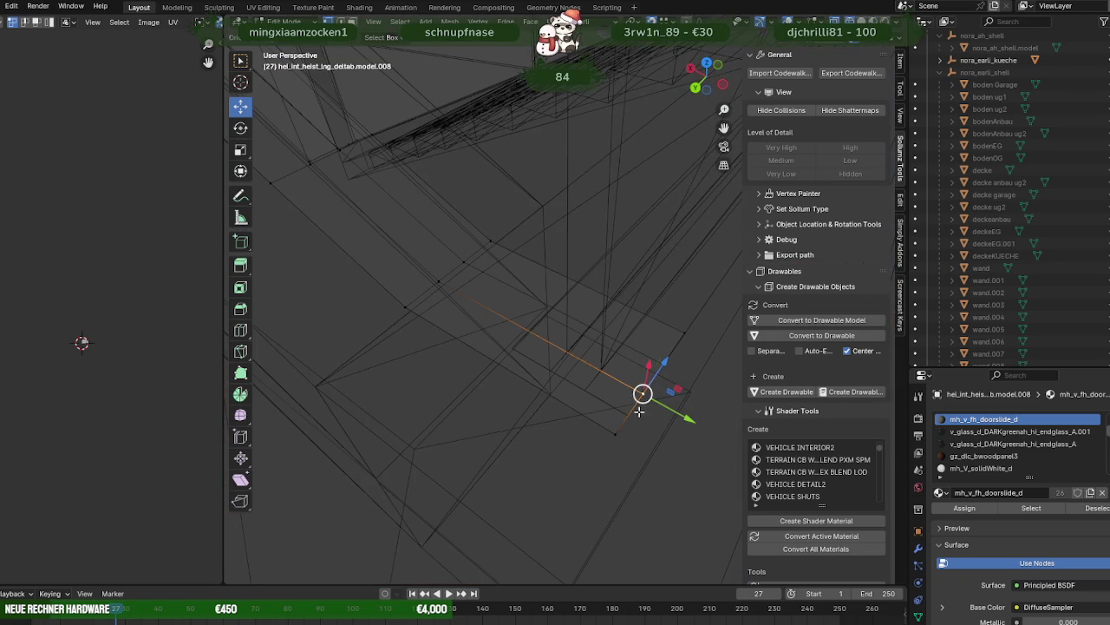
# - Align two slot-end vertices with the corner using Y-constrained moves
pyautogui.press('g')
pyautogui.press('y')
pyautogui.click(587, 388)
pyautogui.click(664, 363)
pyautogui.press('g')
pyautogui.press('y')
pyautogui.moveTo(550, 372); pyautogui.dragTo(585, 337)
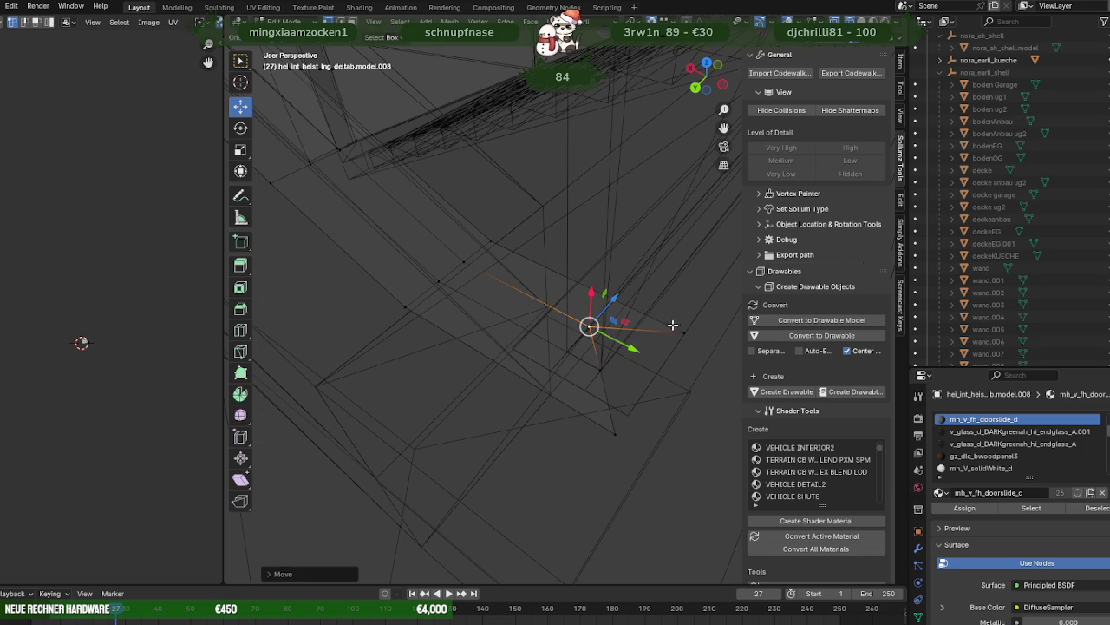
pyautogui.moveTo(515, 351); pyautogui.dragTo(607, 390)
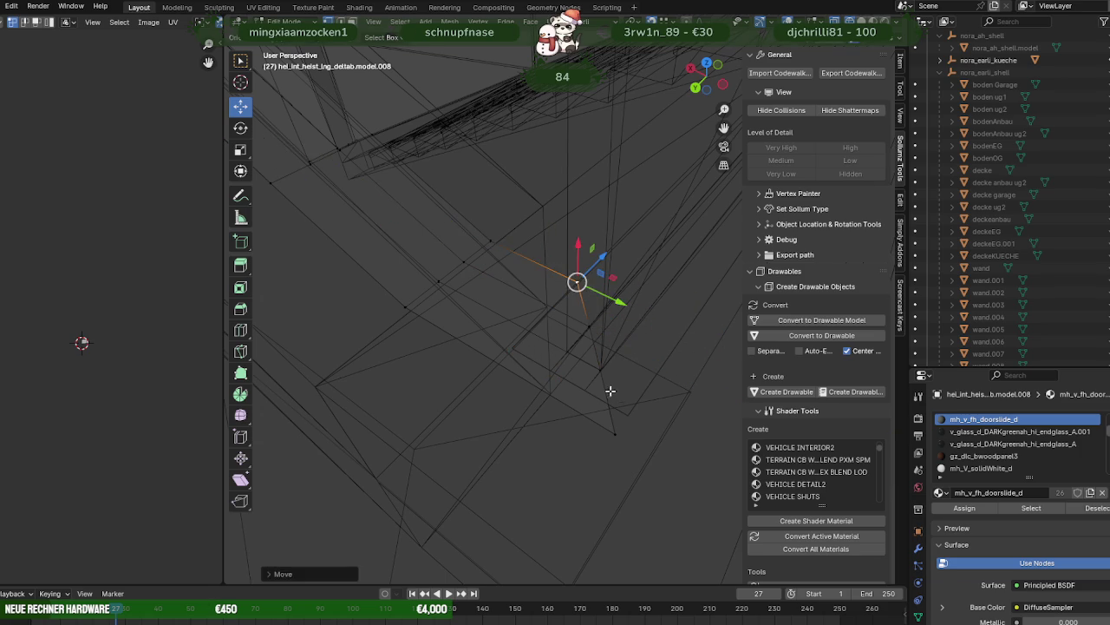
pyautogui.click(625, 411)
# - Slide the lower slot piece's end along its length and vertical axis to meet the other slot
pyautogui.click(588, 391)
pyautogui.moveTo(588, 391); pyautogui.dragTo(565, 384, button='middle')
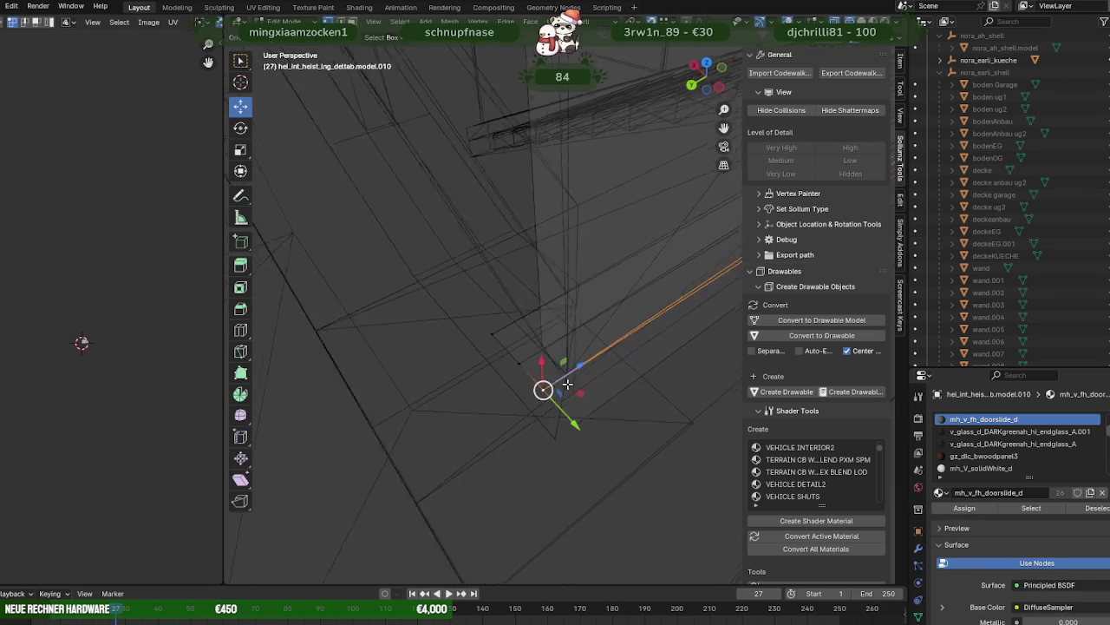
pyautogui.moveTo(574, 366); pyautogui.dragTo(523, 363)
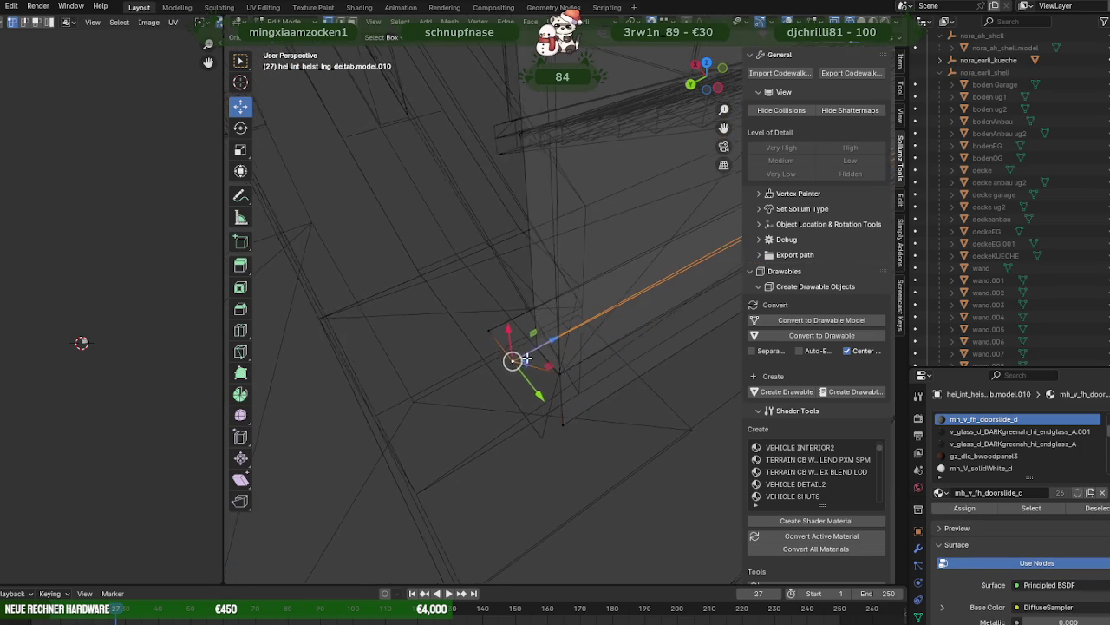
pyautogui.moveTo(511, 358); pyautogui.dragTo(547, 351, button='middle')
pyautogui.moveTo(556, 335); pyautogui.dragTo(564, 339)
pyautogui.moveTo(575, 344); pyautogui.dragTo(489, 349, button='middle')
pyautogui.moveTo(520, 323); pyautogui.dragTo(525, 324)
pyautogui.moveTo(516, 323); pyautogui.dragTo(470, 307, button='middle')
pyautogui.moveTo(418, 220)
pyautogui.mouseDown()
pyautogui.moveTo(432, 245)
pyautogui.moveTo(494, 158)
pyautogui.moveTo(565, 303)
pyautogui.mouseUp()
pyautogui.moveTo(565, 303)
pyautogui.mouseDown(button='middle')
pyautogui.moveTo(588, 316)
pyautogui.moveTo(572, 312)
pyautogui.mouseUp(button='middle')
# - Fine-tune the slot end against the corner in solid shading and return to Object Mode
pyautogui.hotkey('shift', 'z')
pyautogui.moveTo(572, 312)
pyautogui.mouseDown()
pyautogui.moveTo(468, 495)
pyautogui.moveTo(443, 503)
pyautogui.mouseUp()
pyautogui.moveTo(486, 459)
pyautogui.mouseDown(button='middle')
pyautogui.moveTo(525, 432)
pyautogui.moveTo(527, 447)
pyautogui.mouseUp(button='middle')
pyautogui.moveTo(518, 500); pyautogui.dragTo(516, 498)
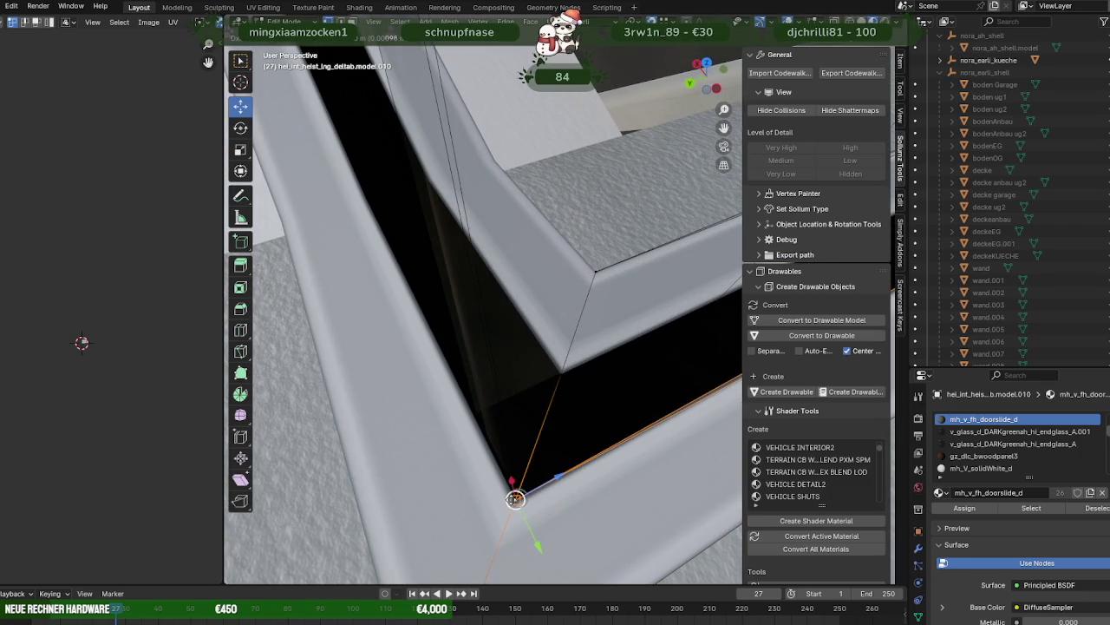
pyautogui.moveTo(554, 404)
pyautogui.mouseDown(button='middle')
pyautogui.moveTo(569, 392)
pyautogui.moveTo(565, 367)
pyautogui.moveTo(528, 379)
pyautogui.moveTo(580, 404)
pyautogui.moveTo(520, 339)
pyautogui.moveTo(579, 417)
pyautogui.mouseUp(button='middle')
pyautogui.press('Tab')
pyautogui.press('Tab')
pyautogui.moveTo(515, 319)
pyautogui.mouseDown(button='middle')
pyautogui.moveTo(527, 272)
pyautogui.moveTo(545, 360)
pyautogui.moveTo(532, 425)
pyautogui.mouseUp(button='middle')
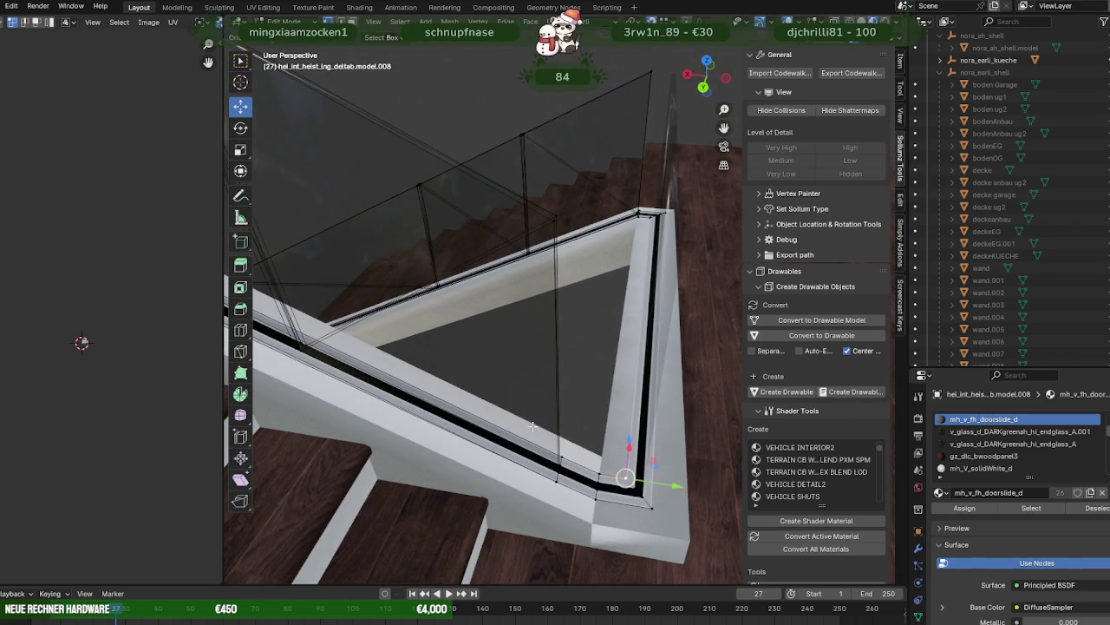
# - Select the glass panel's vertical corner edge and slide it onto the bottom rail corner
pyautogui.click(558, 231)
pyautogui.moveTo(555, 216)
pyautogui.mouseDown(button='middle')
pyautogui.moveTo(506, 424)
pyautogui.moveTo(525, 447)
pyautogui.mouseUp(button='middle')
pyautogui.keyDown('shift'); pyautogui.click(519, 443); pyautogui.keyUp('shift')
pyautogui.click(501, 347)
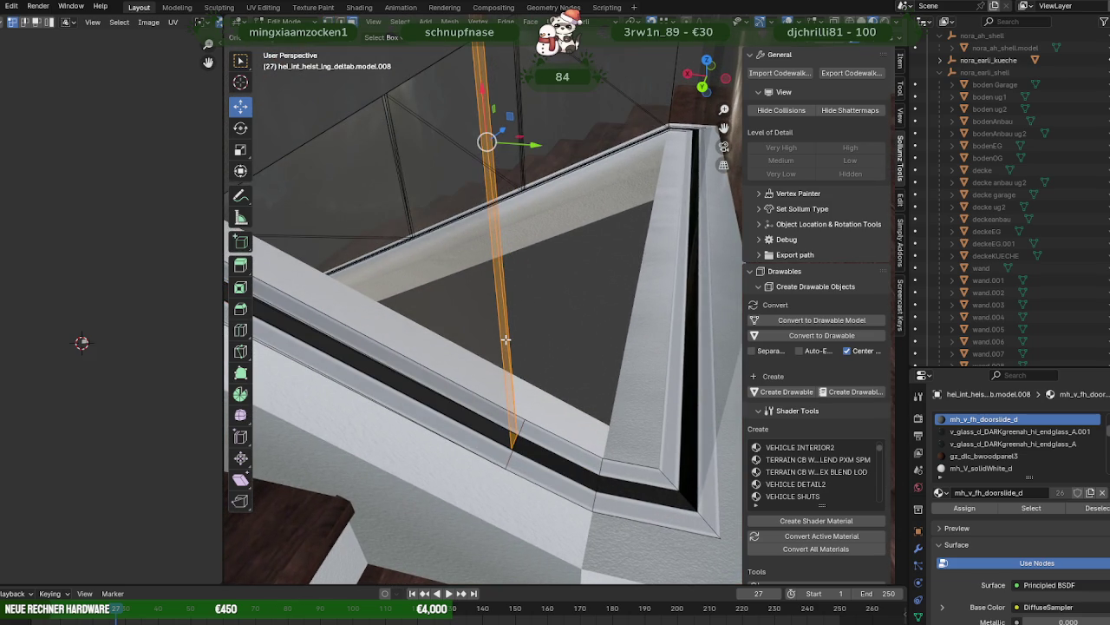
pyautogui.moveTo(506, 339); pyautogui.dragTo(602, 318, button='middle')
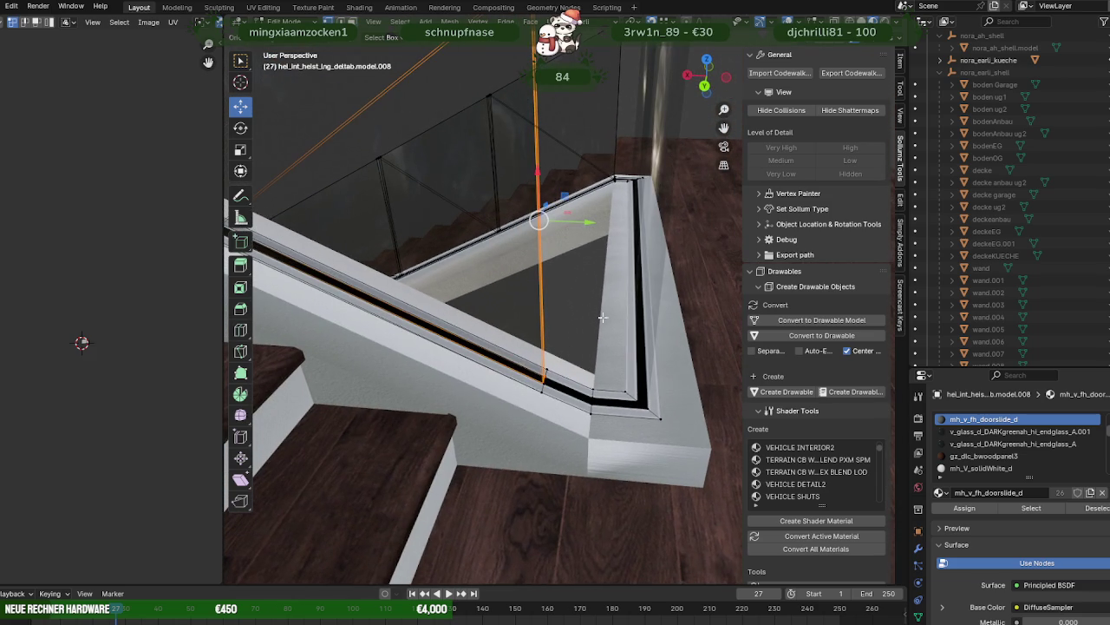
pyautogui.moveTo(588, 223); pyautogui.dragTo(592, 383)
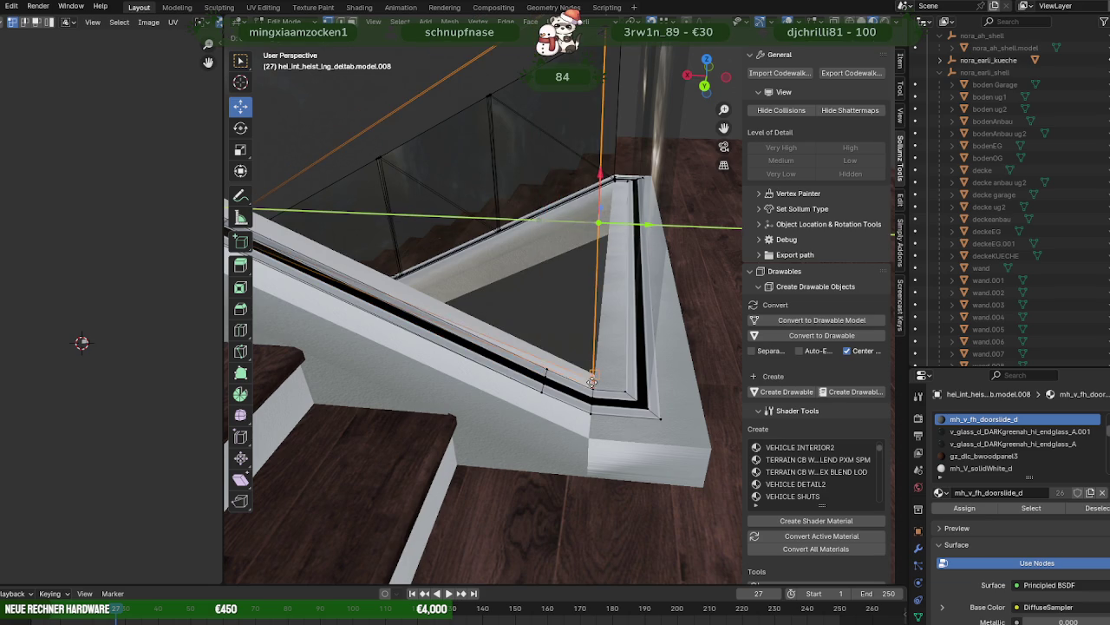
pyautogui.moveTo(591, 400); pyautogui.dragTo(595, 305, button='middle')
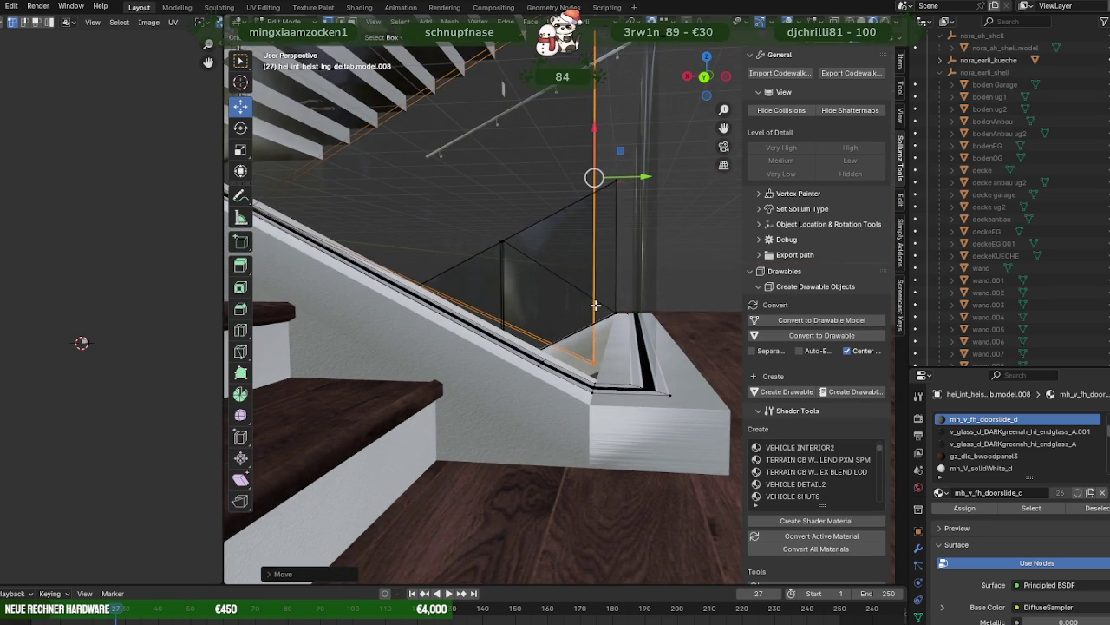
# - Nudge the vertical glass edge along X toward the handrail corner
pyautogui.moveTo(595, 142); pyautogui.dragTo(603, 142)
pyautogui.moveTo(602, 141)
pyautogui.mouseDown(button='middle')
pyautogui.moveTo(553, 282)
pyautogui.moveTo(551, 421)
pyautogui.moveTo(569, 422)
pyautogui.mouseUp(button='middle')
pyautogui.moveTo(537, 112); pyautogui.dragTo(562, 113, button='middle')
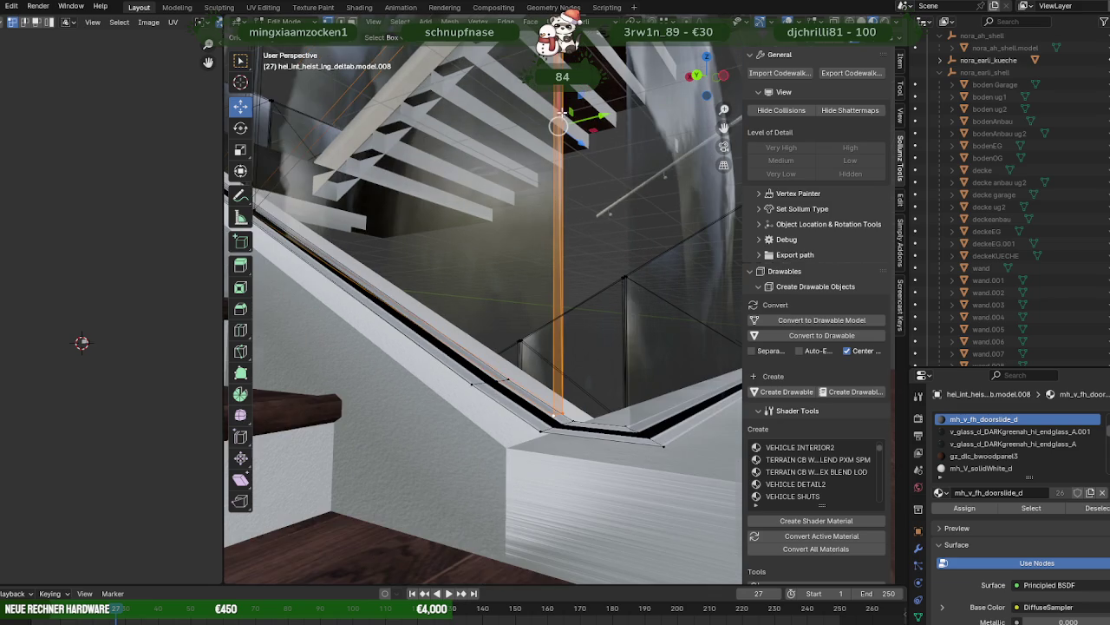
pyautogui.moveTo(558, 126); pyautogui.dragTo(540, 179)
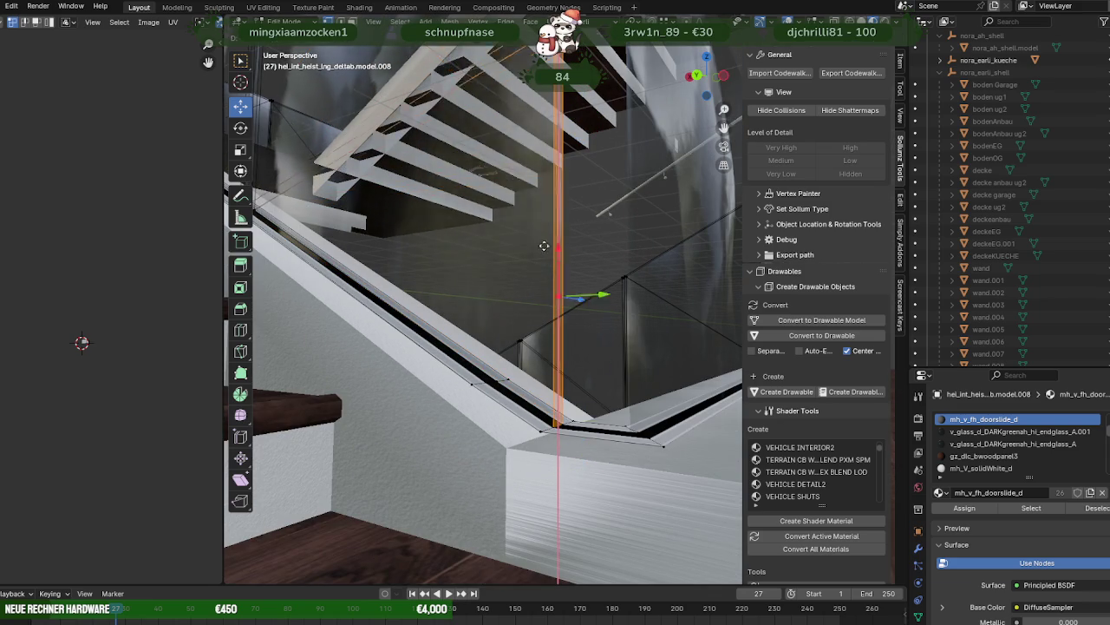
pyautogui.keyDown('alt'); pyautogui.keyDown('shift'); pyautogui.click(549, 432); pyautogui.keyUp('shift'); pyautogui.keyUp('alt')
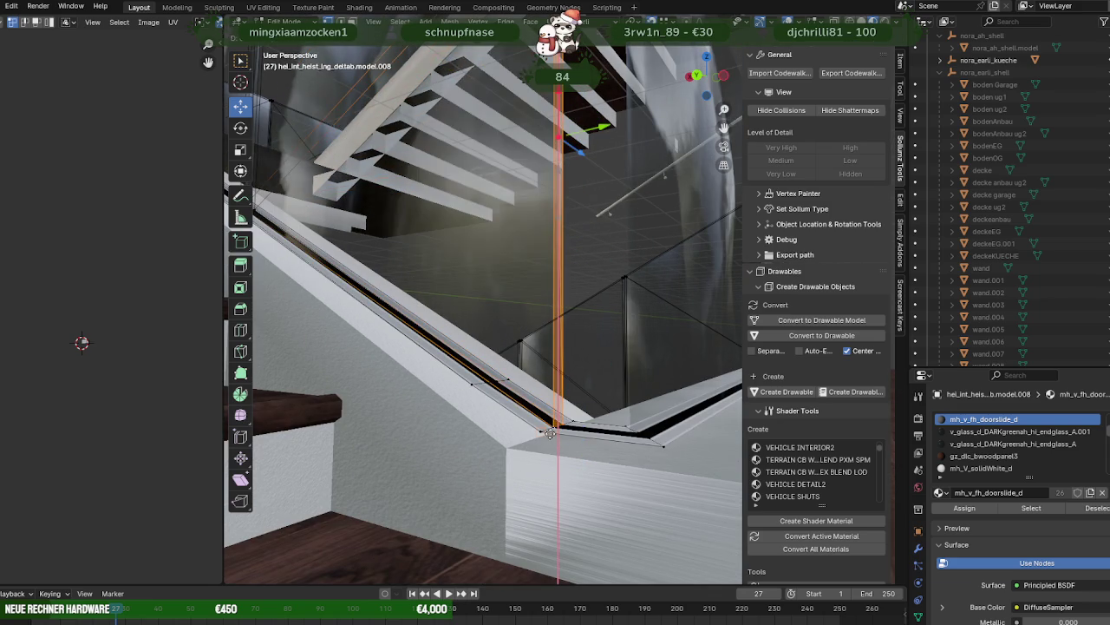
pyautogui.moveTo(549, 435)
pyautogui.mouseDown(button='middle')
pyautogui.moveTo(515, 414)
pyautogui.moveTo(531, 415)
pyautogui.mouseUp(button='middle')
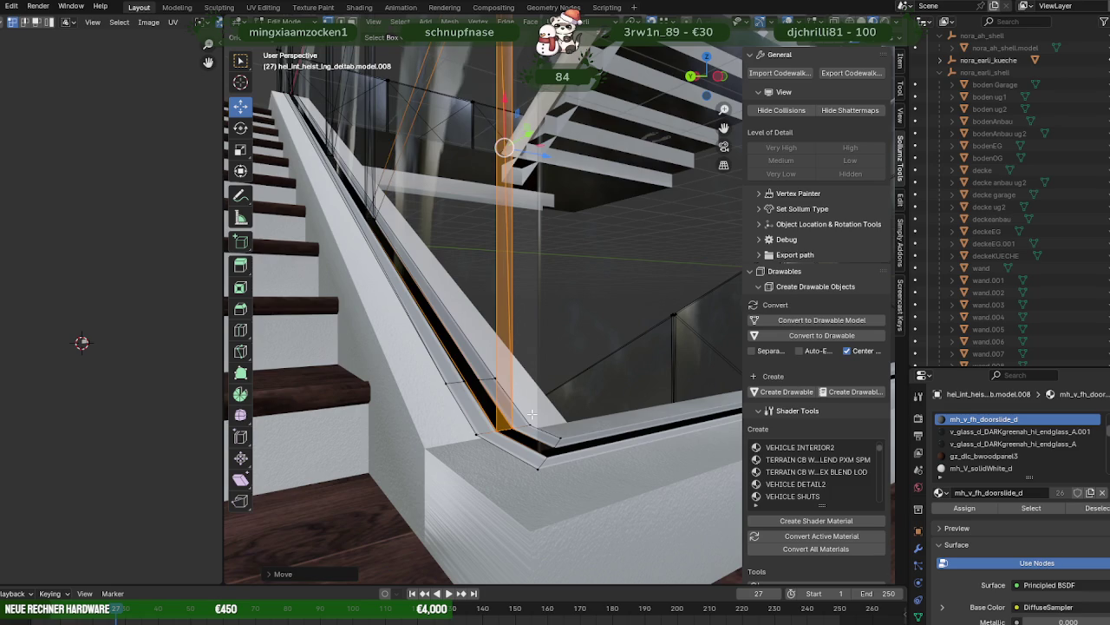
pyautogui.hotkey('ctrl', 'z')
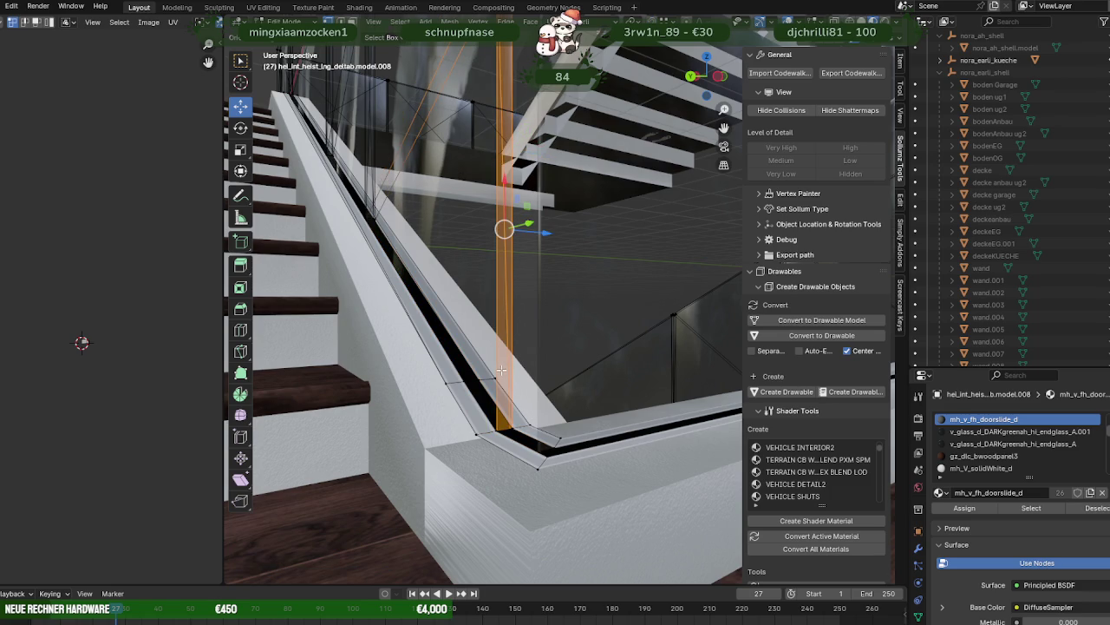
# - Slide the glass edge further along the railing and inspect it close up
pyautogui.moveTo(504, 190); pyautogui.dragTo(507, 186)
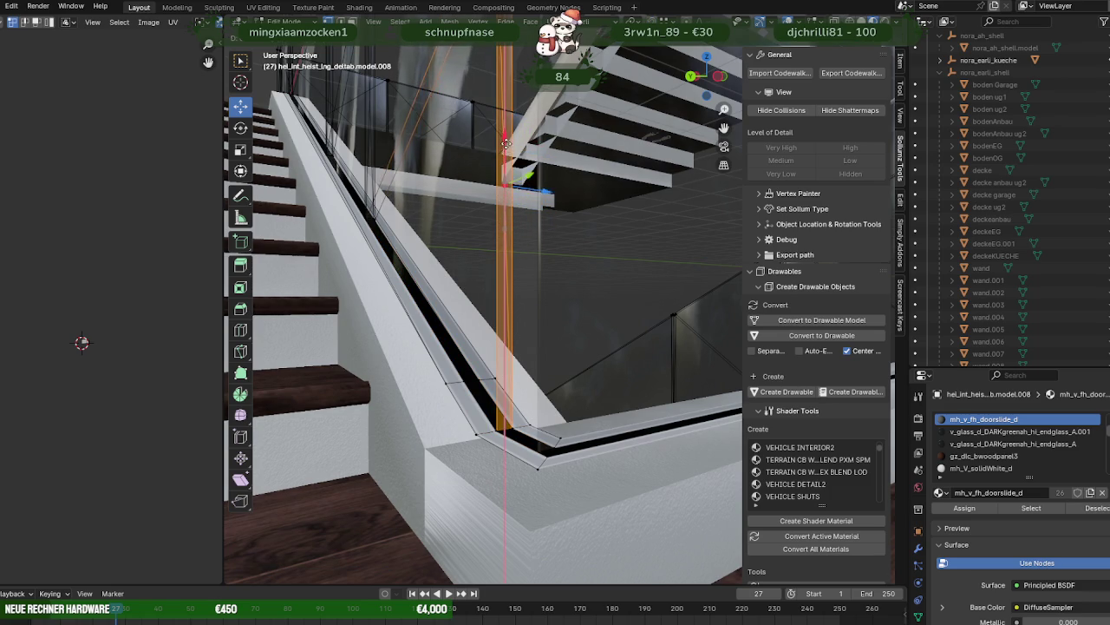
pyautogui.moveTo(503, 115); pyautogui.dragTo(502, 92)
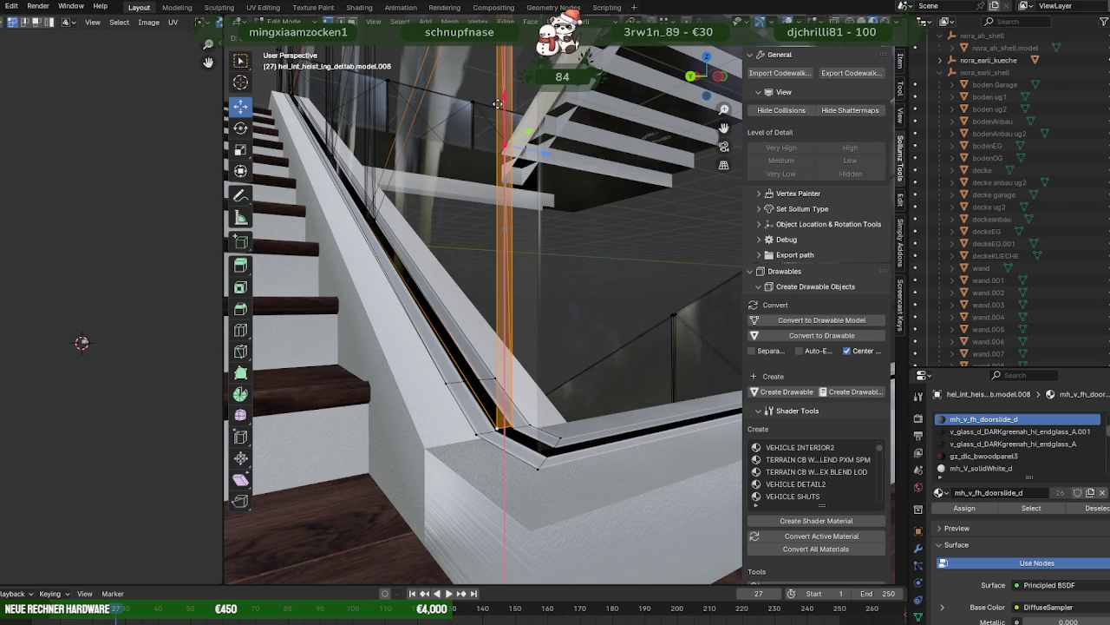
pyautogui.moveTo(497, 103); pyautogui.dragTo(498, 105)
pyautogui.moveTo(498, 105)
pyautogui.mouseDown(button='middle')
pyautogui.moveTo(500, 320)
pyautogui.moveTo(465, 310)
pyautogui.moveTo(521, 295)
pyautogui.moveTo(476, 295)
pyautogui.mouseUp(button='middle')
pyautogui.scroll(-4, 476, 295)
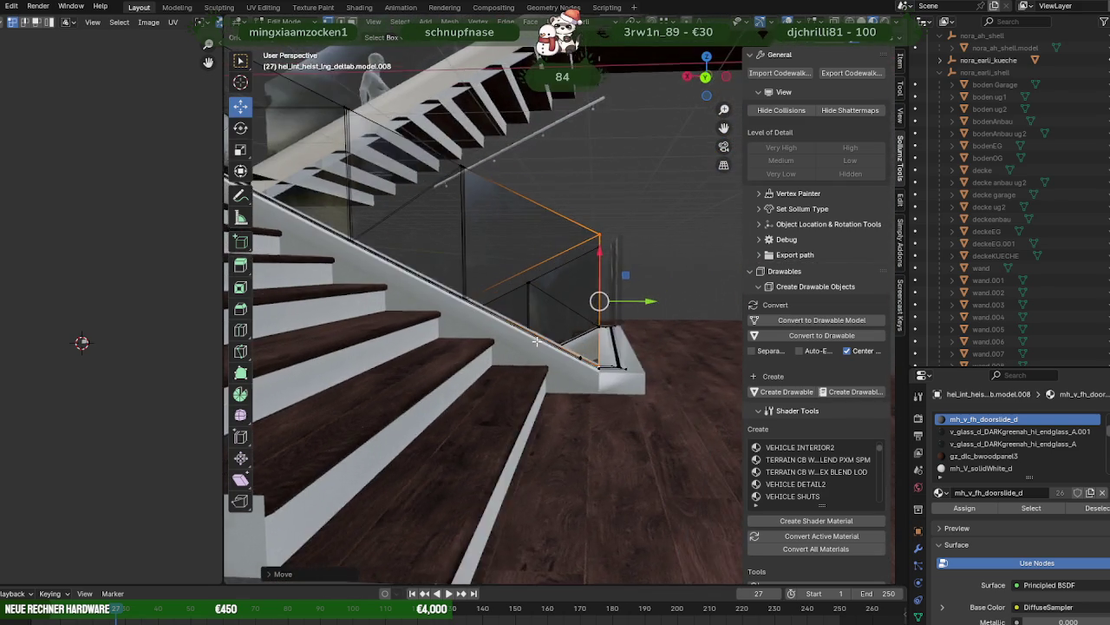
pyautogui.scroll(2, 536, 342)
pyautogui.moveTo(536, 342)
pyautogui.mouseDown(button='middle')
pyautogui.moveTo(478, 355)
pyautogui.moveTo(558, 277)
pyautogui.mouseUp(button='middle')
pyautogui.scroll(3, 549, 349)
pyautogui.moveTo(549, 349)
pyautogui.mouseDown(button='middle')
pyautogui.moveTo(508, 332)
pyautogui.moveTo(514, 231)
pyautogui.mouseUp(button='middle')
# - Align the glass panel's edge loop with the corner along Y and X, then return to Object Mode
pyautogui.click(514, 231)
pyautogui.hotkey('ctrl', 'z')
pyautogui.moveTo(504, 444)
pyautogui.mouseDown()
pyautogui.moveTo(512, 256)
pyautogui.moveTo(511, 416)
pyautogui.mouseUp()
pyautogui.moveTo(528, 273)
pyautogui.mouseDown(button='middle')
pyautogui.moveTo(584, 301)
pyautogui.moveTo(642, 359)
pyautogui.moveTo(631, 278)
pyautogui.mouseUp(button='middle')
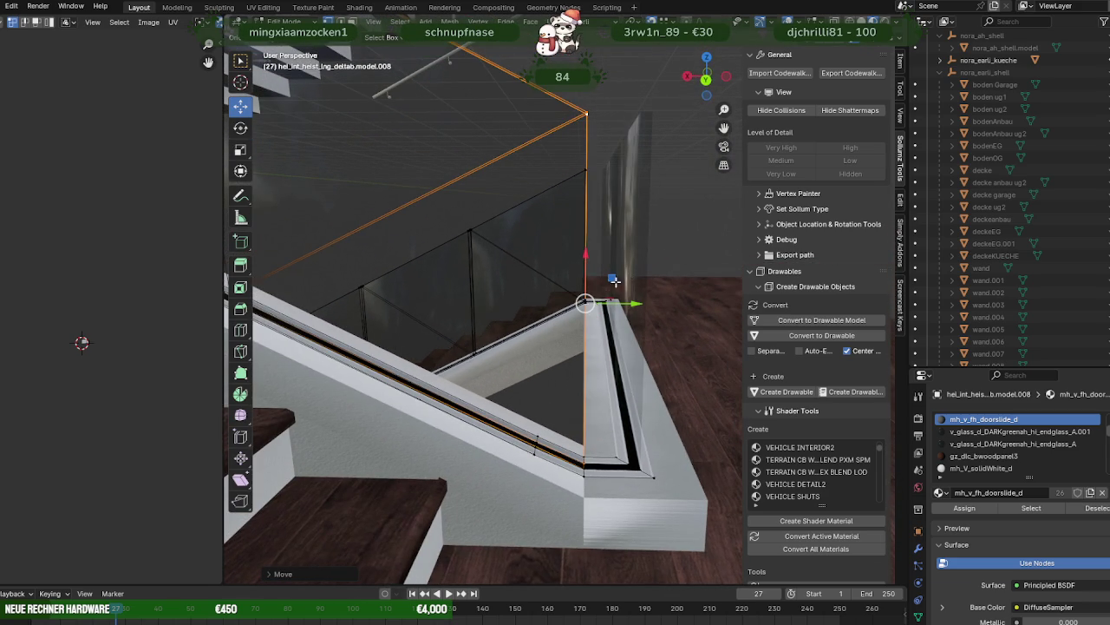
pyautogui.moveTo(635, 299); pyautogui.dragTo(600, 187)
pyautogui.click(640, 303)
pyautogui.moveTo(636, 305); pyautogui.dragTo(601, 178)
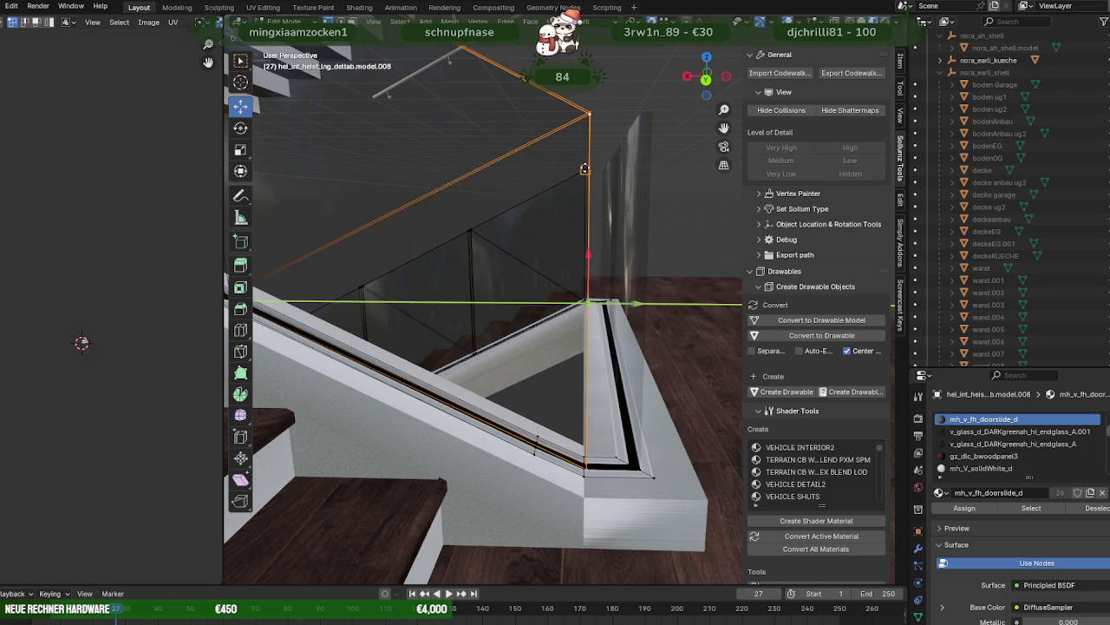
pyautogui.moveTo(587, 247); pyautogui.dragTo(592, 178)
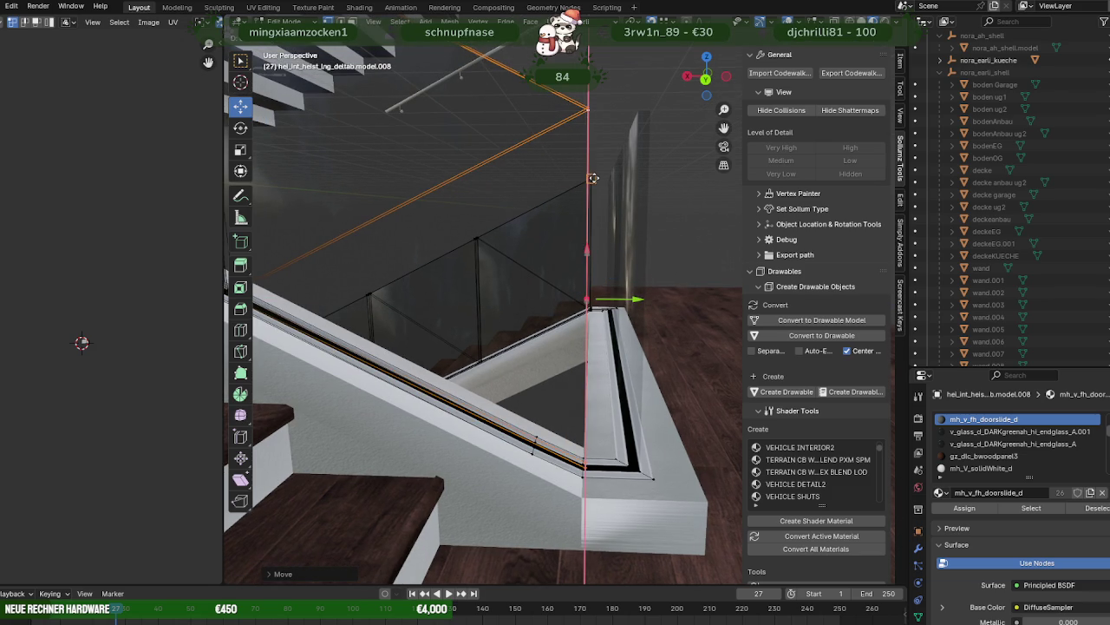
pyautogui.moveTo(593, 177); pyautogui.dragTo(617, 199, button='middle')
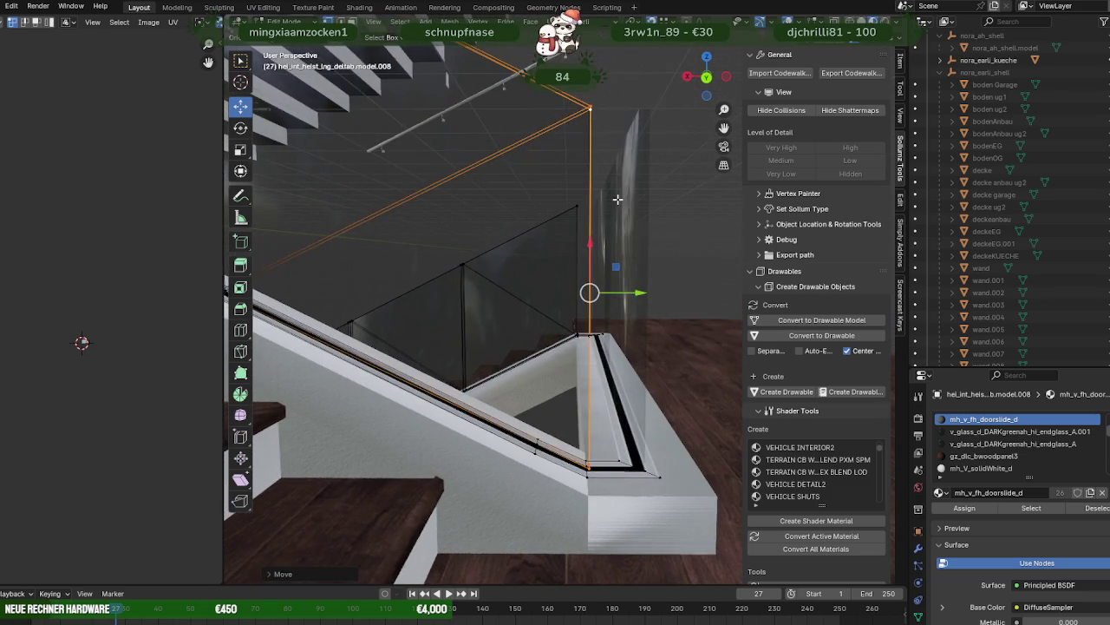
pyautogui.press('Tab')
pyautogui.scroll(-3, 636, 247)
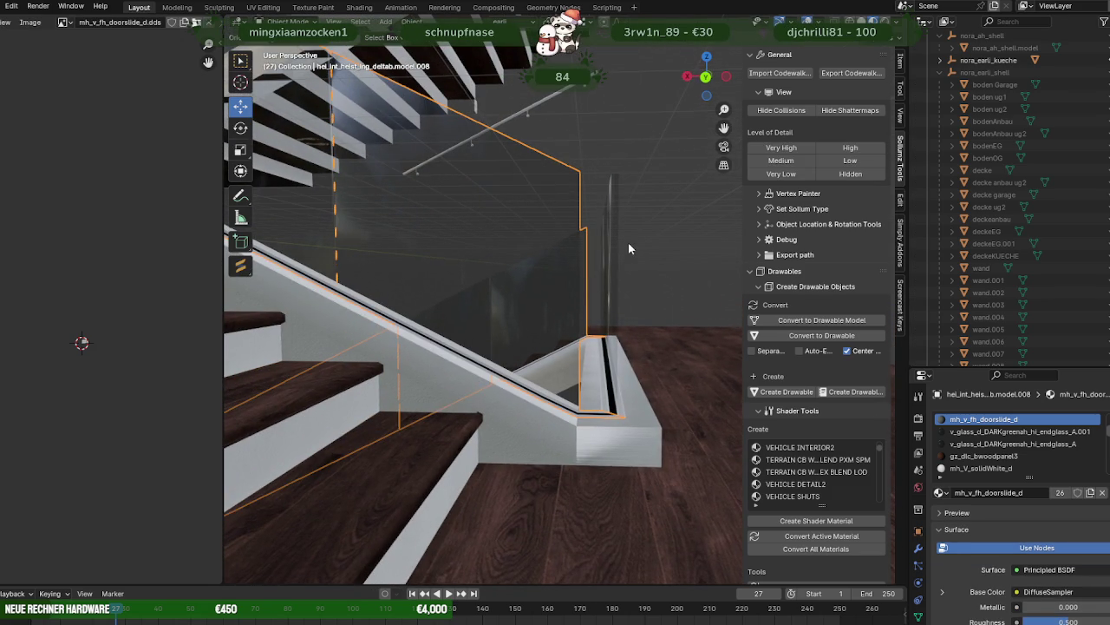
# - Select the white end post and shift all its geometry left along Y
pyautogui.click(621, 404)
pyautogui.press('Tab')
pyautogui.press('a')
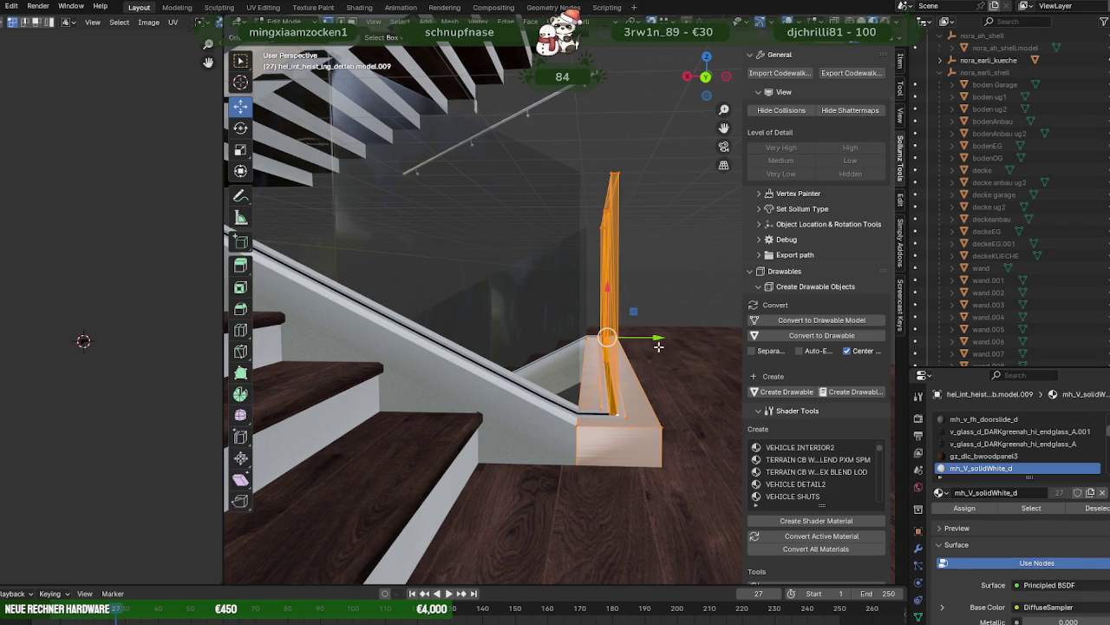
pyautogui.moveTo(658, 337); pyautogui.dragTo(642, 338)
pyautogui.moveTo(642, 338)
pyautogui.mouseDown(button='middle')
pyautogui.moveTo(697, 413)
pyautogui.moveTo(625, 243)
pyautogui.moveTo(592, 207)
pyautogui.moveTo(581, 325)
pyautogui.moveTo(500, 342)
pyautogui.mouseUp(button='middle')
pyautogui.moveTo(422, 308)
pyautogui.mouseDown(button='middle')
pyautogui.moveTo(419, 319)
pyautogui.moveTo(607, 397)
pyautogui.moveTo(691, 347)
pyautogui.mouseUp(button='middle')
pyautogui.moveTo(692, 347); pyautogui.dragTo(674, 339)
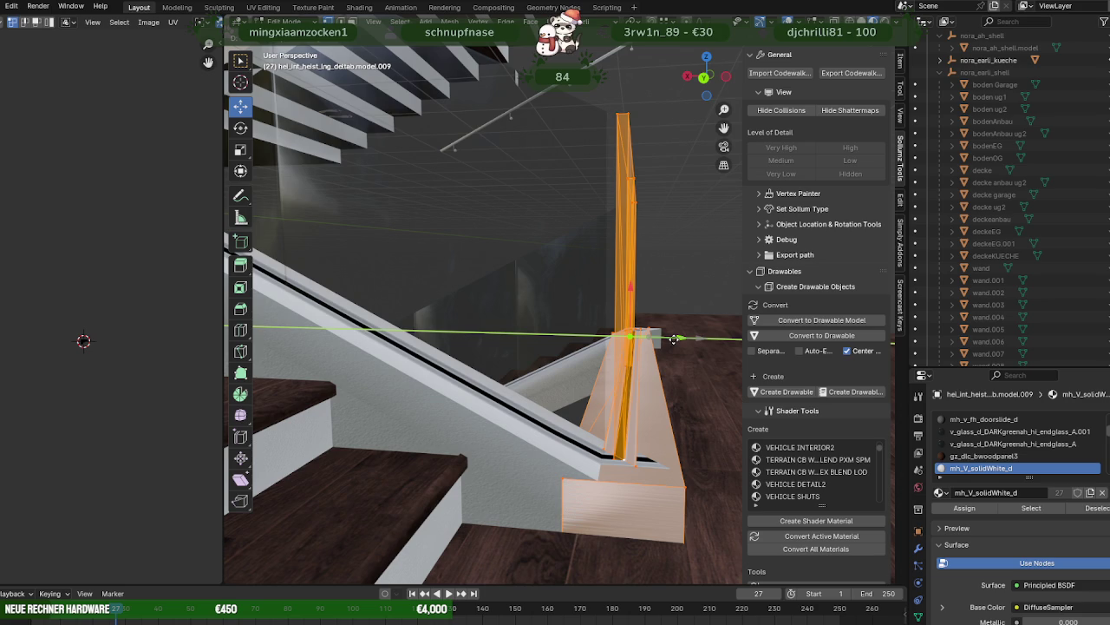
pyautogui.moveTo(674, 338); pyautogui.dragTo(671, 338)
pyautogui.moveTo(672, 339); pyautogui.dragTo(626, 358, button='middle')
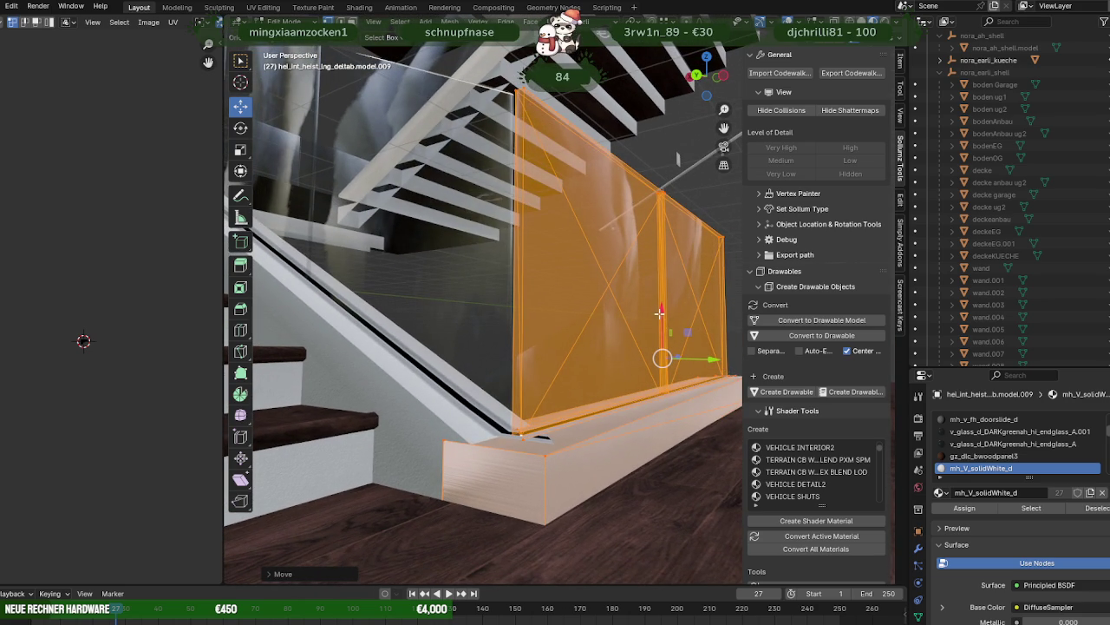
pyautogui.moveTo(643, 314); pyautogui.dragTo(680, 350, button='middle')
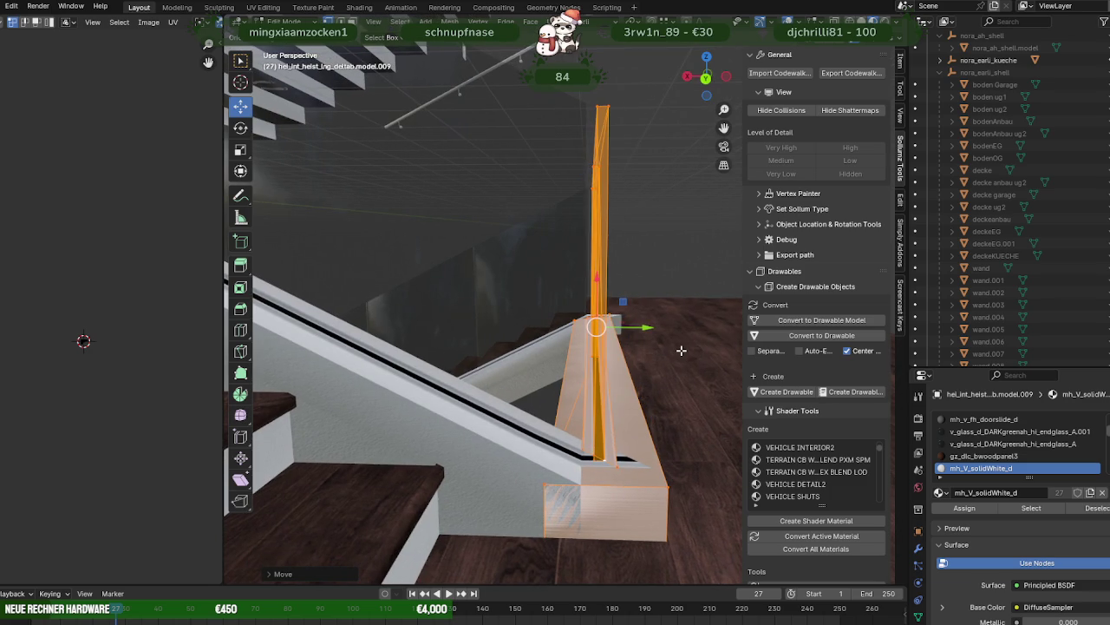
pyautogui.moveTo(681, 350)
pyautogui.mouseDown(button='middle')
pyautogui.moveTo(636, 367)
pyautogui.moveTo(698, 349)
pyautogui.moveTo(552, 380)
pyautogui.moveTo(545, 344)
pyautogui.mouseUp(button='middle')
# - Adjust the base block's edge along Y, checking it in wireframe view
pyautogui.scroll(-2, 500, 487)
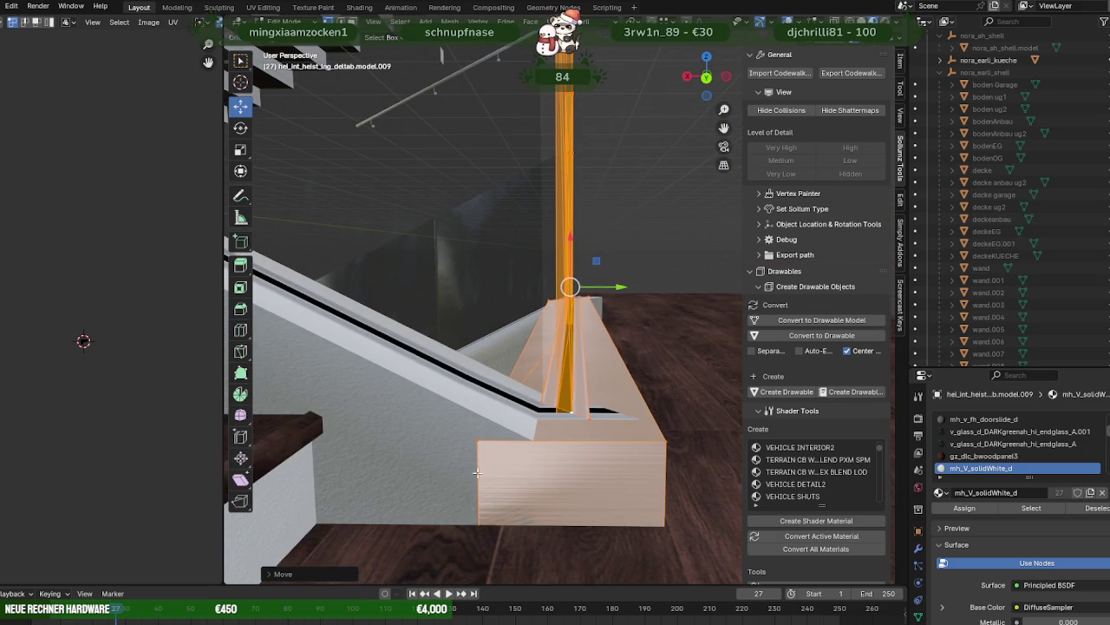
pyautogui.click(477, 476)
pyautogui.moveTo(511, 483); pyautogui.dragTo(533, 453)
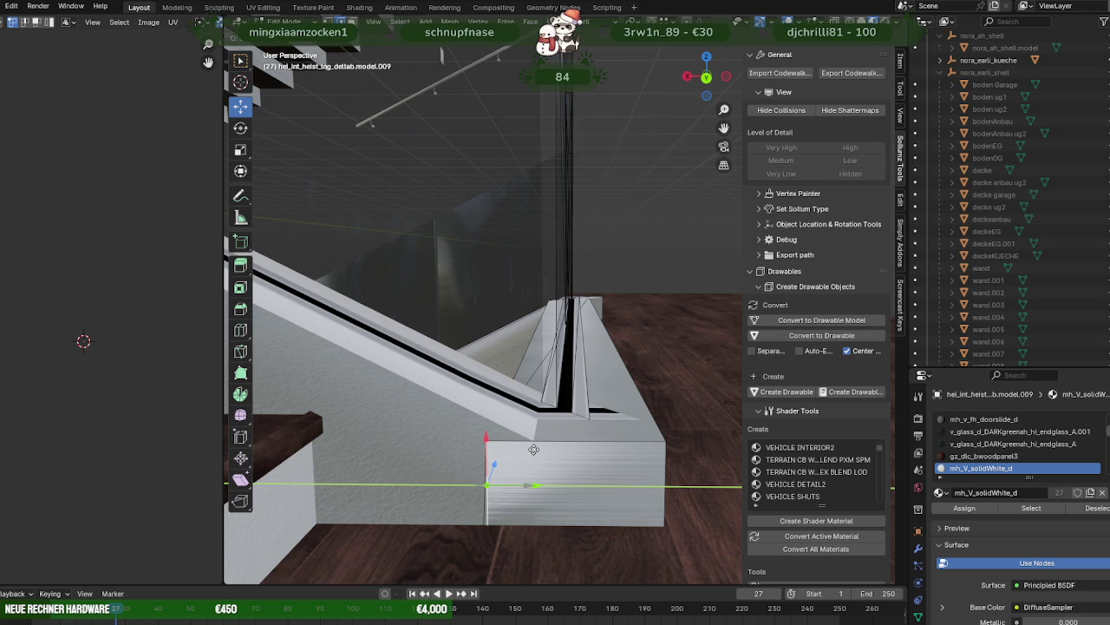
pyautogui.click(533, 446)
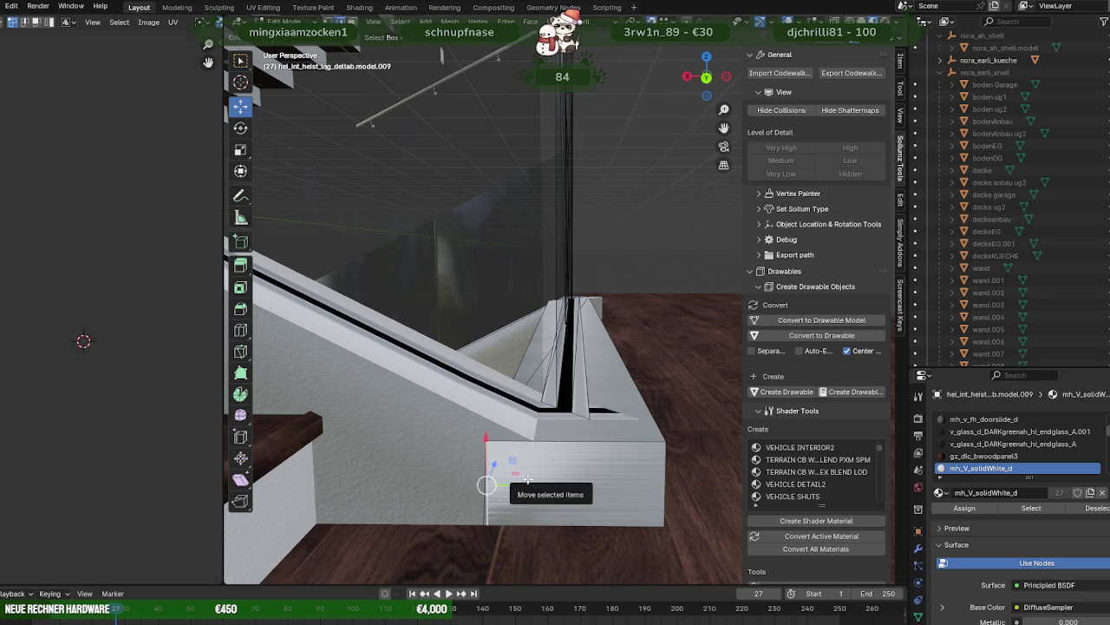
pyautogui.moveTo(527, 478); pyautogui.dragTo(527, 479)
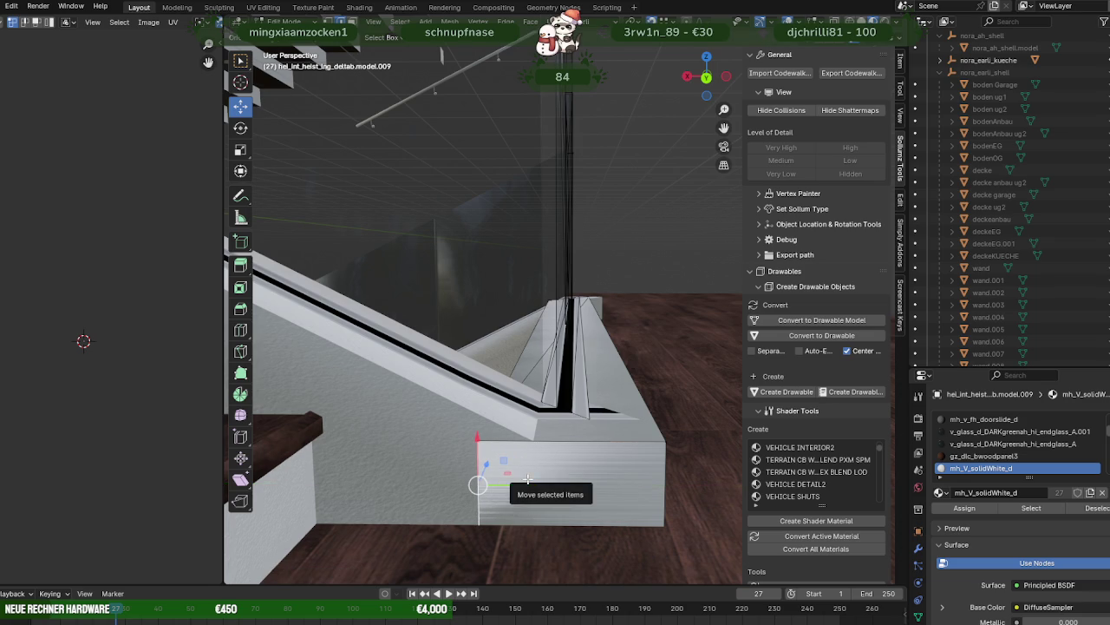
pyautogui.hotkey('shift', 'z')
pyautogui.moveTo(484, 477); pyautogui.dragTo(498, 353, button='middle')
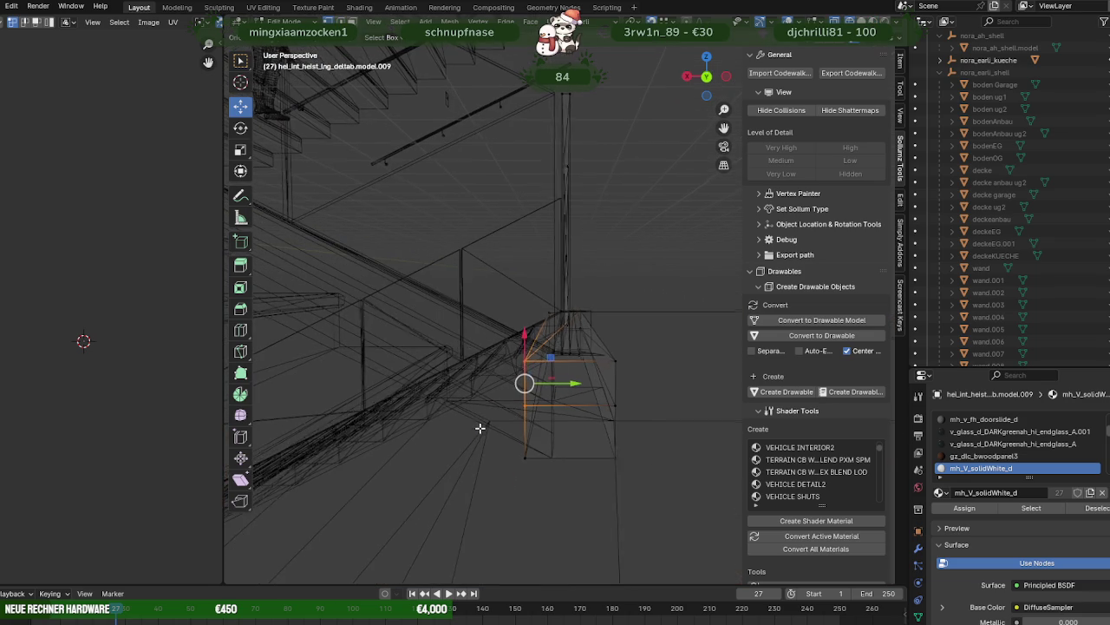
pyautogui.moveTo(508, 426)
pyautogui.mouseDown(button='middle')
pyautogui.moveTo(540, 424)
pyautogui.moveTo(503, 367)
pyautogui.moveTo(488, 368)
pyautogui.moveTo(590, 405)
pyautogui.moveTo(516, 429)
pyautogui.moveTo(627, 416)
pyautogui.moveTo(579, 445)
pyautogui.mouseUp(button='middle')
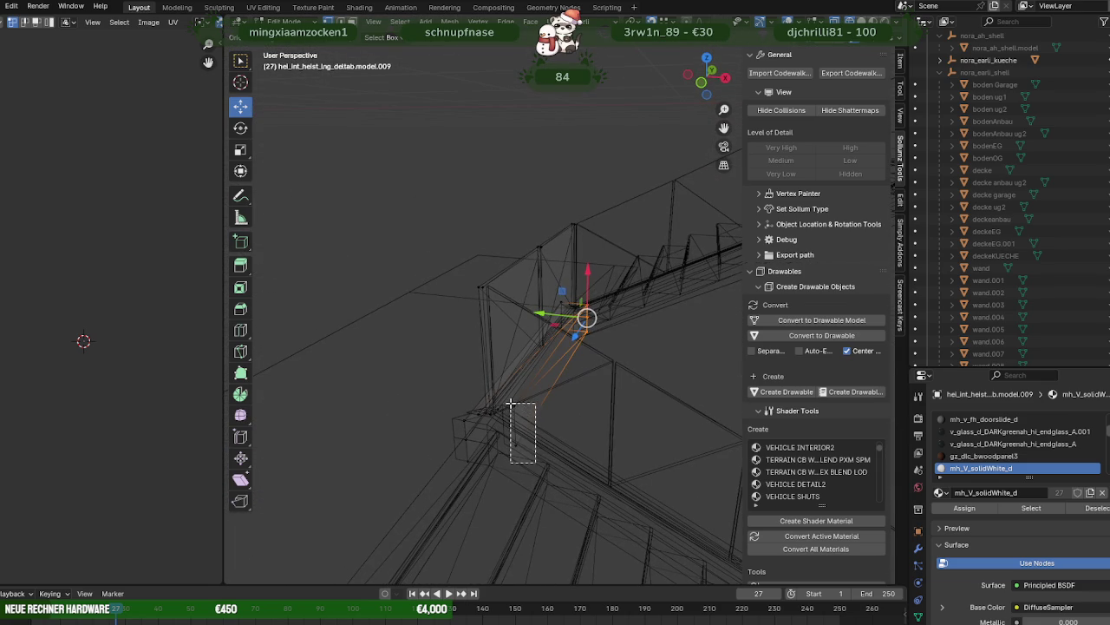
pyautogui.press('KP_Decimal')
pyautogui.hotkey('shift', 'z')
# - Slide the vertical rail edge along Y, frame the whole glass wall, and return to Object Mode
pyautogui.scroll(3, 520, 417)
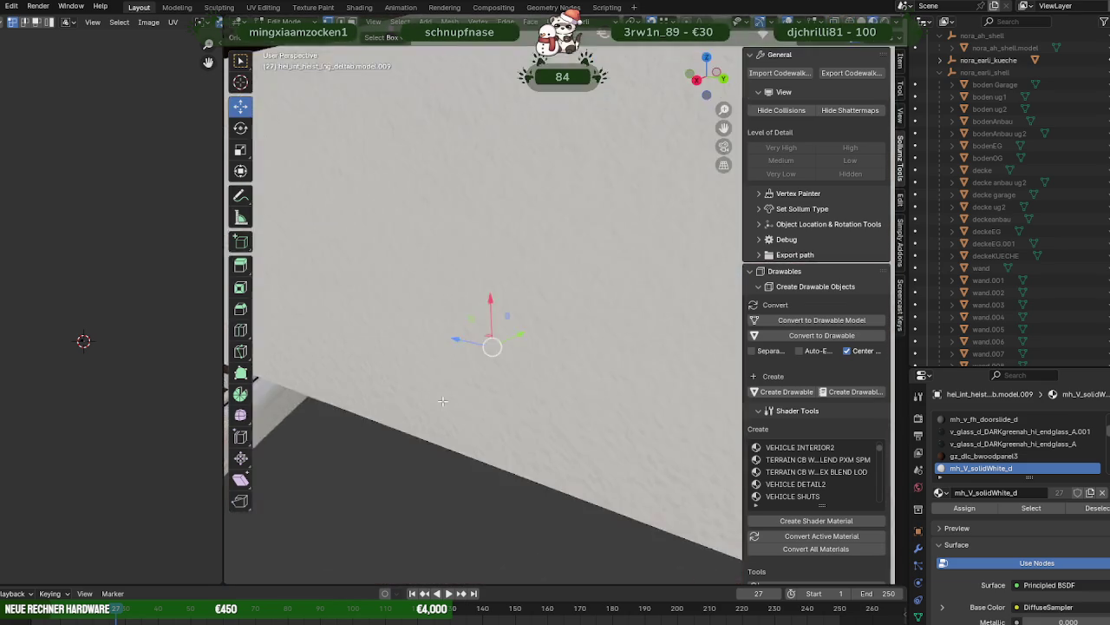
pyautogui.scroll(-5, 443, 401)
pyautogui.moveTo(508, 396); pyautogui.dragTo(548, 358, button='middle')
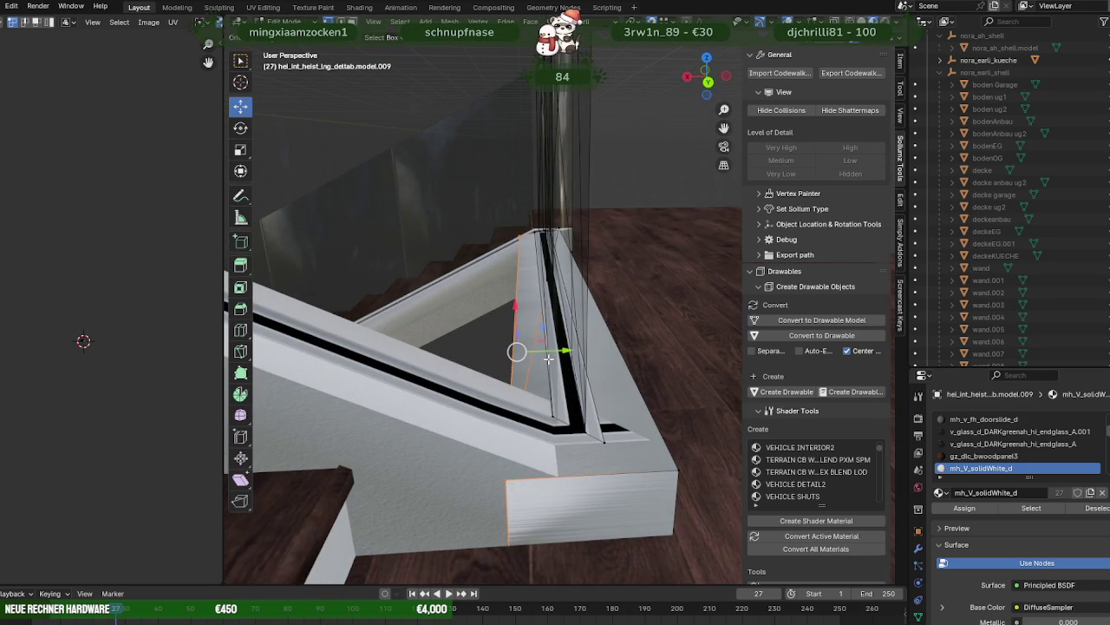
pyautogui.moveTo(548, 358); pyautogui.dragTo(554, 427)
pyautogui.moveTo(552, 478)
pyautogui.mouseDown(button='middle')
pyautogui.moveTo(590, 463)
pyautogui.moveTo(616, 478)
pyautogui.moveTo(566, 476)
pyautogui.moveTo(662, 480)
pyautogui.mouseUp(button='middle')
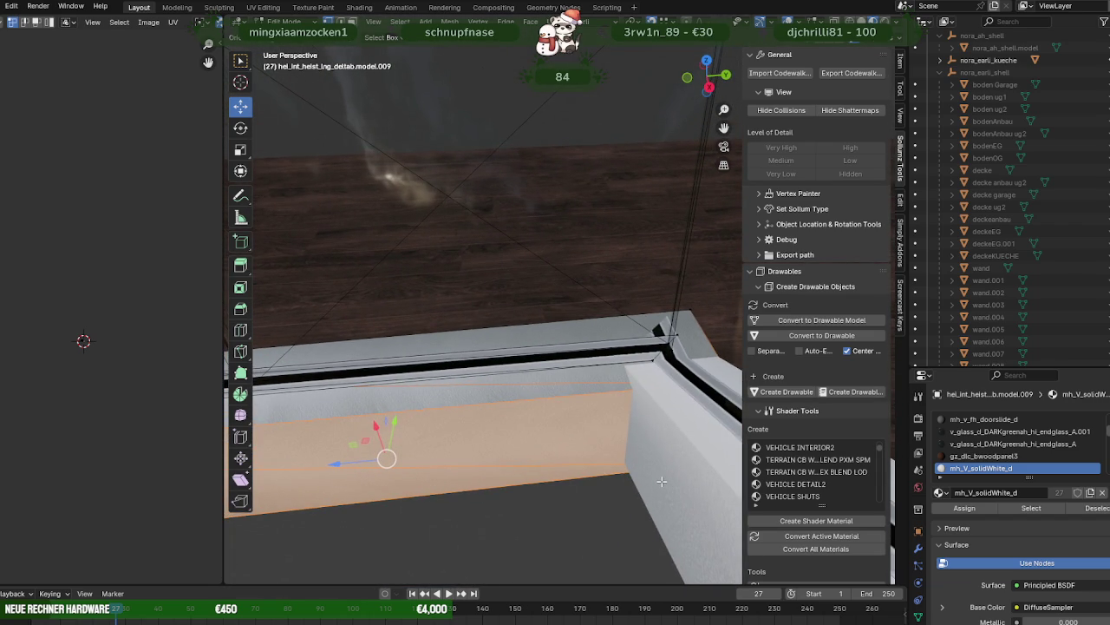
pyautogui.moveTo(662, 481)
pyautogui.mouseDown(button='middle')
pyautogui.moveTo(562, 446)
pyautogui.moveTo(581, 460)
pyautogui.moveTo(455, 400)
pyautogui.moveTo(544, 368)
pyautogui.moveTo(566, 384)
pyautogui.mouseUp(button='middle')
pyautogui.press('a')
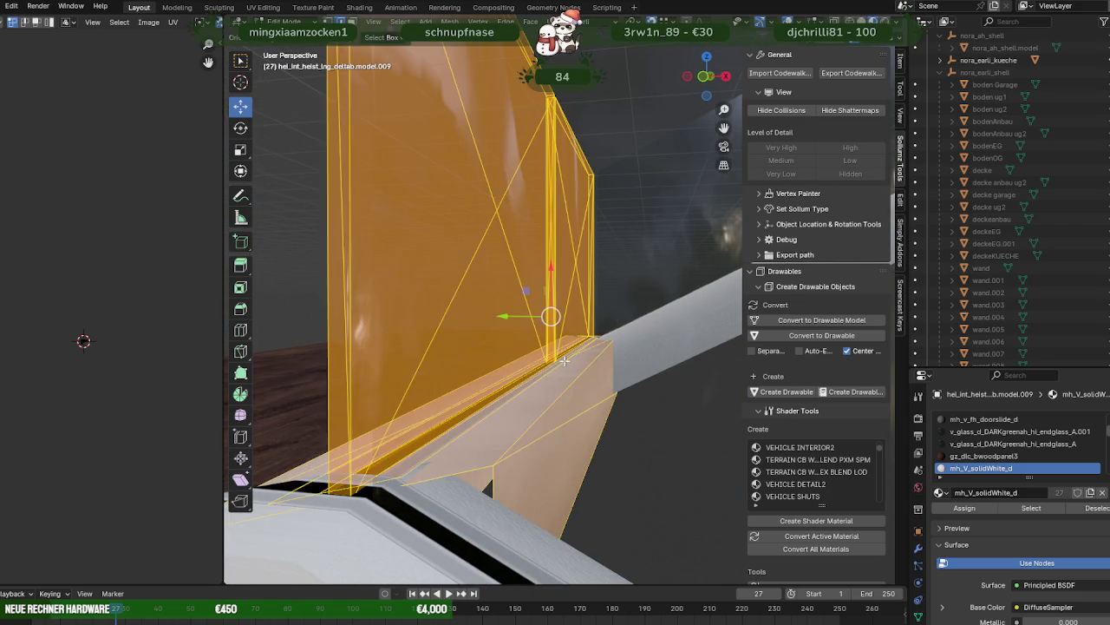
pyautogui.press('KP_Decimal')
pyautogui.press('Tab')
pyautogui.moveTo(555, 366)
pyautogui.mouseDown(button='middle')
pyautogui.moveTo(578, 404)
pyautogui.moveTo(552, 401)
pyautogui.mouseUp(button='middle')
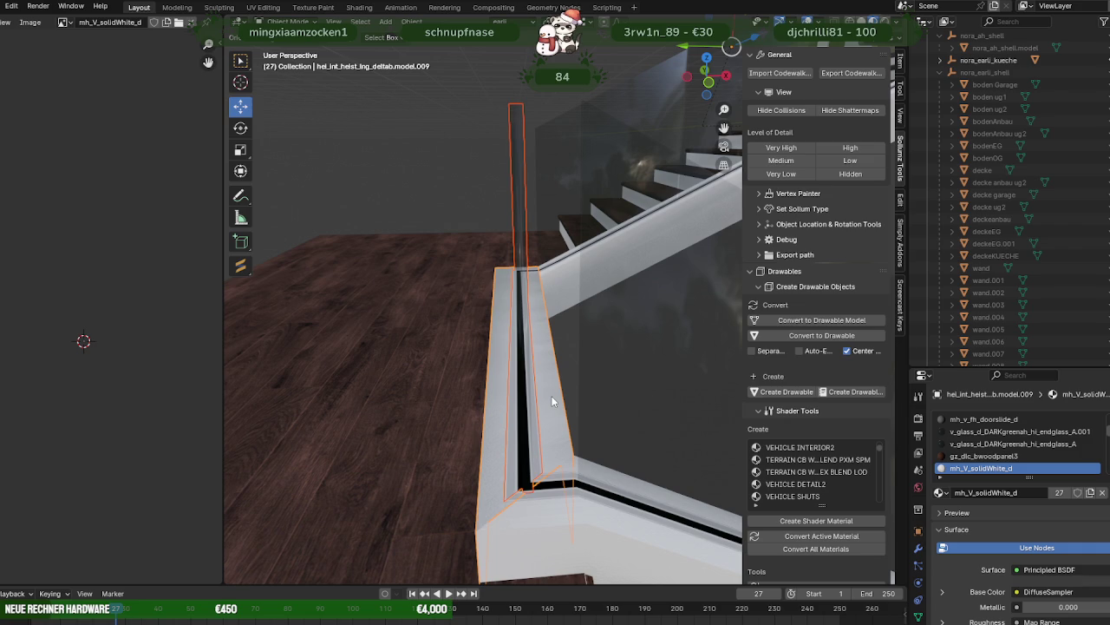
pyautogui.moveTo(552, 401)
pyautogui.mouseDown(button='middle')
pyautogui.moveTo(486, 438)
pyautogui.moveTo(382, 438)
pyautogui.moveTo(361, 462)
pyautogui.moveTo(259, 477)
pyautogui.moveTo(382, 408)
pyautogui.moveTo(406, 424)
pyautogui.mouseUp(button='middle')
pyautogui.scroll(5, 462, 452)
pyautogui.scroll(-5, 462, 452)
pyautogui.moveTo(362, 417)
pyautogui.mouseDown(button='middle')
pyautogui.moveTo(313, 385)
pyautogui.moveTo(319, 365)
pyautogui.moveTo(421, 365)
pyautogui.moveTo(471, 322)
pyautogui.moveTo(476, 292)
pyautogui.moveTo(532, 300)
pyautogui.moveTo(626, 345)
pyautogui.moveTo(548, 317)
pyautogui.moveTo(589, 317)
pyautogui.moveTo(654, 371)
pyautogui.moveTo(562, 382)
pyautogui.moveTo(565, 402)
pyautogui.mouseUp(button='middle')
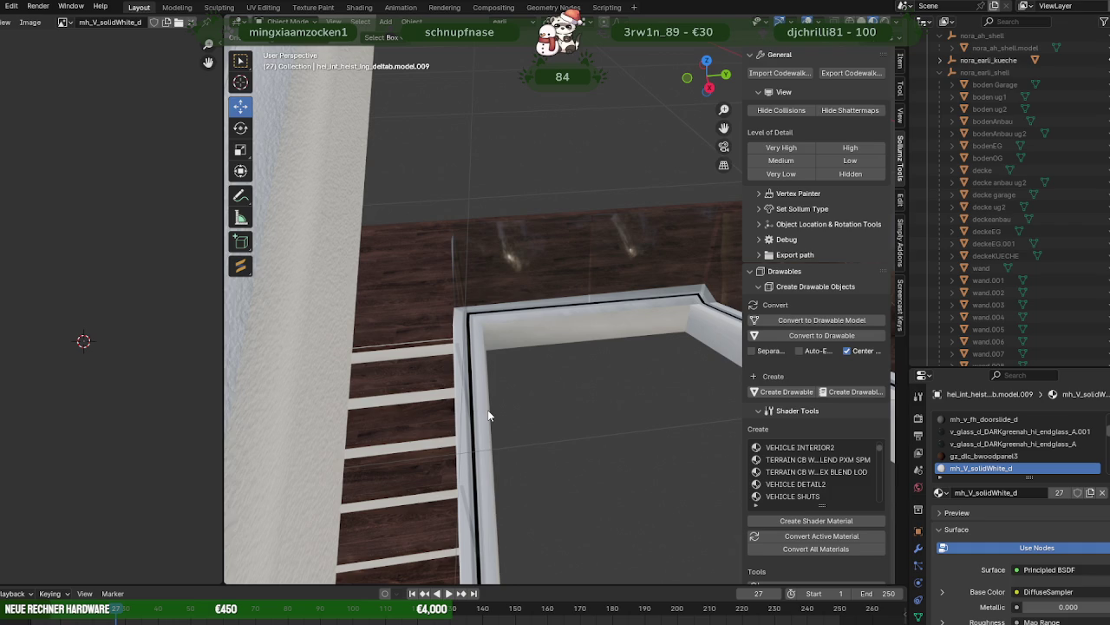
pyautogui.moveTo(488, 409)
pyautogui.mouseDown(button='middle')
pyautogui.moveTo(450, 329)
pyautogui.moveTo(387, 354)
pyautogui.moveTo(520, 385)
pyautogui.moveTo(394, 416)
pyautogui.moveTo(472, 407)
pyautogui.moveTo(398, 414)
pyautogui.moveTo(460, 508)
pyautogui.moveTo(453, 539)
pyautogui.moveTo(528, 380)
pyautogui.moveTo(488, 408)
pyautogui.moveTo(454, 385)
pyautogui.mouseUp(button='middle')
pyautogui.scroll(2, 517, 386)
pyautogui.scroll(2, 534, 408)
pyautogui.scroll(1, 509, 398)
pyautogui.scroll(1, 493, 407)
pyautogui.press('Tab')
pyautogui.press('Tab')
pyautogui.click(421, 295)
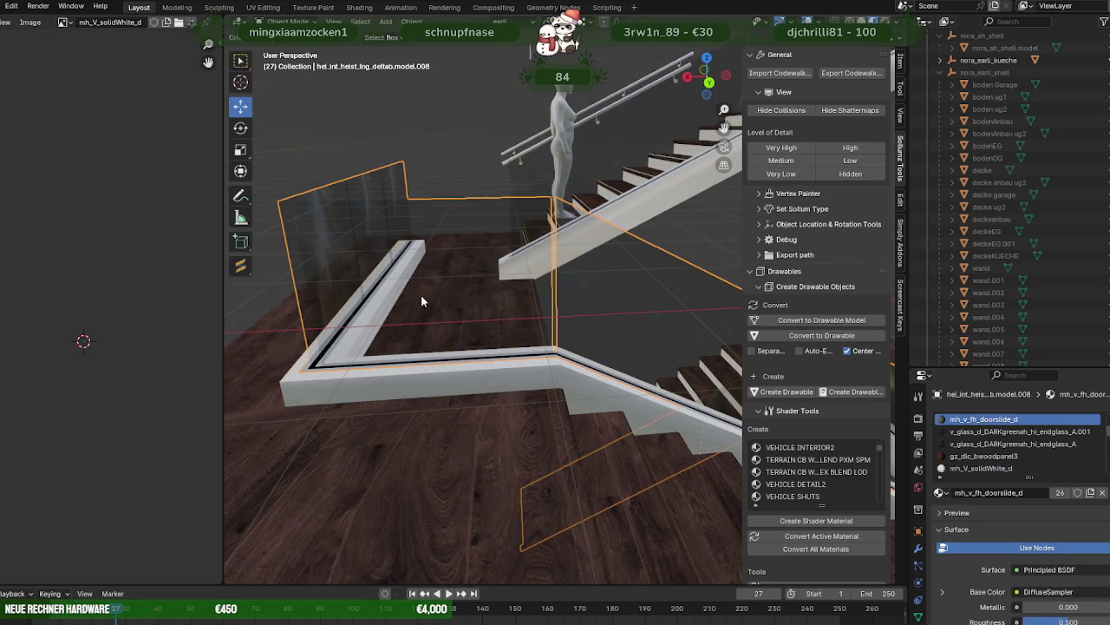
# - Box-select the L-shaped corner railing and glass in wireframe, including linked geometry
pyautogui.keyDown('shift'); pyautogui.click(415, 372); pyautogui.keyUp('shift')
pyautogui.press('Tab')
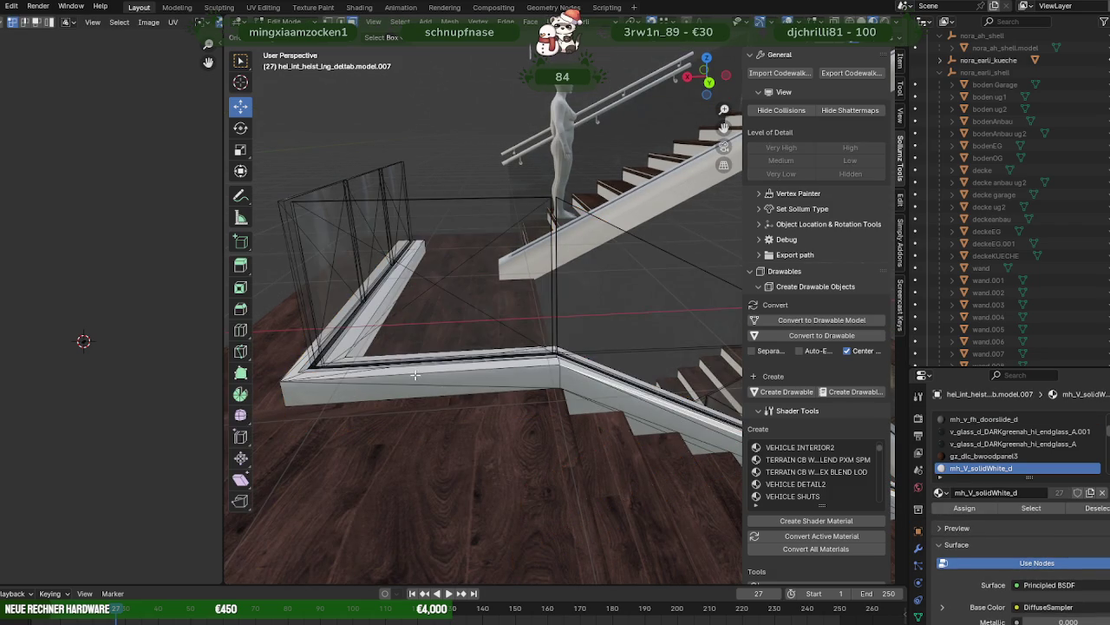
pyautogui.moveTo(414, 373)
pyautogui.mouseDown(button='middle')
pyautogui.moveTo(385, 345)
pyautogui.moveTo(421, 373)
pyautogui.moveTo(395, 378)
pyautogui.mouseUp(button='middle')
pyautogui.hotkey('shift', 'z')
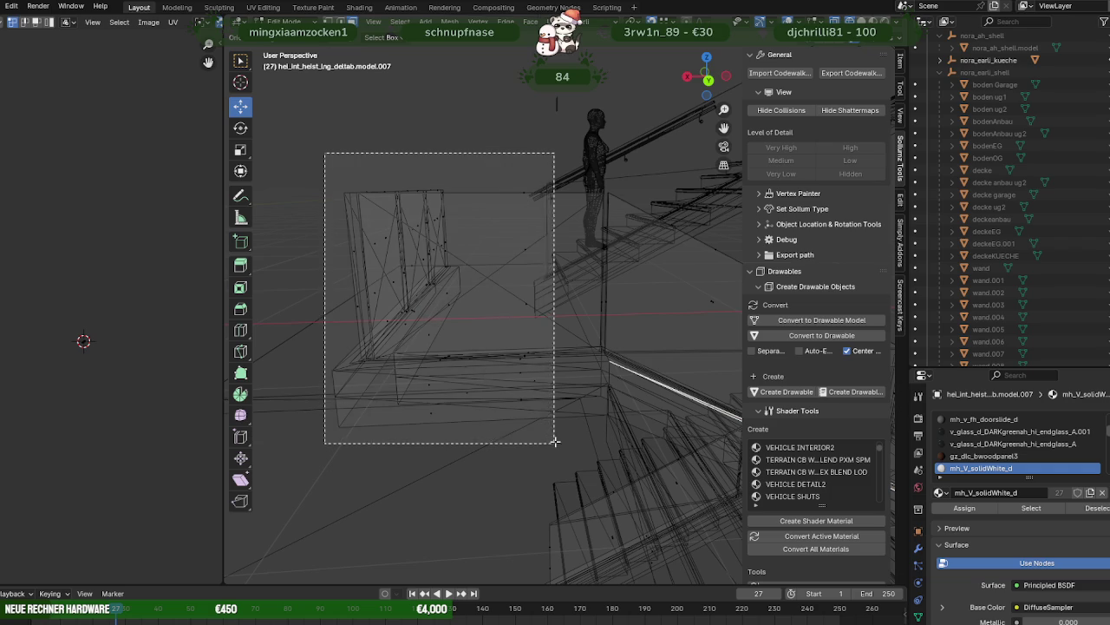
pyautogui.moveTo(354, 206); pyautogui.dragTo(560, 438)
pyautogui.moveTo(566, 435)
pyautogui.mouseDown(button='middle')
pyautogui.moveTo(538, 445)
pyautogui.moveTo(565, 443)
pyautogui.moveTo(550, 414)
pyautogui.moveTo(426, 405)
pyautogui.moveTo(441, 417)
pyautogui.mouseUp(button='middle')
pyautogui.hotkey('ctrl', 'l')
pyautogui.scroll(-3, 564, 438)
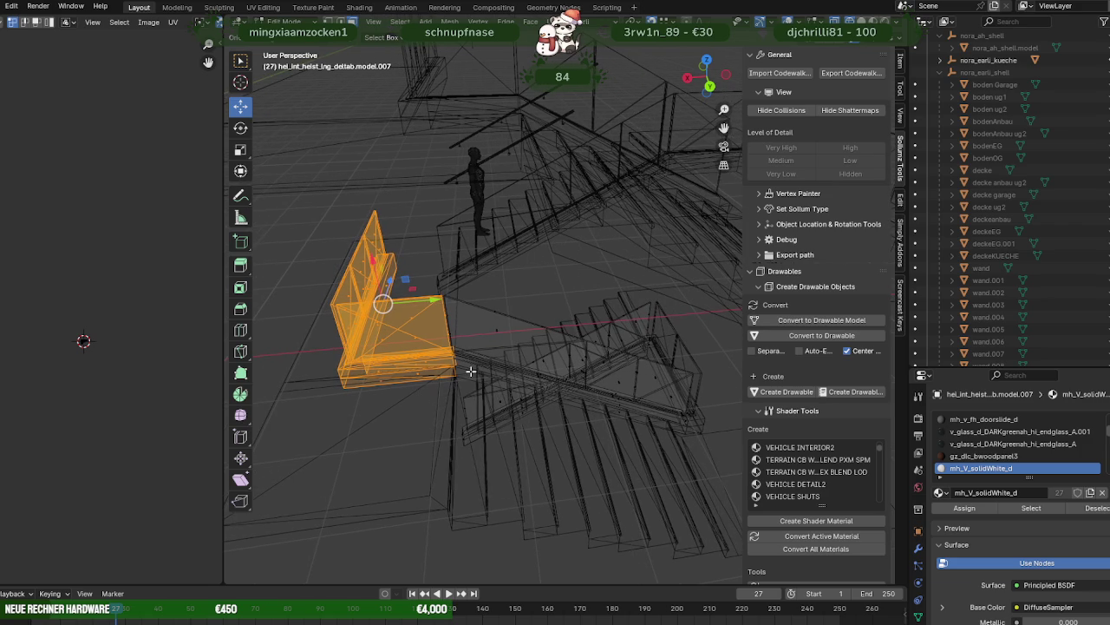
pyautogui.moveTo(432, 301); pyautogui.dragTo(411, 305)
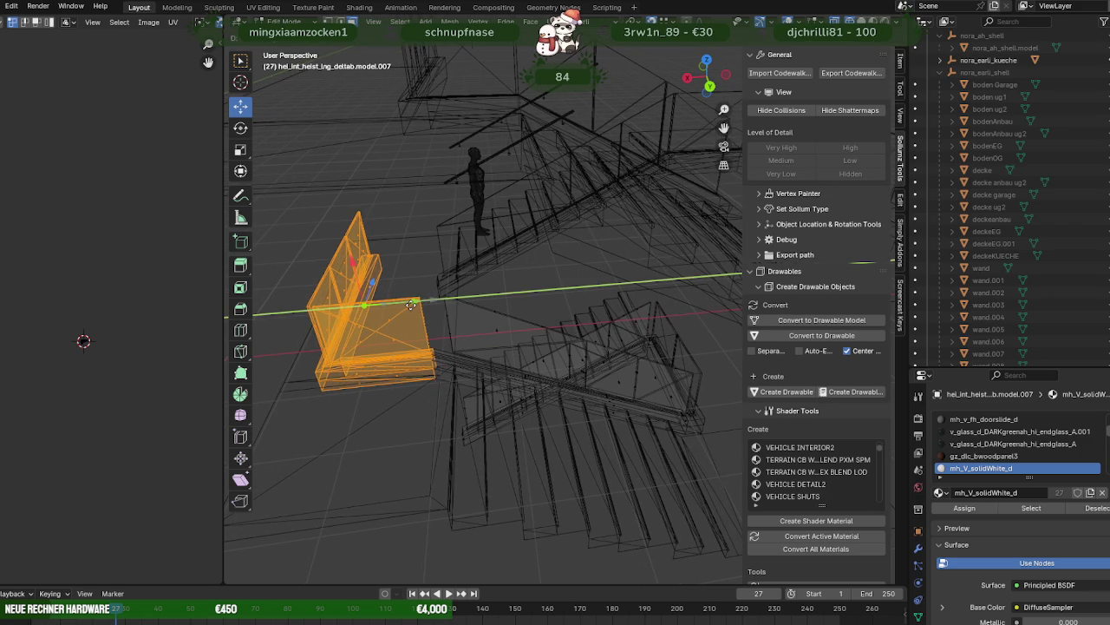
pyautogui.hotkey('ctrl', 'z')
# - Separate the selected corner into its own object and select it
pyautogui.moveTo(407, 341); pyautogui.dragTo(428, 340, button='middle')
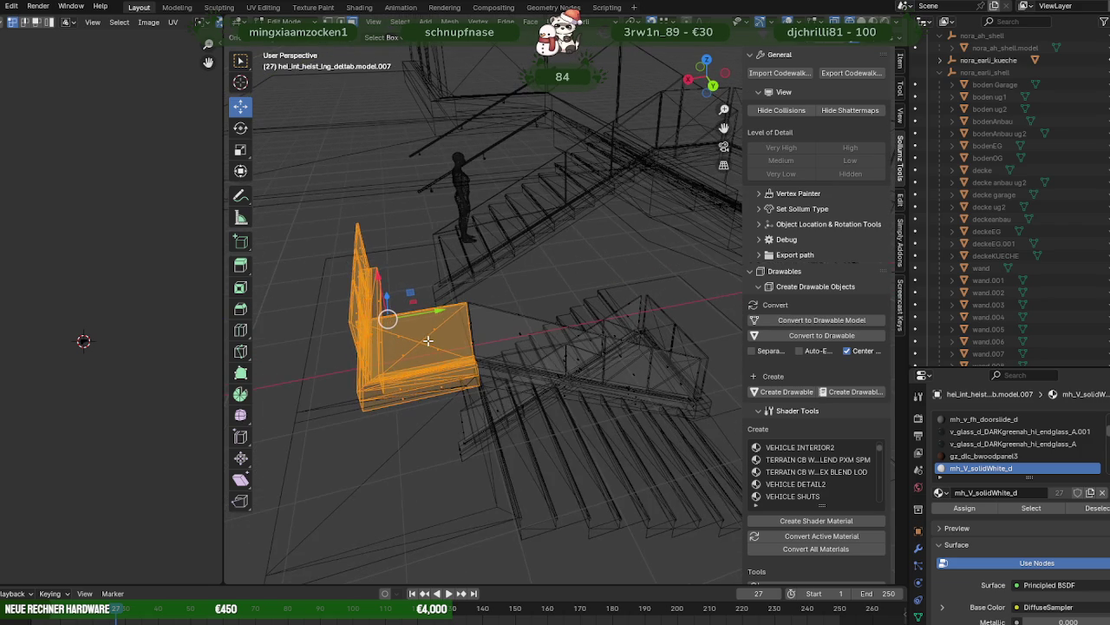
pyautogui.rightClick(423, 345)
pyautogui.click(471, 345)
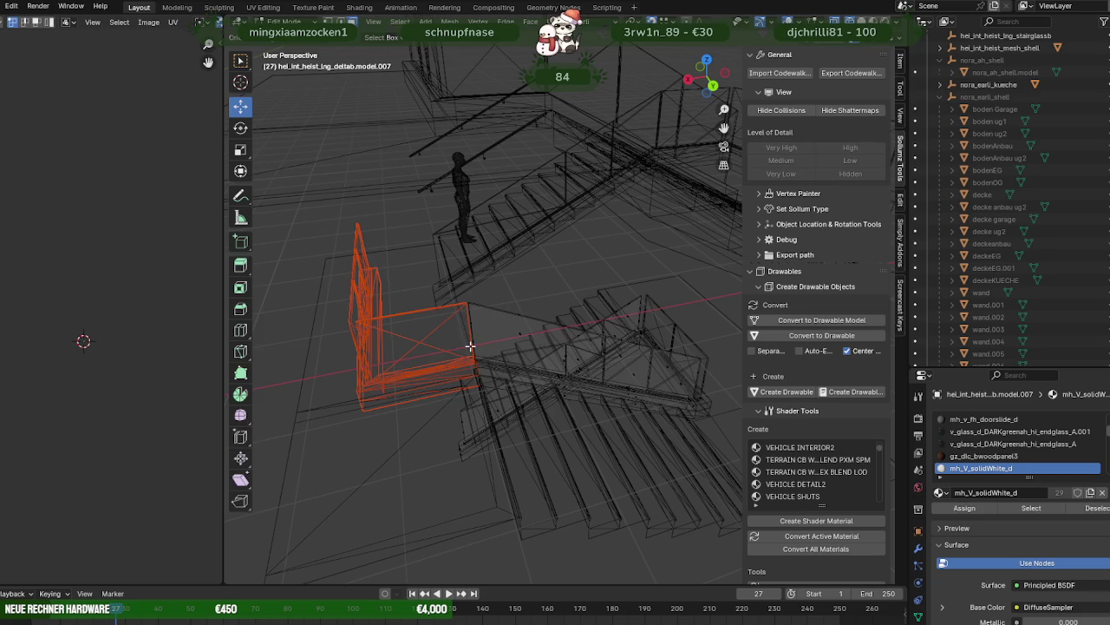
pyautogui.press('Tab')
pyautogui.click(426, 346)
pyautogui.click(427, 346)
pyautogui.click(418, 380)
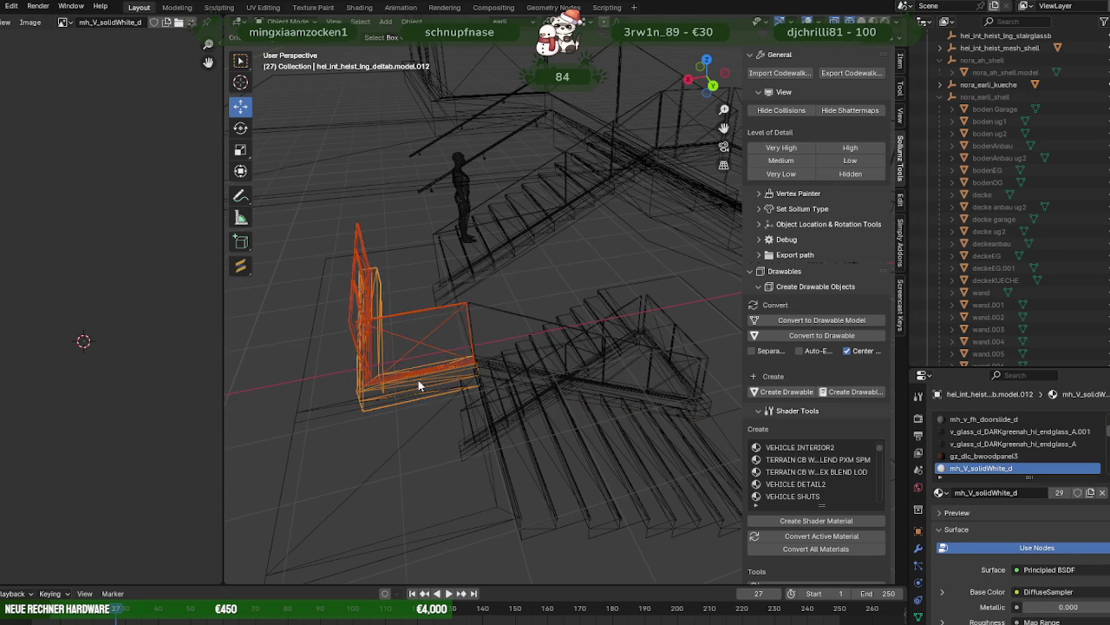
# - Shift the separated corner section's mesh left along Y, then return to Object Mode
pyautogui.press('Tab')
pyautogui.moveTo(428, 319); pyautogui.dragTo(254, 355)
pyautogui.moveTo(505, 417); pyautogui.dragTo(495, 372, button='middle')
pyautogui.scroll(3, 602, 389)
pyautogui.press('Tab')
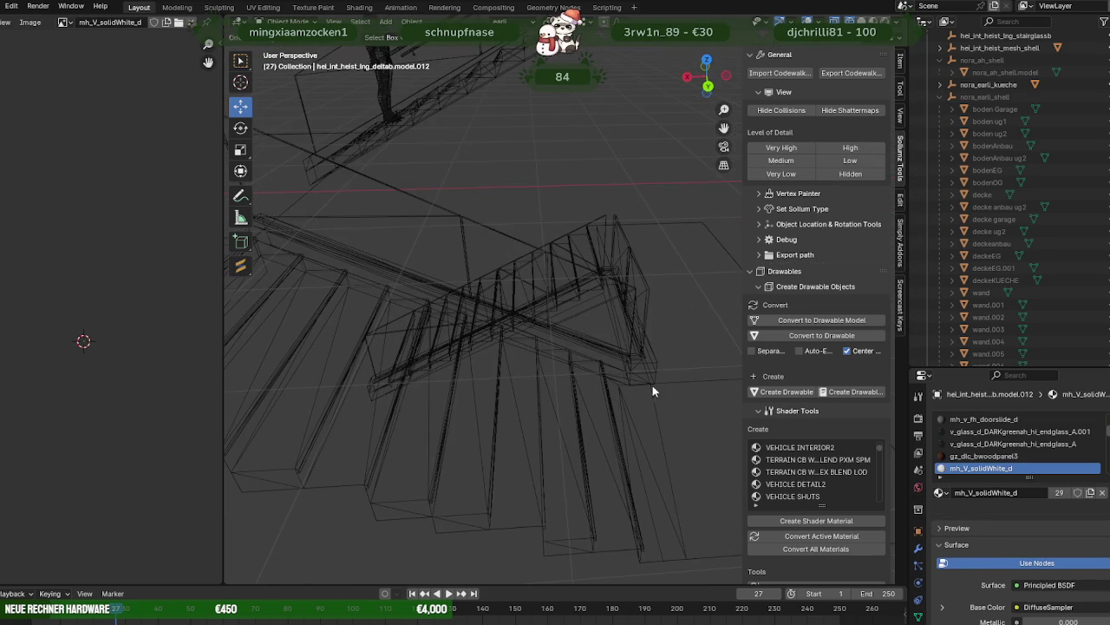
pyautogui.click(653, 365)
# - Edit railing piece model.010 and move the selected part upward
pyautogui.moveTo(652, 364); pyautogui.dragTo(588, 338, button='middle')
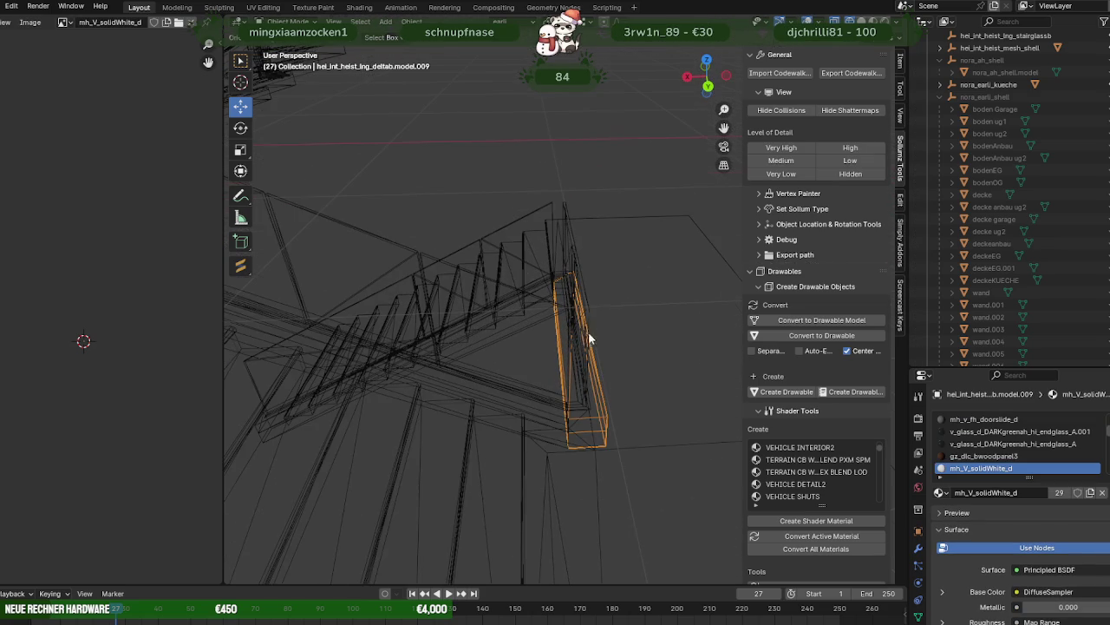
pyautogui.click(589, 314)
pyautogui.press('Tab')
pyautogui.moveTo(589, 314)
pyautogui.mouseDown(button='middle')
pyautogui.moveTo(580, 351)
pyautogui.moveTo(543, 348)
pyautogui.mouseUp(button='middle')
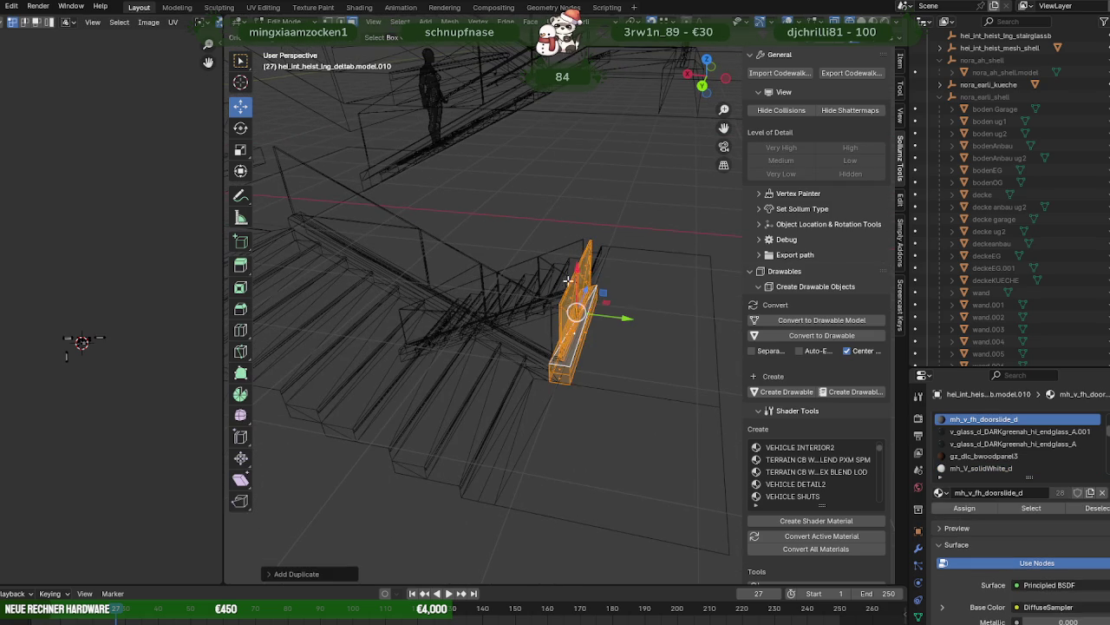
pyautogui.press('g')
pyautogui.click(528, 178)
pyautogui.moveTo(528, 179)
pyautogui.mouseDown(button='middle')
pyautogui.moveTo(575, 354)
pyautogui.moveTo(524, 376)
pyautogui.mouseUp(button='middle')
pyautogui.moveTo(724, 240)
pyautogui.mouseDown(button='middle')
pyautogui.moveTo(628, 240)
pyautogui.moveTo(652, 265)
pyautogui.moveTo(587, 272)
pyautogui.moveTo(534, 300)
pyautogui.moveTo(560, 312)
pyautogui.moveTo(644, 431)
pyautogui.moveTo(569, 421)
pyautogui.moveTo(580, 395)
pyautogui.moveTo(588, 424)
pyautogui.mouseUp(button='middle')
pyautogui.scroll(3, 534, 300)
pyautogui.moveTo(645, 258)
pyautogui.mouseDown(button='middle')
pyautogui.moveTo(521, 198)
pyautogui.moveTo(602, 205)
pyautogui.mouseUp(button='middle')
# - Duplicate the panel and rail in place and separate the copy as its own object
pyautogui.hotkey('shift', 'd')
pyautogui.rightClick(615, 139)
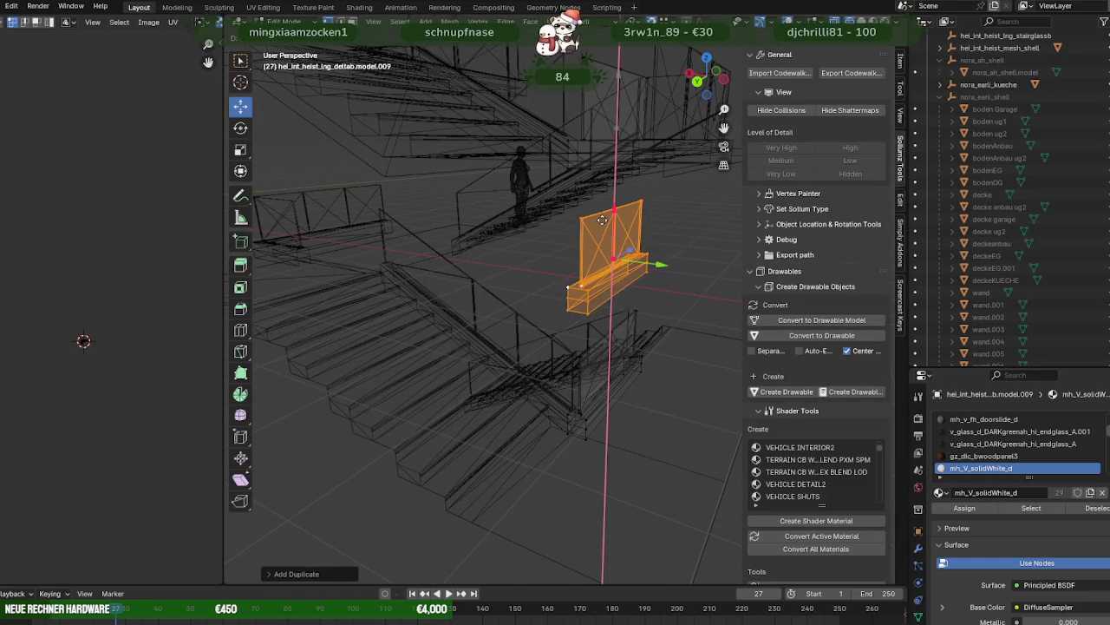
pyautogui.hotkey('ctrl', 'v')
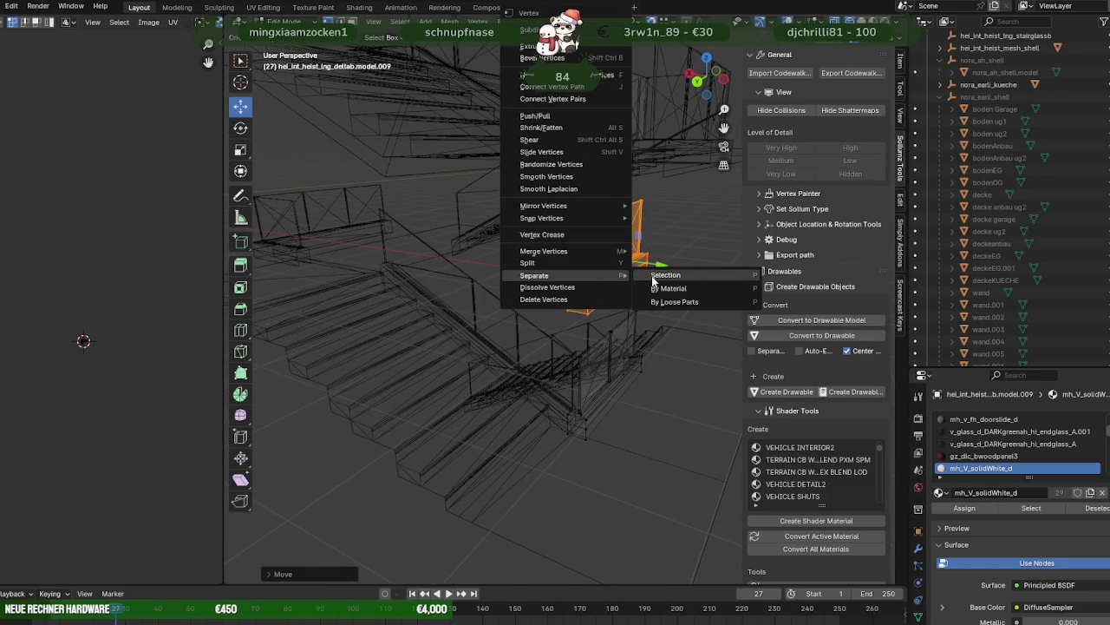
pyautogui.click(665, 275)
pyautogui.press('Tab')
pyautogui.moveTo(651, 272)
pyautogui.mouseDown(button='middle')
pyautogui.moveTo(623, 233)
pyautogui.moveTo(495, 280)
pyautogui.moveTo(414, 213)
pyautogui.mouseUp(button='middle')
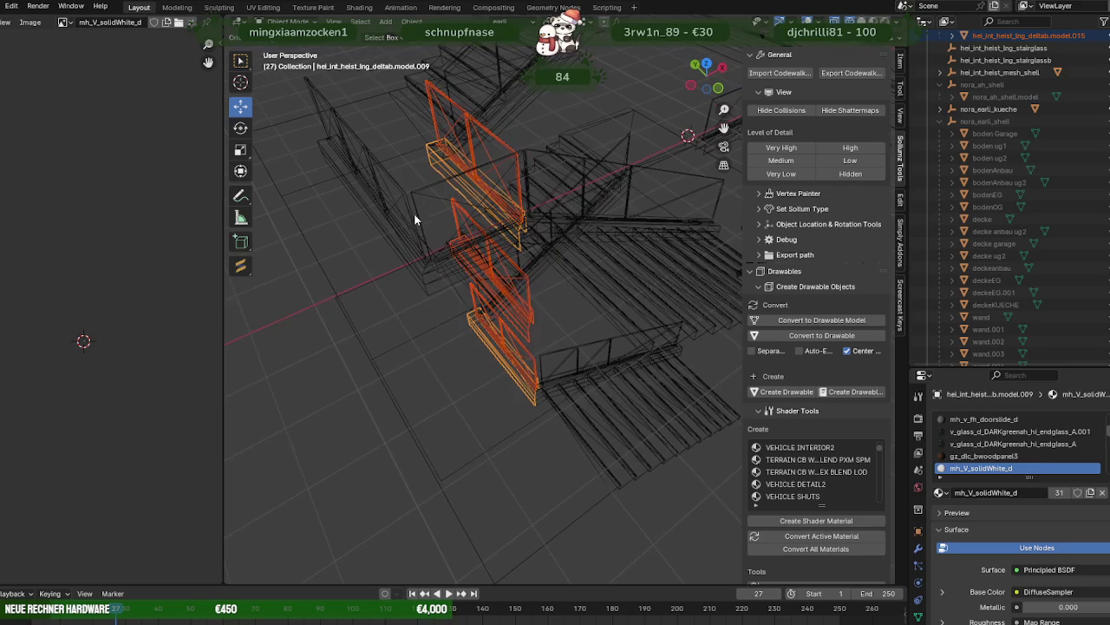
# - Edit railing model.002 and box-select the unwanted corner block
pyautogui.click(415, 214)
pyautogui.press('Tab')
pyautogui.press('Tab')
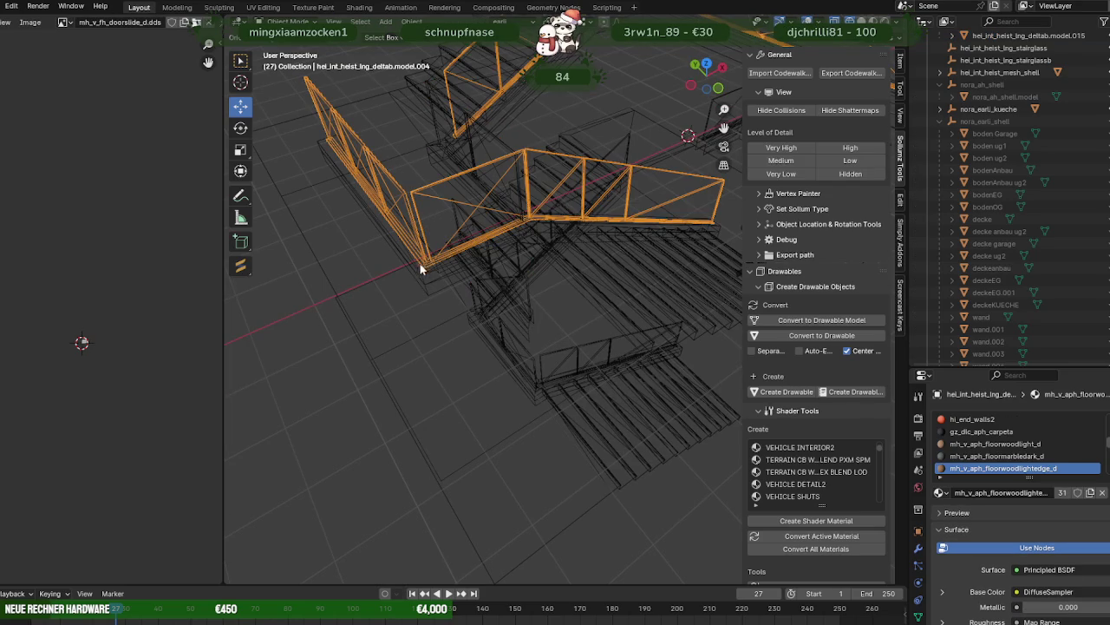
pyautogui.press('Tab')
pyautogui.click(456, 267)
pyautogui.moveTo(456, 267)
pyautogui.mouseDown(button='middle')
pyautogui.moveTo(417, 262)
pyautogui.moveTo(488, 336)
pyautogui.moveTo(480, 325)
pyautogui.mouseUp(button='middle')
pyautogui.moveTo(434, 73); pyautogui.dragTo(513, 252)
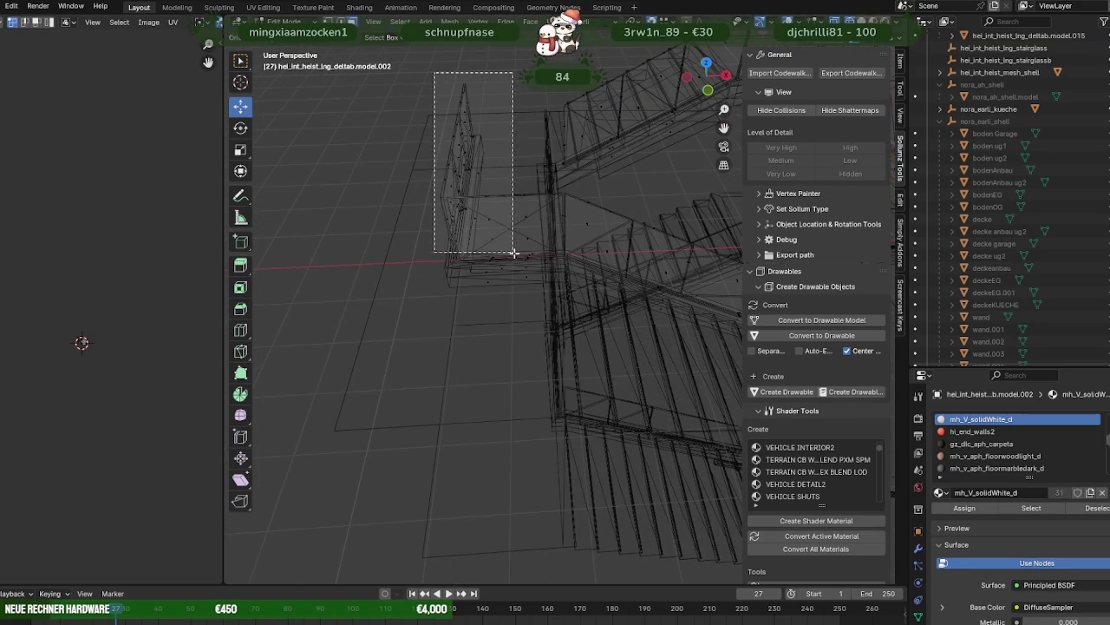
pyautogui.moveTo(540, 295); pyautogui.dragTo(526, 268)
# - Delete the corner block's vertices and switch to textured shading
pyautogui.moveTo(526, 268); pyautogui.dragTo(514, 228, button='middle')
pyautogui.scroll(2, 521, 252)
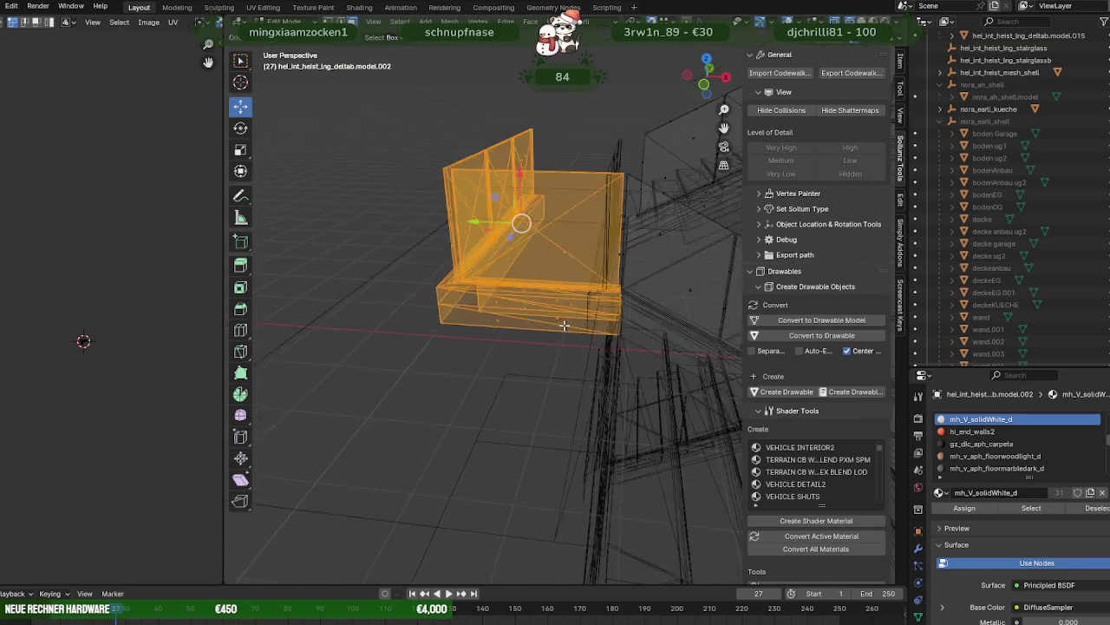
pyautogui.scroll(2, 570, 316)
pyautogui.moveTo(580, 277); pyautogui.dragTo(561, 285, button='middle')
pyautogui.press('x')
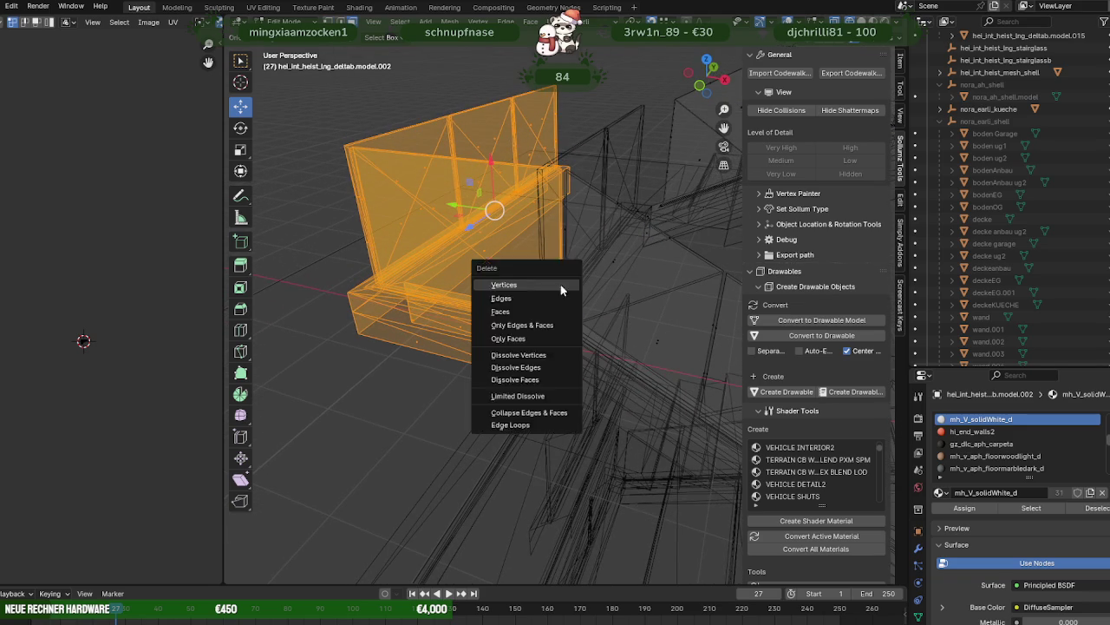
pyautogui.click(561, 284)
pyautogui.moveTo(532, 285)
pyautogui.mouseDown(button='middle')
pyautogui.moveTo(590, 312)
pyautogui.moveTo(345, 321)
pyautogui.mouseUp(button='middle')
pyautogui.hotkey('shift', 'z')
pyautogui.scroll(-3, 344, 320)
pyautogui.scroll(-3, 334, 313)
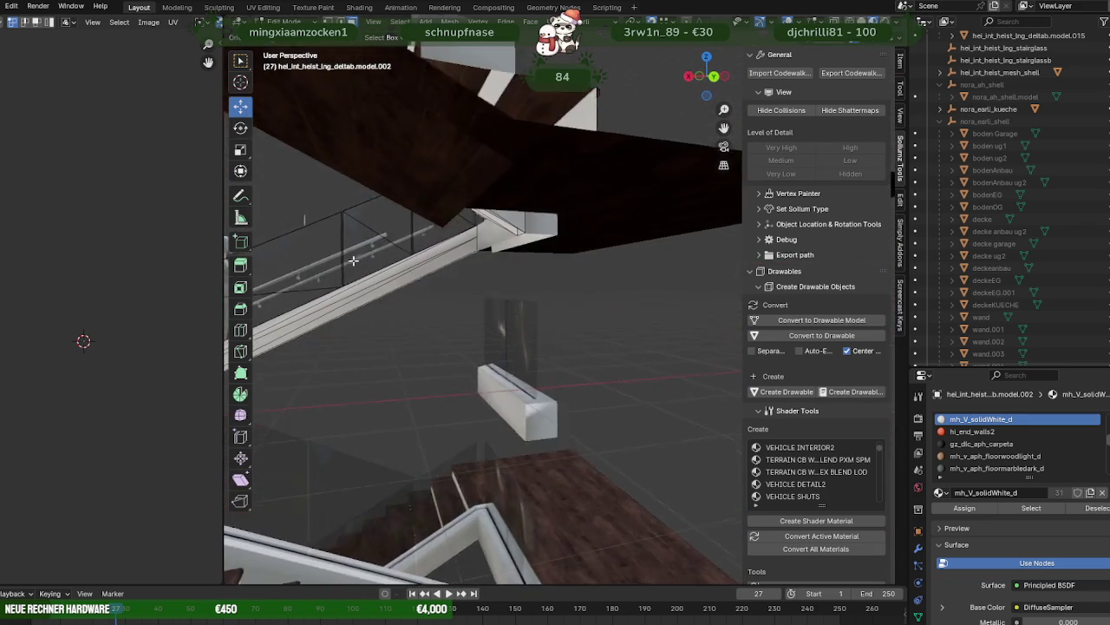
pyautogui.scroll(-3, 321, 304)
pyautogui.scroll(-3, 308, 293)
pyautogui.scroll(3, 303, 288)
pyautogui.scroll(3, 338, 295)
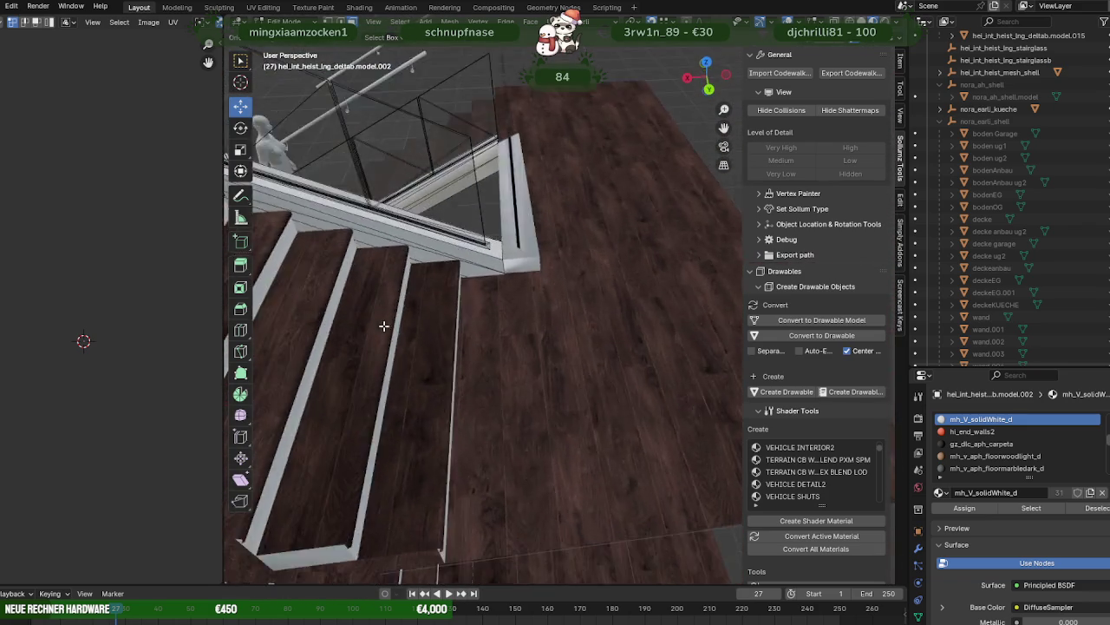
pyautogui.scroll(3, 396, 315)
pyautogui.scroll(2, 423, 297)
pyautogui.scroll(-2, 422, 297)
pyautogui.scroll(-2, 399, 298)
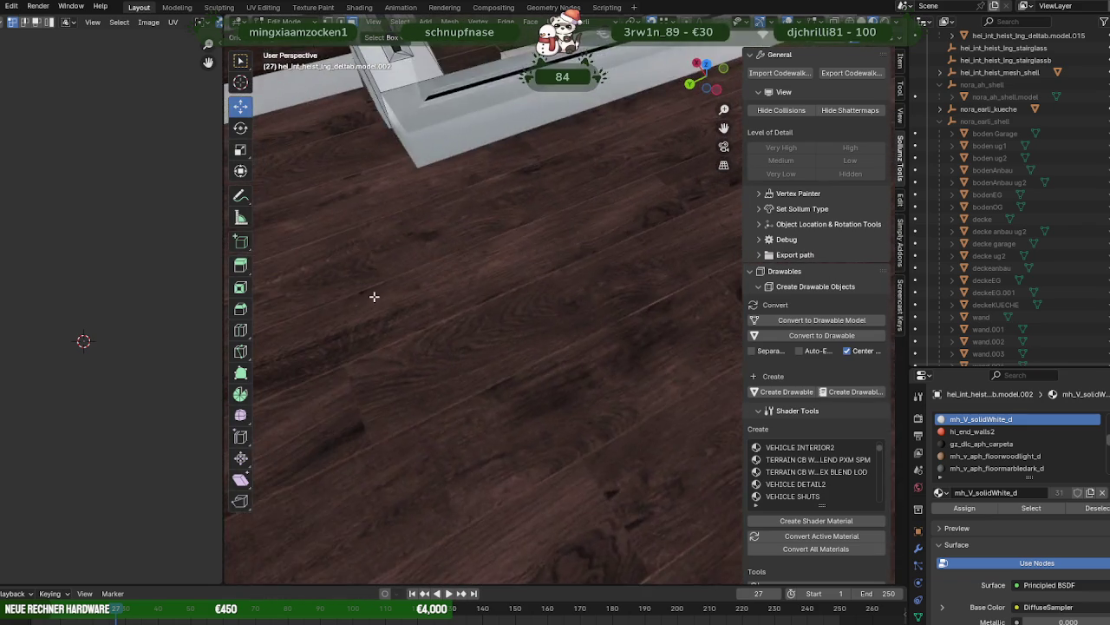
pyautogui.scroll(-2, 375, 298)
pyautogui.scroll(-2, 459, 303)
pyautogui.moveTo(440, 318)
pyautogui.mouseDown(button='middle')
pyautogui.moveTo(342, 316)
pyautogui.moveTo(354, 311)
pyautogui.mouseUp(button='middle')
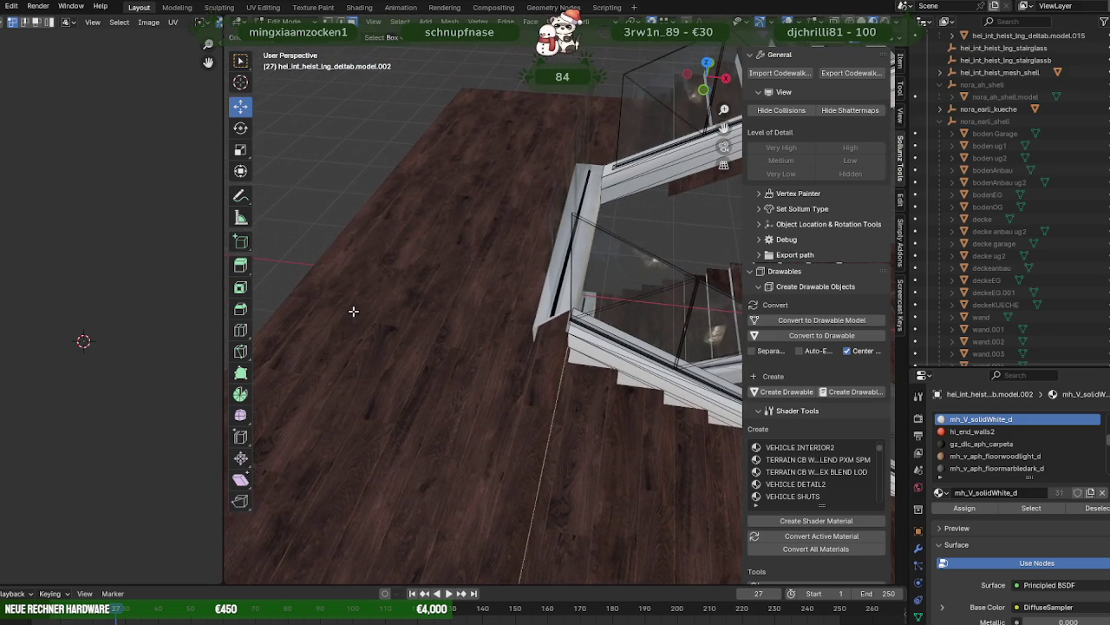
pyautogui.scroll(3, 460, 347)
pyautogui.moveTo(544, 393)
pyautogui.mouseDown(button='middle')
pyautogui.moveTo(426, 347)
pyautogui.moveTo(395, 307)
pyautogui.moveTo(434, 341)
pyautogui.moveTo(437, 321)
pyautogui.mouseUp(button='middle')
pyautogui.scroll(-5, 558, 385)
pyautogui.scroll(4, 448, 352)
pyautogui.scroll(-4, 448, 353)
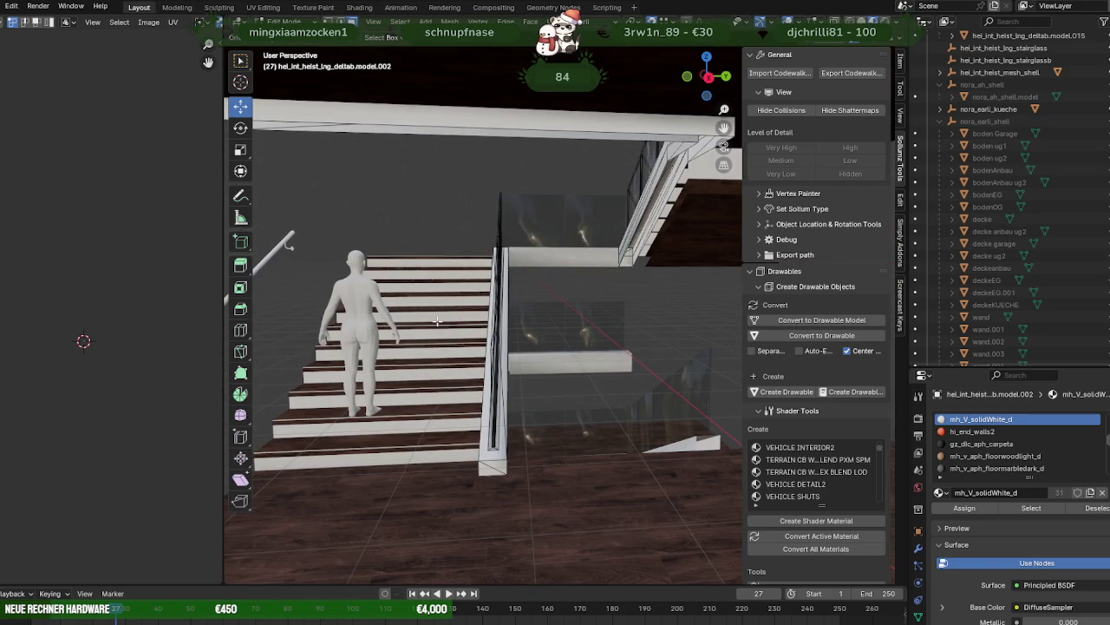
pyautogui.moveTo(392, 315)
pyautogui.mouseDown(button='middle')
pyautogui.moveTo(452, 314)
pyautogui.moveTo(422, 312)
pyautogui.moveTo(471, 350)
pyautogui.moveTo(578, 340)
pyautogui.moveTo(560, 321)
pyautogui.mouseUp(button='middle')
pyautogui.press('Tab')
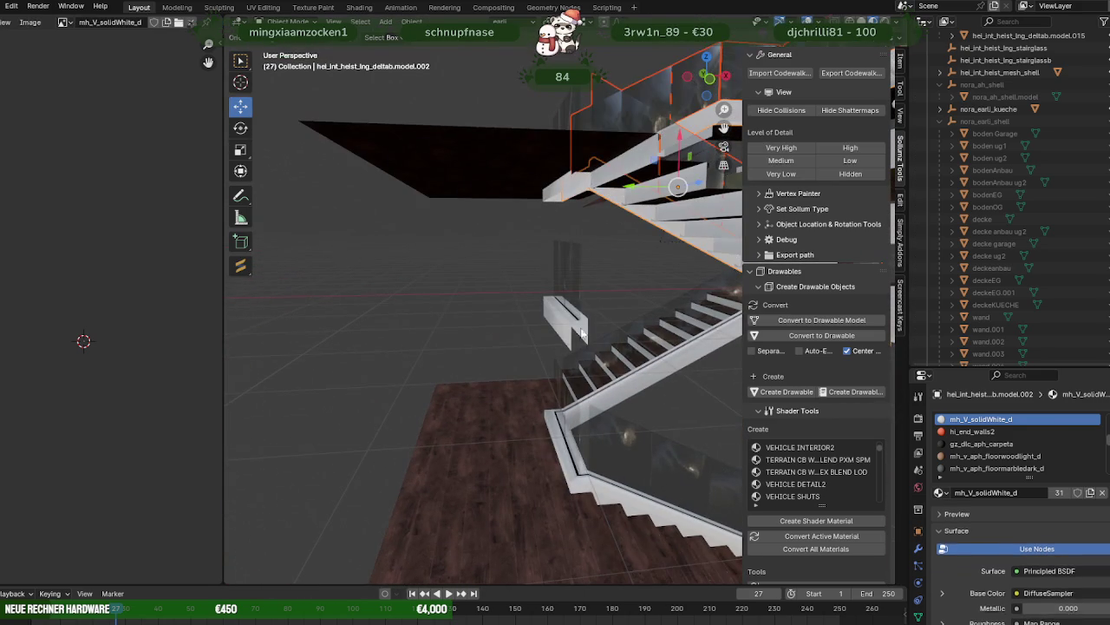
# - Select all of model.014's mesh and mirror it across global X
pyautogui.click(560, 321)
pyautogui.press('Tab')
pyautogui.press('a')
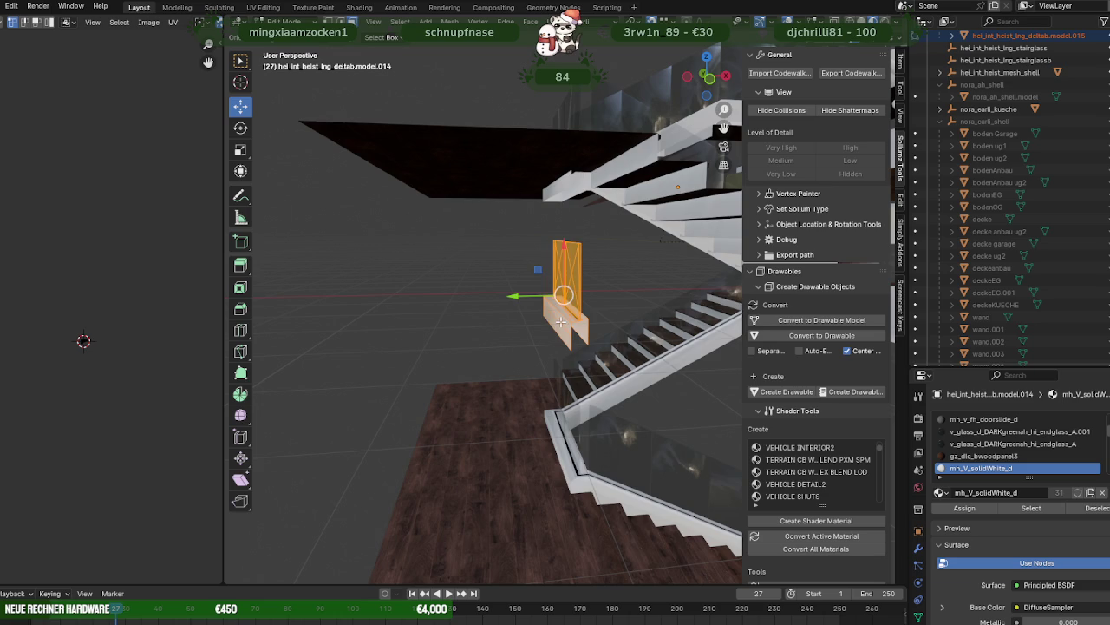
pyautogui.hotkey('ctrl', 'v')
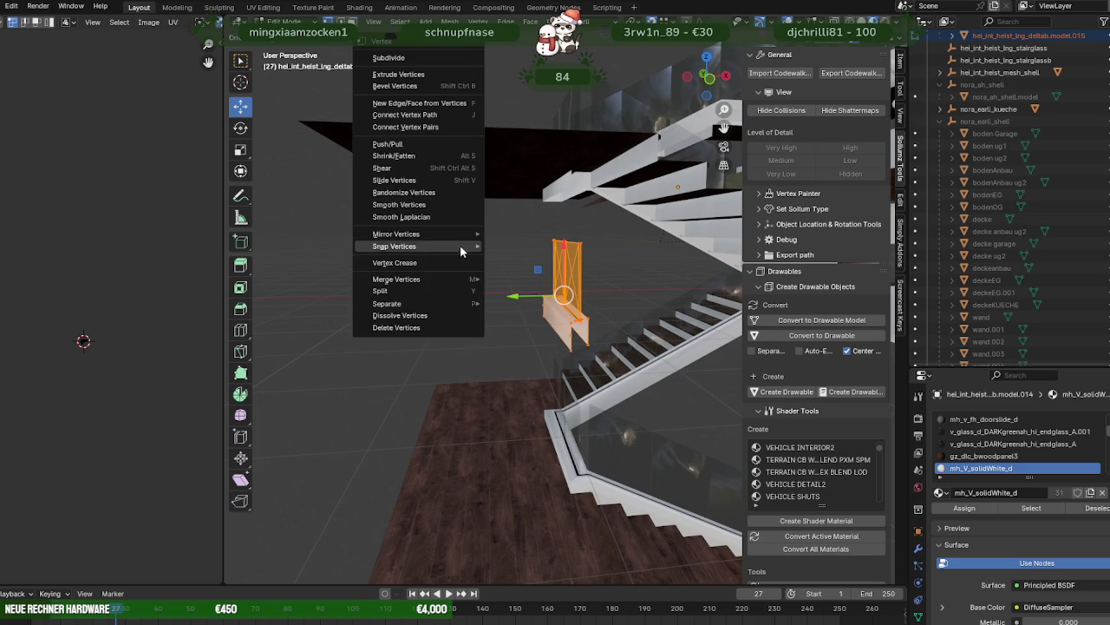
pyautogui.click(526, 251)
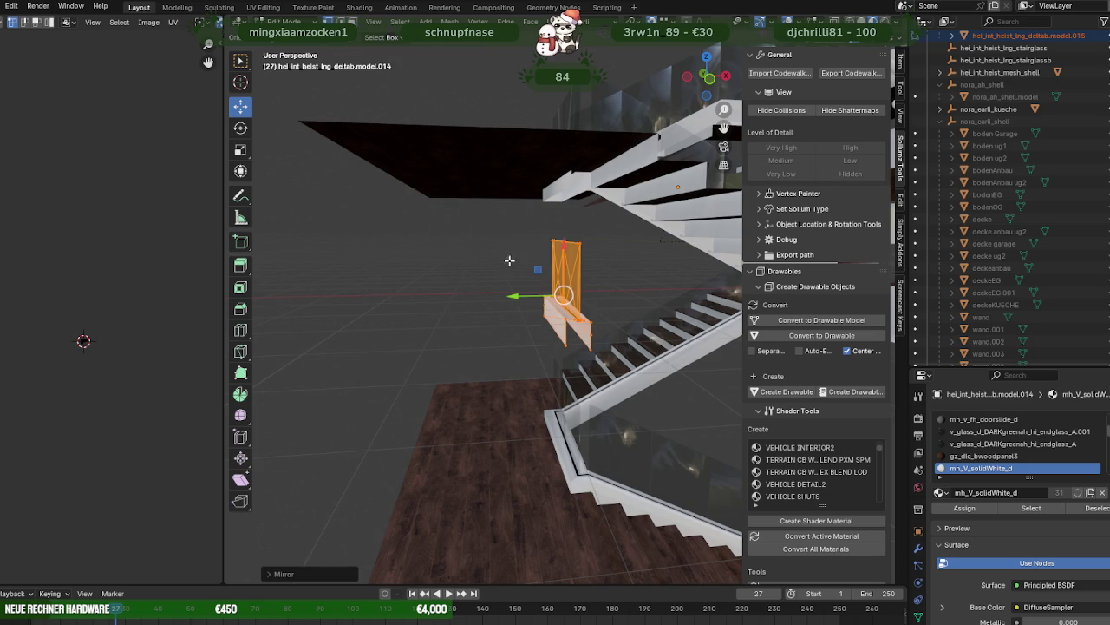
pyautogui.moveTo(509, 260); pyautogui.dragTo(531, 280, button='middle')
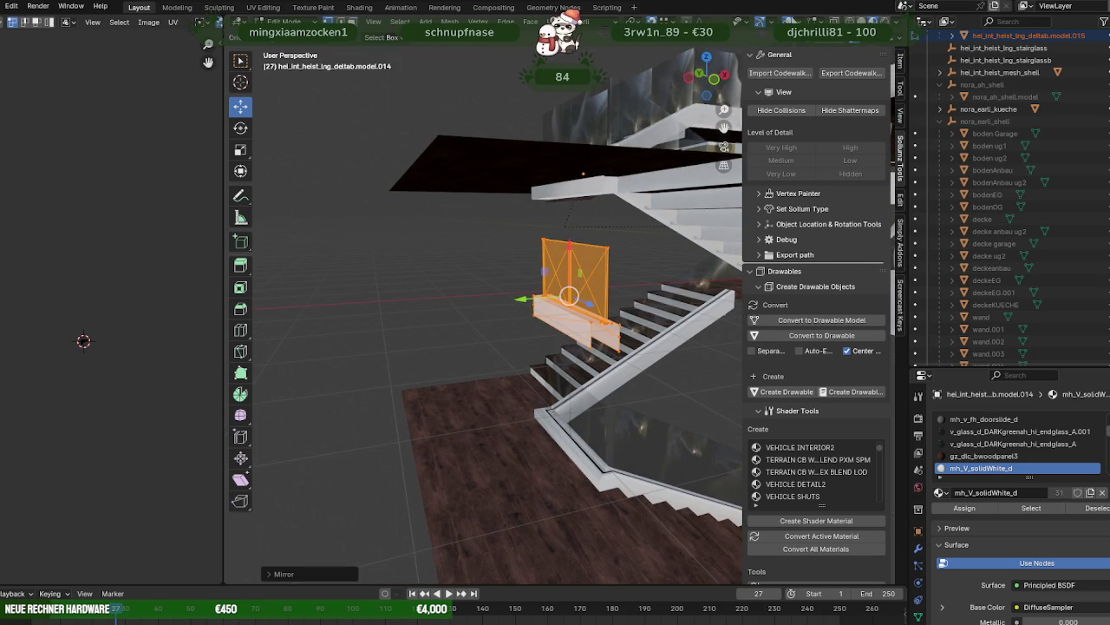
# - Flip the mirrored piece's normals, with Face Orientation overlay shown to check, then hidden
pyautogui.click(800, 20)
pyautogui.click(723, 270)
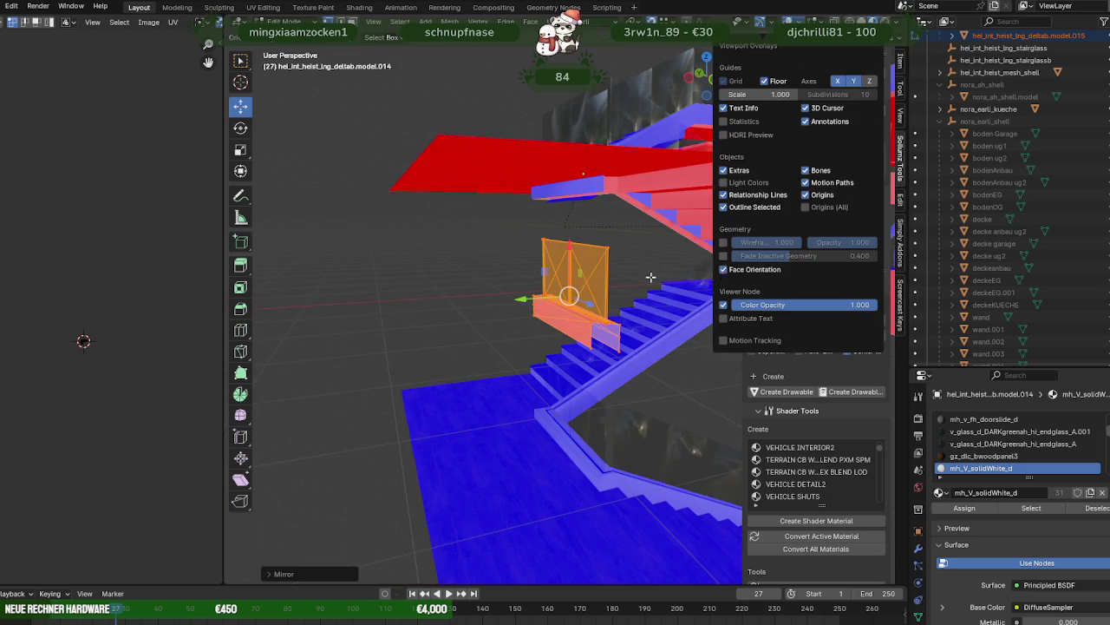
pyautogui.hotkey('alt', 'n')
pyautogui.click(556, 279)
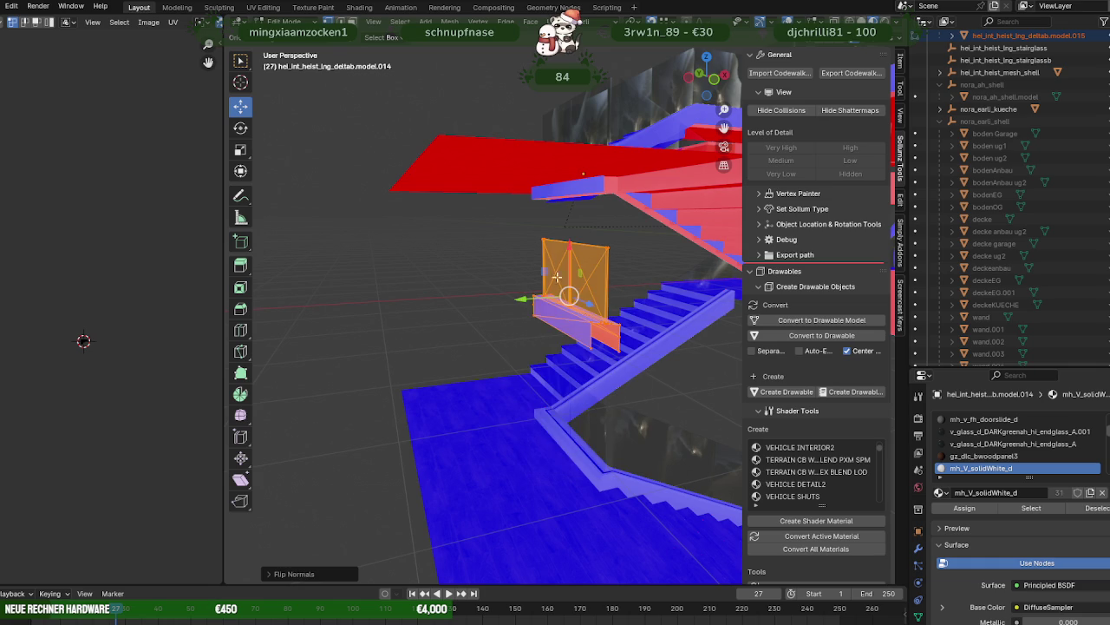
pyautogui.click(770, 22)
pyautogui.click(727, 270)
pyautogui.moveTo(630, 277)
pyautogui.mouseDown(button='middle')
pyautogui.moveTo(501, 236)
pyautogui.moveTo(521, 255)
pyautogui.moveTo(475, 258)
pyautogui.moveTo(642, 304)
pyautogui.mouseUp(button='middle')
# - Grab the mirrored glass railing section and slide it along Y toward the lower staircase
pyautogui.moveTo(646, 308); pyautogui.dragTo(700, 358)
pyautogui.moveTo(701, 358)
pyautogui.mouseDown(button='middle')
pyautogui.moveTo(637, 324)
pyautogui.moveTo(512, 337)
pyautogui.mouseUp(button='middle')
pyautogui.scroll(3, 517, 332)
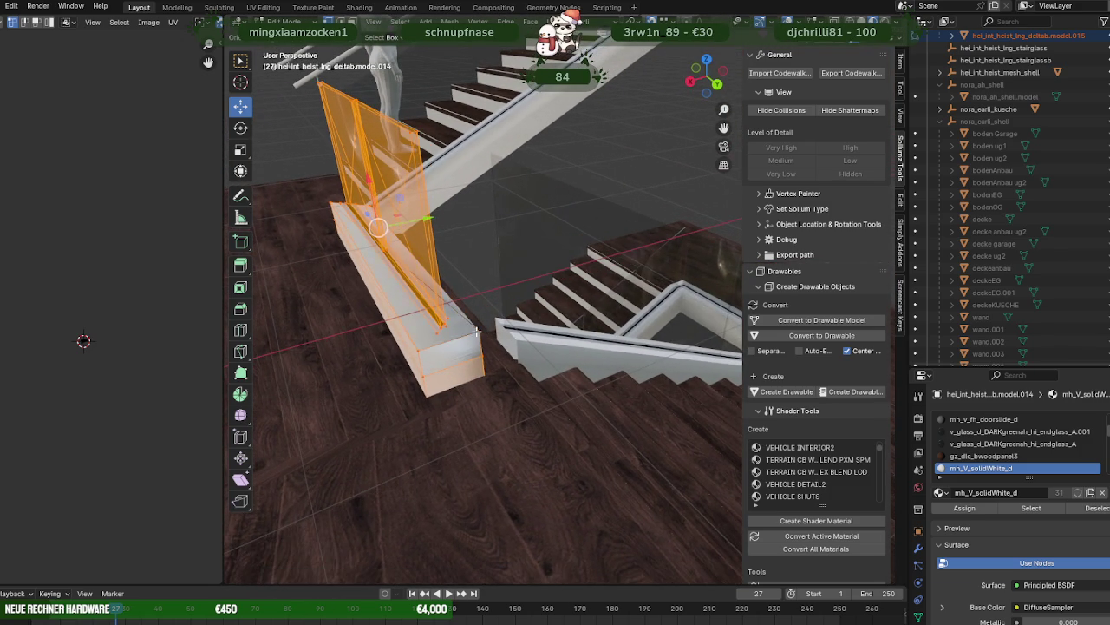
pyautogui.press('g')
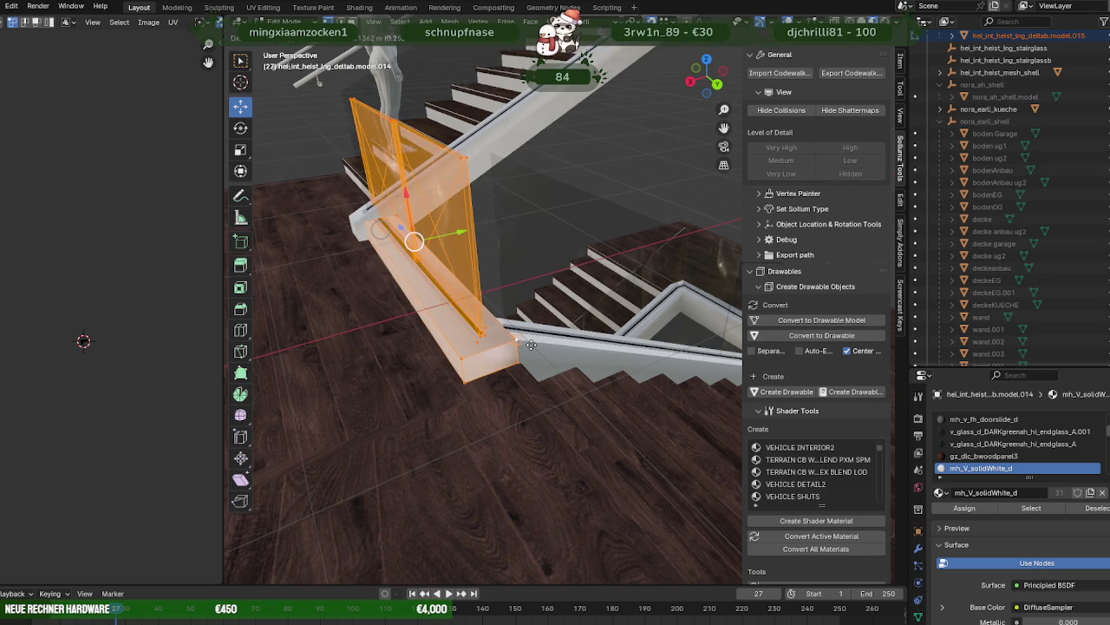
pyautogui.moveTo(568, 343)
pyautogui.mouseDown(button='middle')
pyautogui.moveTo(727, 344)
pyautogui.moveTo(612, 325)
pyautogui.mouseUp(button='middle')
pyautogui.moveTo(587, 215); pyautogui.dragTo(609, 344)
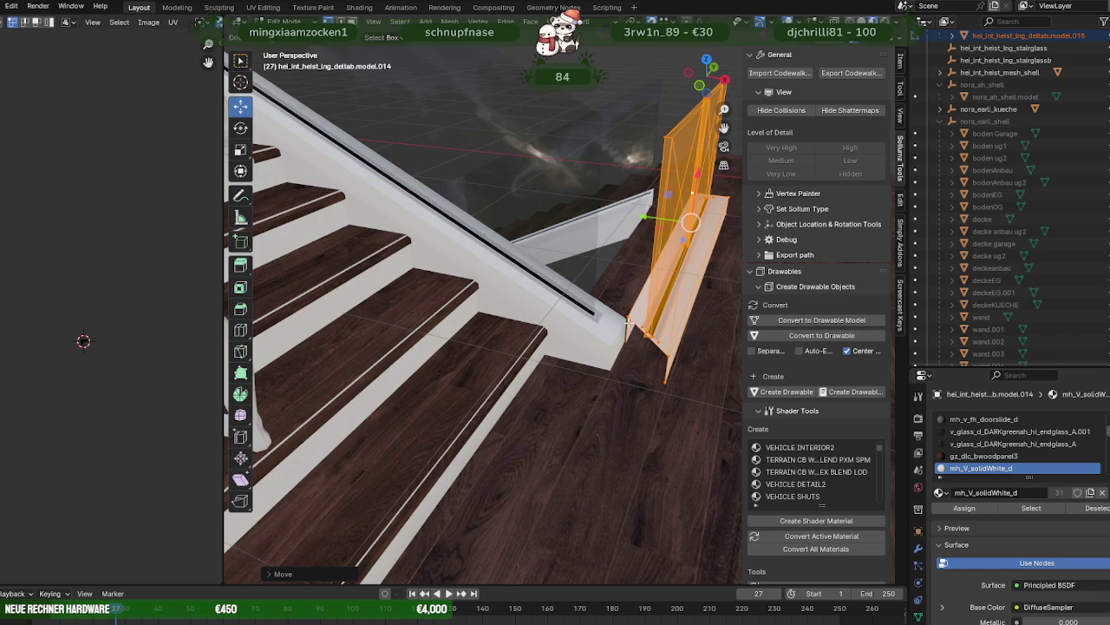
# - Refine the railing's position and offset it by -0.5 along X
pyautogui.moveTo(629, 314)
pyautogui.mouseDown(button='middle')
pyautogui.moveTo(644, 367)
pyautogui.moveTo(656, 370)
pyautogui.moveTo(608, 342)
pyautogui.moveTo(607, 322)
pyautogui.moveTo(576, 304)
pyautogui.mouseUp(button='middle')
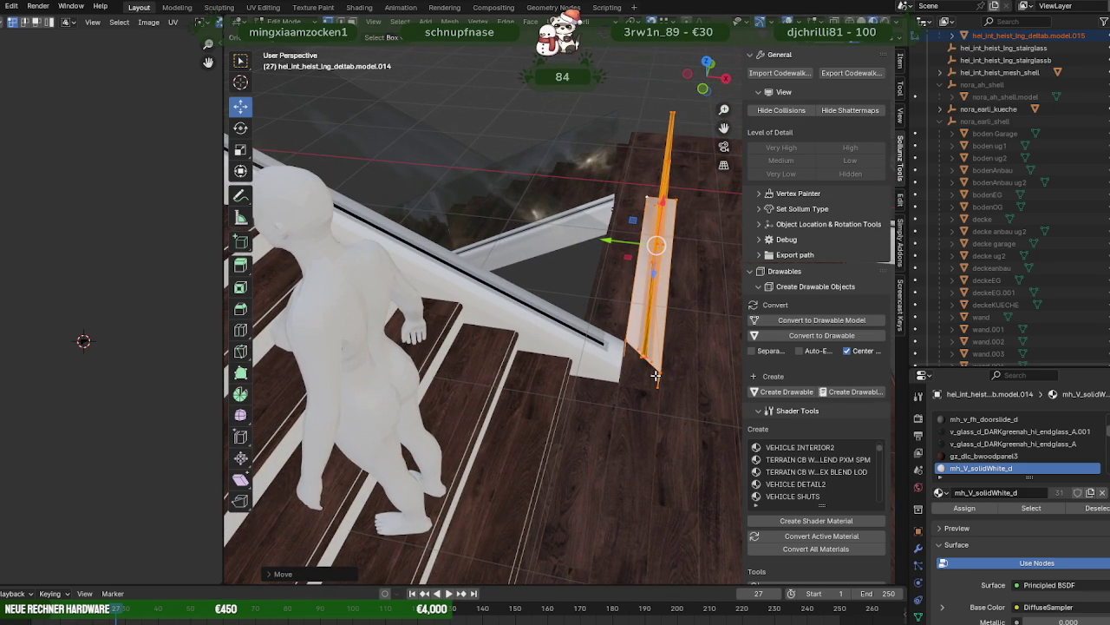
pyautogui.moveTo(656, 375); pyautogui.dragTo(621, 384, button='middle')
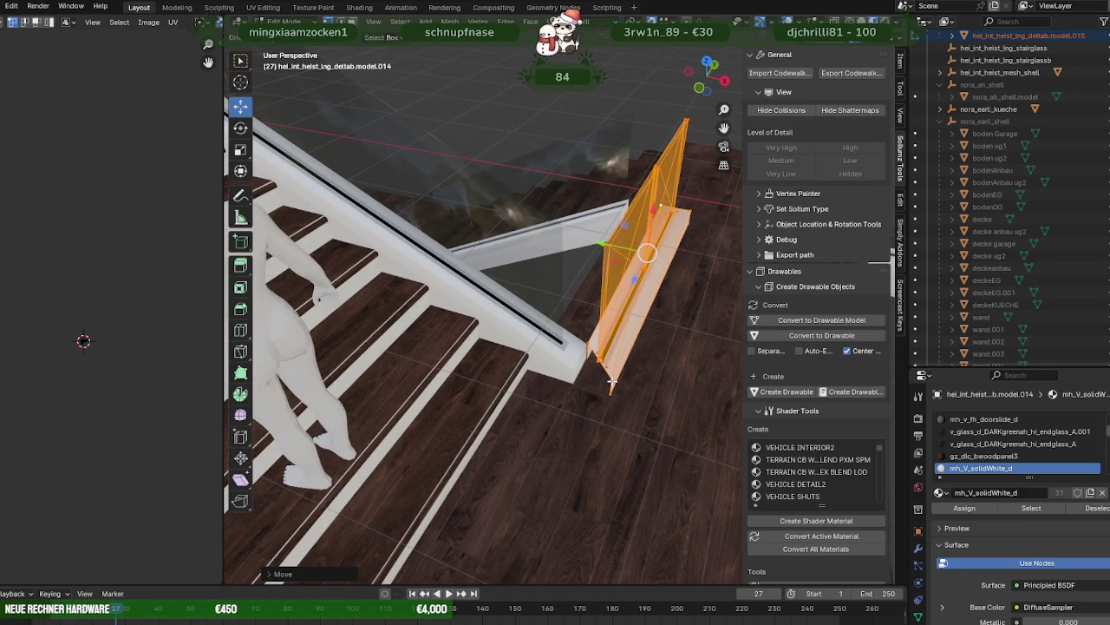
pyautogui.moveTo(647, 253); pyautogui.dragTo(595, 332)
pyautogui.moveTo(596, 345)
pyautogui.mouseDown(button='middle')
pyautogui.moveTo(484, 330)
pyautogui.moveTo(538, 287)
pyautogui.moveTo(573, 319)
pyautogui.moveTo(592, 365)
pyautogui.mouseUp(button='middle')
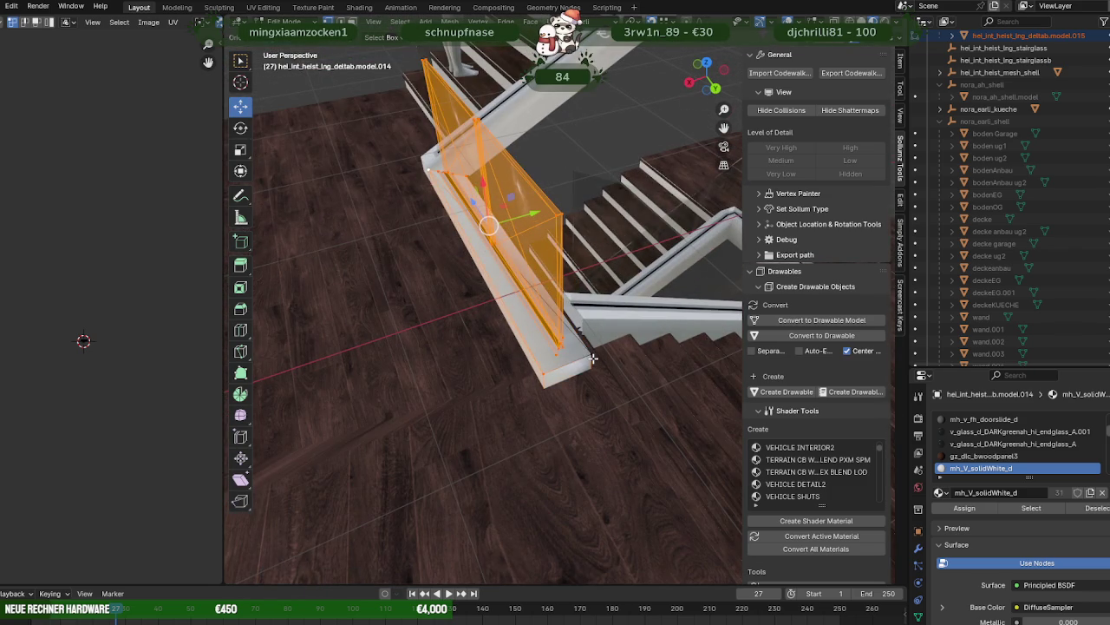
pyautogui.moveTo(555, 298); pyautogui.dragTo(585, 319)
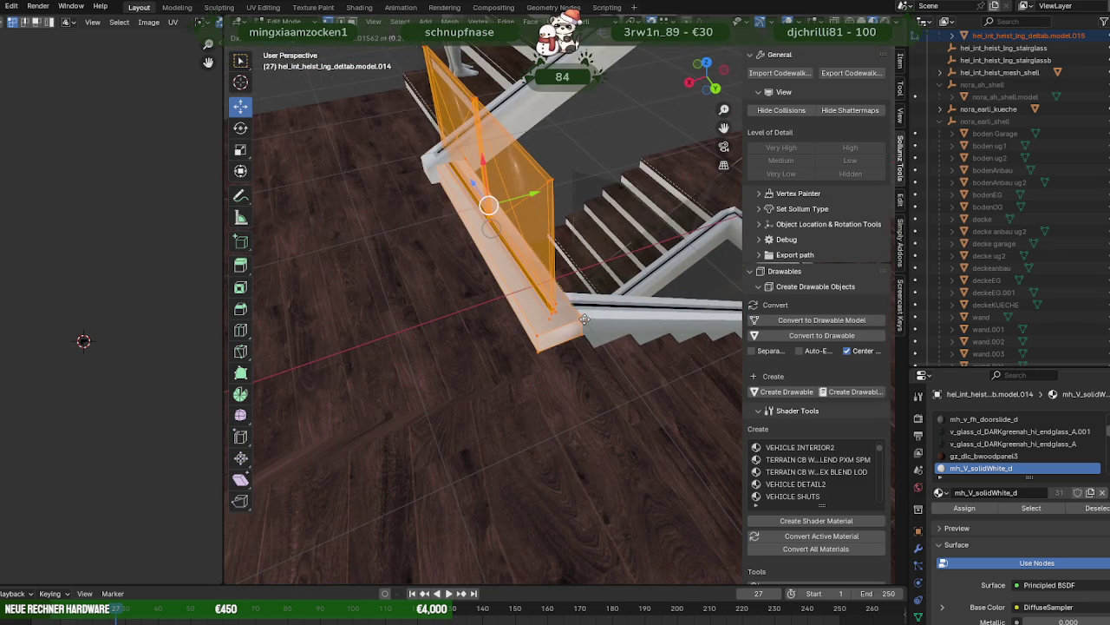
pyautogui.write('-0.5')
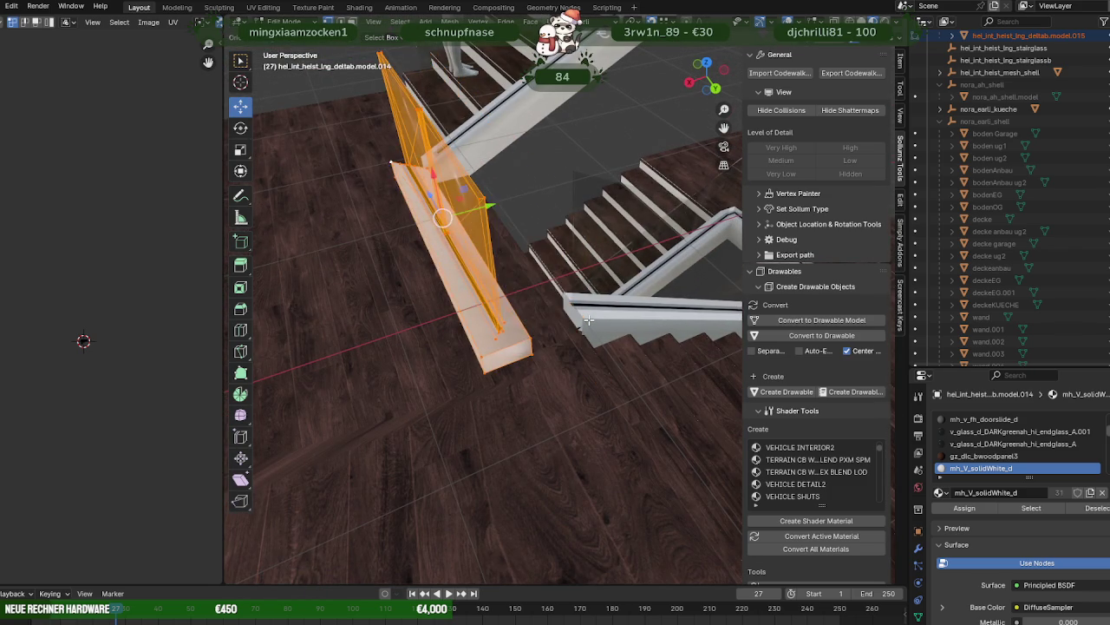
pyautogui.write('h')
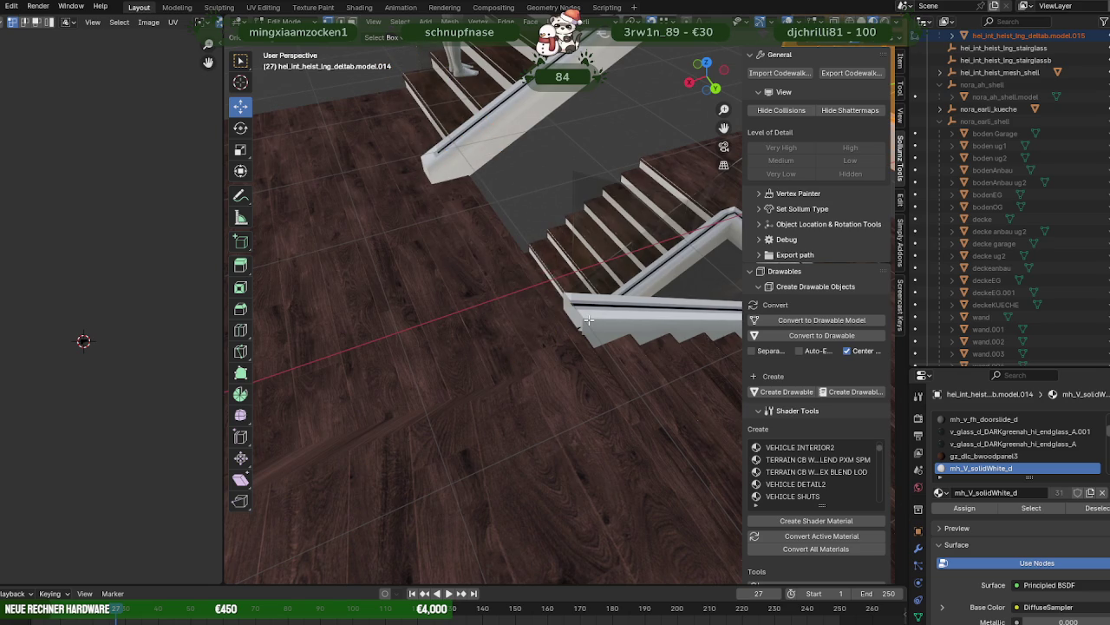
pyautogui.scroll(-5, 542, 283)
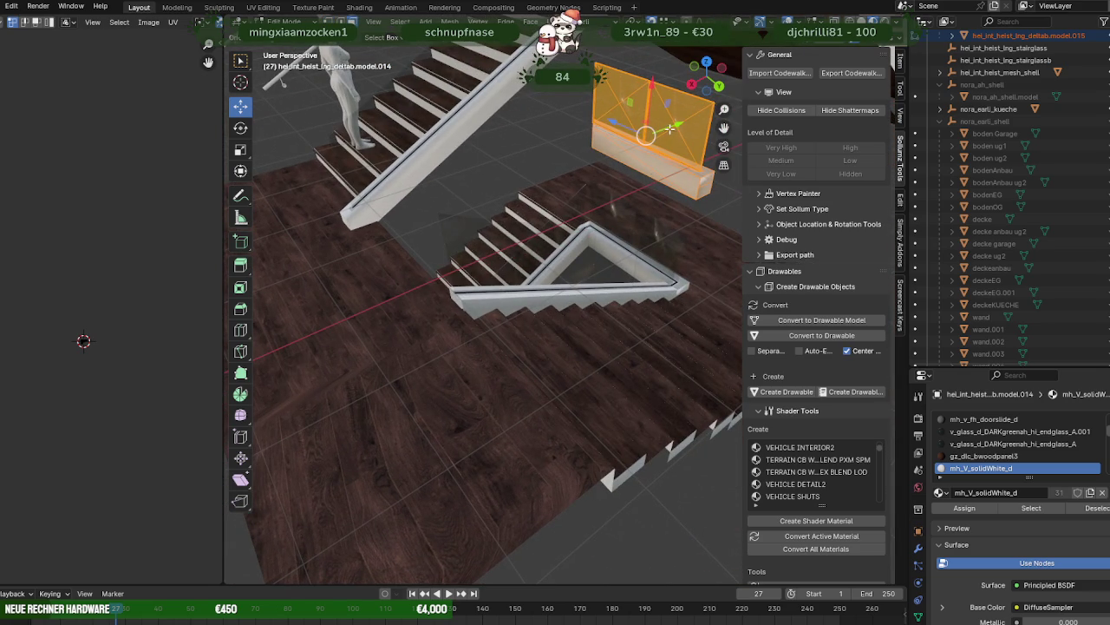
# - Slide the glass railing along Y, rotate it about X, and move it to the stair end
pyautogui.moveTo(671, 129); pyautogui.dragTo(408, 304)
pyautogui.press('r')
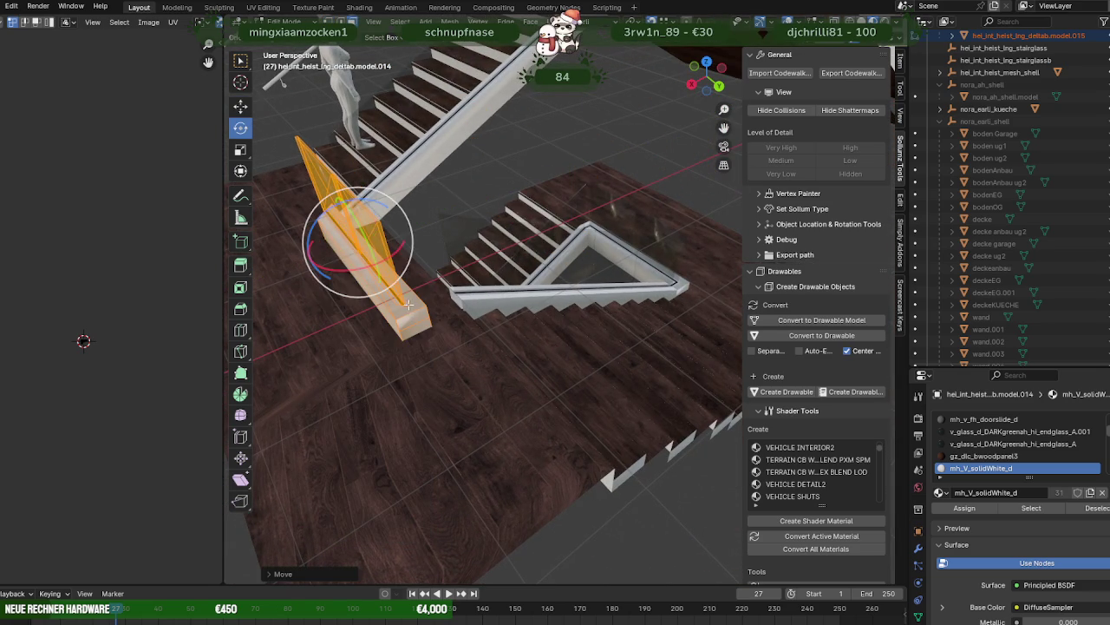
pyautogui.moveTo(397, 253)
pyautogui.mouseDown()
pyautogui.moveTo(365, 265)
pyautogui.moveTo(373, 269)
pyautogui.mouseUp()
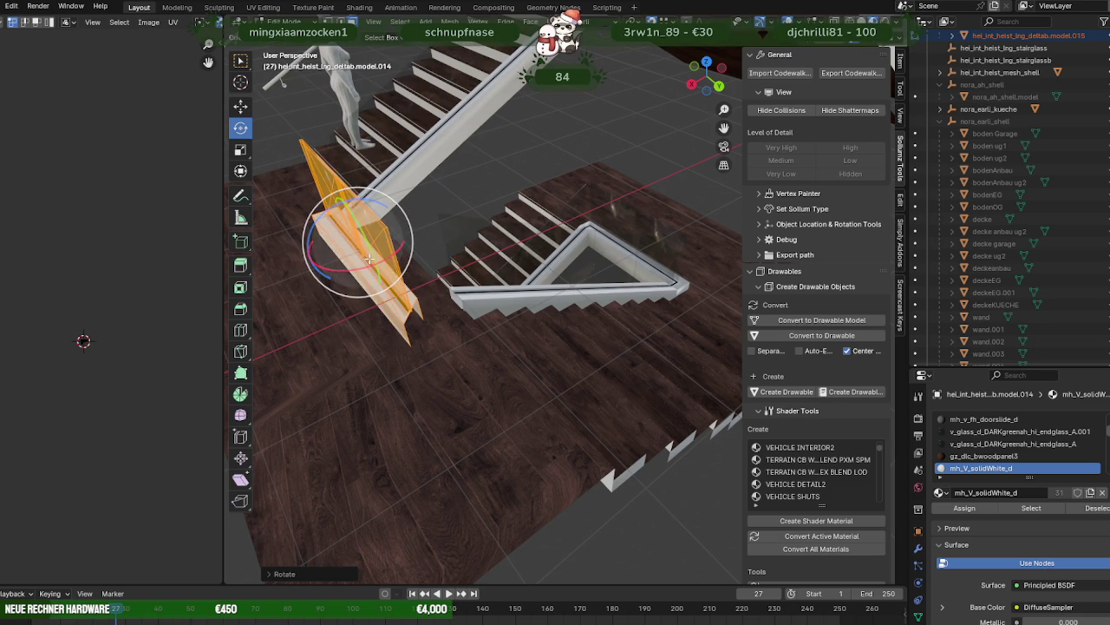
pyautogui.press('g')
pyautogui.moveTo(370, 259)
pyautogui.mouseDown(button='middle')
pyautogui.moveTo(422, 321)
pyautogui.moveTo(597, 297)
pyautogui.mouseUp(button='middle')
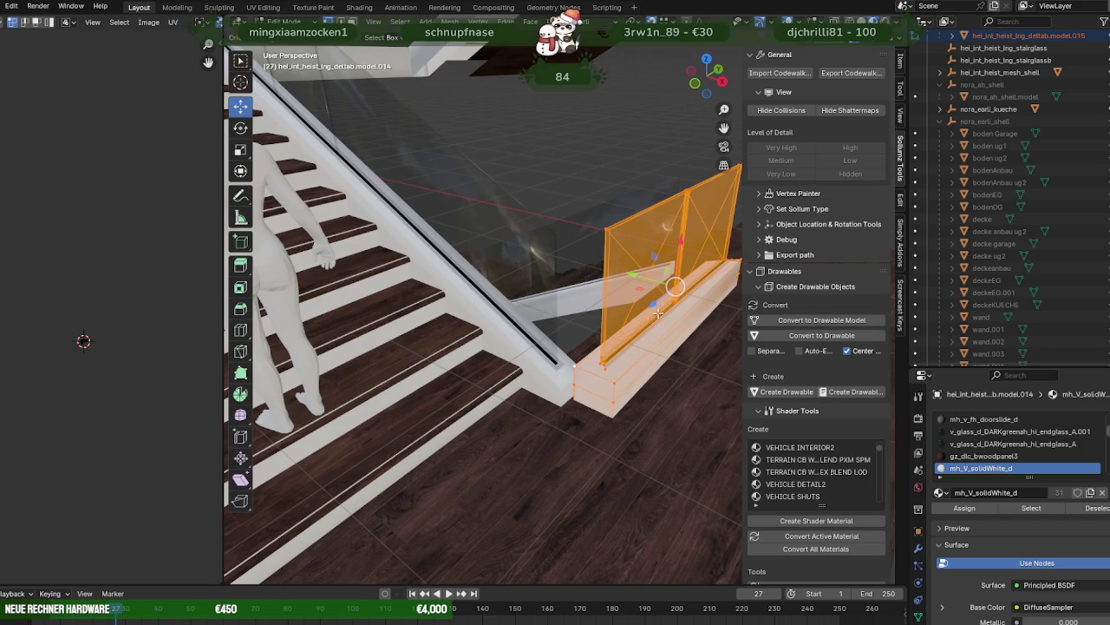
pyautogui.press('g')
pyautogui.moveTo(633, 362)
pyautogui.mouseDown(button='middle')
pyautogui.moveTo(498, 374)
pyautogui.moveTo(468, 401)
pyautogui.moveTo(511, 325)
pyautogui.moveTo(486, 286)
pyautogui.moveTo(488, 263)
pyautogui.moveTo(494, 315)
pyautogui.moveTo(467, 366)
pyautogui.moveTo(490, 254)
pyautogui.moveTo(477, 275)
pyautogui.moveTo(551, 279)
pyautogui.moveTo(455, 269)
pyautogui.moveTo(477, 247)
pyautogui.moveTo(430, 238)
pyautogui.moveTo(513, 260)
pyautogui.mouseUp(button='middle')
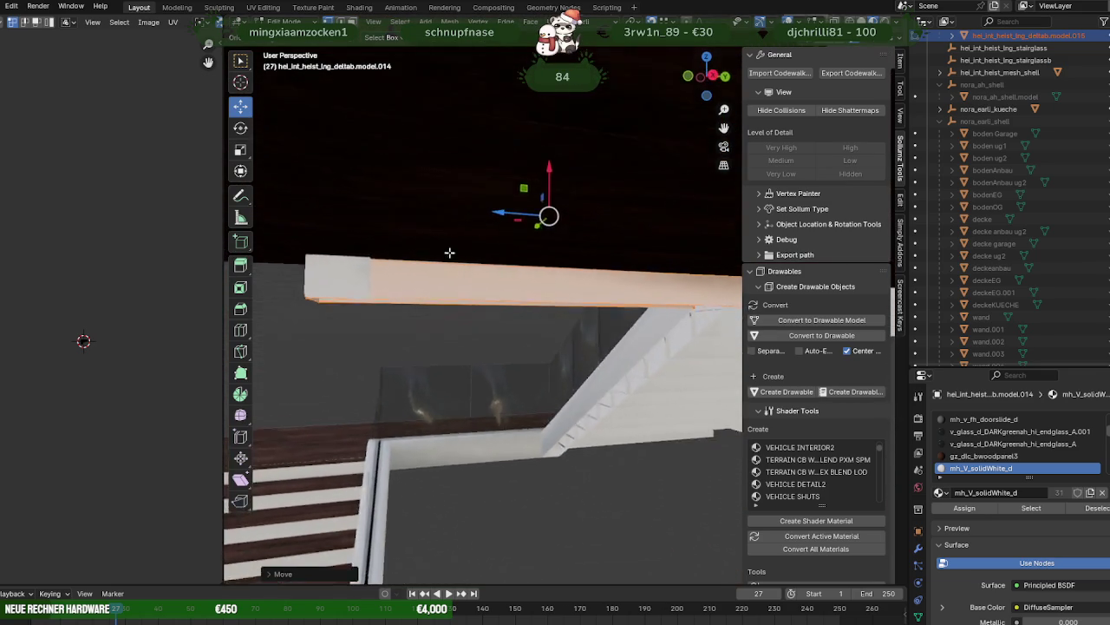
# - Move the glass railing section along Y to meet the white handrail's end
pyautogui.scroll(-5, 513, 260)
pyautogui.moveTo(489, 194)
pyautogui.mouseDown(button='middle')
pyautogui.moveTo(506, 241)
pyautogui.moveTo(529, 260)
pyautogui.mouseUp(button='middle')
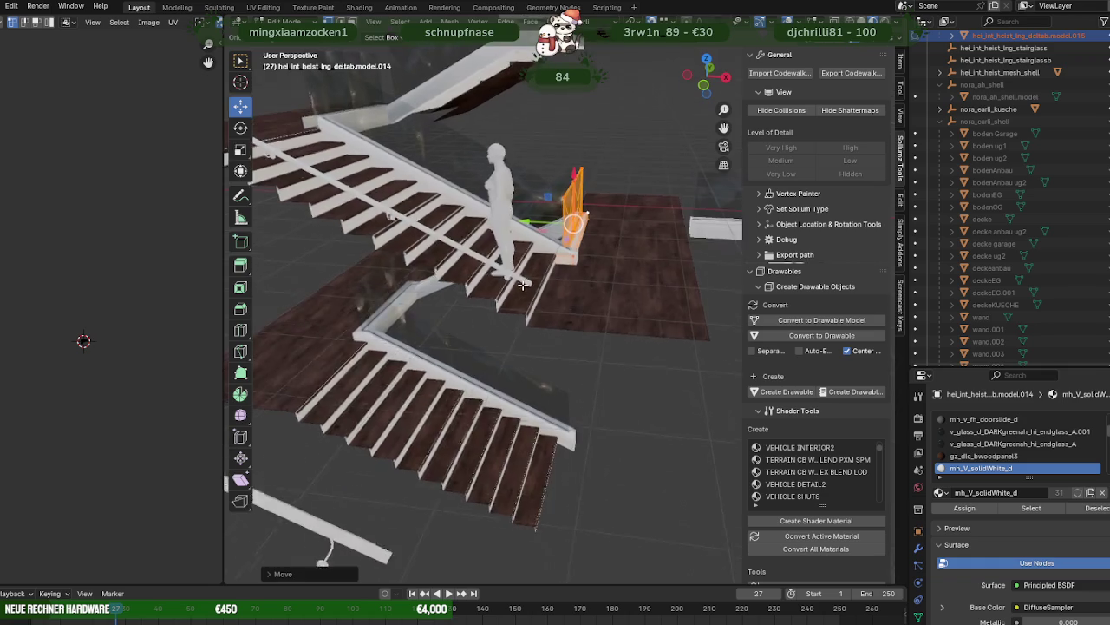
pyautogui.scroll(5, 536, 295)
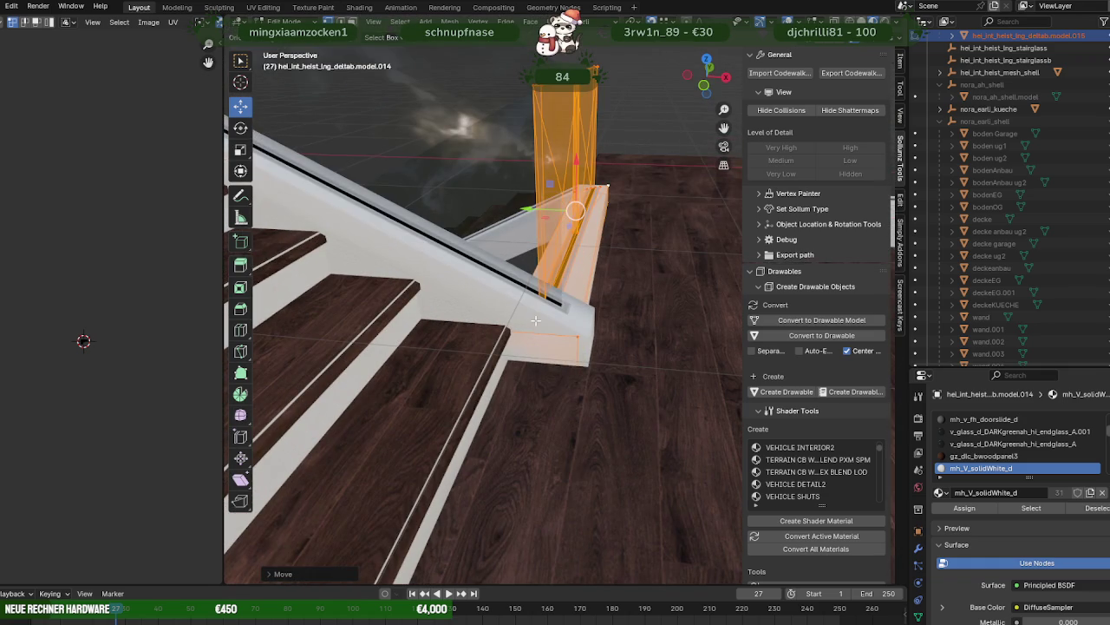
pyautogui.moveTo(546, 316); pyautogui.dragTo(536, 334, button='middle')
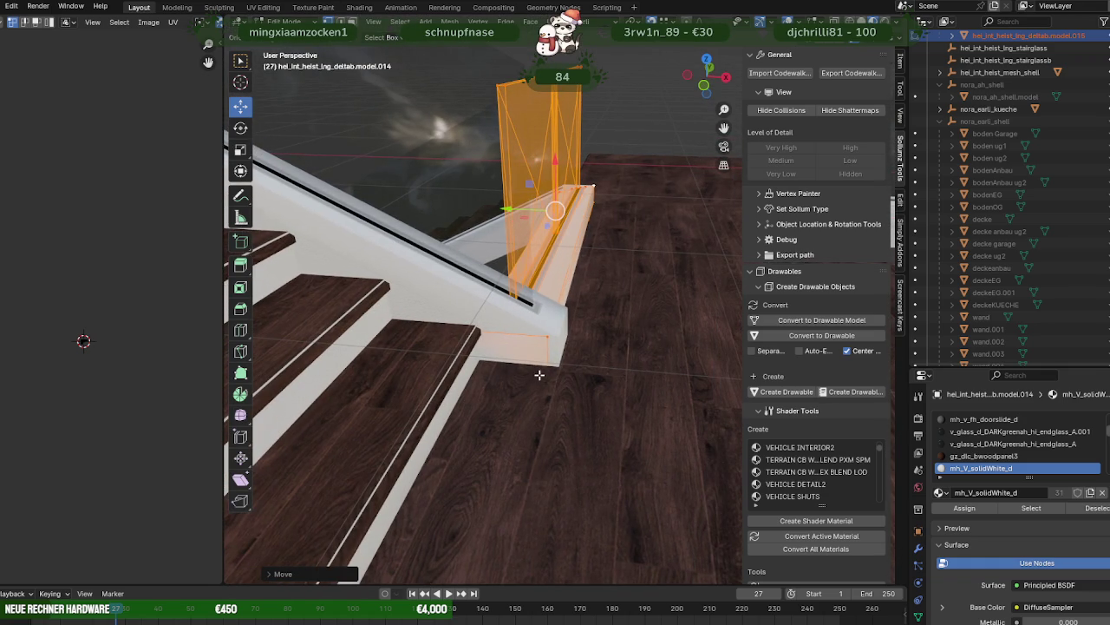
pyautogui.moveTo(524, 265); pyautogui.dragTo(540, 250, button='middle')
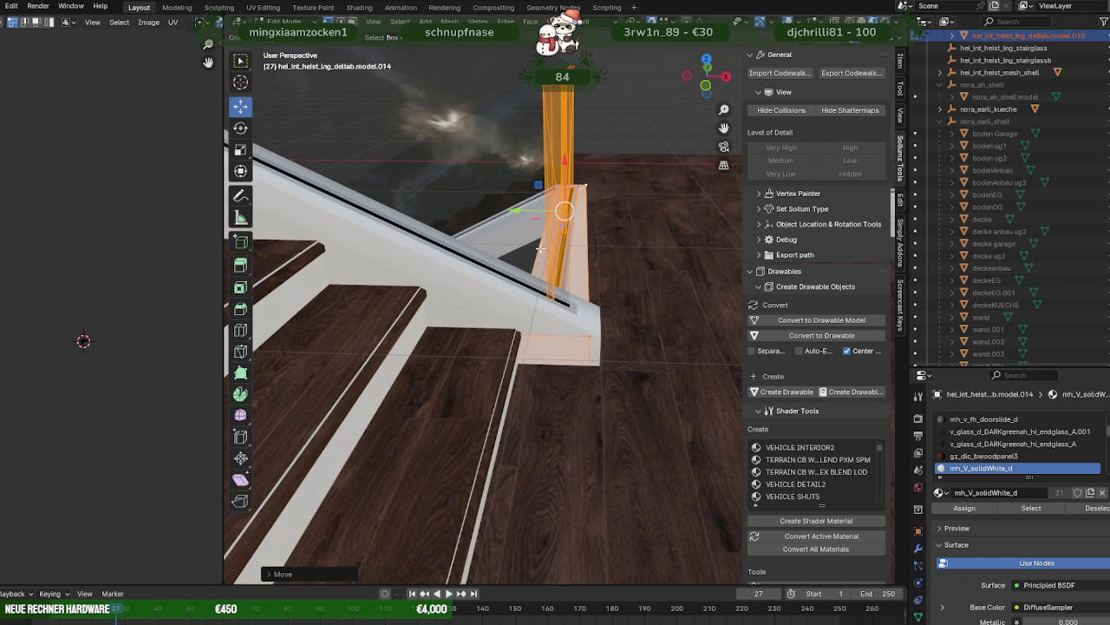
pyautogui.moveTo(542, 230); pyautogui.dragTo(617, 274)
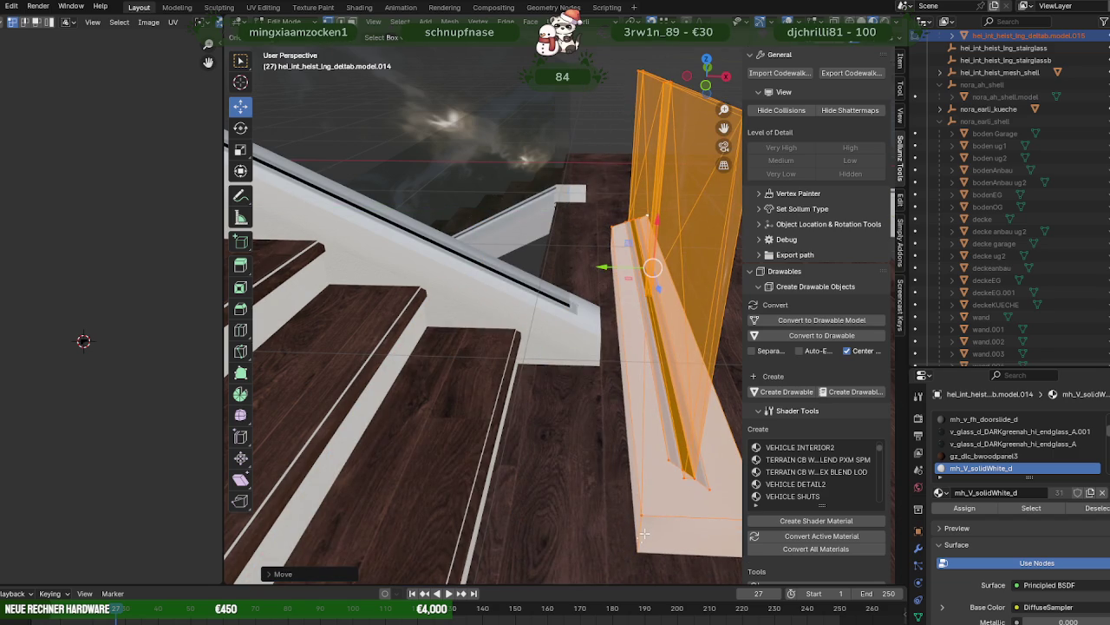
pyautogui.moveTo(653, 267); pyautogui.dragTo(598, 333)
pyautogui.moveTo(598, 333)
pyautogui.mouseDown(button='middle')
pyautogui.moveTo(572, 278)
pyautogui.moveTo(562, 330)
pyautogui.moveTo(405, 358)
pyautogui.moveTo(489, 365)
pyautogui.moveTo(406, 348)
pyautogui.mouseUp(button='middle')
# - Confirm the railing placement and make the glass panel object active
pyautogui.moveTo(518, 326)
pyautogui.mouseDown(button='middle')
pyautogui.moveTo(521, 350)
pyautogui.moveTo(541, 325)
pyautogui.moveTo(523, 350)
pyautogui.moveTo(578, 367)
pyautogui.moveTo(559, 334)
pyautogui.moveTo(533, 338)
pyautogui.moveTo(513, 308)
pyautogui.mouseUp(button='middle')
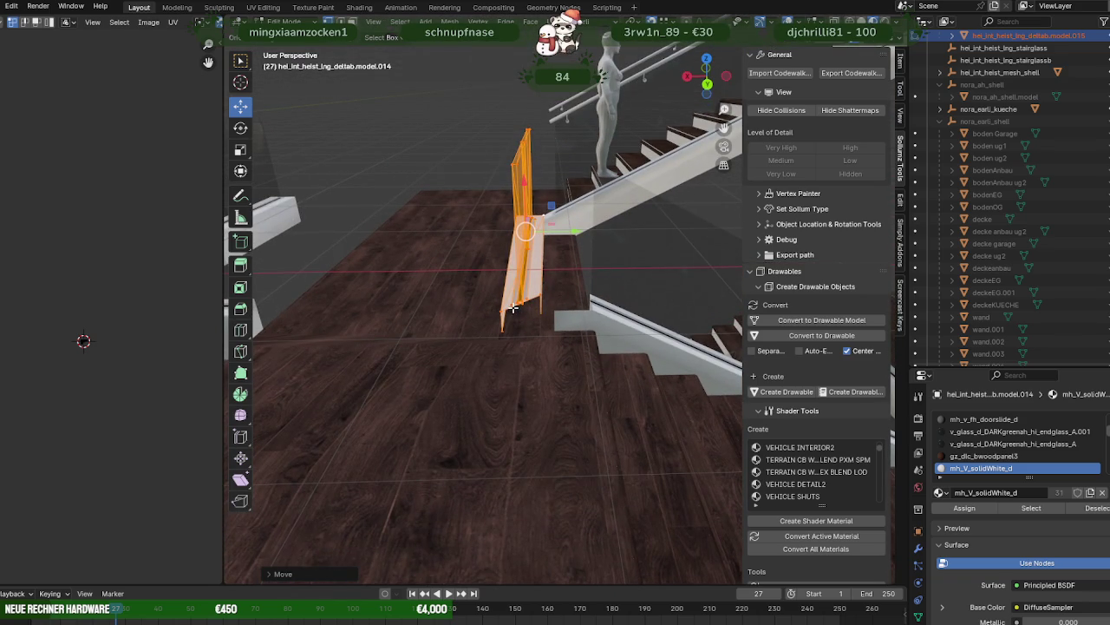
pyautogui.click(598, 232)
pyautogui.moveTo(599, 232)
pyautogui.mouseDown(button='middle')
pyautogui.moveTo(485, 253)
pyautogui.moveTo(553, 293)
pyautogui.moveTo(528, 365)
pyautogui.mouseUp(button='middle')
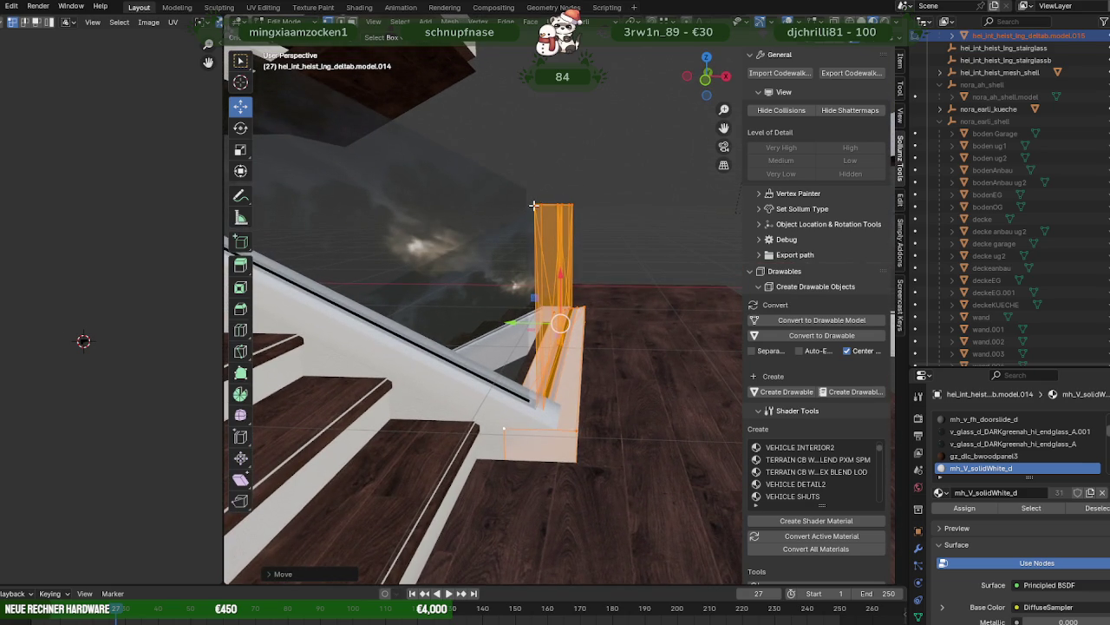
pyautogui.click(550, 270)
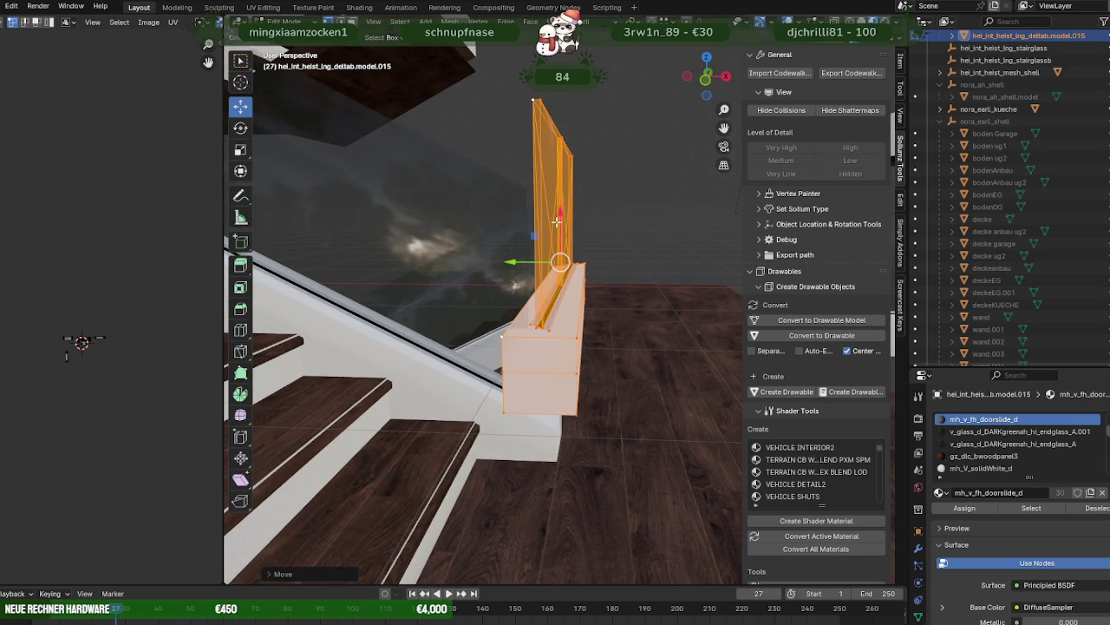
pyautogui.moveTo(536, 185)
pyautogui.mouseDown(button='middle')
pyautogui.moveTo(542, 237)
pyautogui.moveTo(304, 224)
pyautogui.moveTo(542, 220)
pyautogui.moveTo(544, 239)
pyautogui.mouseUp(button='middle')
pyautogui.moveTo(550, 289); pyautogui.dragTo(546, 265, button='middle')
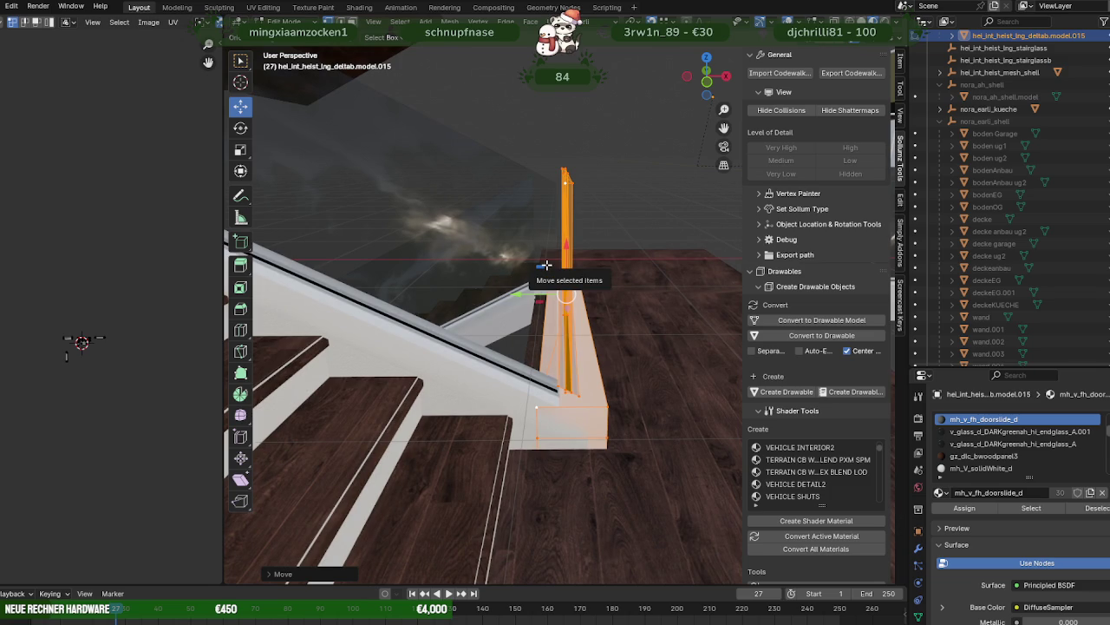
# - Select the white base block under the stair railing and frame it in the view
pyautogui.scroll(-6, 545, 265)
pyautogui.moveTo(544, 264)
pyautogui.mouseDown(button='middle')
pyautogui.moveTo(469, 212)
pyautogui.moveTo(422, 254)
pyautogui.moveTo(612, 201)
pyautogui.moveTo(557, 316)
pyautogui.mouseUp(button='middle')
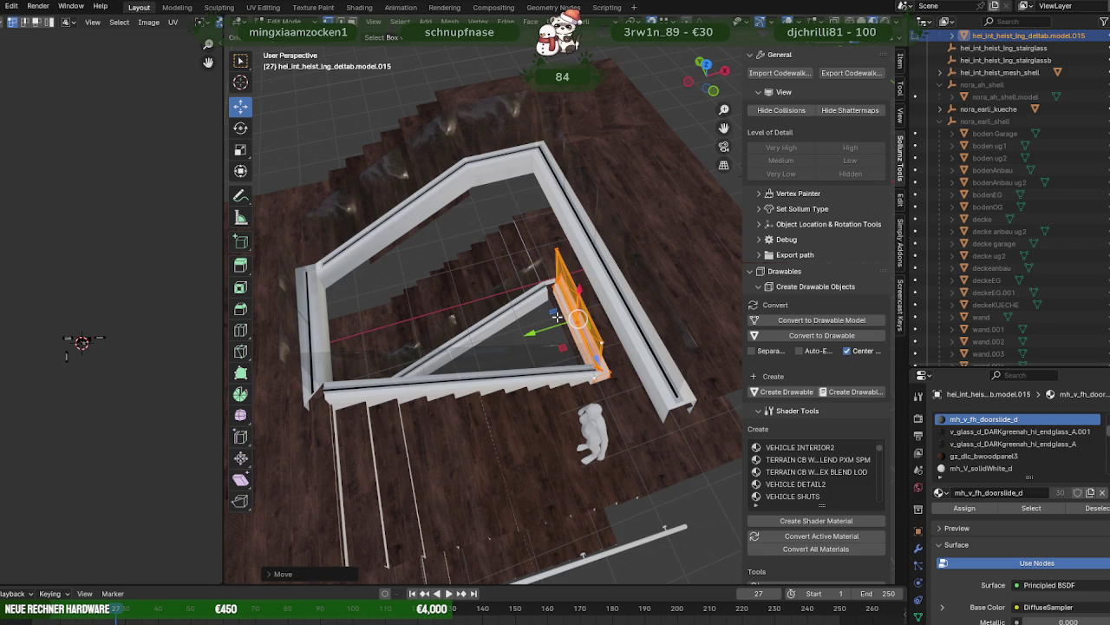
pyautogui.moveTo(556, 317); pyautogui.dragTo(530, 282, button='middle')
pyautogui.scroll(2, 558, 317)
pyautogui.scroll(2, 558, 317)
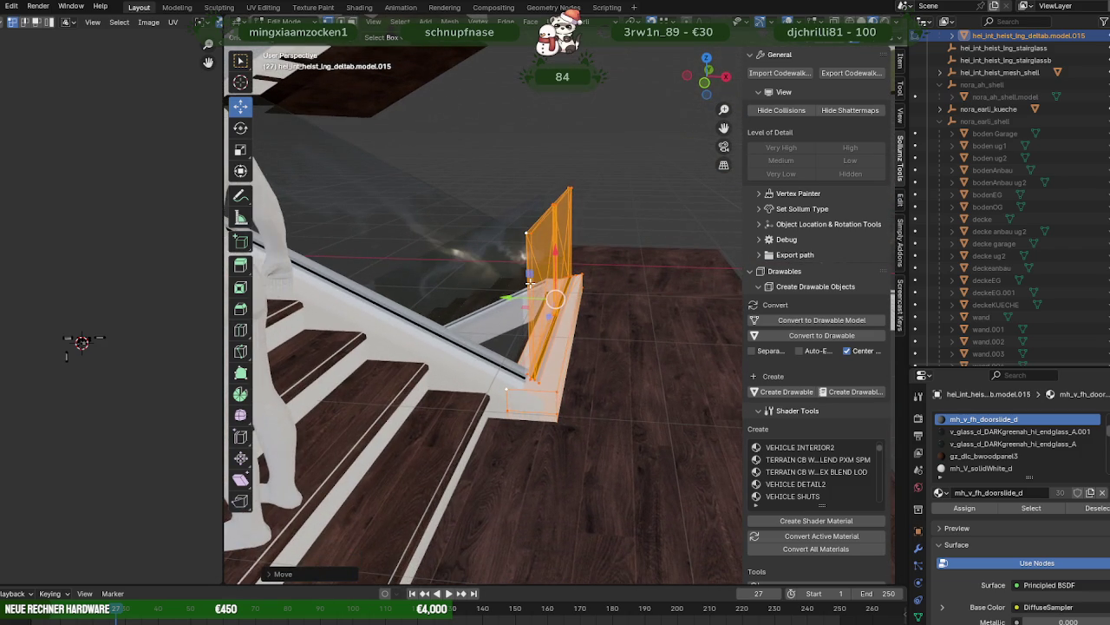
pyautogui.click(506, 415)
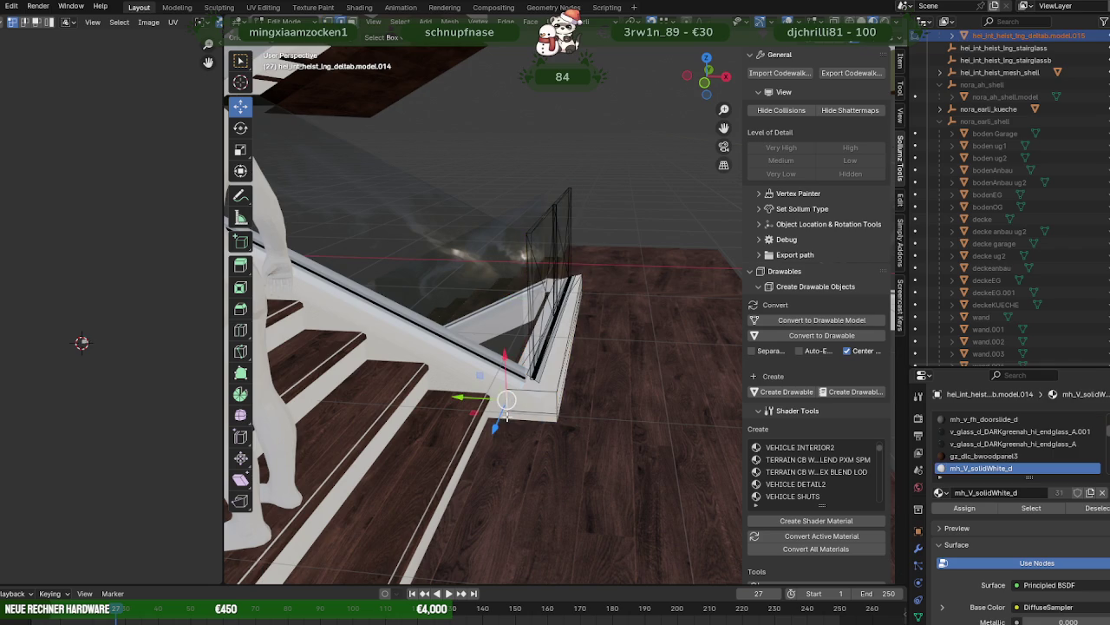
pyautogui.press('KP_Decimal')
# - Slide the white base block left along X to line up with the stair end
pyautogui.moveTo(560, 437)
pyautogui.mouseDown(button='middle')
pyautogui.moveTo(526, 385)
pyautogui.moveTo(689, 286)
pyautogui.mouseUp(button='middle')
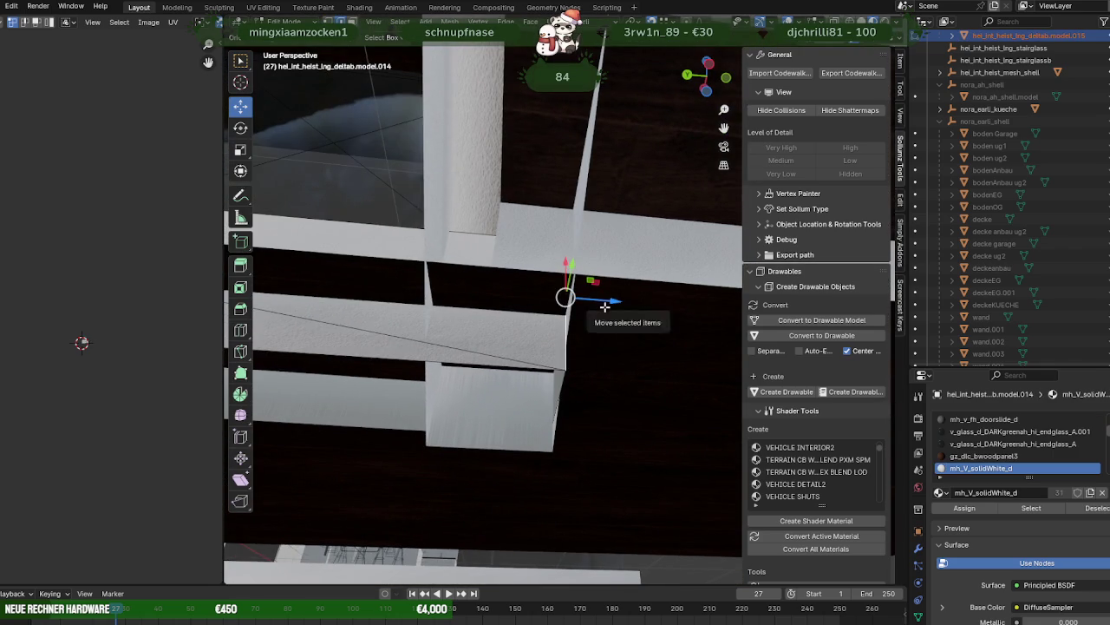
pyautogui.moveTo(604, 307); pyautogui.dragTo(532, 262)
pyautogui.moveTo(560, 289)
pyautogui.mouseDown(button='middle')
pyautogui.moveTo(501, 310)
pyautogui.moveTo(543, 341)
pyautogui.moveTo(475, 414)
pyautogui.moveTo(556, 365)
pyautogui.moveTo(510, 412)
pyautogui.moveTo(562, 338)
pyautogui.mouseUp(button='middle')
pyautogui.click(575, 340)
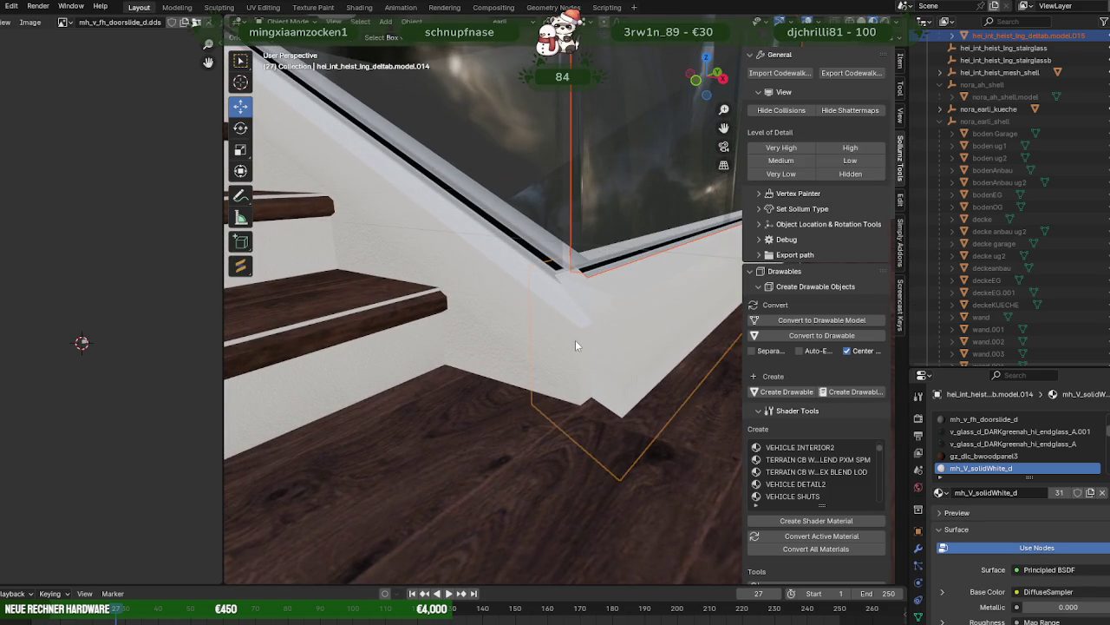
# - Select the white stair stringer and inspect it in wireframe view
pyautogui.click(575, 340)
pyautogui.click(575, 340)
pyautogui.hotkey('shift', 'z')
pyautogui.moveTo(579, 340)
pyautogui.mouseDown(button='middle')
pyautogui.moveTo(613, 359)
pyautogui.moveTo(592, 347)
pyautogui.mouseUp(button='middle')
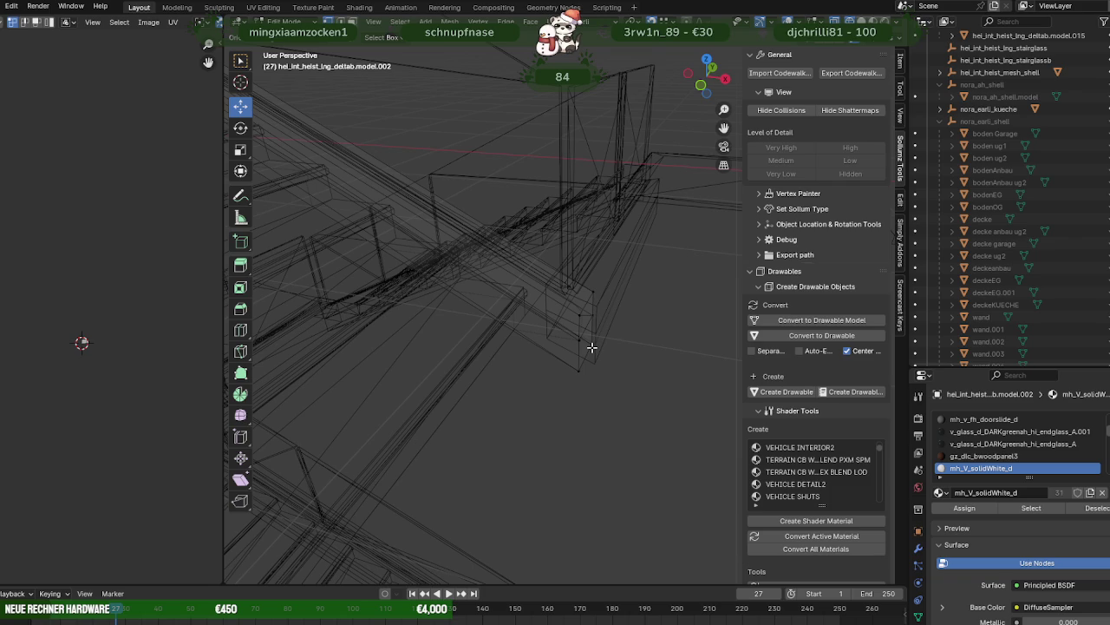
pyautogui.hotkey('shift', 'z')
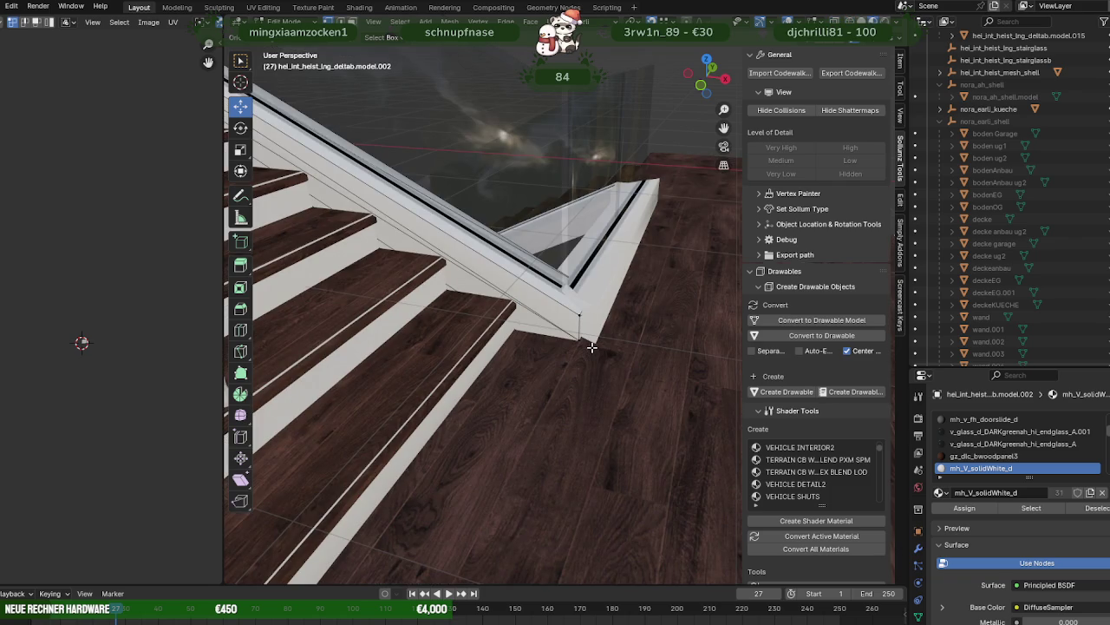
pyautogui.hotkey('shift', 'z')
pyautogui.hotkey('shift', 'z')
pyautogui.press('Tab')
# - Box-select the stringer's end vertices in Edit Mode and move them along Y
pyautogui.click(551, 268)
pyautogui.click(545, 305)
pyautogui.press('Tab')
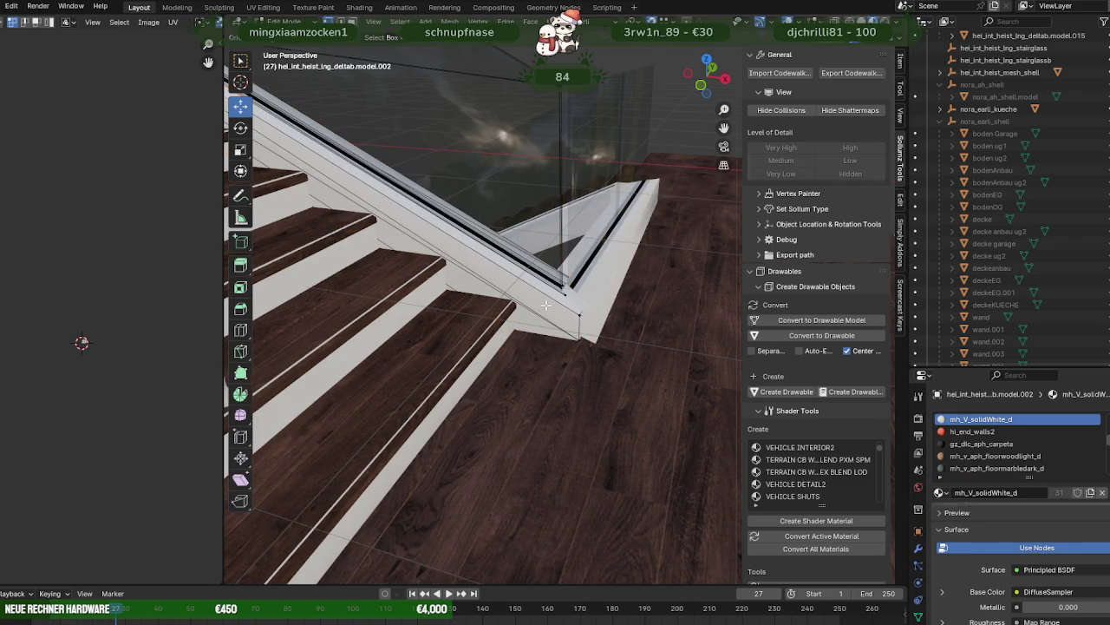
pyautogui.hotkey('shift', 'z')
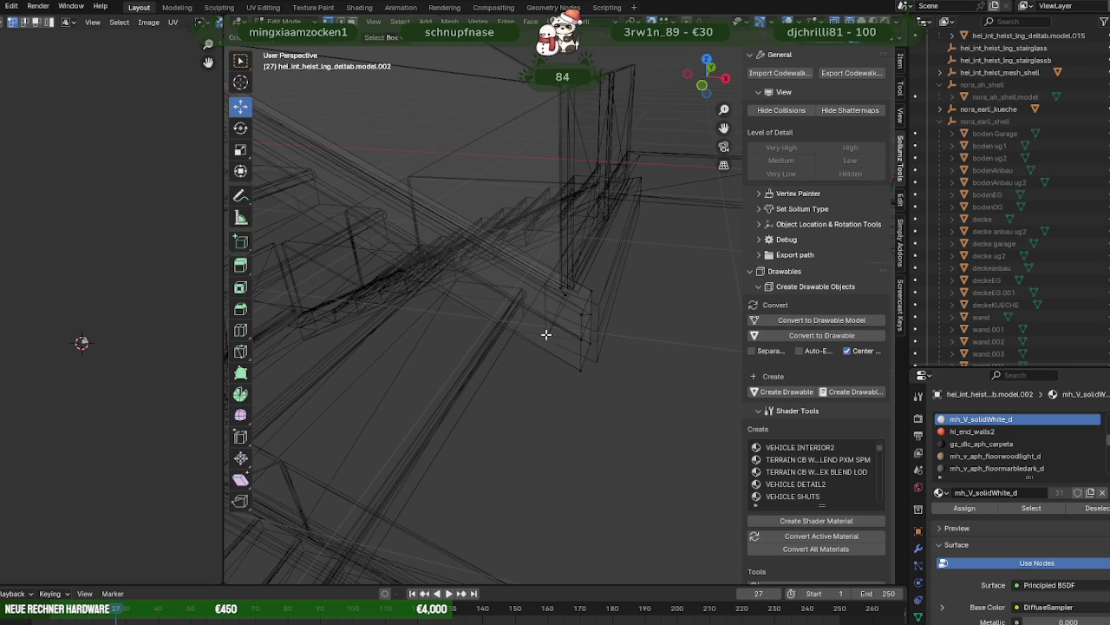
pyautogui.moveTo(542, 84); pyautogui.dragTo(599, 390)
pyautogui.moveTo(599, 390)
pyautogui.mouseDown(button='middle')
pyautogui.moveTo(553, 341)
pyautogui.moveTo(569, 319)
pyautogui.mouseUp(button='middle')
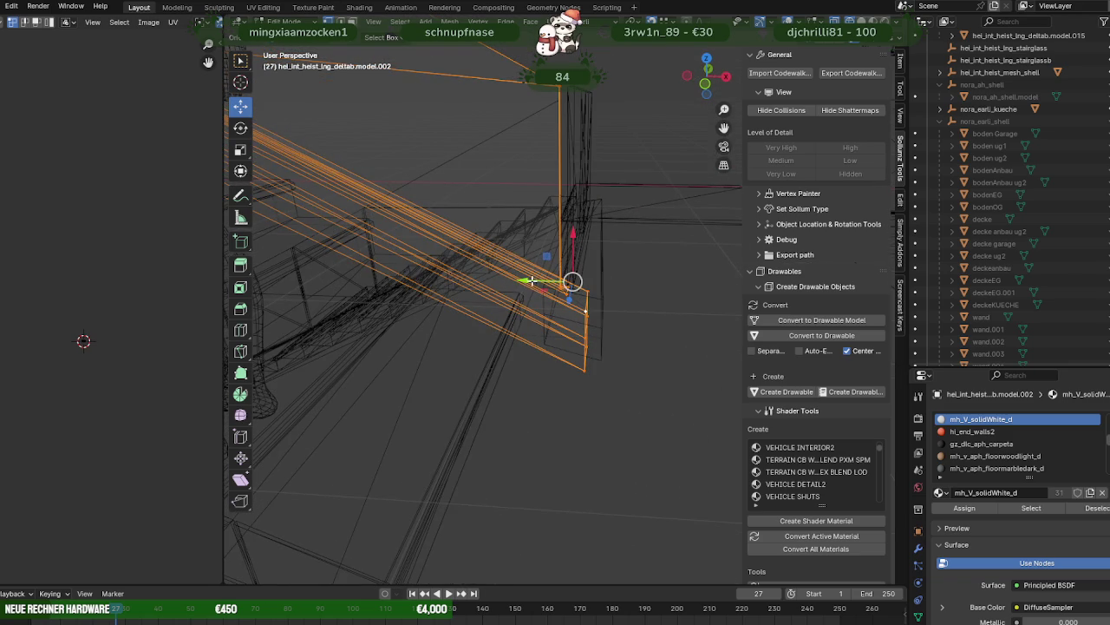
pyautogui.moveTo(531, 280); pyautogui.dragTo(544, 297)
# - Move the stringer's end edge along X so it reaches the railing base
pyautogui.moveTo(554, 314)
pyautogui.mouseDown(button='middle')
pyautogui.moveTo(489, 297)
pyautogui.moveTo(569, 305)
pyautogui.moveTo(561, 333)
pyautogui.mouseUp(button='middle')
pyautogui.hotkey('shift', 'z')
pyautogui.moveTo(530, 310); pyautogui.dragTo(553, 351)
pyautogui.moveTo(581, 359); pyautogui.dragTo(591, 382, button='middle')
pyautogui.press('Tab')
# - Inspect the right-hand end piece and glass panel meshes from low angles
pyautogui.click(591, 387)
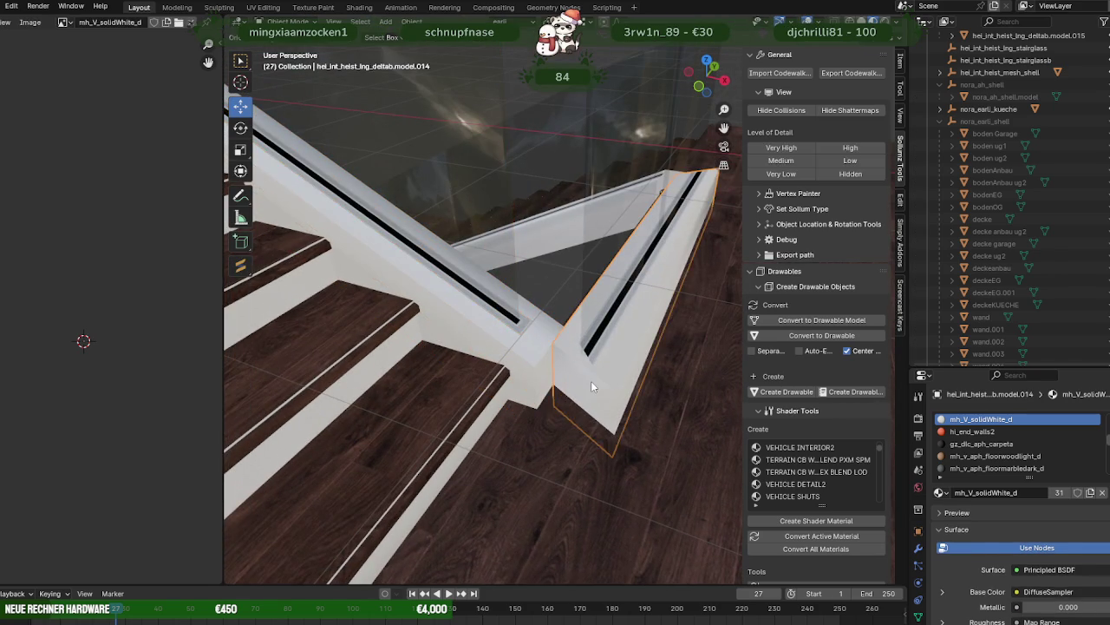
pyautogui.press('Tab')
pyautogui.moveTo(583, 345); pyautogui.dragTo(607, 361, button='middle')
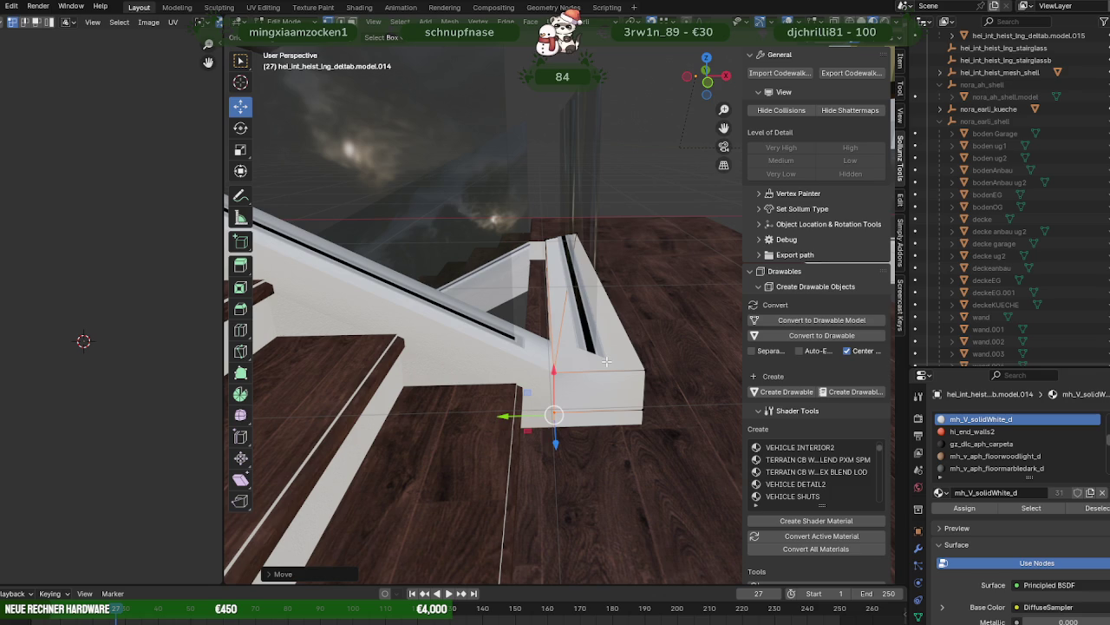
pyautogui.moveTo(615, 346)
pyautogui.mouseDown(button='middle')
pyautogui.moveTo(595, 310)
pyautogui.moveTo(538, 399)
pyautogui.moveTo(570, 297)
pyautogui.moveTo(572, 238)
pyautogui.moveTo(587, 260)
pyautogui.moveTo(608, 381)
pyautogui.moveTo(586, 301)
pyautogui.moveTo(555, 283)
pyautogui.moveTo(595, 287)
pyautogui.moveTo(627, 398)
pyautogui.moveTo(598, 382)
pyautogui.moveTo(494, 366)
pyautogui.moveTo(464, 379)
pyautogui.moveTo(501, 437)
pyautogui.mouseUp(button='middle')
pyautogui.click(596, 293)
pyautogui.press('Tab')
pyautogui.press('Tab')
pyautogui.click(507, 451)
pyautogui.press('Tab')
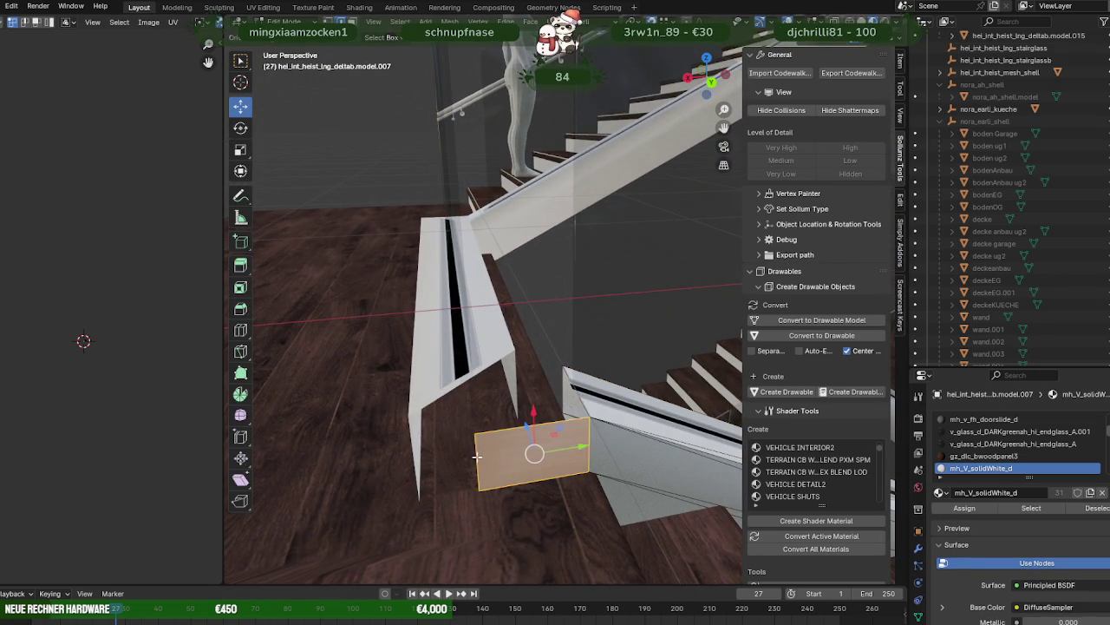
# - Delete the front face of the small white end piece
pyautogui.click(512, 458)
pyautogui.click(412, 418)
pyautogui.moveTo(412, 418)
pyautogui.mouseDown(button='middle')
pyautogui.moveTo(488, 408)
pyautogui.moveTo(491, 419)
pyautogui.moveTo(453, 411)
pyautogui.mouseUp(button='middle')
pyautogui.click(436, 321)
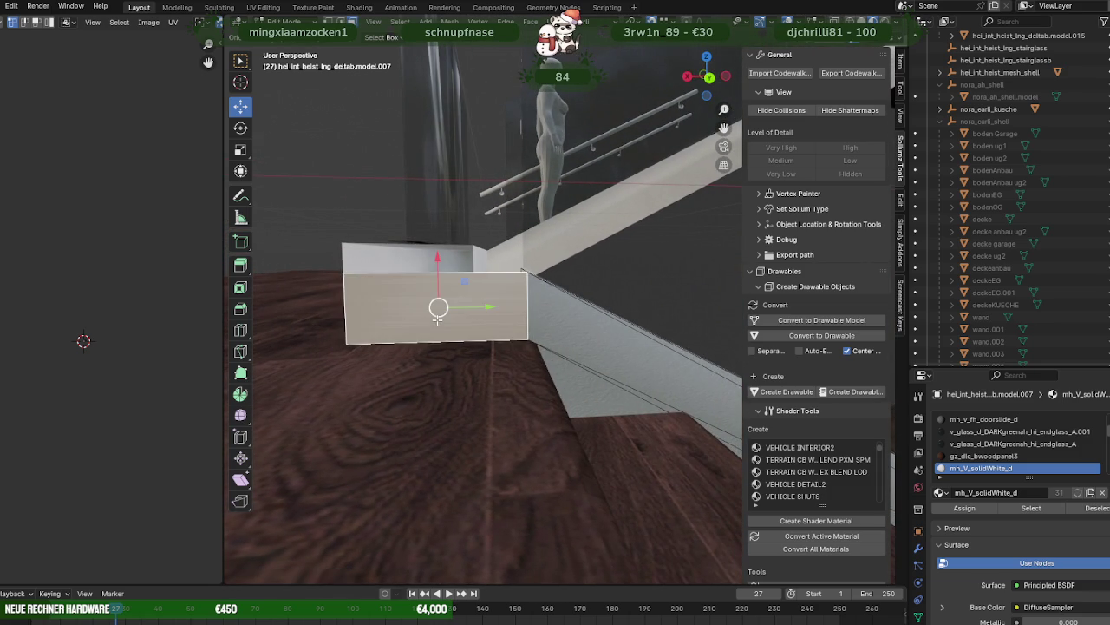
pyautogui.press('x')
pyautogui.click(437, 318)
pyautogui.moveTo(437, 318)
pyautogui.mouseDown(button='middle')
pyautogui.moveTo(467, 340)
pyautogui.moveTo(525, 347)
pyautogui.moveTo(470, 348)
pyautogui.mouseUp(button='middle')
pyautogui.press('Tab')
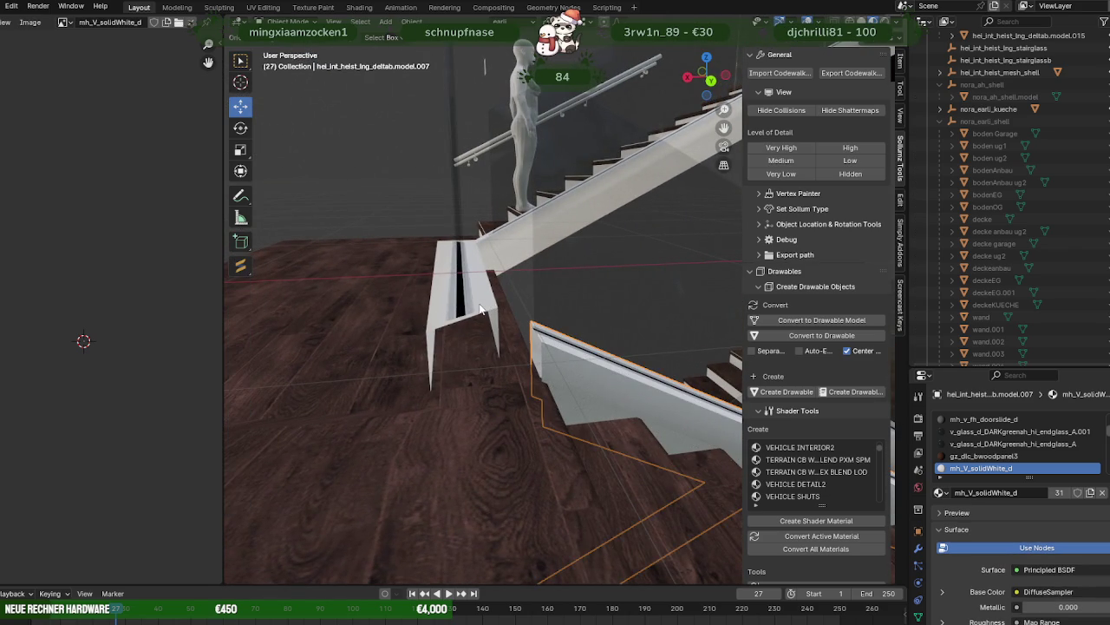
# - Select all of the glass panel and its base and shift them along X
pyautogui.press('Tab')
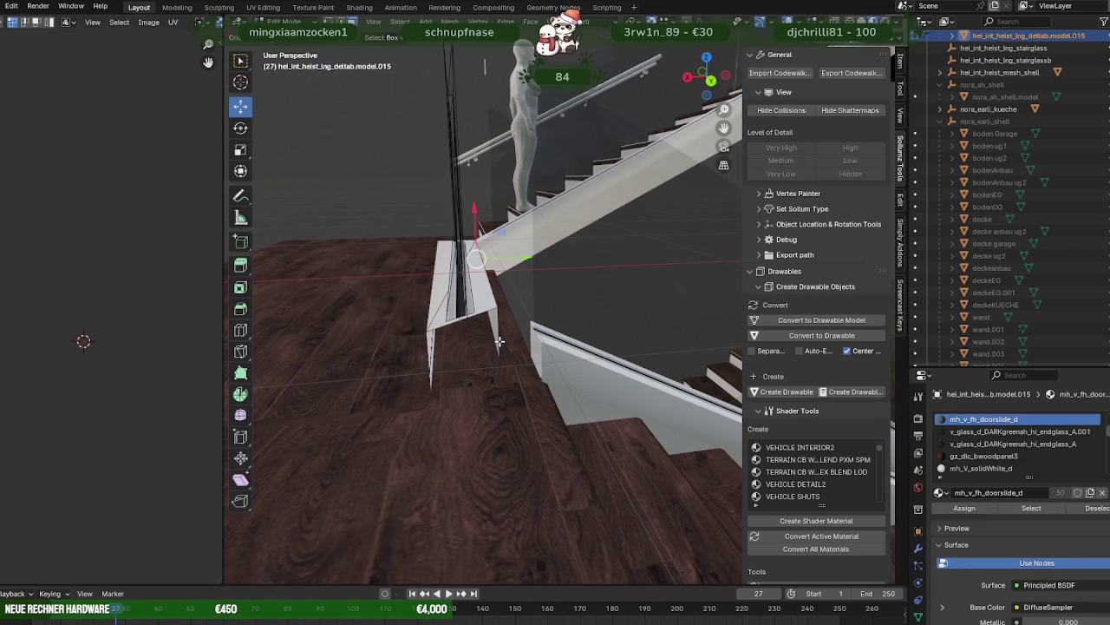
pyautogui.click(499, 307)
pyautogui.moveTo(499, 307); pyautogui.dragTo(512, 242, button='middle')
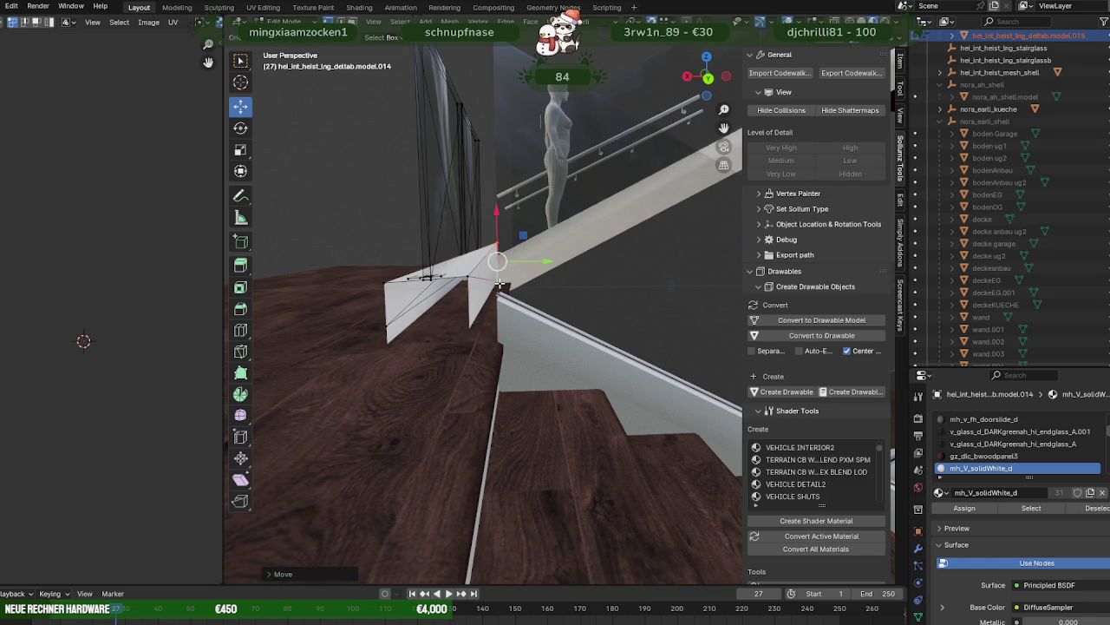
pyautogui.press('a')
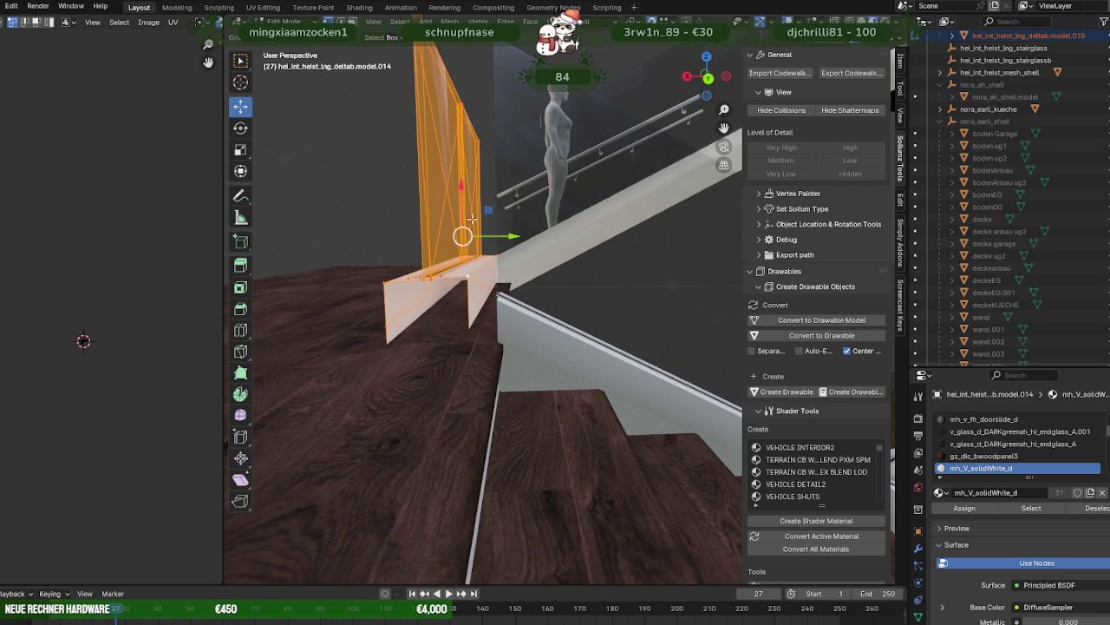
pyautogui.moveTo(461, 197); pyautogui.dragTo(494, 299)
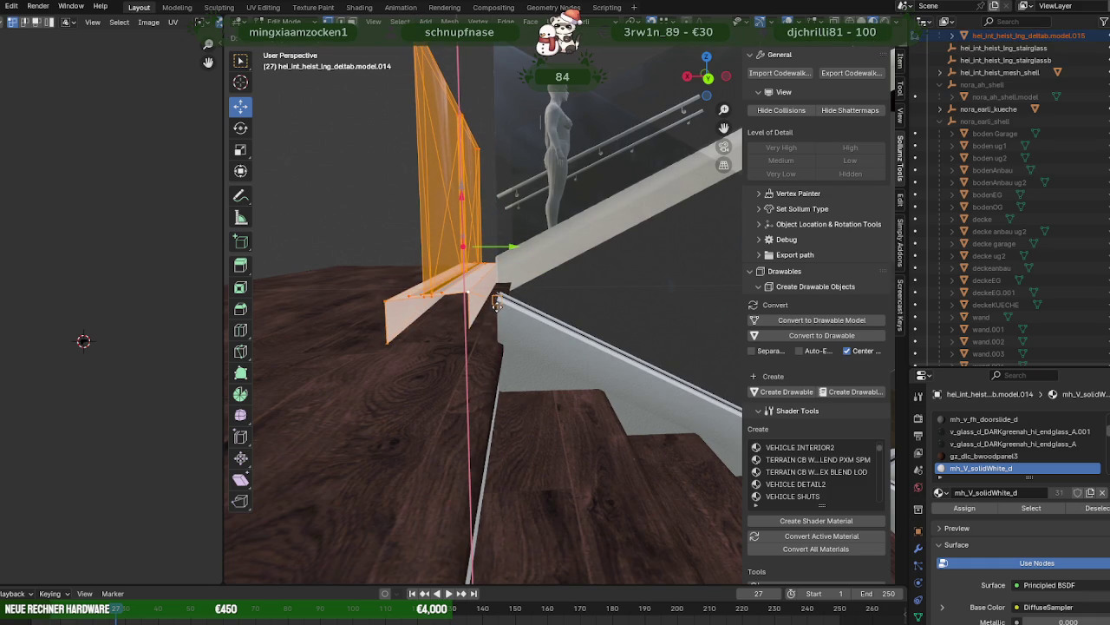
pyautogui.moveTo(499, 310)
pyautogui.mouseDown(button='middle')
pyautogui.moveTo(480, 64)
pyautogui.moveTo(472, 254)
pyautogui.mouseUp(button='middle')
# - Lower the glass panel and base along Z into place at the stair foot
pyautogui.press('g')
pyautogui.press('z')
pyautogui.click(495, 104)
pyautogui.moveTo(495, 103)
pyautogui.mouseDown(button='middle')
pyautogui.moveTo(667, 169)
pyautogui.moveTo(602, 223)
pyautogui.mouseUp(button='middle')
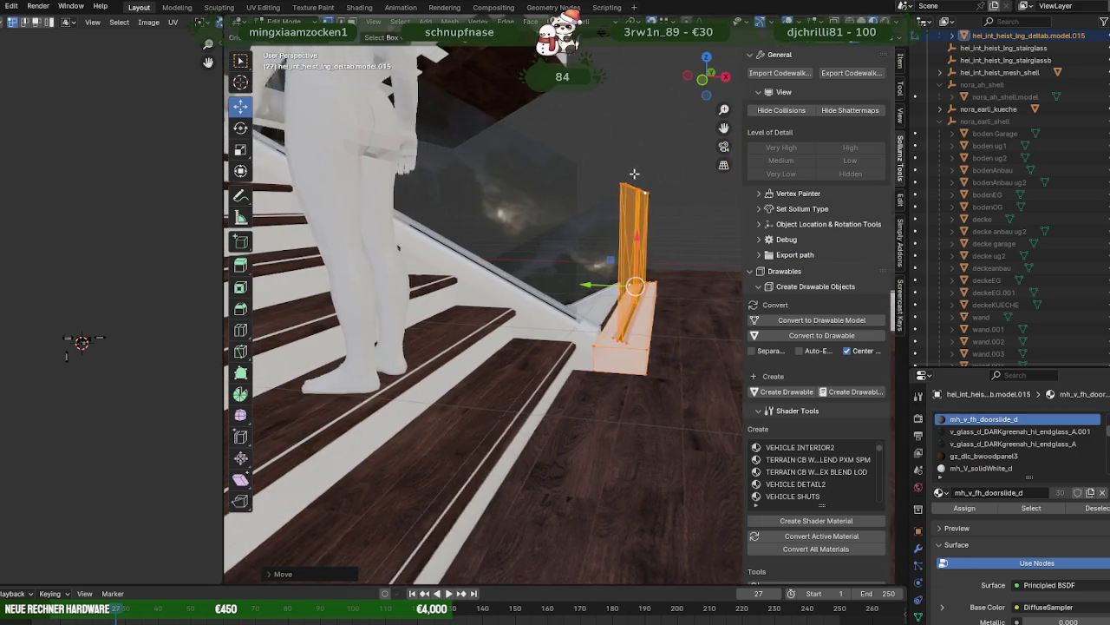
# - Select the glass panel's lower edge and snap it along Y to the stair end
pyautogui.press('Tab')
pyautogui.click(585, 205)
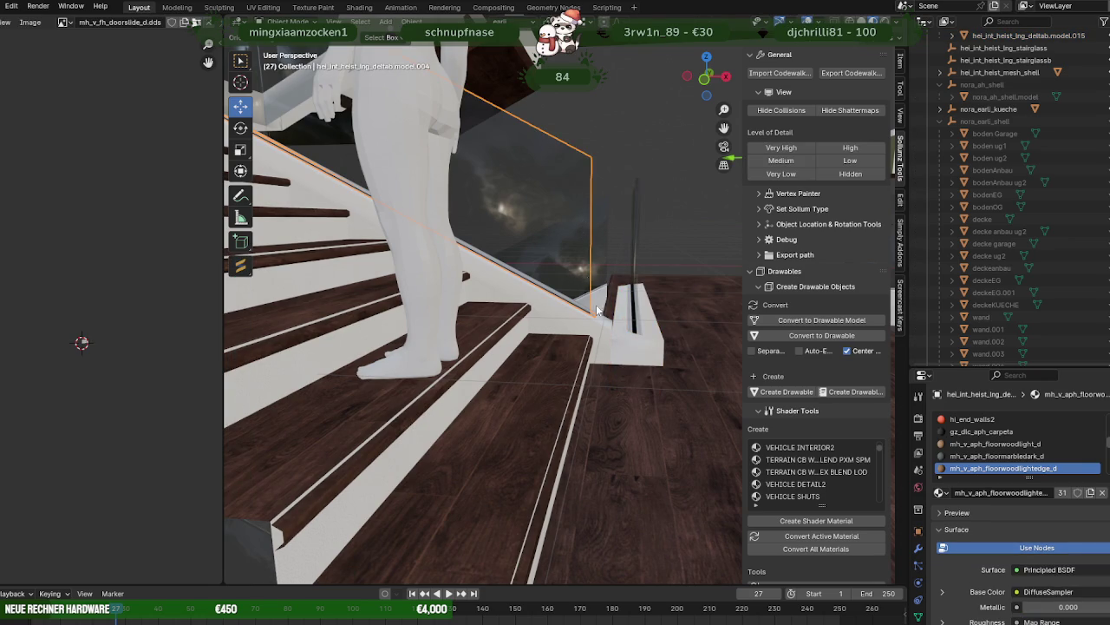
pyautogui.click(583, 327)
pyautogui.press('Tab')
pyautogui.moveTo(596, 246); pyautogui.dragTo(605, 245, button='middle')
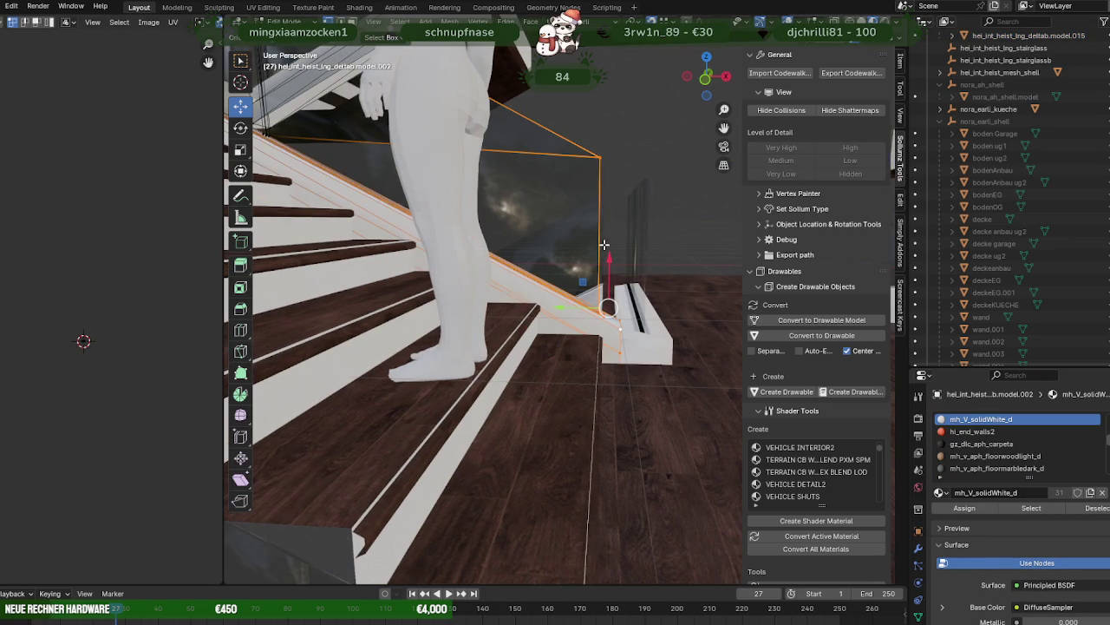
pyautogui.click(603, 155)
pyautogui.moveTo(564, 303); pyautogui.dragTo(602, 202)
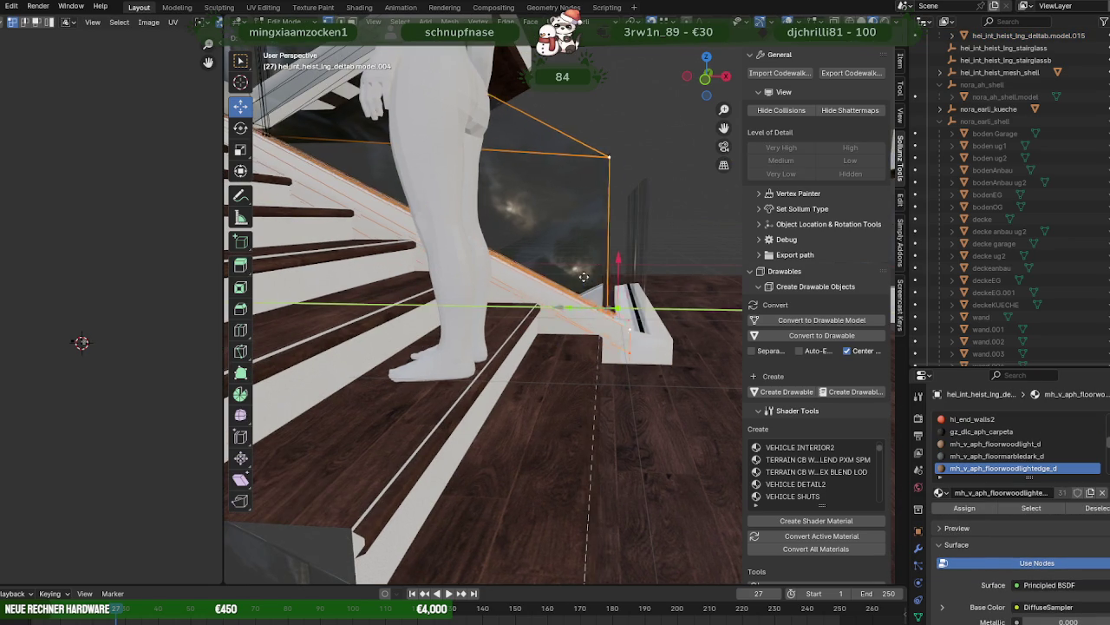
# - Nudge the lower edge along X and check the corner from several angles
pyautogui.press('g')
pyautogui.press('x')
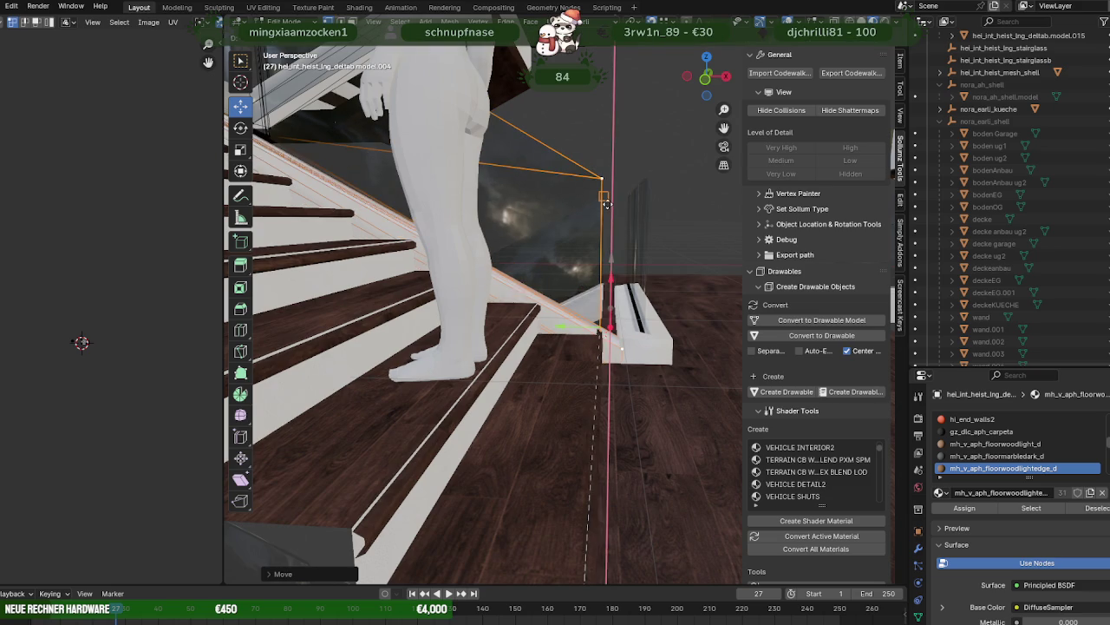
pyautogui.click(606, 199)
pyautogui.moveTo(632, 231); pyautogui.dragTo(625, 223, button='middle')
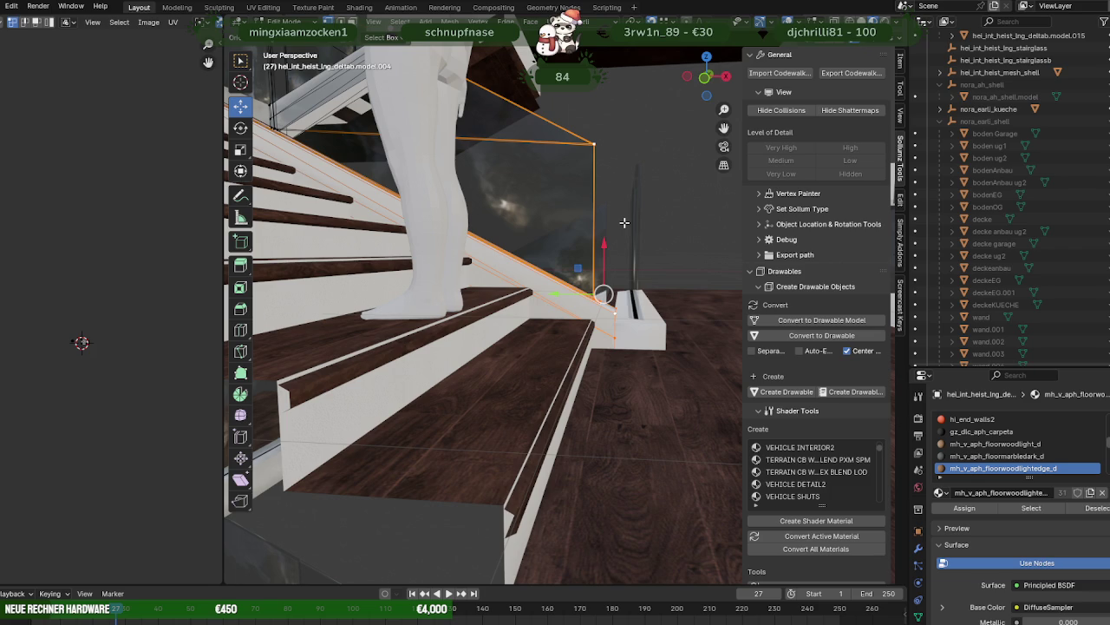
pyautogui.moveTo(625, 223)
pyautogui.mouseDown(button='middle')
pyautogui.moveTo(587, 240)
pyautogui.moveTo(390, 261)
pyautogui.moveTo(365, 234)
pyautogui.mouseUp(button='middle')
pyautogui.moveTo(447, 304); pyautogui.dragTo(509, 356, button='middle')
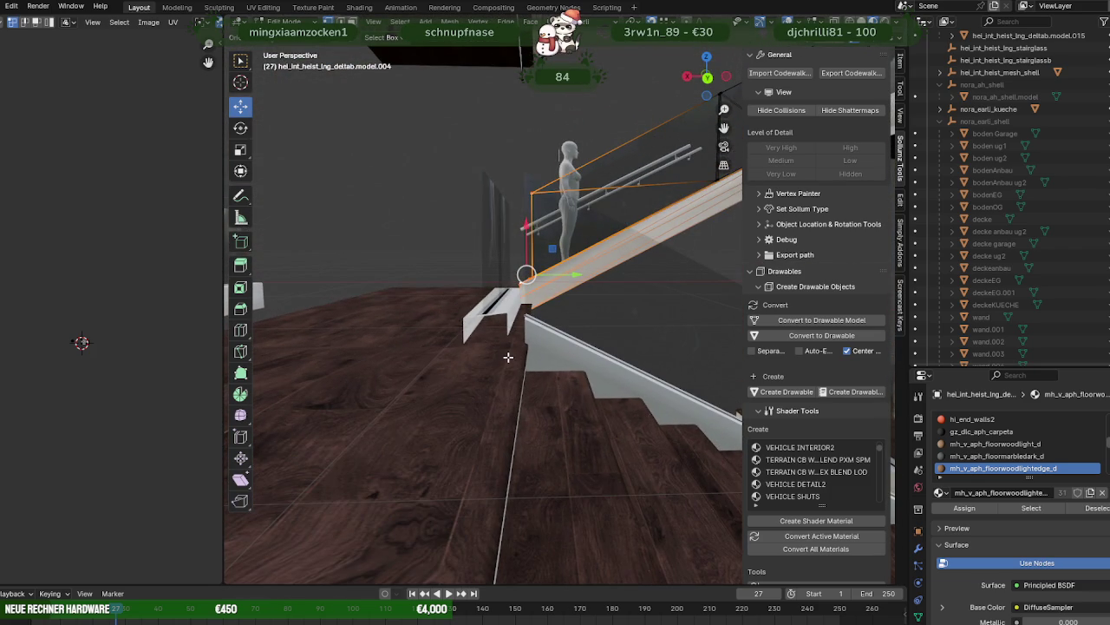
# - Box-select the glass panel's edges in Edit Mode using X-ray
pyautogui.press('Tab')
pyautogui.click(539, 336)
pyautogui.press('Tab')
pyautogui.press('Tab')
pyautogui.click(536, 258)
pyautogui.press('Tab')
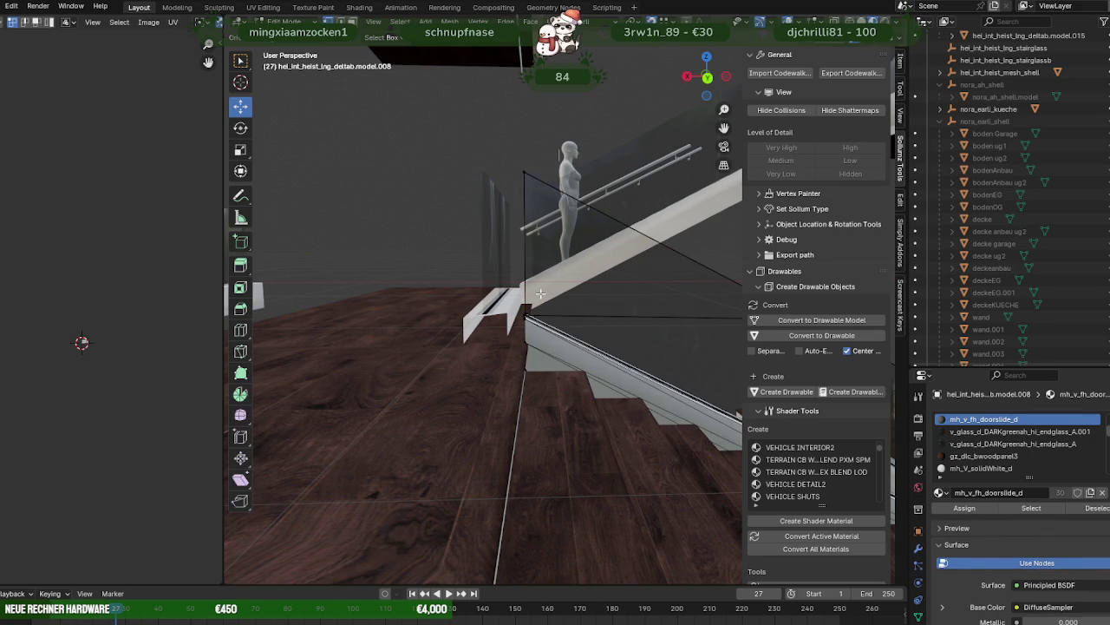
pyautogui.hotkey('alt', 'z')
pyautogui.moveTo(504, 160); pyautogui.dragTo(547, 313)
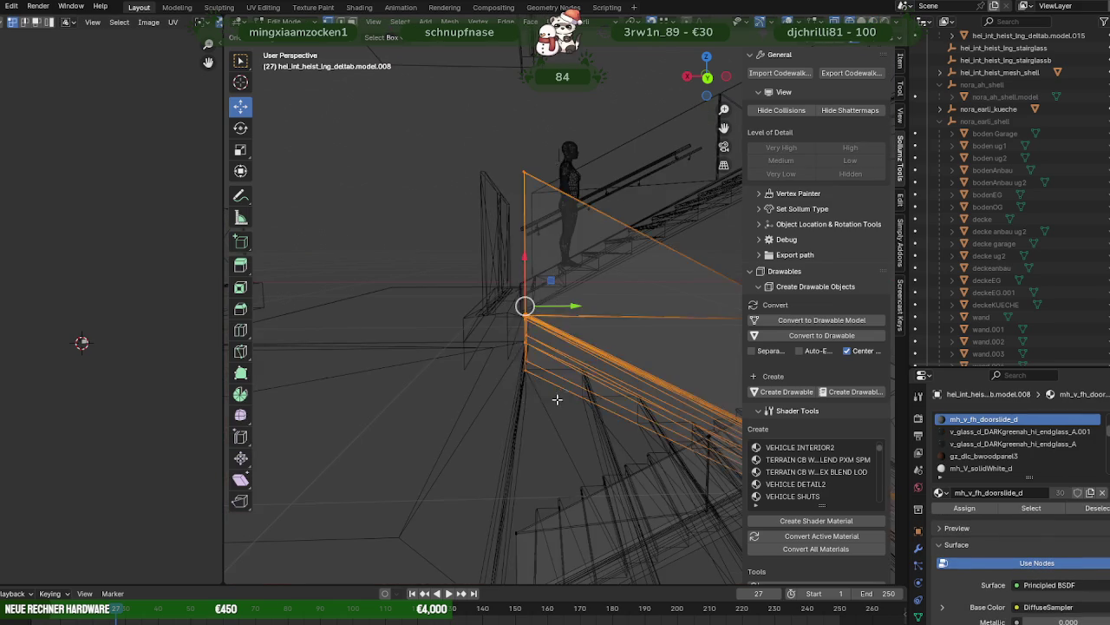
pyautogui.hotkey('alt', 'z')
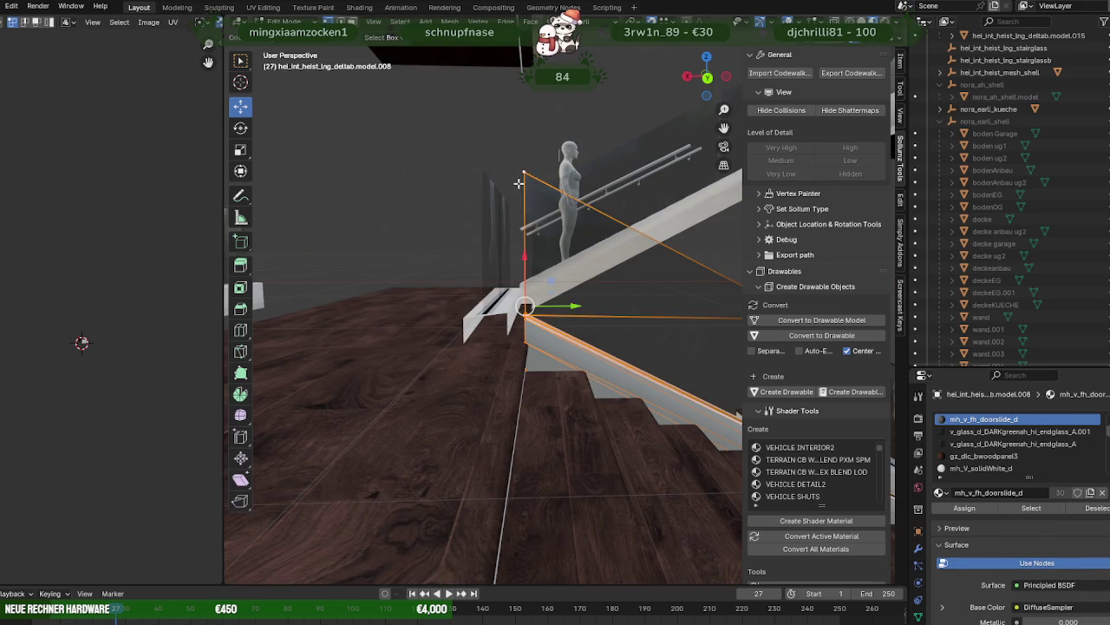
pyautogui.moveTo(519, 184); pyautogui.dragTo(544, 307, button='middle')
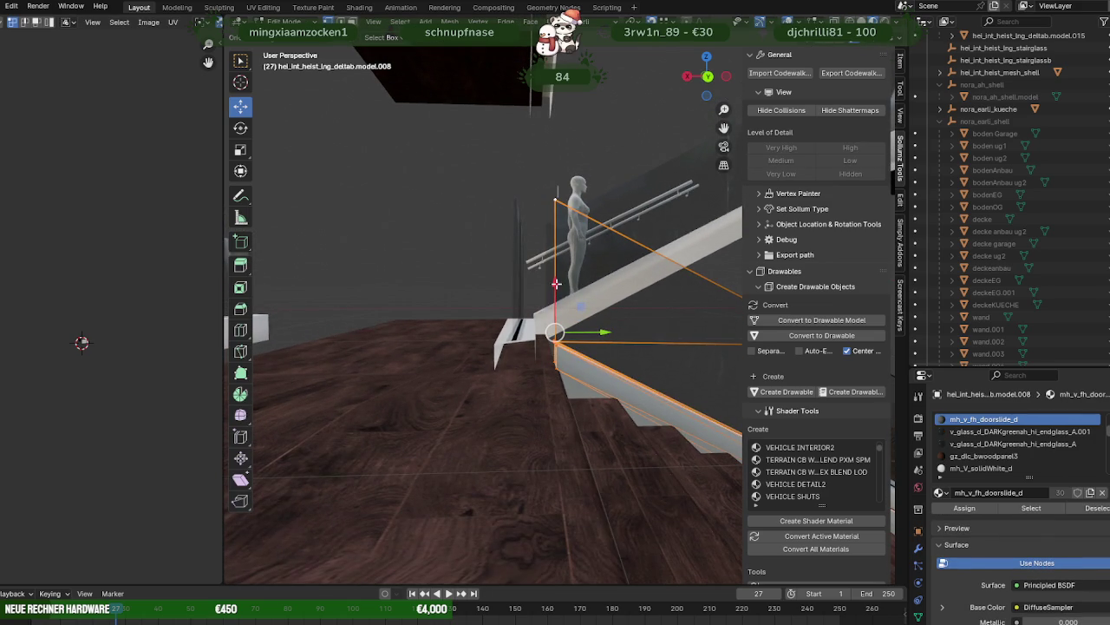
# - Move the glass panel to a new position, then undo to refine it
pyautogui.moveTo(556, 284)
pyautogui.mouseDown()
pyautogui.moveTo(595, 300)
pyautogui.moveTo(546, 227)
pyautogui.mouseUp()
pyautogui.click(547, 227)
pyautogui.moveTo(547, 228); pyautogui.dragTo(544, 236, button='middle')
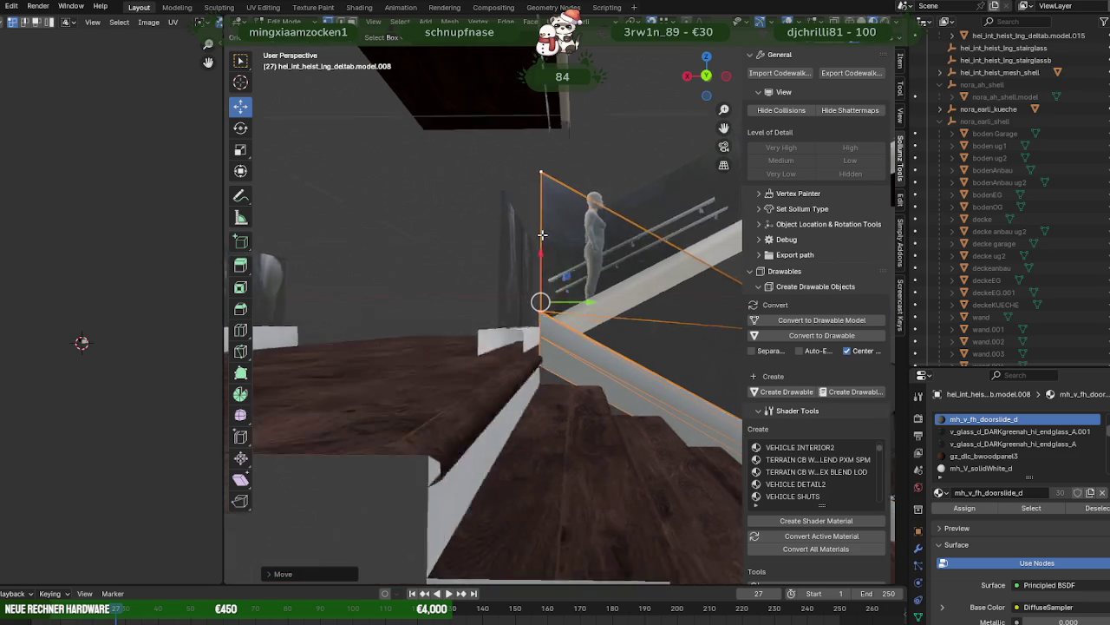
pyautogui.hotkey('ctrl', 'z')
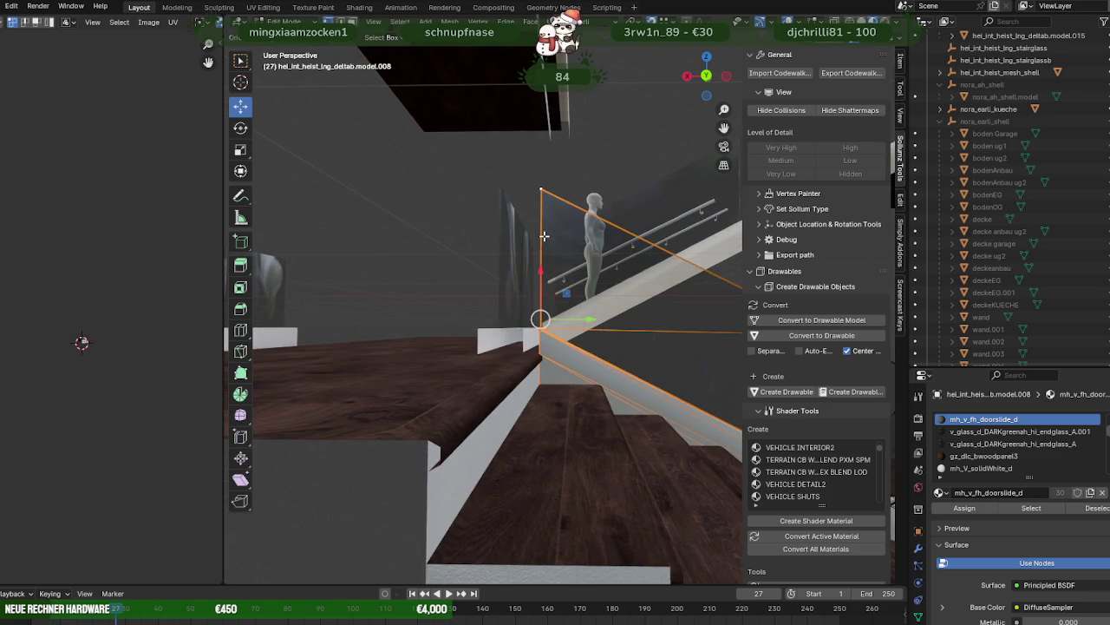
pyautogui.moveTo(538, 252); pyautogui.dragTo(547, 298, button='middle')
# - Move the glass panel along Y toward the stair edge
pyautogui.press('g')
pyautogui.press('y')
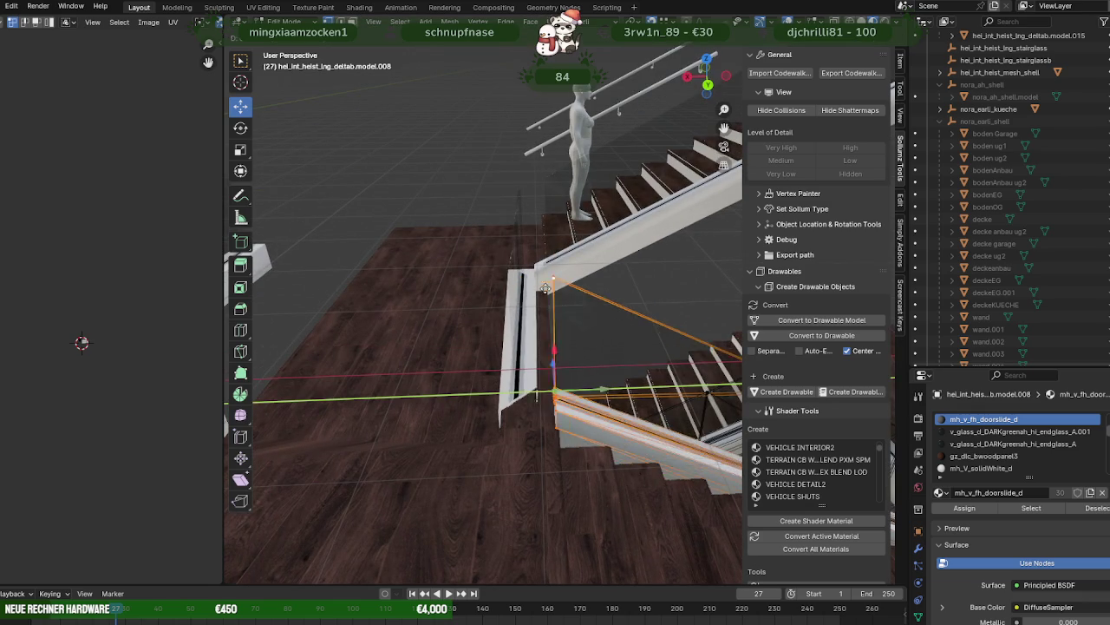
pyautogui.click(535, 261)
pyautogui.moveTo(535, 261)
pyautogui.mouseDown(button='middle')
pyautogui.moveTo(549, 335)
pyautogui.moveTo(545, 287)
pyautogui.mouseUp(button='middle')
# - Adjust the panel vertically and along Y to align with the bottom step
pyautogui.press('g')
pyautogui.press('z')
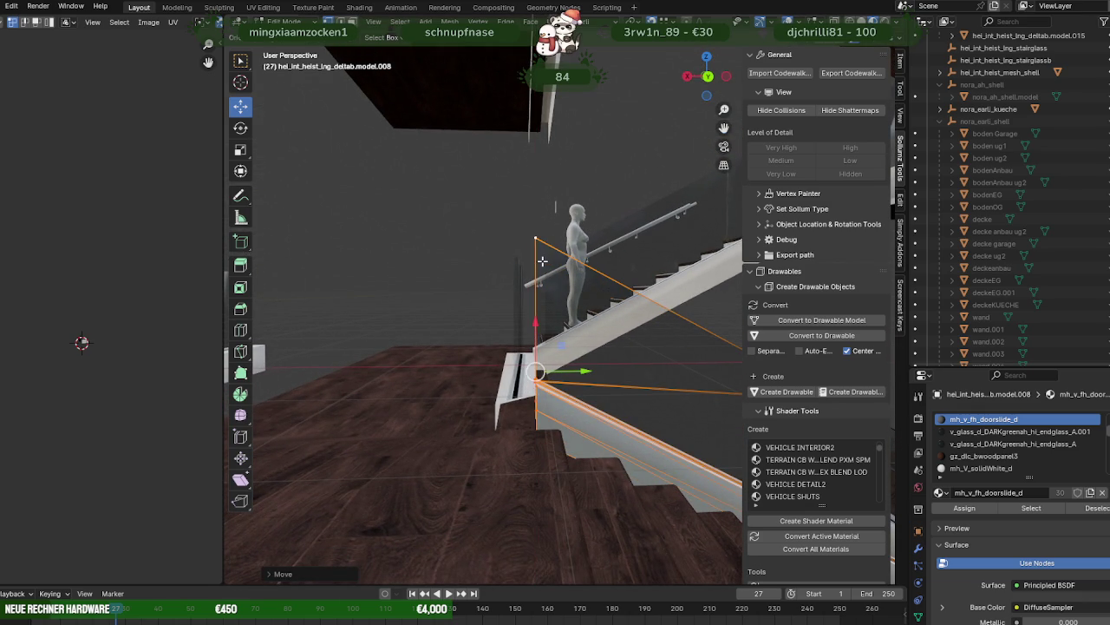
pyautogui.moveTo(542, 260)
pyautogui.mouseDown(button='middle')
pyautogui.moveTo(597, 393)
pyautogui.moveTo(576, 392)
pyautogui.mouseUp(button='middle')
pyautogui.hotkey('ctrl', 'z')
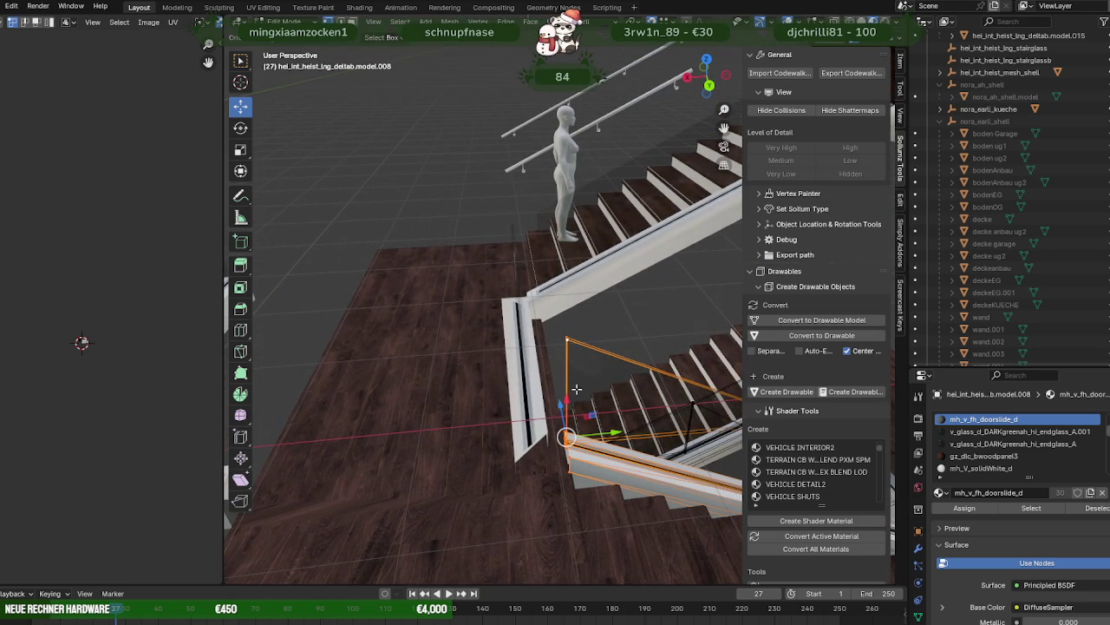
pyautogui.moveTo(605, 433); pyautogui.dragTo(593, 435)
pyautogui.moveTo(593, 434)
pyautogui.mouseDown(button='middle')
pyautogui.moveTo(525, 330)
pyautogui.moveTo(589, 358)
pyautogui.mouseUp(button='middle')
pyautogui.click(522, 395)
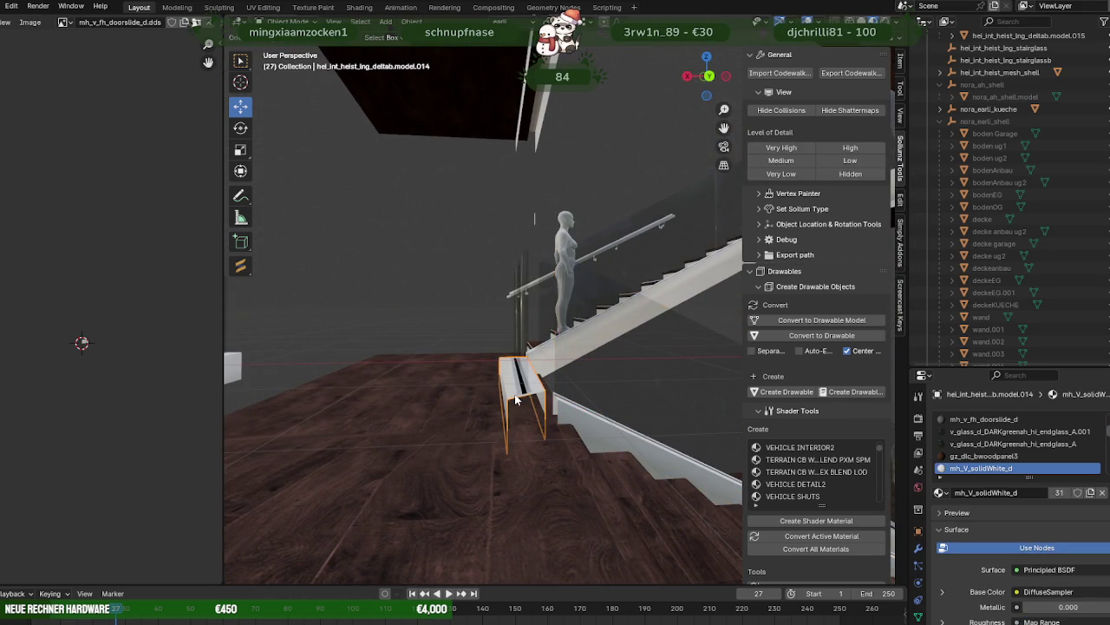
# - Select the white post and small railing piece and move them toward the stair rail
pyautogui.press('Tab')
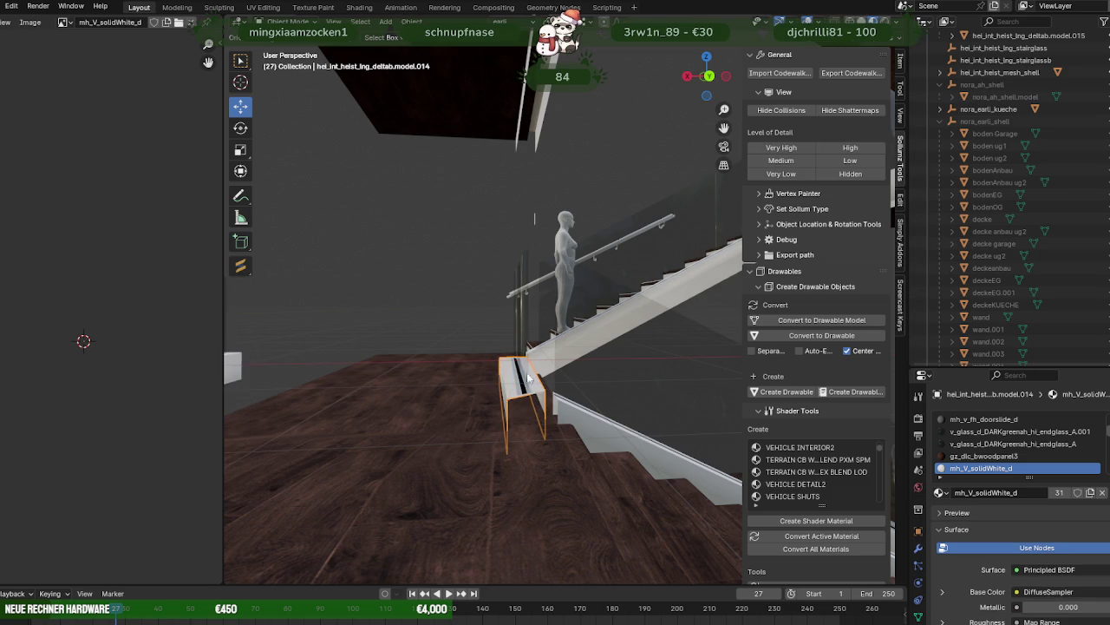
pyautogui.click(525, 319)
pyautogui.press('Tab')
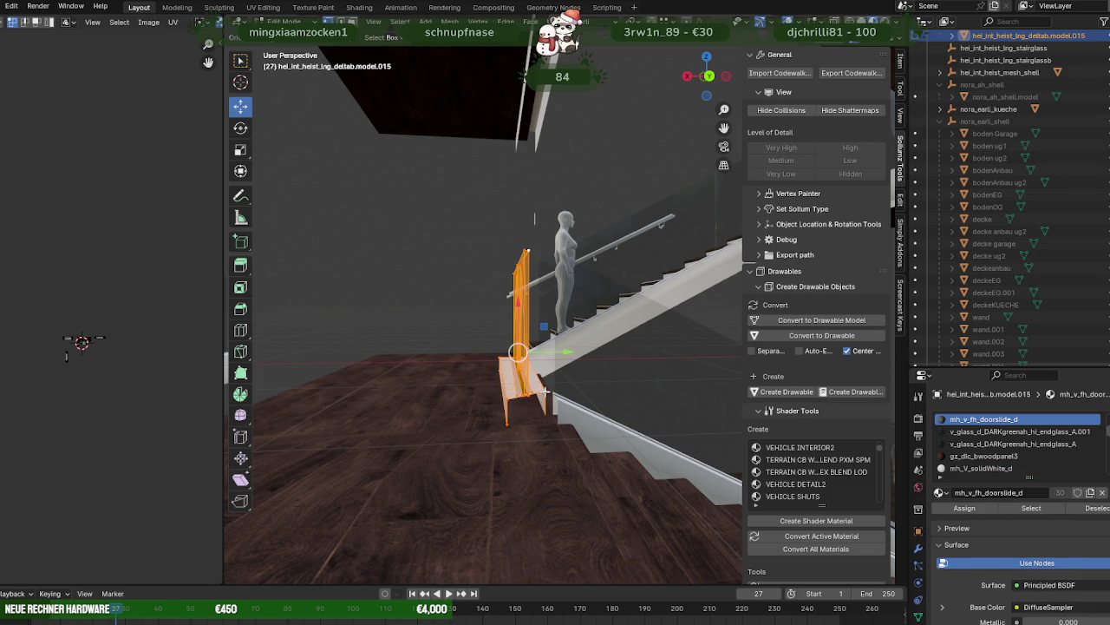
pyautogui.click(545, 392)
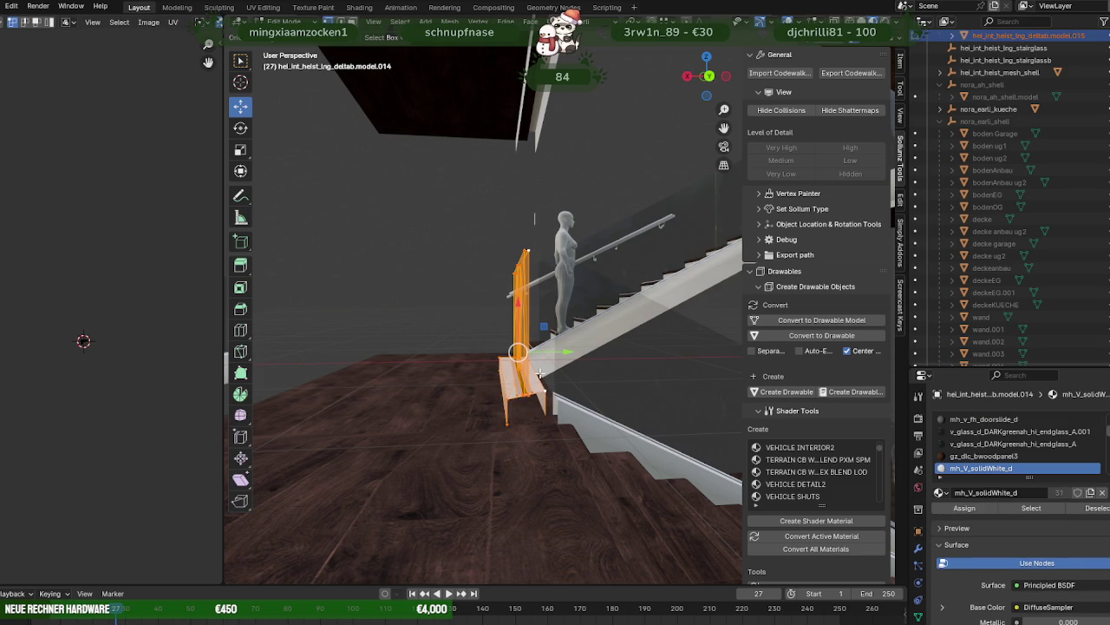
pyautogui.click(476, 240)
pyautogui.hotkey('ctrl', 'z')
pyautogui.moveTo(518, 352); pyautogui.dragTo(538, 375)
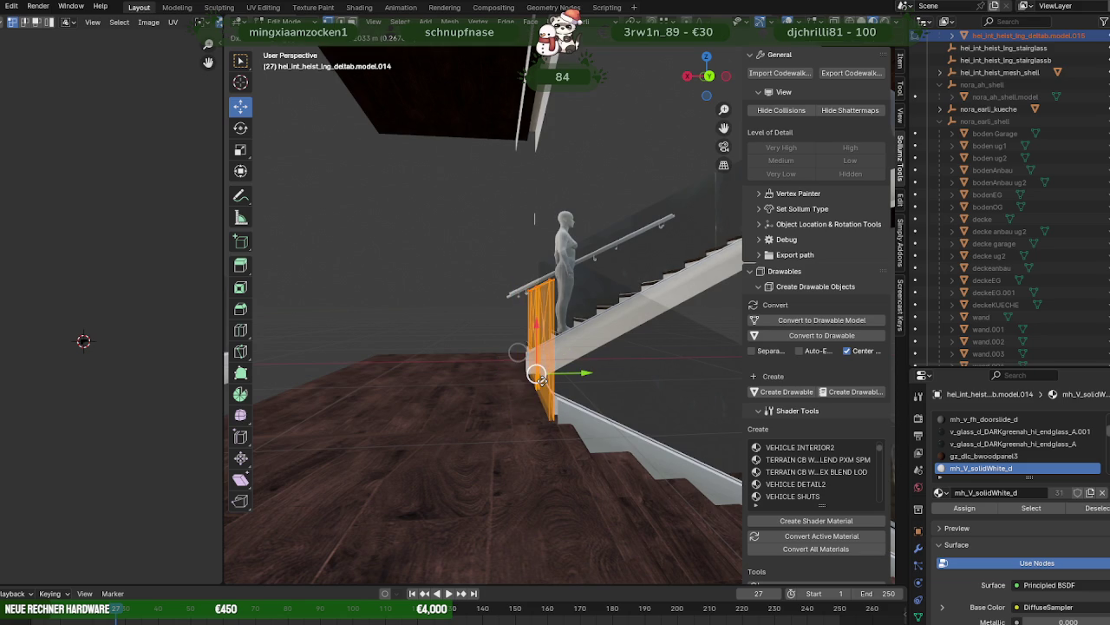
pyautogui.moveTo(538, 375)
pyautogui.mouseDown(button='middle')
pyautogui.moveTo(704, 430)
pyautogui.moveTo(639, 392)
pyautogui.moveTo(561, 381)
pyautogui.moveTo(568, 356)
pyautogui.moveTo(589, 347)
pyautogui.mouseUp(button='middle')
# - Slide the white railing along X and check it from above and the side
pyautogui.scroll(4, 704, 429)
pyautogui.moveTo(605, 308); pyautogui.dragTo(556, 387)
pyautogui.moveTo(557, 393)
pyautogui.mouseDown(button='middle')
pyautogui.moveTo(334, 379)
pyautogui.moveTo(317, 388)
pyautogui.mouseUp(button='middle')
pyautogui.moveTo(481, 396)
pyautogui.mouseDown(button='middle')
pyautogui.moveTo(443, 382)
pyautogui.moveTo(488, 392)
pyautogui.moveTo(353, 396)
pyautogui.moveTo(702, 397)
pyautogui.moveTo(578, 402)
pyautogui.mouseUp(button='middle')
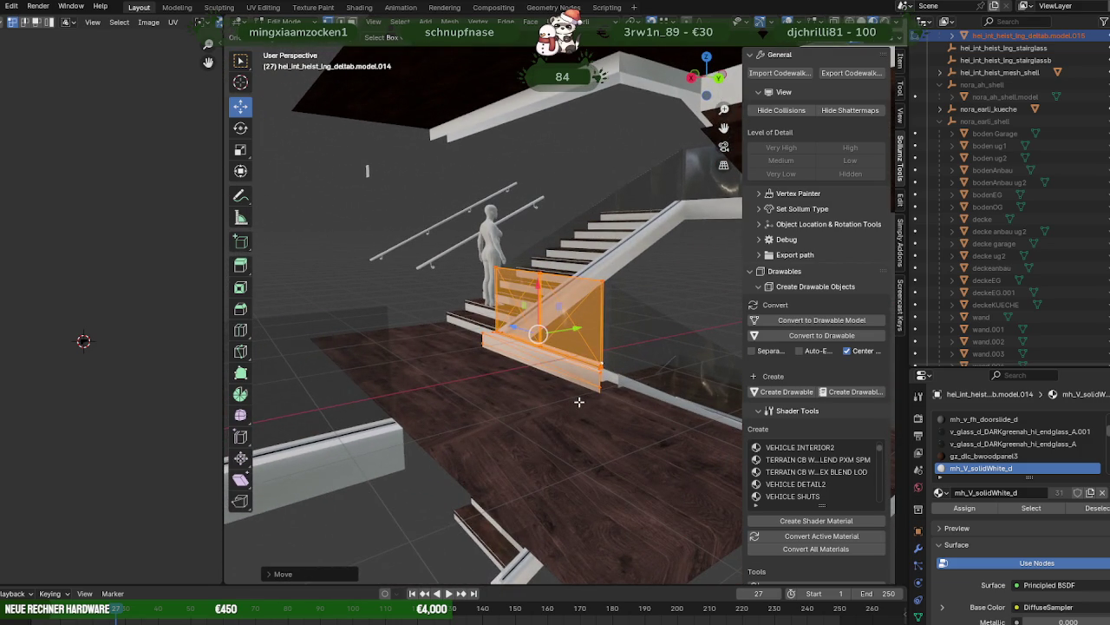
pyautogui.moveTo(578, 402)
pyautogui.mouseDown(button='middle')
pyautogui.moveTo(602, 428)
pyautogui.moveTo(600, 448)
pyautogui.mouseUp(button='middle')
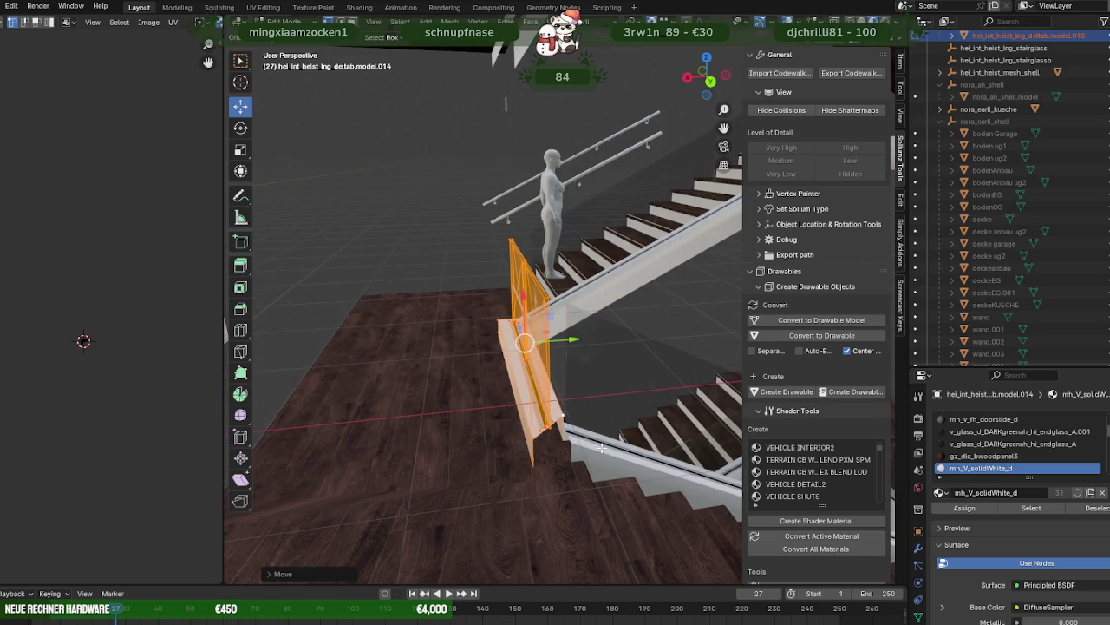
pyautogui.press('Delete')
# - Shift the long white railing piece along X and lower it slightly
pyautogui.click(589, 390)
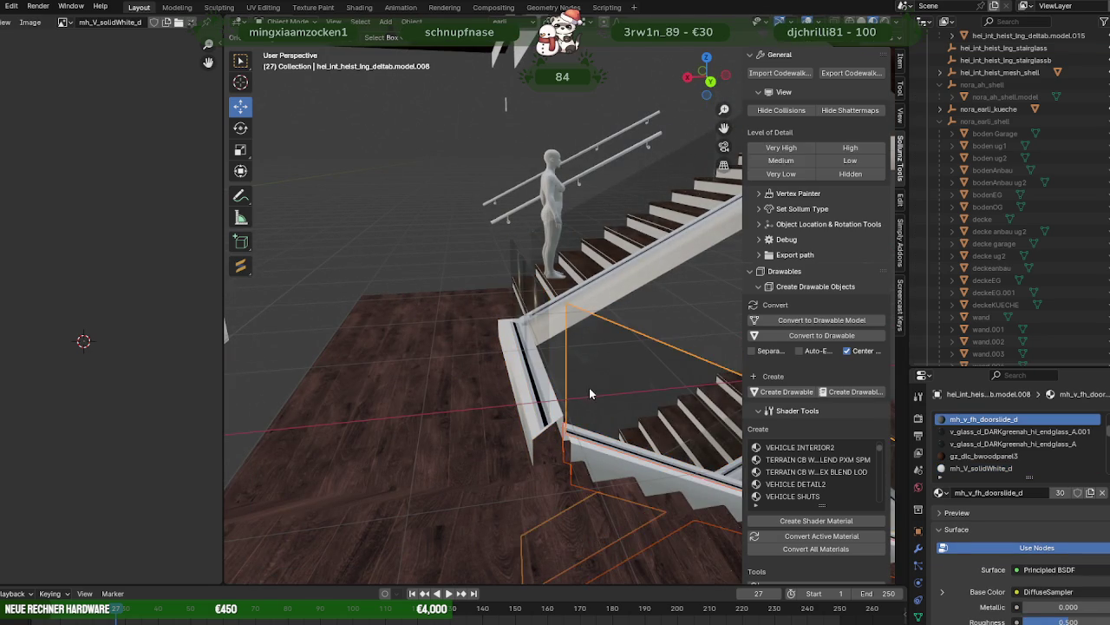
pyautogui.moveTo(586, 414)
pyautogui.mouseDown(button='middle')
pyautogui.moveTo(568, 406)
pyautogui.moveTo(542, 420)
pyautogui.moveTo(565, 443)
pyautogui.mouseUp(button='middle')
pyautogui.keyDown('shift'); pyautogui.click(596, 474); pyautogui.keyUp('shift')
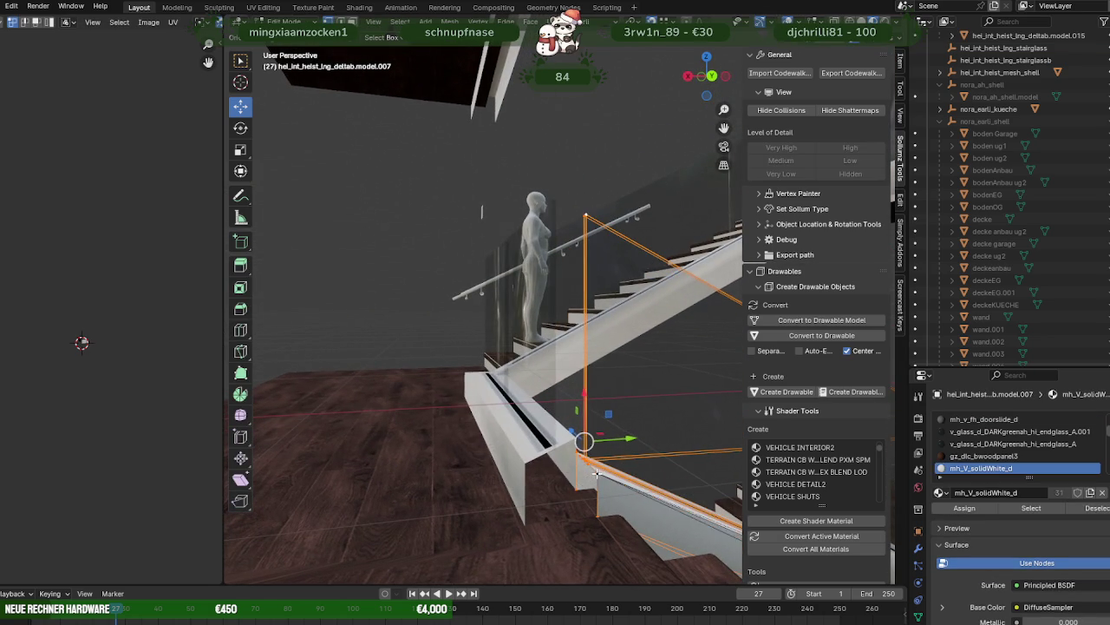
pyautogui.moveTo(578, 404); pyautogui.dragTo(521, 464)
pyautogui.moveTo(571, 489)
pyautogui.mouseDown(button='middle')
pyautogui.moveTo(488, 422)
pyautogui.moveTo(395, 427)
pyautogui.moveTo(515, 437)
pyautogui.moveTo(529, 492)
pyautogui.moveTo(471, 441)
pyautogui.moveTo(478, 418)
pyautogui.moveTo(488, 425)
pyautogui.mouseUp(button='middle')
pyautogui.moveTo(491, 291); pyautogui.dragTo(502, 362)
pyautogui.moveTo(503, 367)
pyautogui.mouseDown(button='middle')
pyautogui.moveTo(530, 392)
pyautogui.moveTo(462, 367)
pyautogui.moveTo(434, 382)
pyautogui.moveTo(571, 441)
pyautogui.moveTo(564, 447)
pyautogui.moveTo(522, 404)
pyautogui.mouseUp(button='middle')
# - Extrude the first railing piece's corner face outward along Y
pyautogui.press('Tab')
pyautogui.moveTo(422, 247)
pyautogui.mouseDown(button='middle')
pyautogui.moveTo(431, 340)
pyautogui.moveTo(381, 321)
pyautogui.moveTo(562, 373)
pyautogui.mouseUp(button='middle')
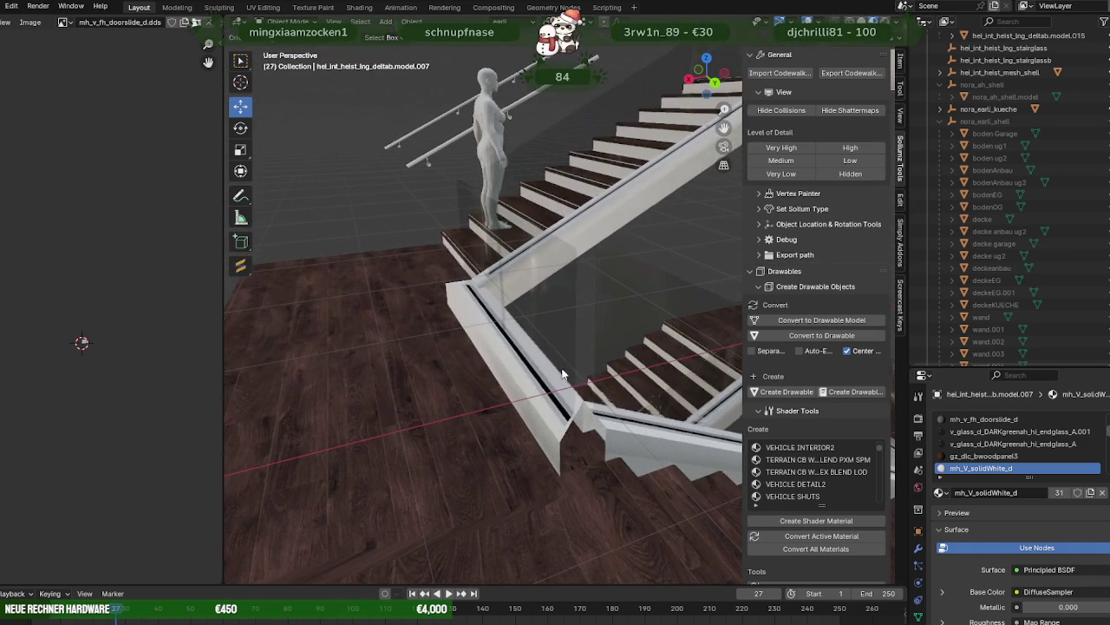
pyautogui.press('Tab')
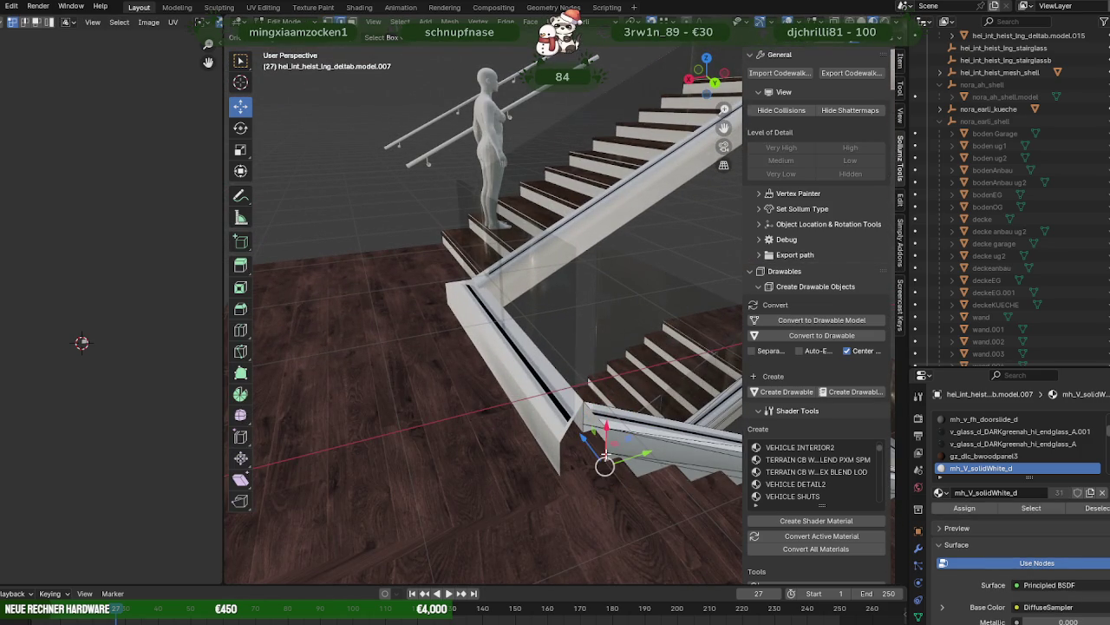
pyautogui.press('KP_Decimal')
pyautogui.moveTo(466, 279)
pyautogui.mouseDown(button='middle')
pyautogui.moveTo(446, 320)
pyautogui.moveTo(365, 270)
pyautogui.mouseUp(button='middle')
pyautogui.press('e')
pyautogui.moveTo(460, 258); pyautogui.dragTo(565, 283, button='middle')
pyautogui.press('y')
pyautogui.click(429, 218)
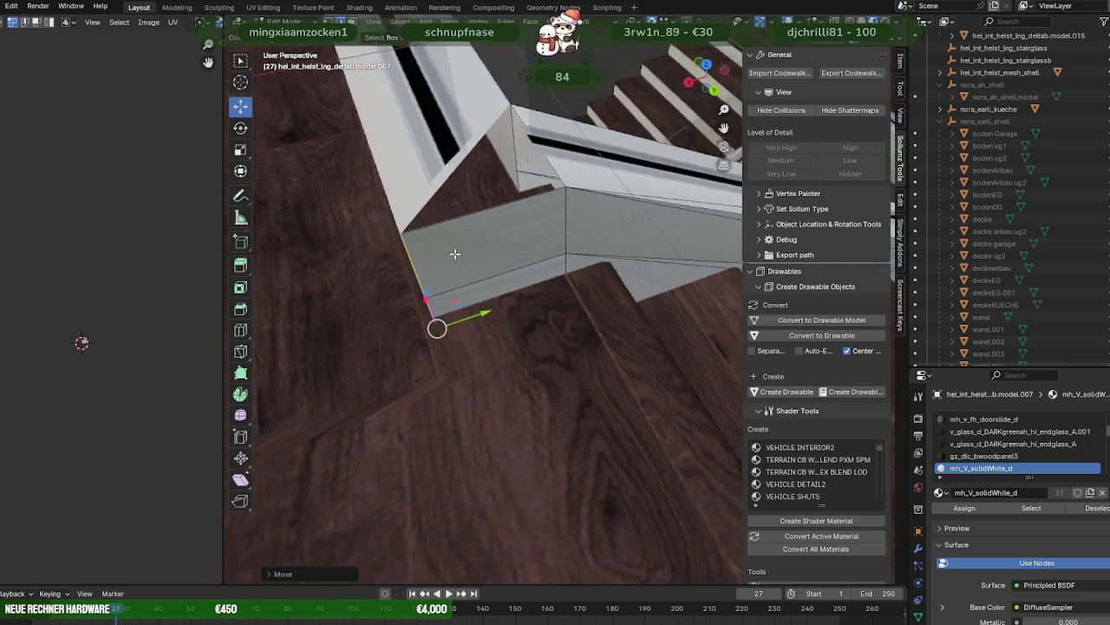
pyautogui.moveTo(428, 218); pyautogui.dragTo(485, 229, button='middle')
# - Extrude the second piece's corner face and raise its tip vertex to meet the rail
pyautogui.press('Tab')
pyautogui.click(441, 216)
pyautogui.press('Tab')
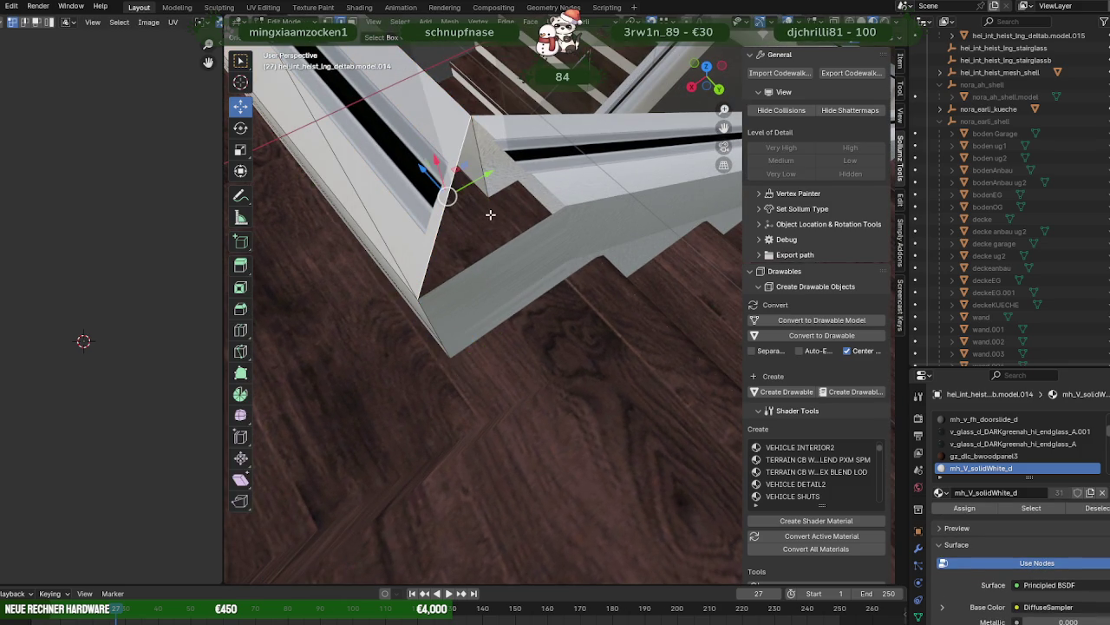
pyautogui.press('e')
pyautogui.rightClick(502, 224)
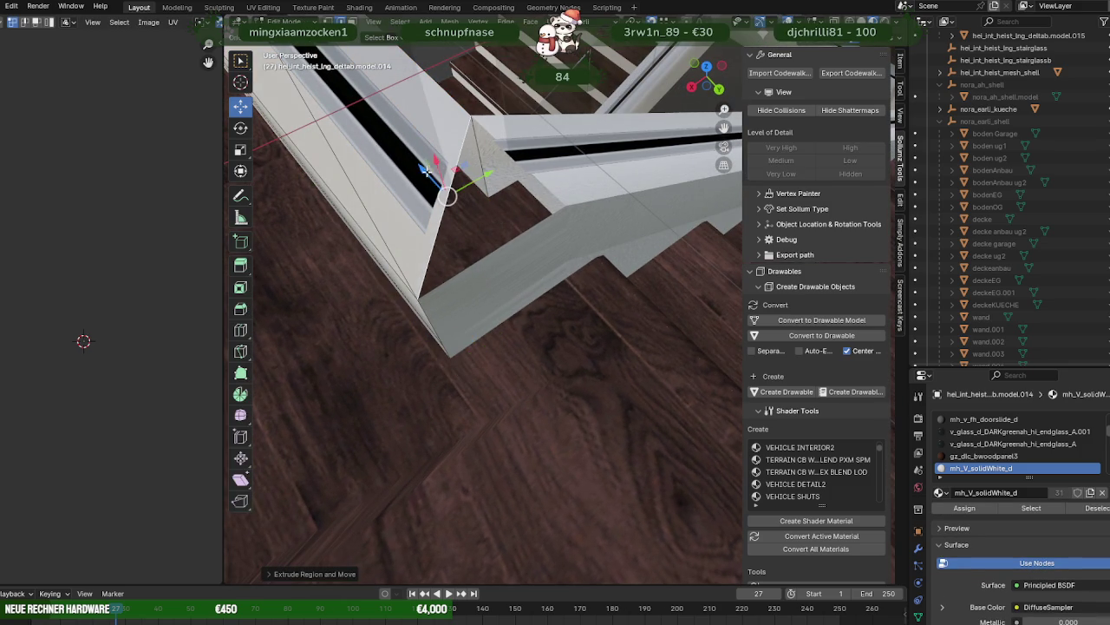
pyautogui.moveTo(425, 169); pyautogui.dragTo(550, 189)
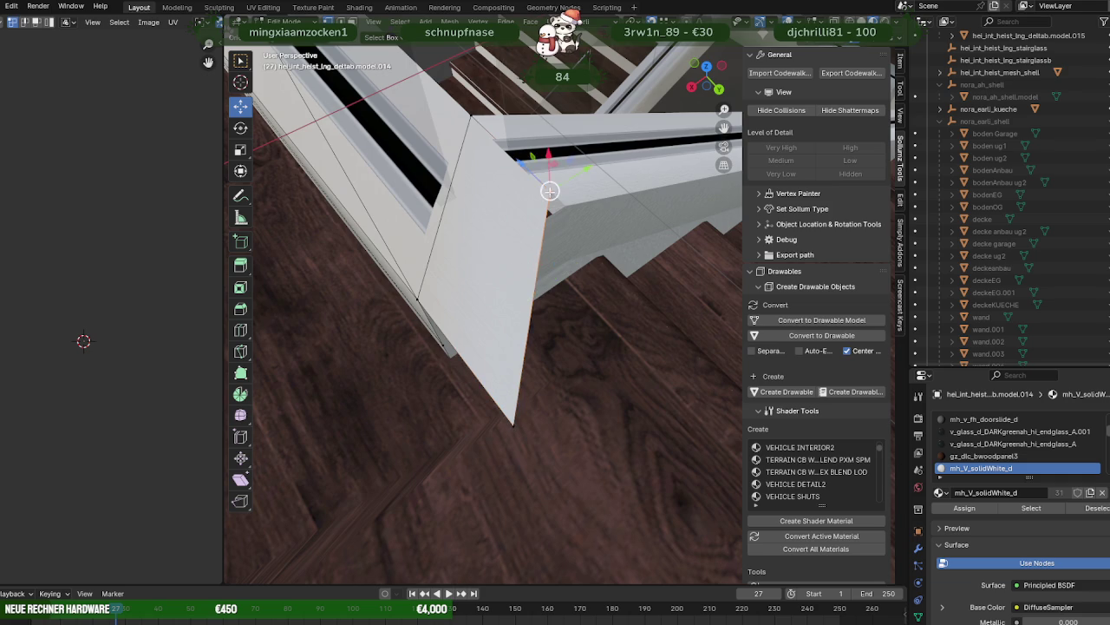
pyautogui.click(513, 426)
pyautogui.moveTo(513, 426)
pyautogui.mouseDown()
pyautogui.moveTo(441, 383)
pyautogui.moveTo(430, 303)
pyautogui.mouseUp()
pyautogui.moveTo(488, 273)
pyautogui.mouseDown(button='middle')
pyautogui.moveTo(488, 300)
pyautogui.moveTo(386, 295)
pyautogui.mouseUp(button='middle')
pyautogui.hotkey('alt', 'q')
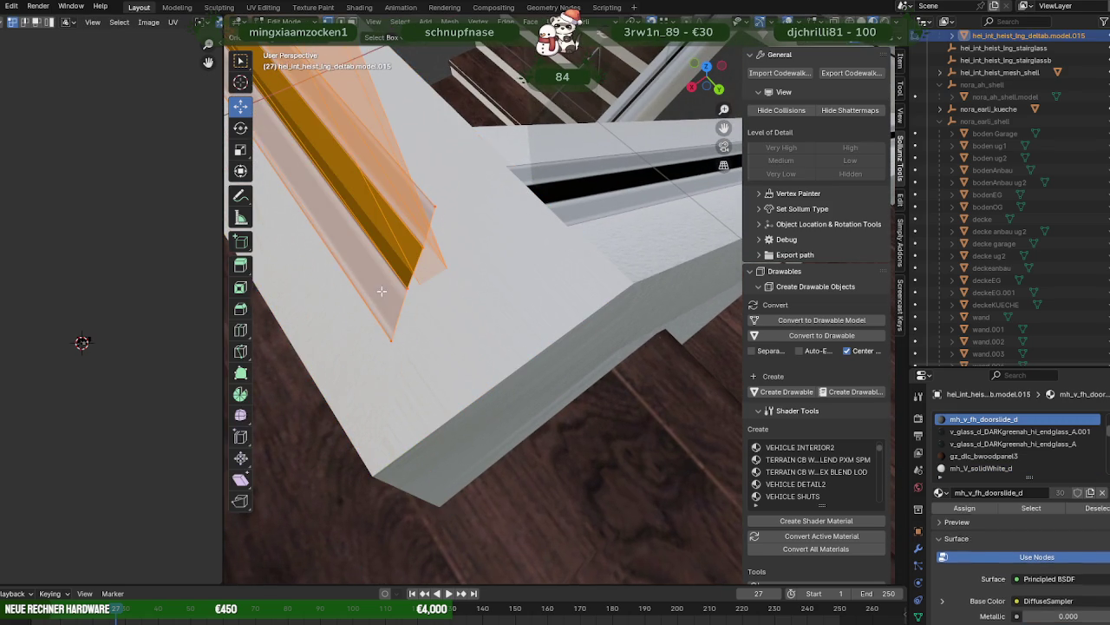
# - Extrude the glass panel railing's corner slot faces to the left in Edit Mode
pyautogui.press('Tab')
pyautogui.click(519, 178)
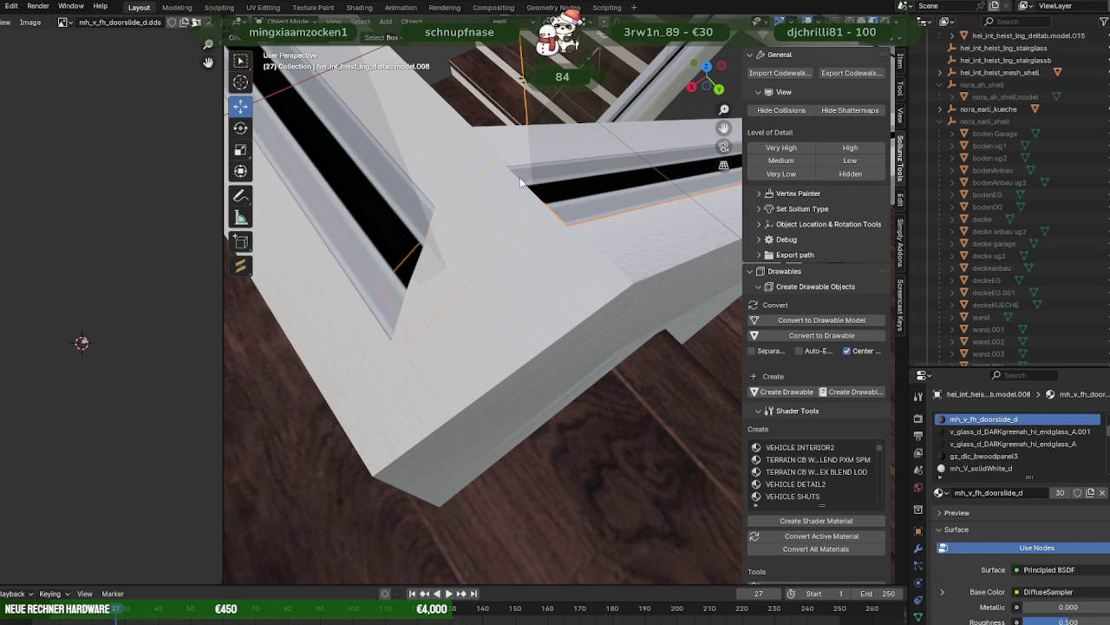
pyautogui.press('Tab')
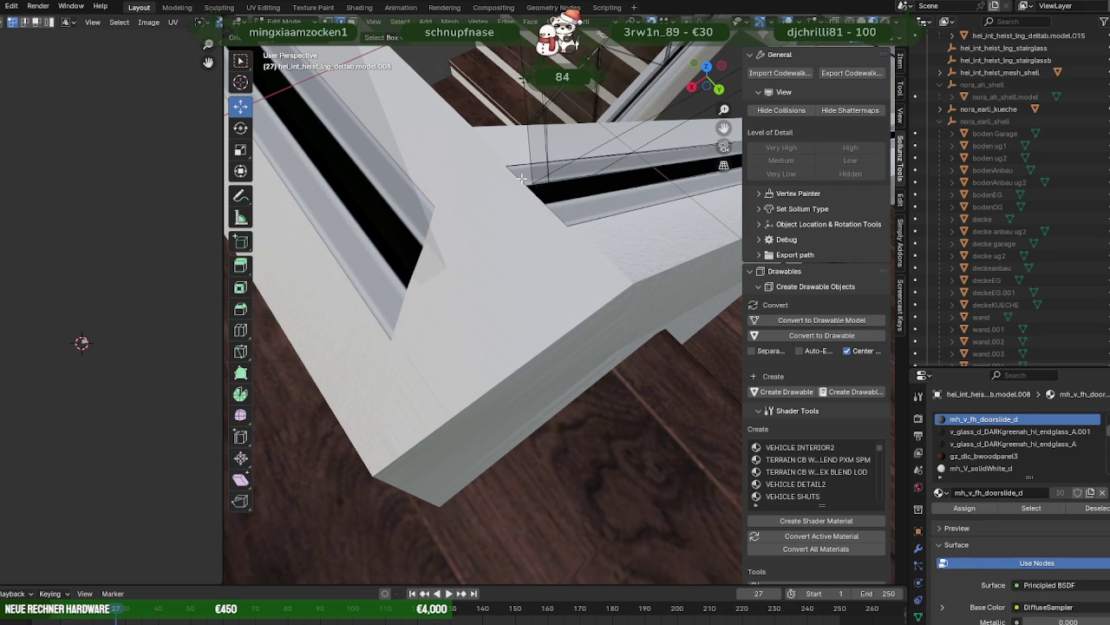
pyautogui.click(551, 226)
pyautogui.moveTo(551, 225); pyautogui.dragTo(420, 247, button='middle')
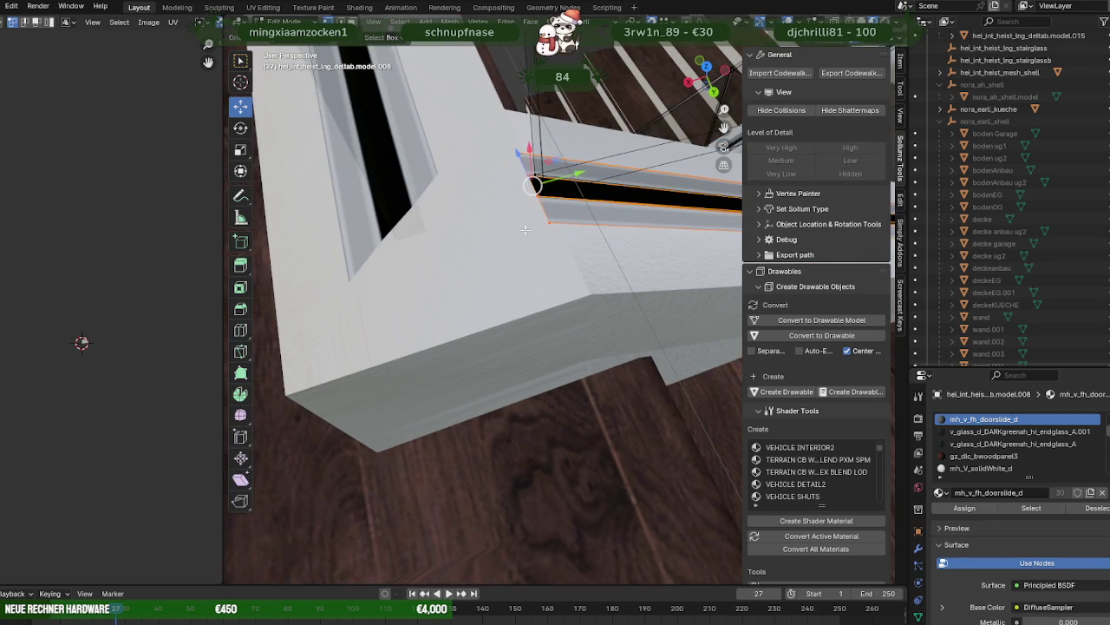
pyautogui.press('e')
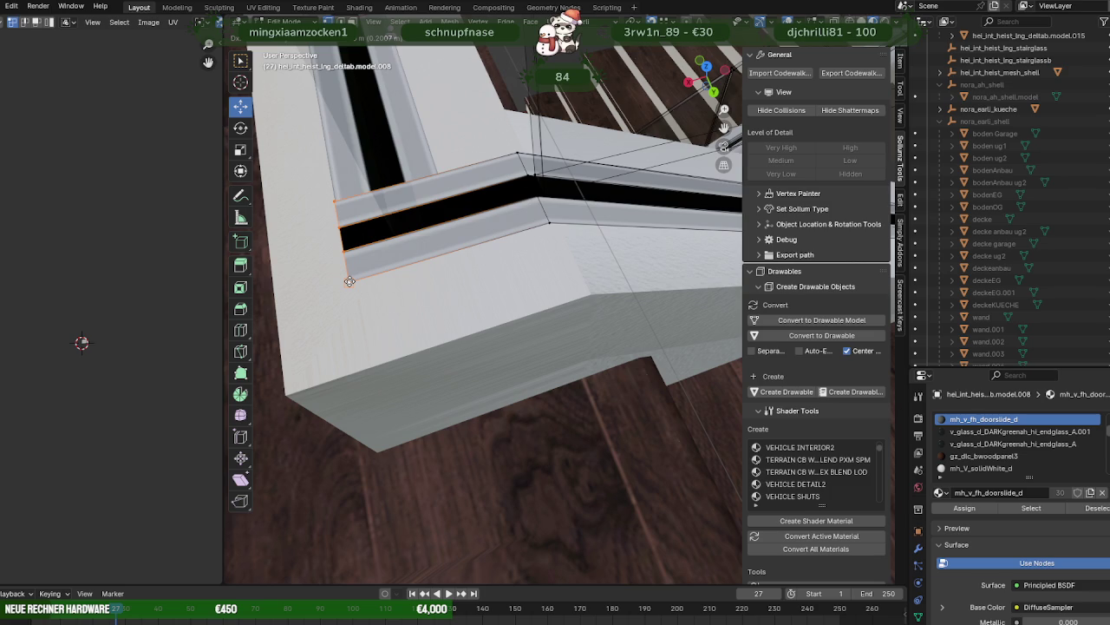
pyautogui.click(347, 256)
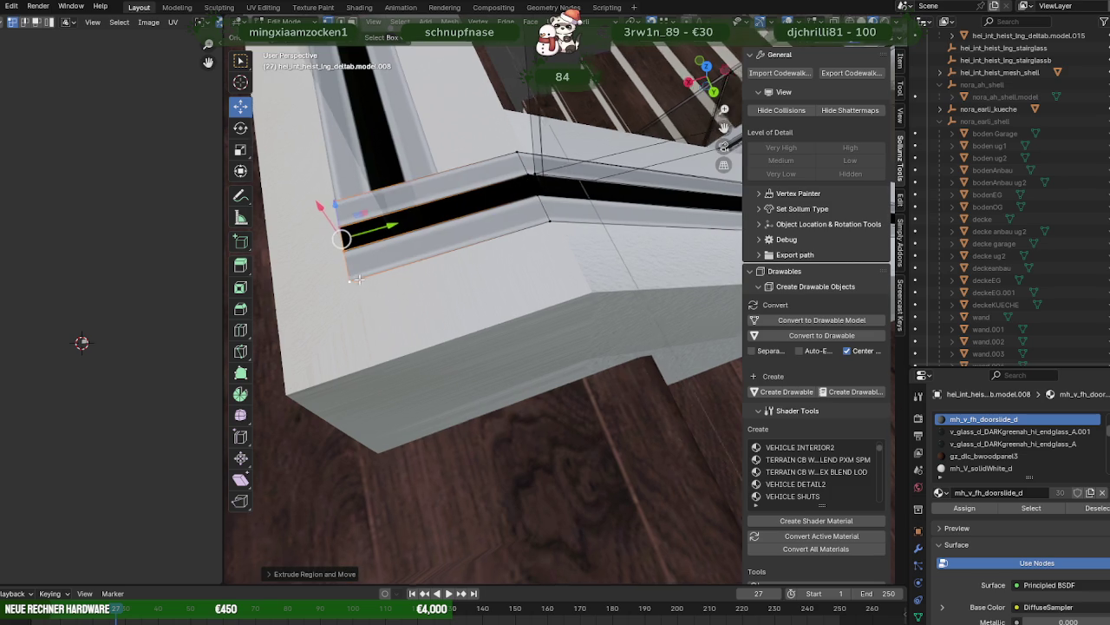
# - Shift the selected railing geometry along the Y axis in two moves, checking in wireframe
pyautogui.moveTo(348, 254)
pyautogui.mouseDown(button='middle')
pyautogui.moveTo(397, 253)
pyautogui.moveTo(373, 266)
pyautogui.mouseUp(button='middle')
pyautogui.hotkey('shift', 'z')
pyautogui.moveTo(440, 290); pyautogui.dragTo(427, 277, button='middle')
pyautogui.press('Escape')
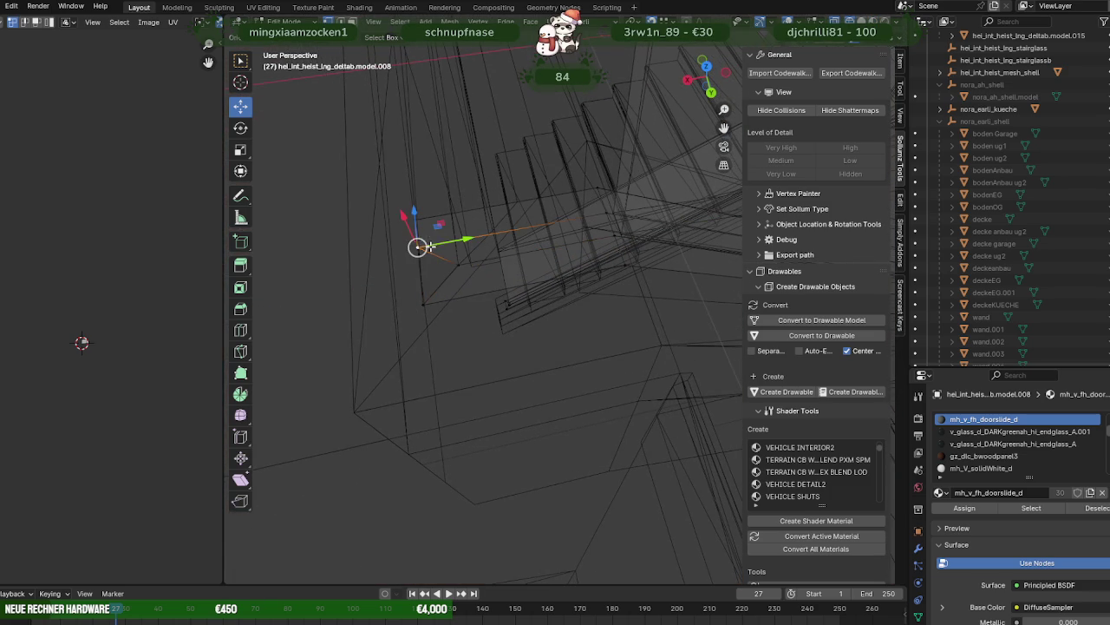
pyautogui.press('g')
pyautogui.press('y')
pyautogui.click(416, 218)
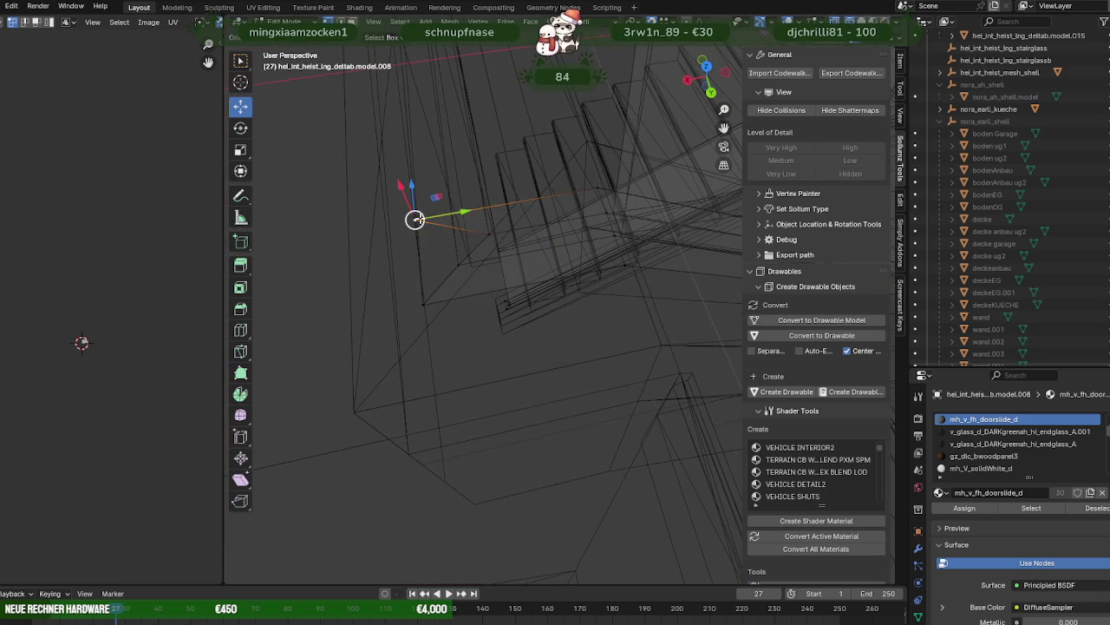
pyautogui.press('g')
pyautogui.press('y')
pyautogui.click(503, 240)
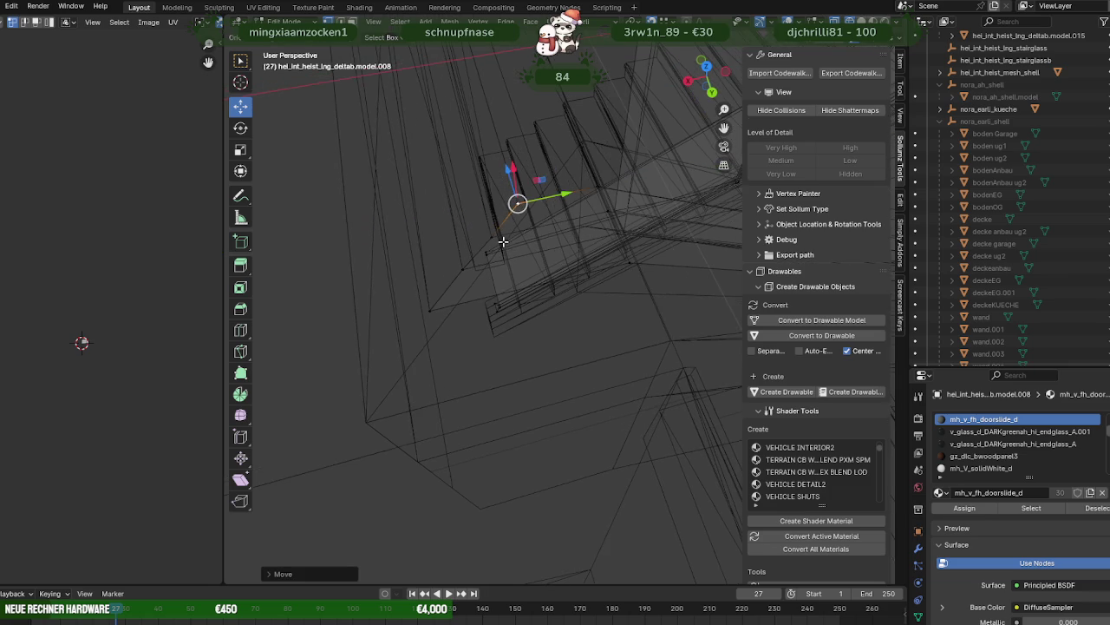
# - Return to textured shading and pick the large panel among the overlapping objects
pyautogui.hotkey('shift', 'z')
pyautogui.moveTo(504, 241)
pyautogui.mouseDown(button='middle')
pyautogui.moveTo(604, 224)
pyautogui.moveTo(548, 274)
pyautogui.mouseUp(button='middle')
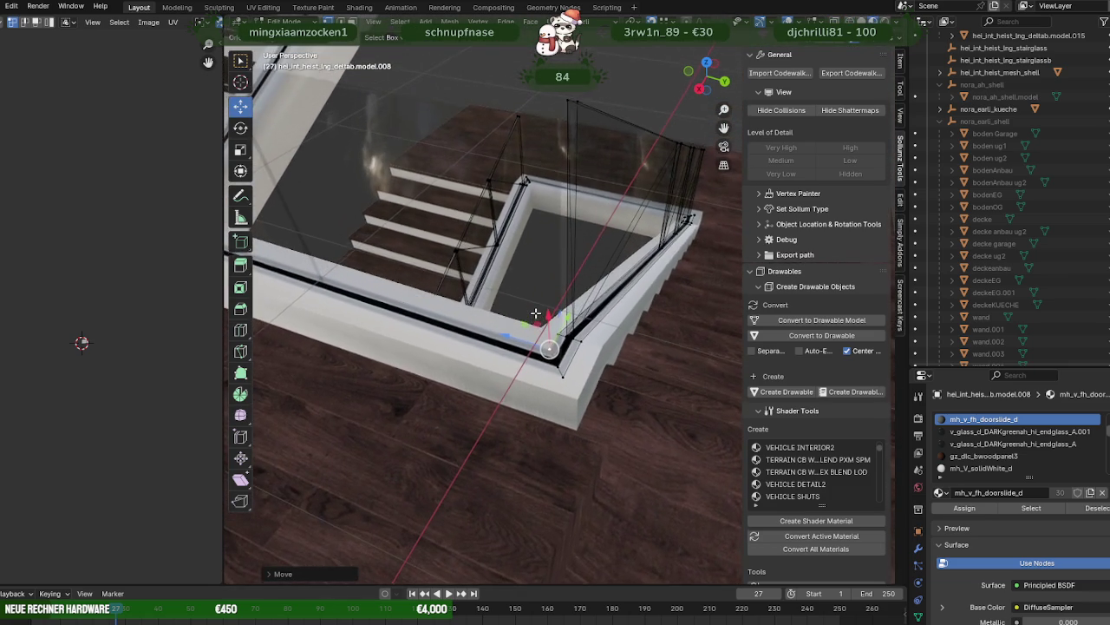
pyautogui.click(555, 232)
pyautogui.click(555, 231)
pyautogui.click(555, 232)
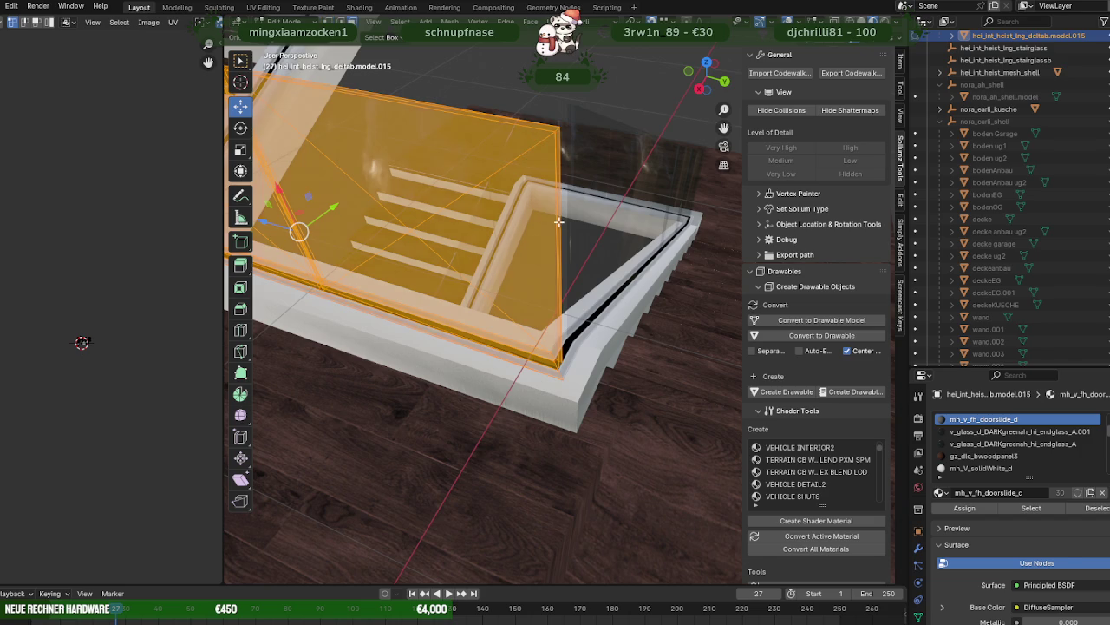
# - Select the glass panel's vertical edge, using wireframe view to reach it
pyautogui.click(558, 190)
pyautogui.click(556, 260)
pyautogui.moveTo(556, 263); pyautogui.dragTo(366, 250, button='middle')
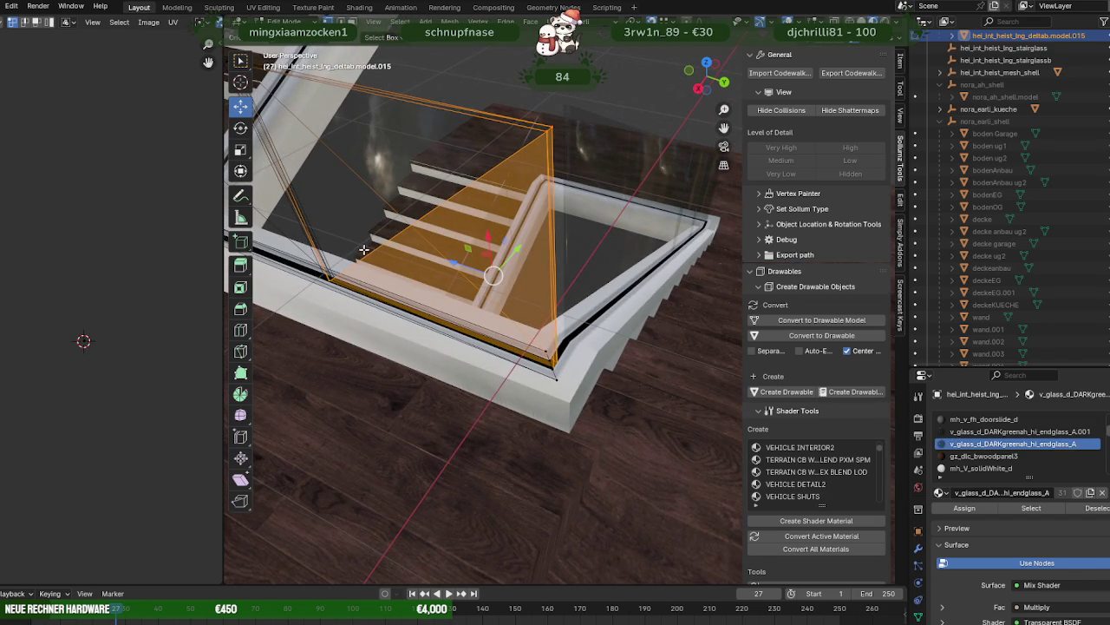
pyautogui.hotkey('shift', 'z')
pyautogui.click(359, 319)
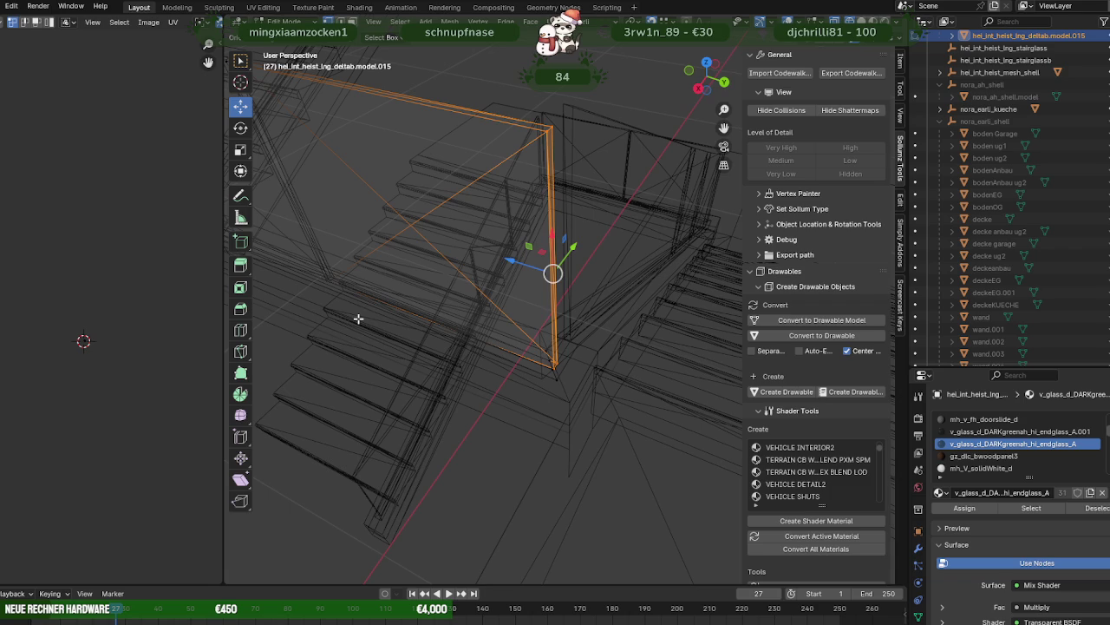
pyautogui.hotkey('shift', 'z')
# - Slide the glass panel's vertical edge along the axes to meet the white railing corner
pyautogui.moveTo(358, 318); pyautogui.dragTo(491, 290, button='middle')
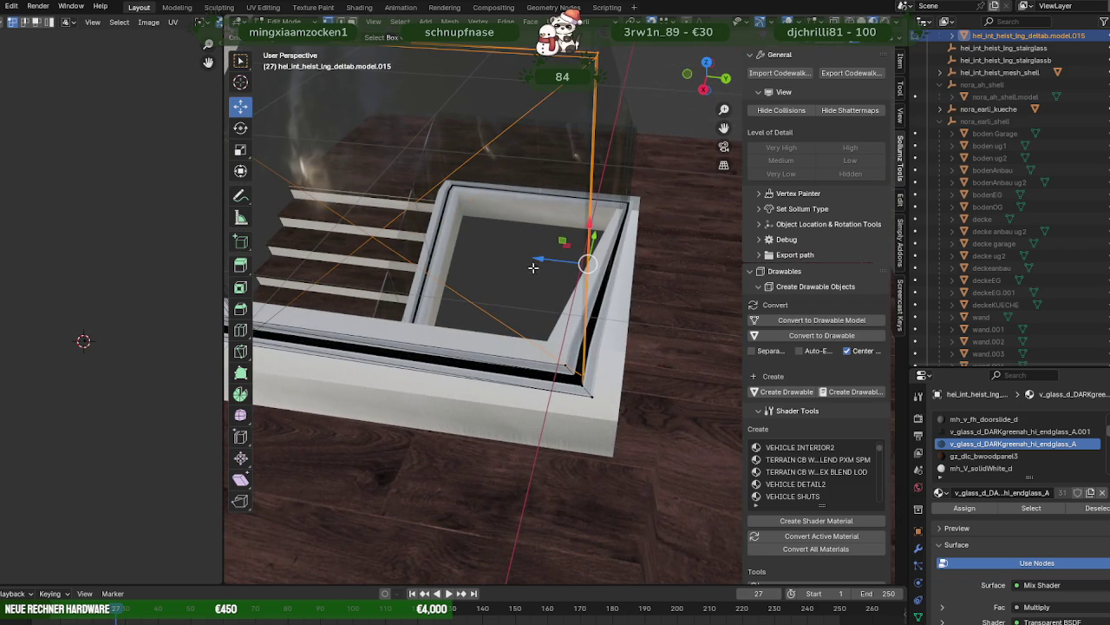
pyautogui.moveTo(547, 257); pyautogui.dragTo(526, 260)
pyautogui.moveTo(525, 260); pyautogui.dragTo(482, 253, button='middle')
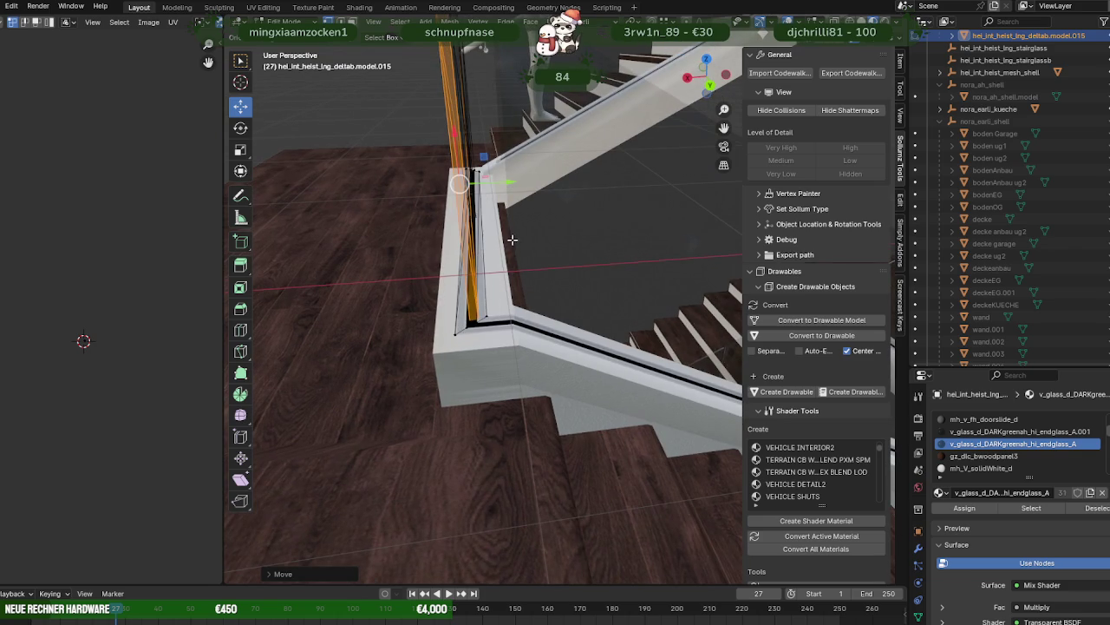
pyautogui.moveTo(506, 185); pyautogui.dragTo(501, 187)
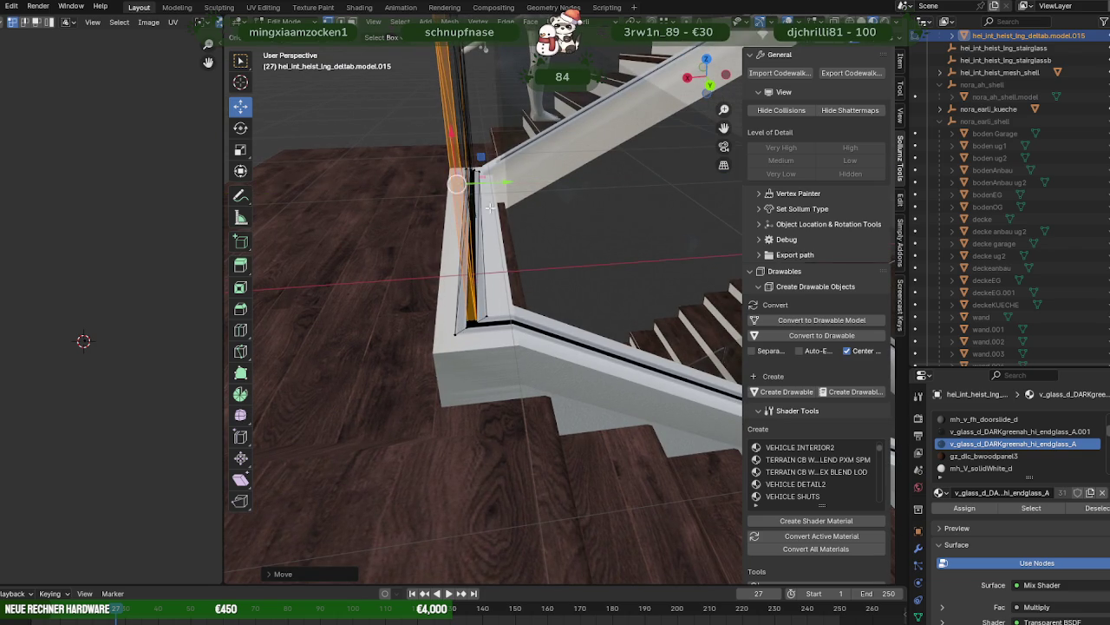
pyautogui.moveTo(502, 187); pyautogui.dragTo(584, 292, button='middle')
pyautogui.moveTo(507, 247); pyautogui.dragTo(526, 247)
pyautogui.moveTo(525, 248)
pyautogui.mouseDown(button='middle')
pyautogui.moveTo(609, 280)
pyautogui.moveTo(494, 272)
pyautogui.mouseUp(button='middle')
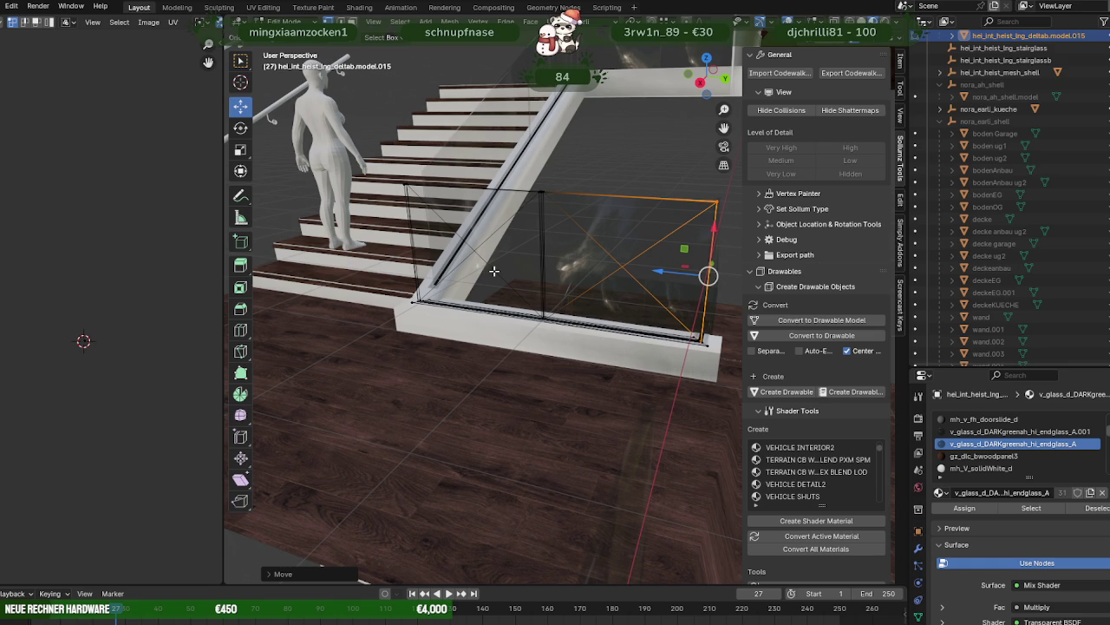
pyautogui.scroll(-5, 493, 271)
# - Hide the loose L-shaped railing piece in Object Mode
pyautogui.moveTo(494, 271); pyautogui.dragTo(370, 356, button='middle')
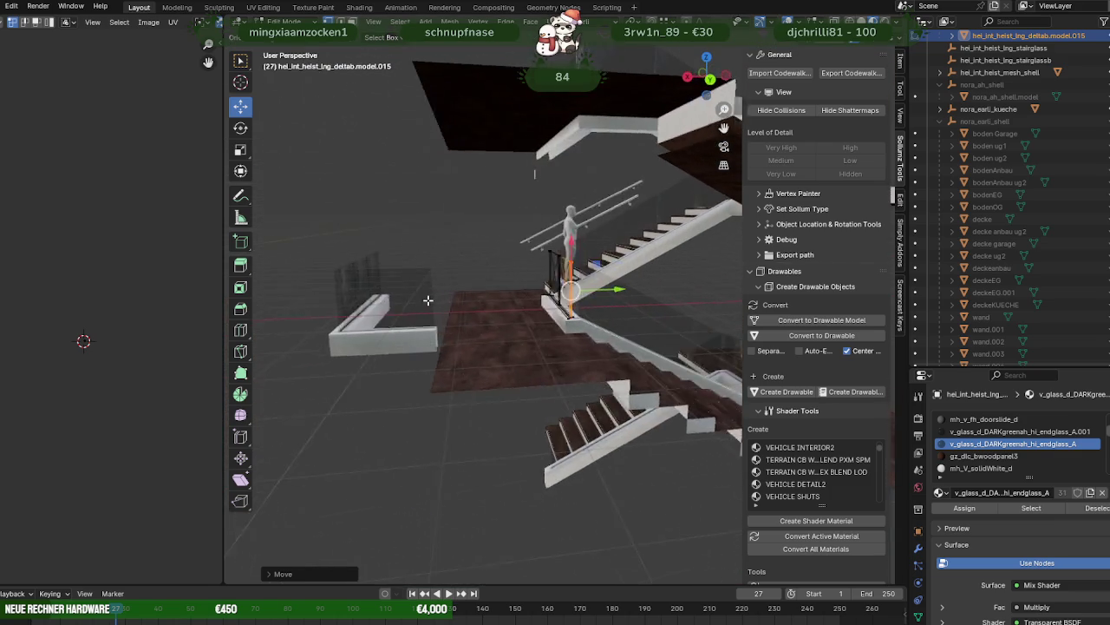
pyautogui.press('Tab')
pyautogui.click(375, 341)
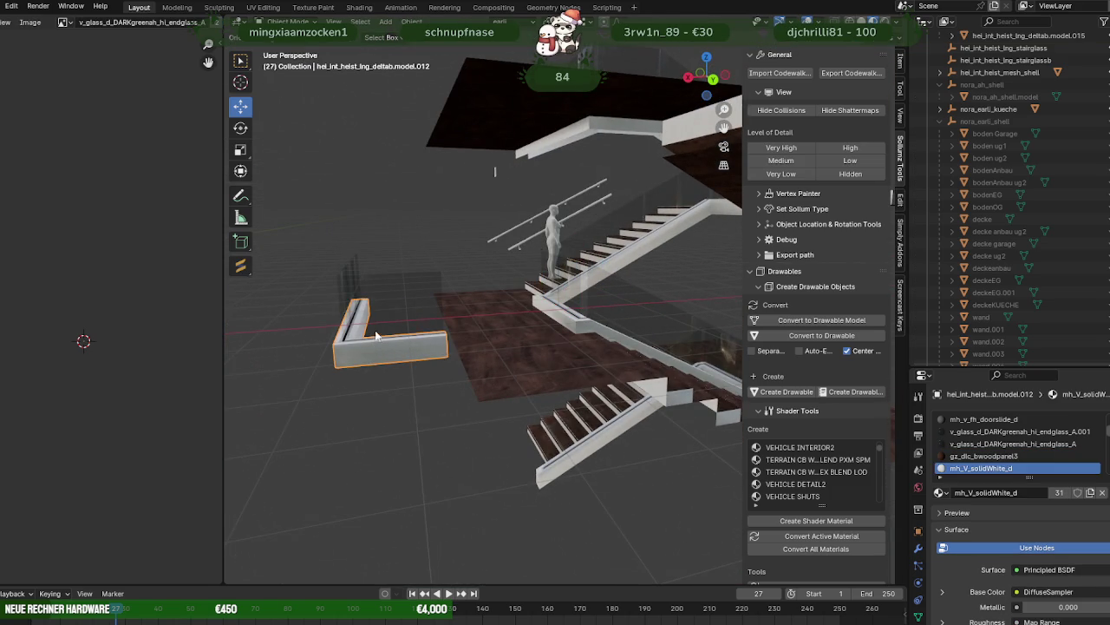
pyautogui.moveTo(380, 305); pyautogui.dragTo(445, 336, button='middle')
pyautogui.press('Delete')
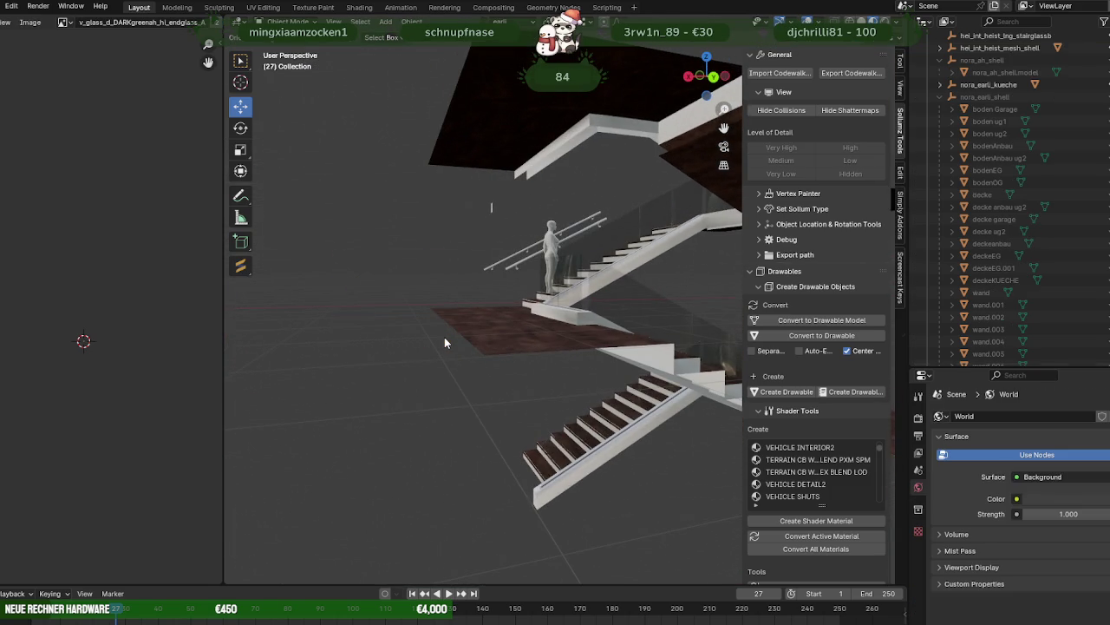
# - Frame the small stray wall panel above the floor and hide it
pyautogui.scroll(-3, 509, 357)
pyautogui.moveTo(508, 357)
pyautogui.mouseDown(button='middle')
pyautogui.moveTo(559, 380)
pyautogui.moveTo(430, 412)
pyautogui.moveTo(493, 410)
pyautogui.mouseUp(button='middle')
pyautogui.scroll(2, 468, 407)
pyautogui.scroll(2, 534, 405)
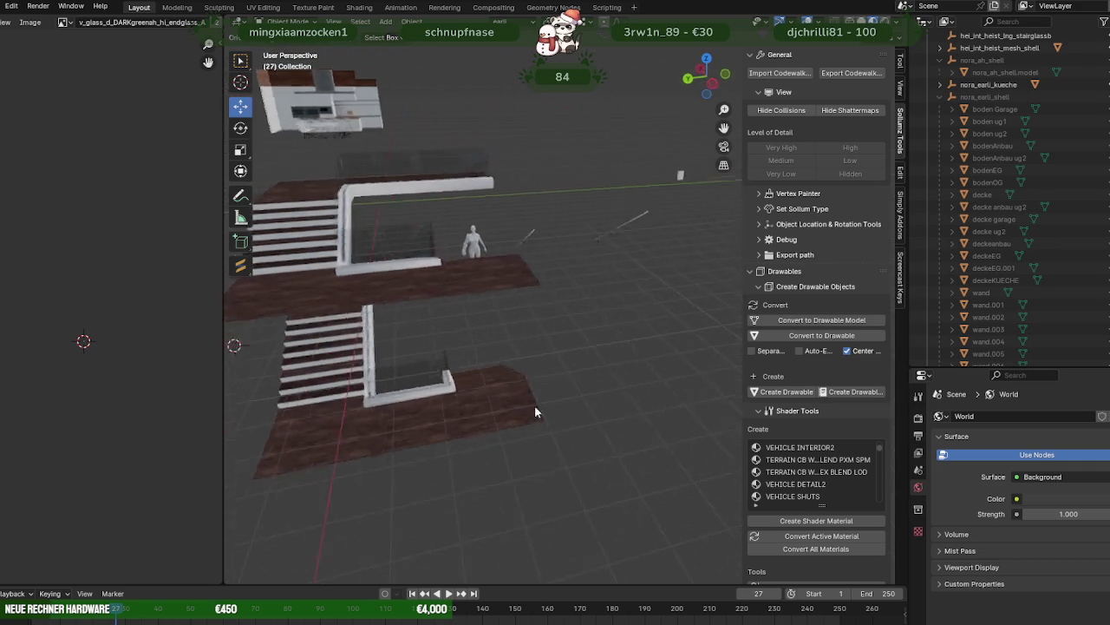
pyautogui.scroll(3, 605, 422)
pyautogui.moveTo(606, 423)
pyautogui.mouseDown(button='middle')
pyautogui.moveTo(625, 448)
pyautogui.moveTo(556, 448)
pyautogui.mouseUp(button='middle')
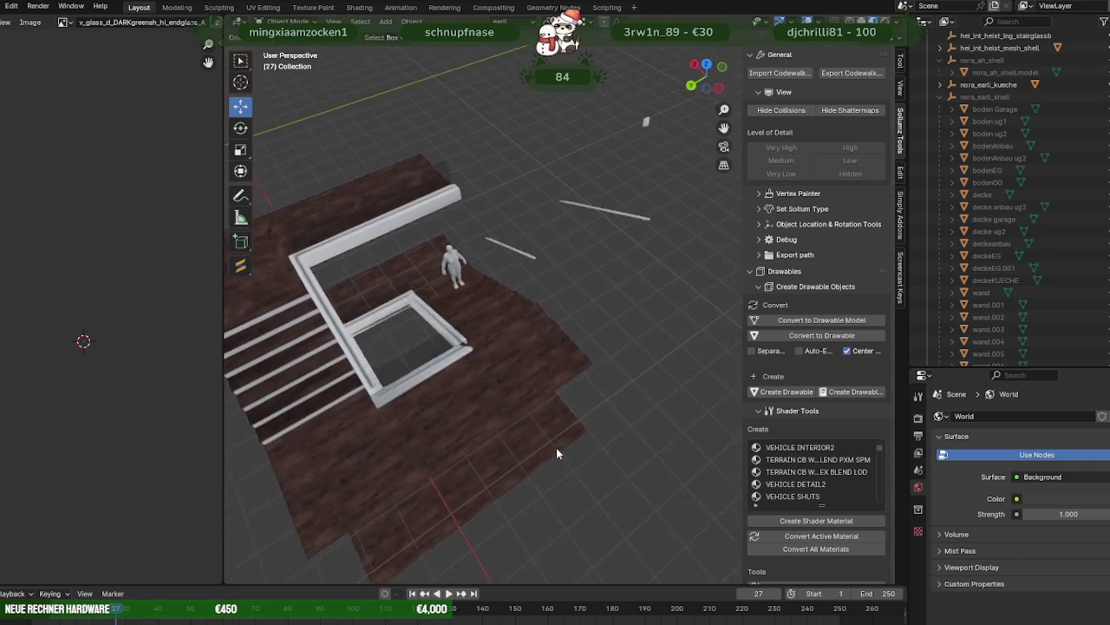
pyautogui.moveTo(606, 393); pyautogui.dragTo(601, 237, button='middle')
pyautogui.click(582, 212)
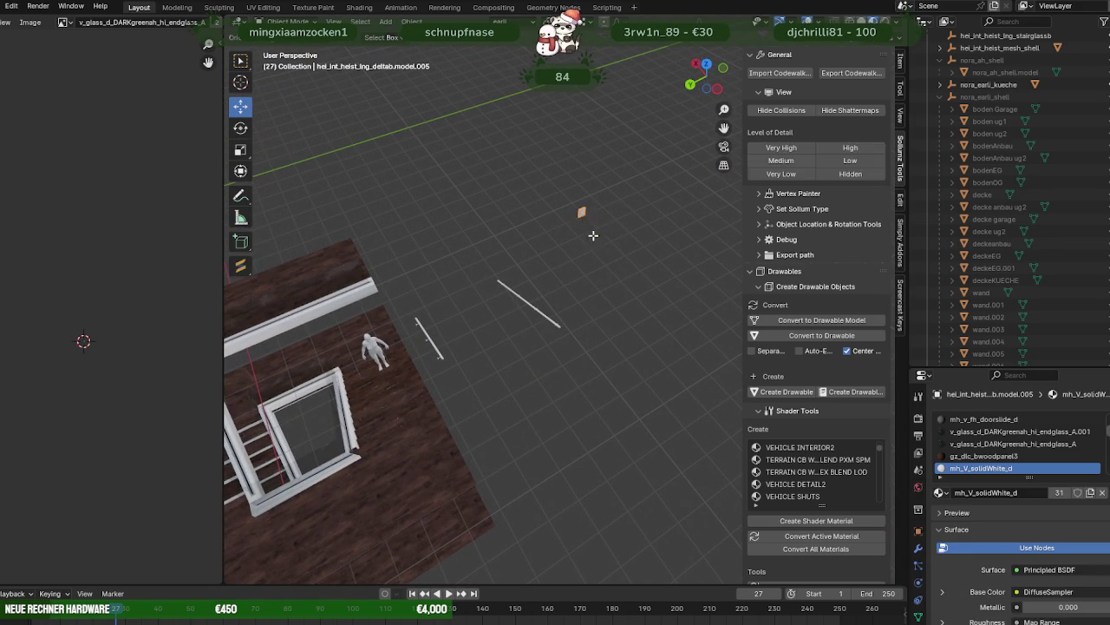
pyautogui.press('Tab')
pyautogui.press('KP_Decimal')
pyautogui.press('Tab')
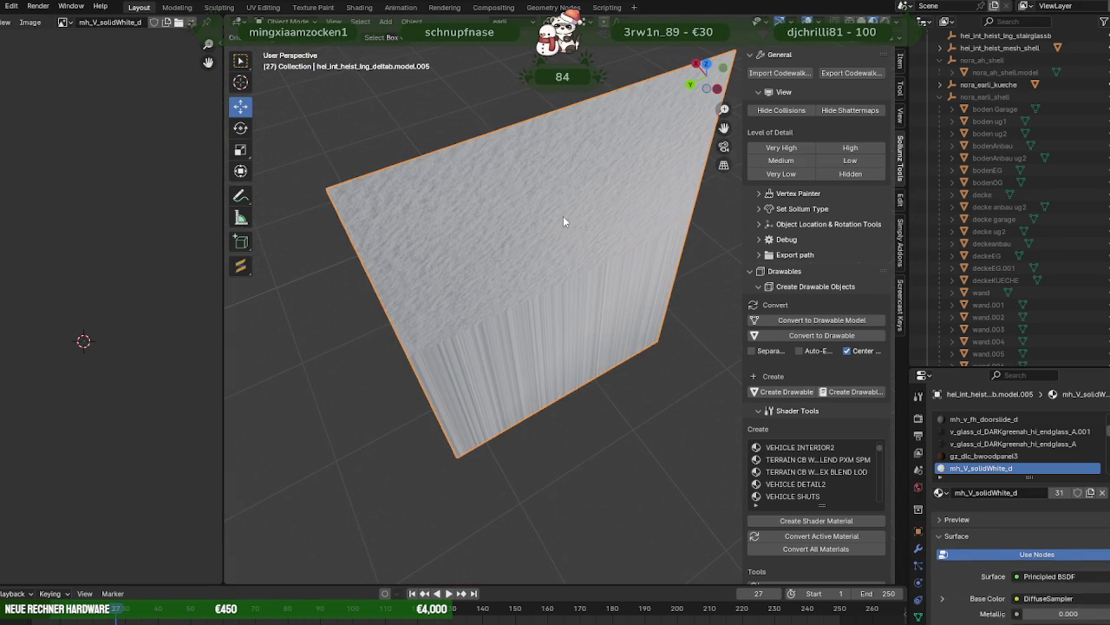
pyautogui.press('Delete')
# - Zoom back out to review the staircase, floors and glass railings
pyautogui.moveTo(563, 222)
pyautogui.mouseDown(button='middle')
pyautogui.moveTo(495, 246)
pyautogui.moveTo(549, 291)
pyautogui.moveTo(669, 250)
pyautogui.moveTo(547, 283)
pyautogui.moveTo(620, 261)
pyautogui.moveTo(405, 301)
pyautogui.moveTo(533, 313)
pyautogui.moveTo(524, 255)
pyautogui.moveTo(466, 275)
pyautogui.moveTo(447, 340)
pyautogui.moveTo(365, 319)
pyautogui.moveTo(508, 360)
pyautogui.moveTo(608, 369)
pyautogui.moveTo(571, 383)
pyautogui.moveTo(585, 381)
pyautogui.moveTo(496, 371)
pyautogui.moveTo(404, 390)
pyautogui.moveTo(376, 386)
pyautogui.moveTo(371, 373)
pyautogui.moveTo(425, 440)
pyautogui.moveTo(340, 448)
pyautogui.moveTo(417, 364)
pyautogui.mouseUp(button='middle')
pyautogui.scroll(-5, 496, 245)
pyautogui.scroll(-3, 503, 275)
pyautogui.scroll(5, 633, 258)
pyautogui.scroll(3, 532, 312)
pyautogui.scroll(2, 609, 369)
pyautogui.scroll(2, 585, 394)
pyautogui.scroll(2, 585, 394)
pyautogui.scroll(1, 638, 395)
pyautogui.scroll(3, 540, 378)
pyautogui.scroll(4, 371, 374)
pyautogui.scroll(2, 418, 364)
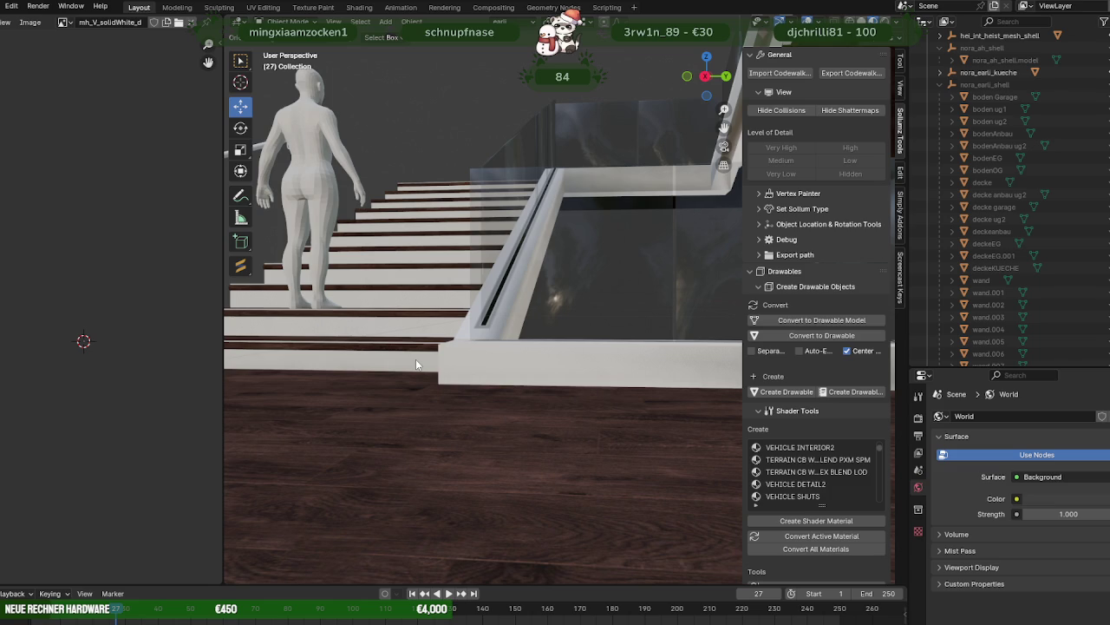
# - Delete the front and lower face strips of the white block at the stair base
pyautogui.click(457, 357)
pyautogui.press('Tab')
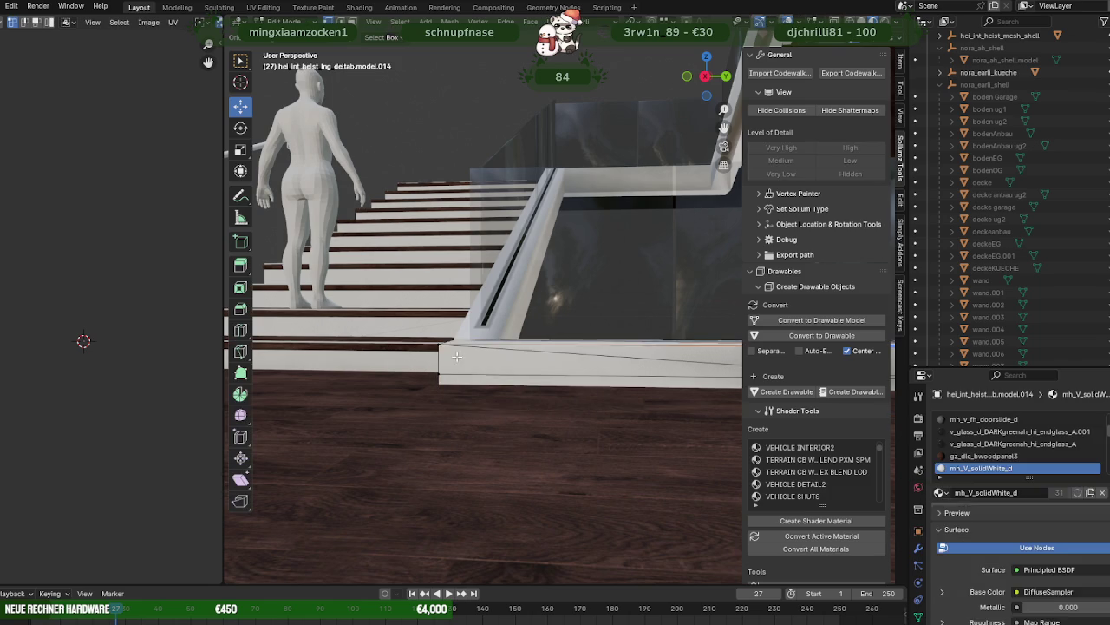
pyautogui.click(441, 342)
pyautogui.scroll(3, 440, 342)
pyautogui.moveTo(441, 342)
pyautogui.mouseDown(button='middle')
pyautogui.moveTo(467, 350)
pyautogui.moveTo(452, 359)
pyautogui.mouseUp(button='middle')
pyautogui.click(393, 371)
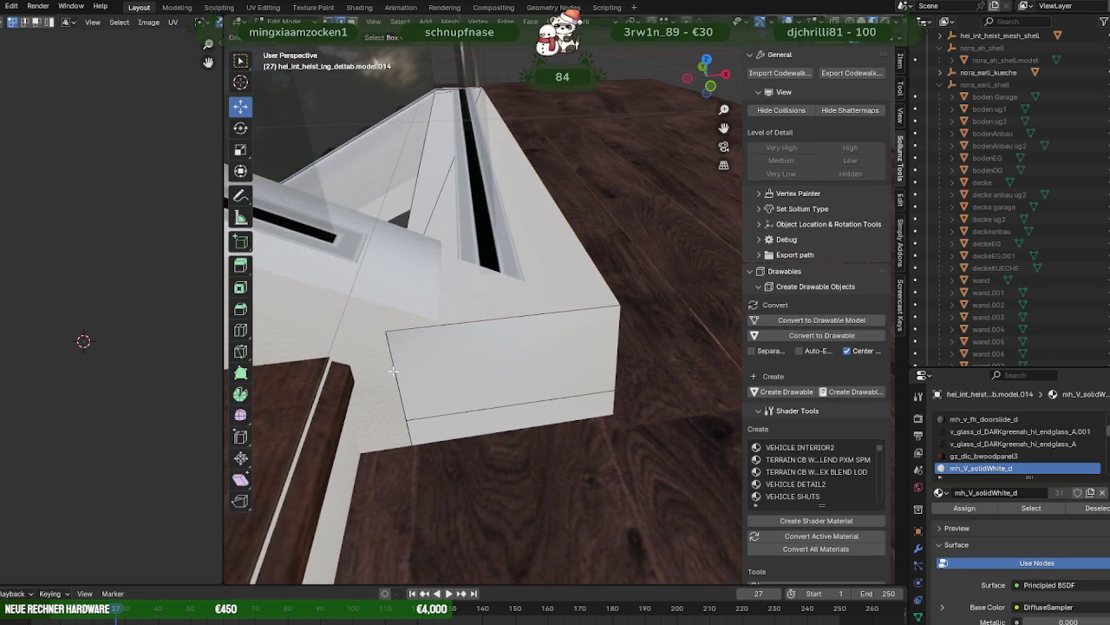
pyautogui.moveTo(396, 387)
pyautogui.mouseDown(button='middle')
pyautogui.moveTo(403, 368)
pyautogui.moveTo(438, 486)
pyautogui.moveTo(425, 496)
pyautogui.moveTo(439, 446)
pyautogui.moveTo(401, 432)
pyautogui.moveTo(375, 390)
pyautogui.moveTo(382, 354)
pyautogui.moveTo(428, 393)
pyautogui.moveTo(418, 419)
pyautogui.mouseUp(button='middle')
pyautogui.click(424, 428)
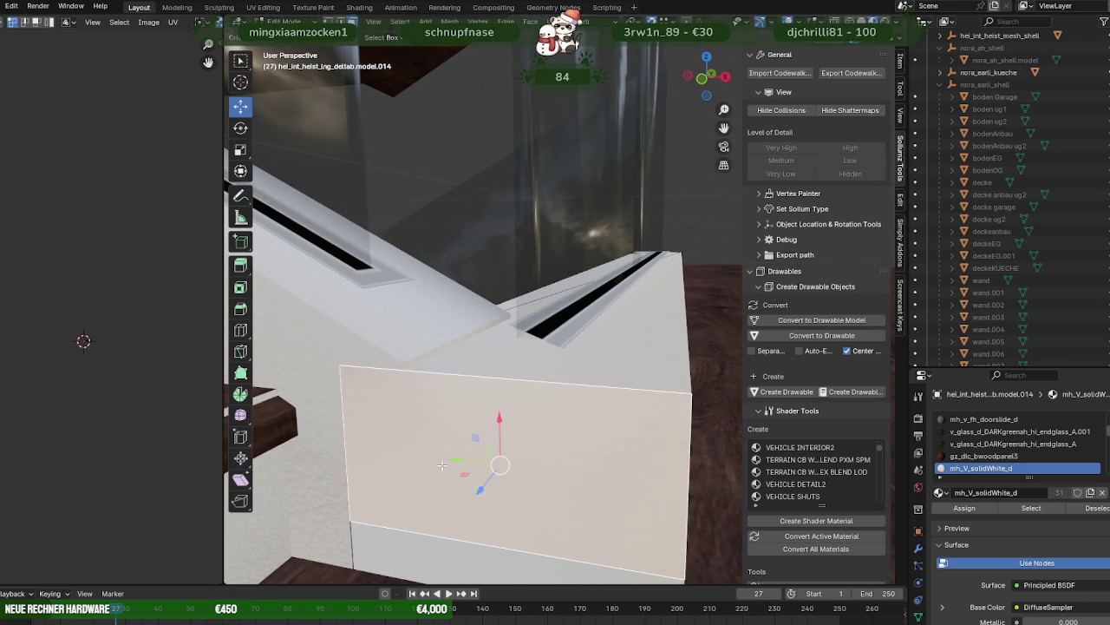
pyautogui.moveTo(442, 473); pyautogui.dragTo(441, 495, button='middle')
pyautogui.keyDown('shift'); pyautogui.click(452, 519); pyautogui.keyUp('shift')
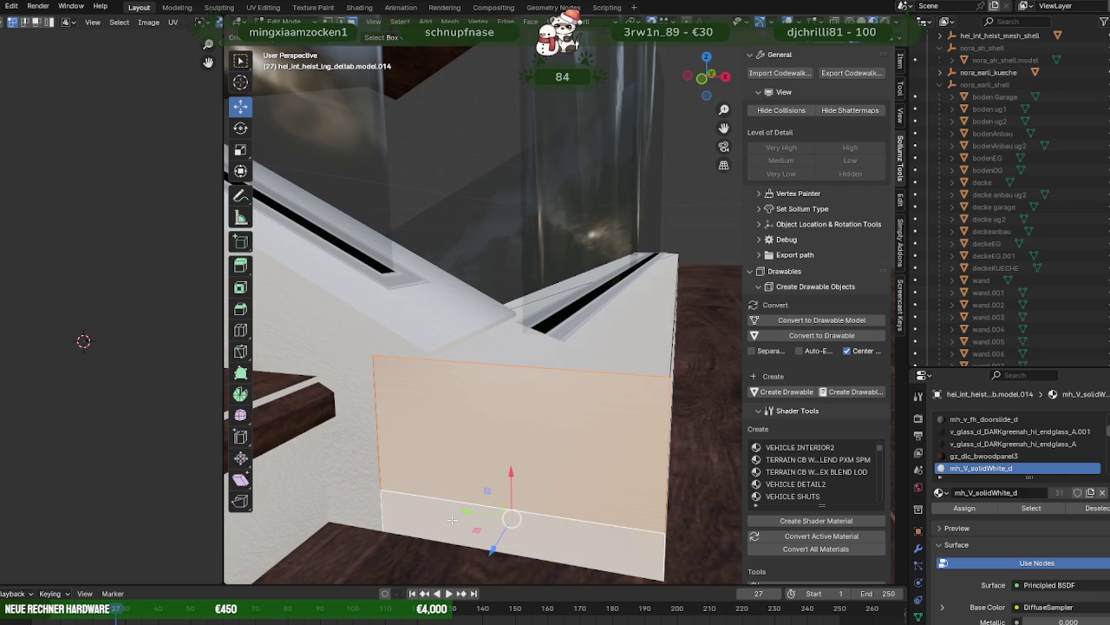
pyautogui.press('x')
pyautogui.click(452, 518)
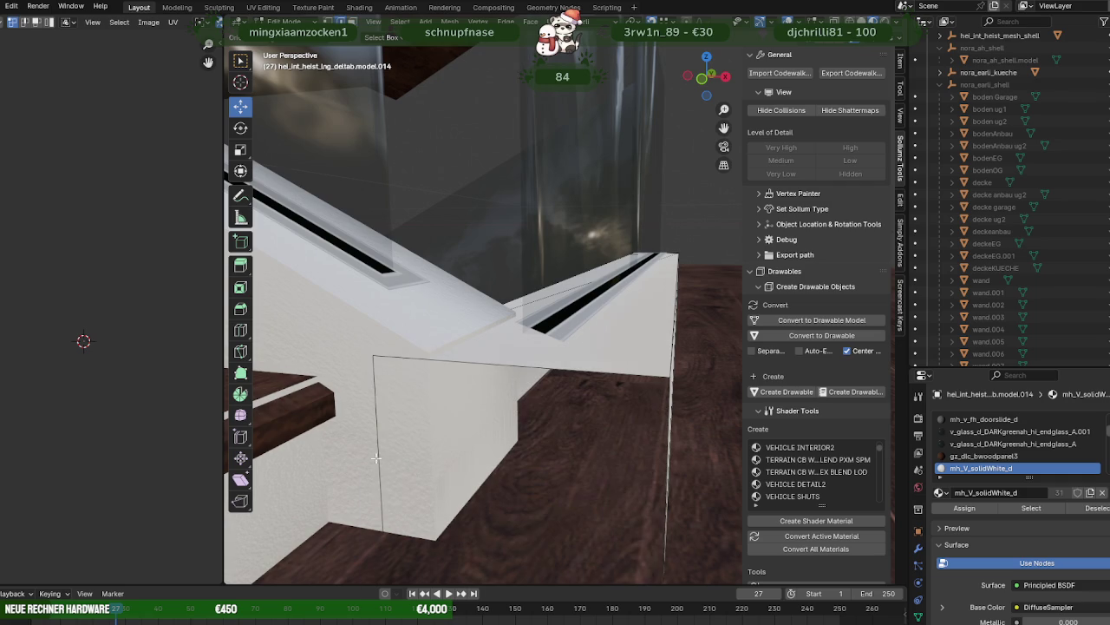
# - Reposition the remaining block geometry sideways and along the X axis
pyautogui.moveTo(351, 518); pyautogui.dragTo(430, 494)
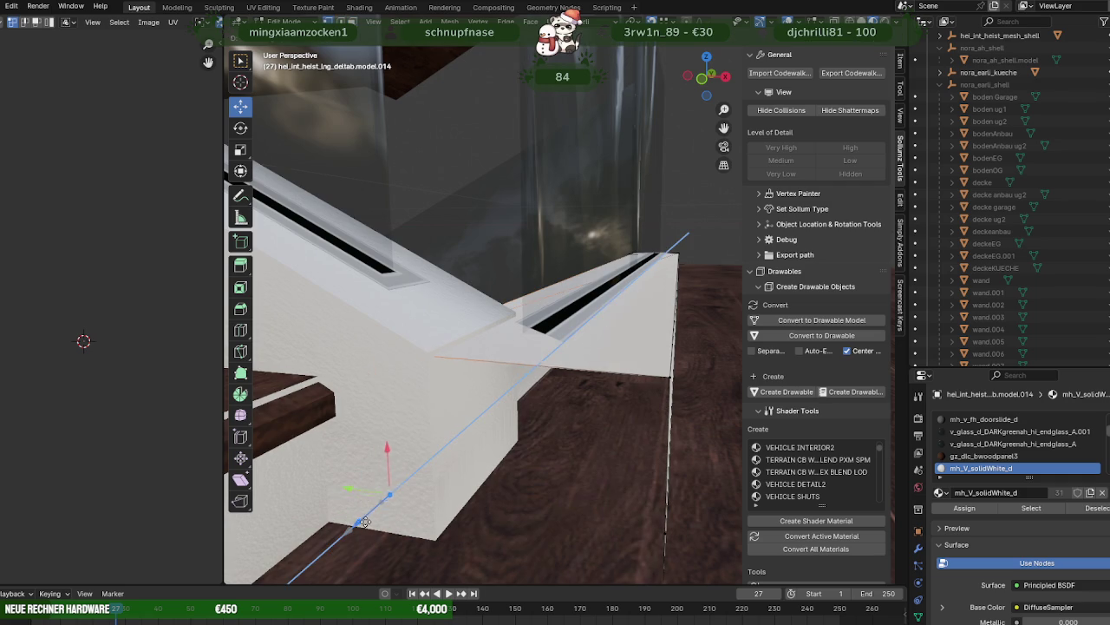
pyautogui.moveTo(430, 493)
pyautogui.mouseDown(button='middle')
pyautogui.moveTo(463, 525)
pyautogui.moveTo(538, 483)
pyautogui.moveTo(488, 347)
pyautogui.moveTo(552, 368)
pyautogui.moveTo(576, 399)
pyautogui.mouseUp(button='middle')
pyautogui.moveTo(572, 343)
pyautogui.mouseDown()
pyautogui.moveTo(547, 346)
pyautogui.moveTo(475, 404)
pyautogui.moveTo(494, 329)
pyautogui.mouseUp()
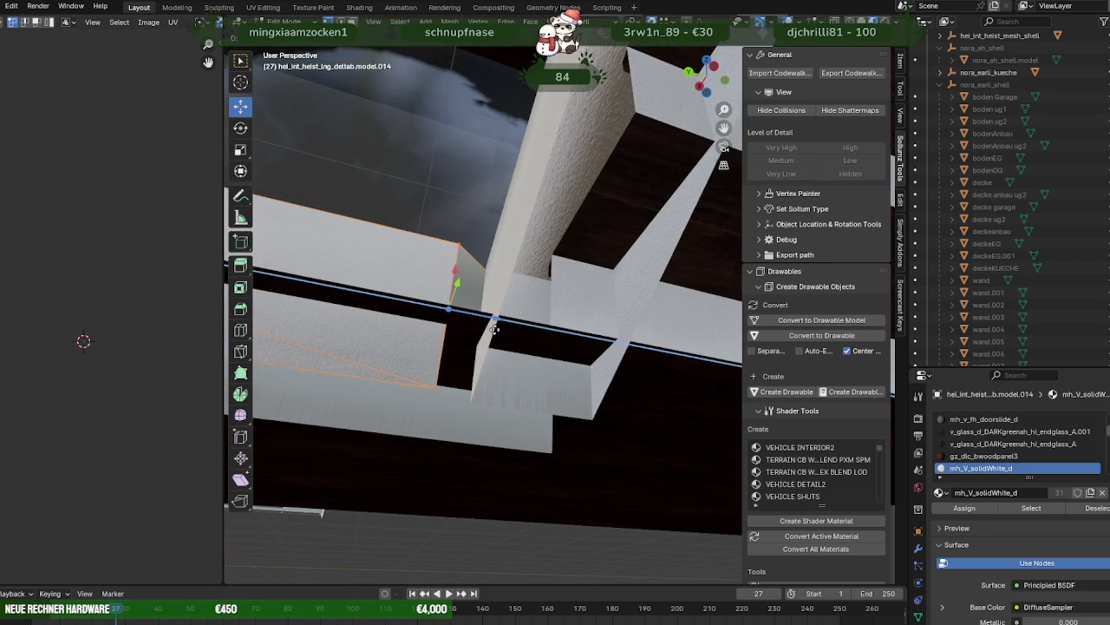
pyautogui.click(468, 395)
pyautogui.moveTo(466, 373)
pyautogui.mouseDown(button='middle')
pyautogui.moveTo(529, 432)
pyautogui.moveTo(501, 374)
pyautogui.mouseUp(button='middle')
pyautogui.moveTo(501, 375); pyautogui.dragTo(508, 377)
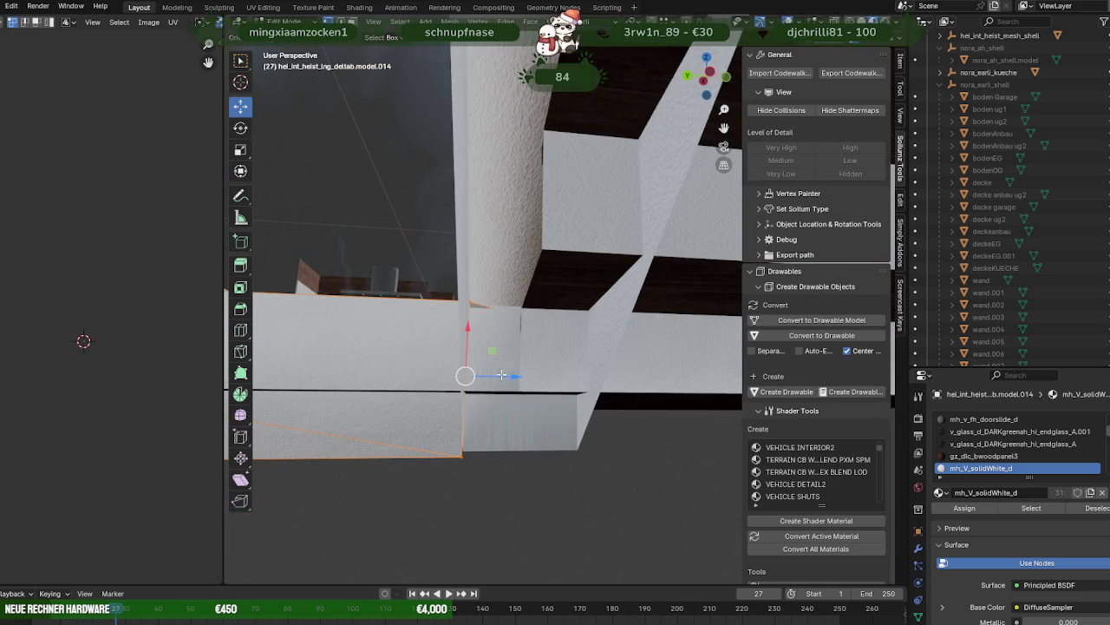
pyautogui.moveTo(513, 377)
pyautogui.mouseDown(button='middle')
pyautogui.moveTo(446, 384)
pyautogui.moveTo(443, 351)
pyautogui.moveTo(521, 322)
pyautogui.mouseUp(button='middle')
pyautogui.click(446, 384)
# - Select the block's end face vertices and stretch the face further down along Z
pyautogui.click(520, 322)
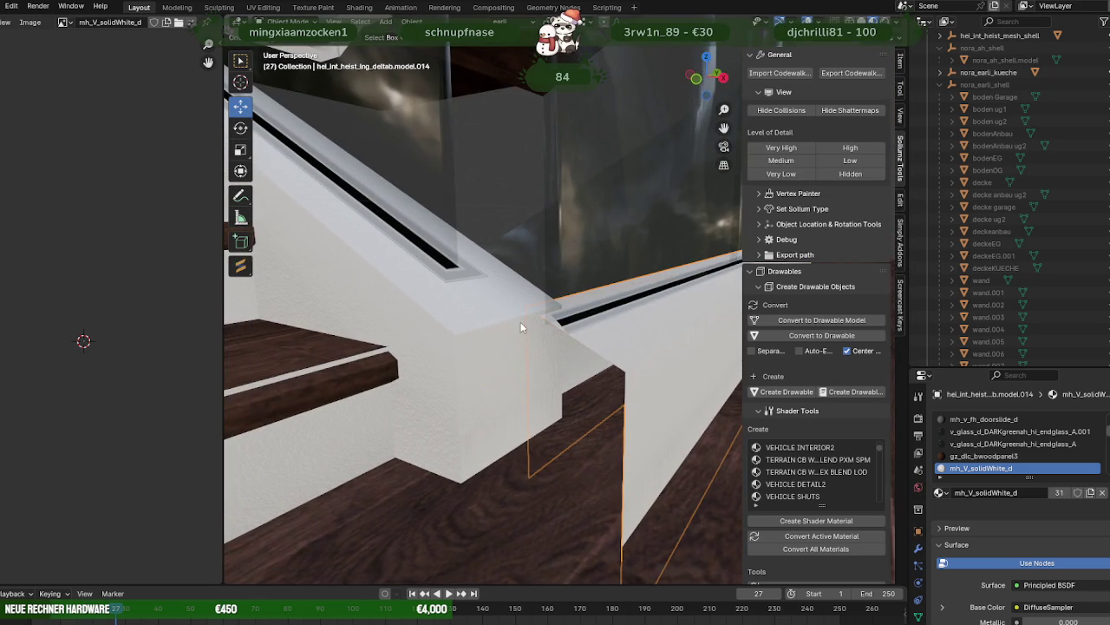
pyautogui.click(524, 307)
pyautogui.click(562, 309)
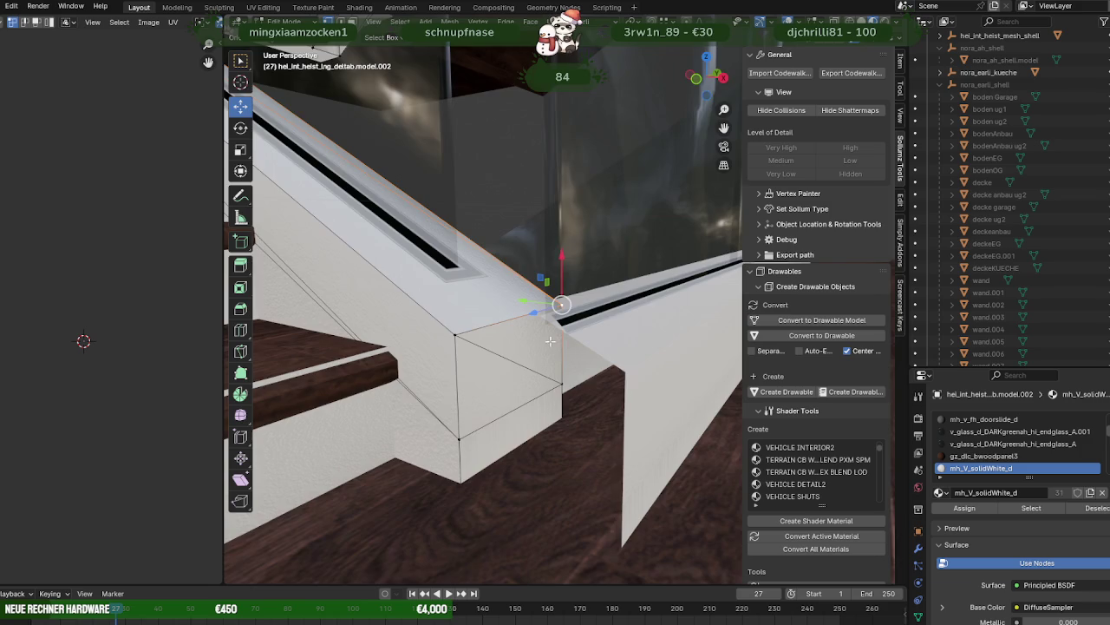
pyautogui.moveTo(562, 310); pyautogui.dragTo(508, 345, button='middle')
pyautogui.keyDown('shift'); pyautogui.click(456, 336); pyautogui.keyUp('shift')
pyautogui.keyDown('shift'); pyautogui.click(564, 391); pyautogui.keyUp('shift')
pyautogui.keyDown('shift'); pyautogui.click(458, 441); pyautogui.keyUp('shift')
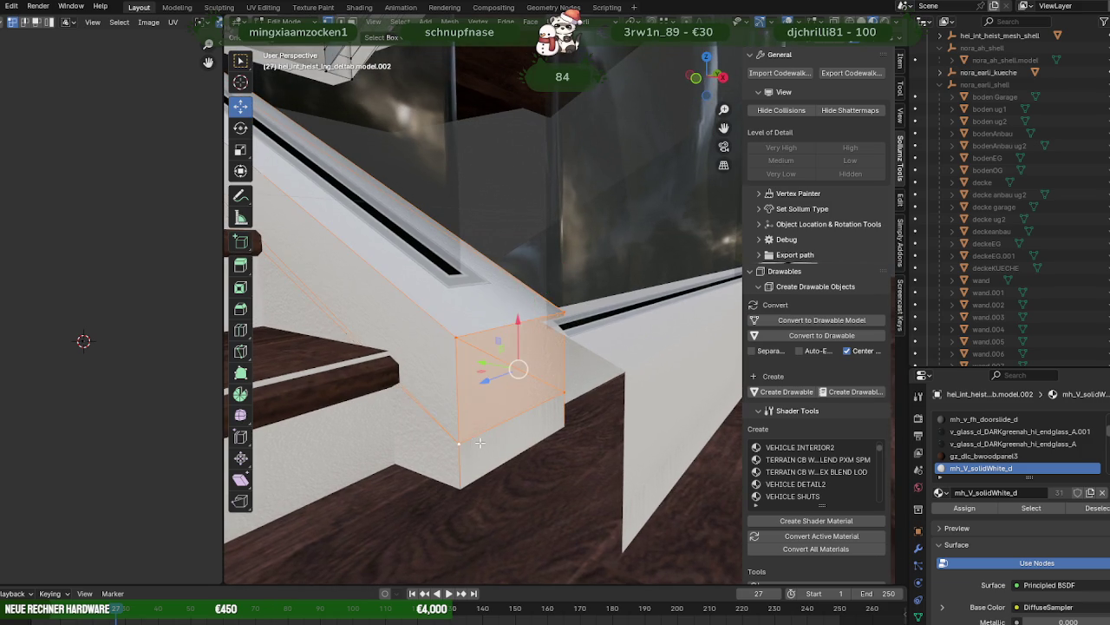
pyautogui.moveTo(488, 432); pyautogui.dragTo(503, 320, button='middle')
pyautogui.moveTo(494, 299); pyautogui.dragTo(501, 286)
pyautogui.moveTo(569, 366); pyautogui.dragTo(471, 332, button='middle')
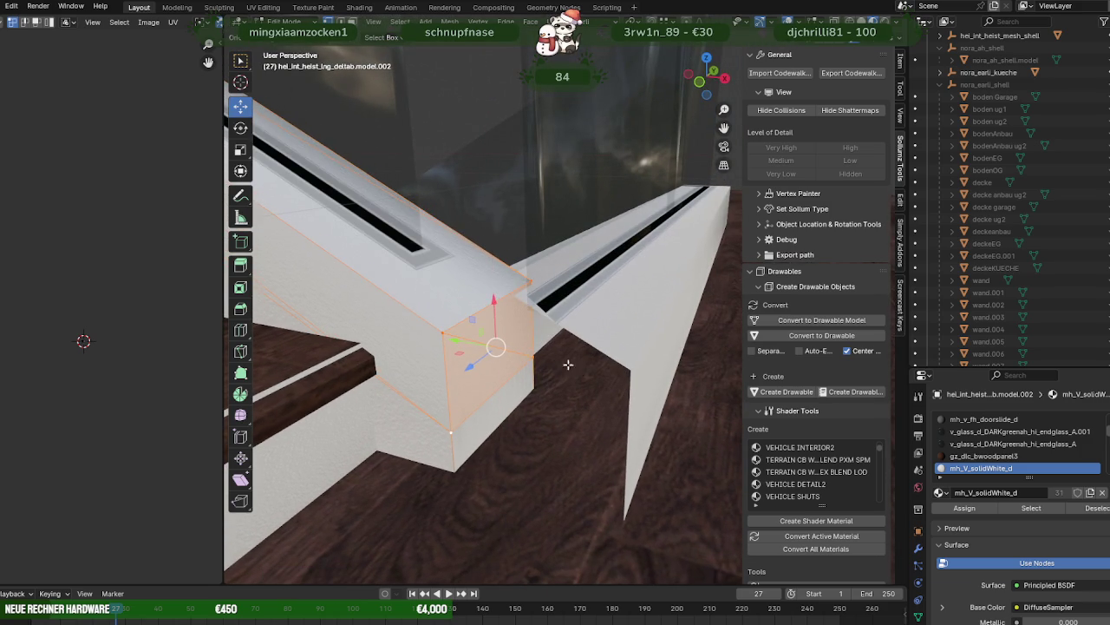
pyautogui.moveTo(546, 316)
pyautogui.mouseDown()
pyautogui.moveTo(617, 374)
pyautogui.moveTo(574, 352)
pyautogui.moveTo(548, 356)
pyautogui.mouseUp()
pyautogui.moveTo(589, 358)
pyautogui.mouseDown(button='middle')
pyautogui.moveTo(640, 364)
pyautogui.moveTo(481, 304)
pyautogui.mouseUp(button='middle')
# - Move the end of the dark trim strip (model.004) along the X axis
pyautogui.click(480, 303)
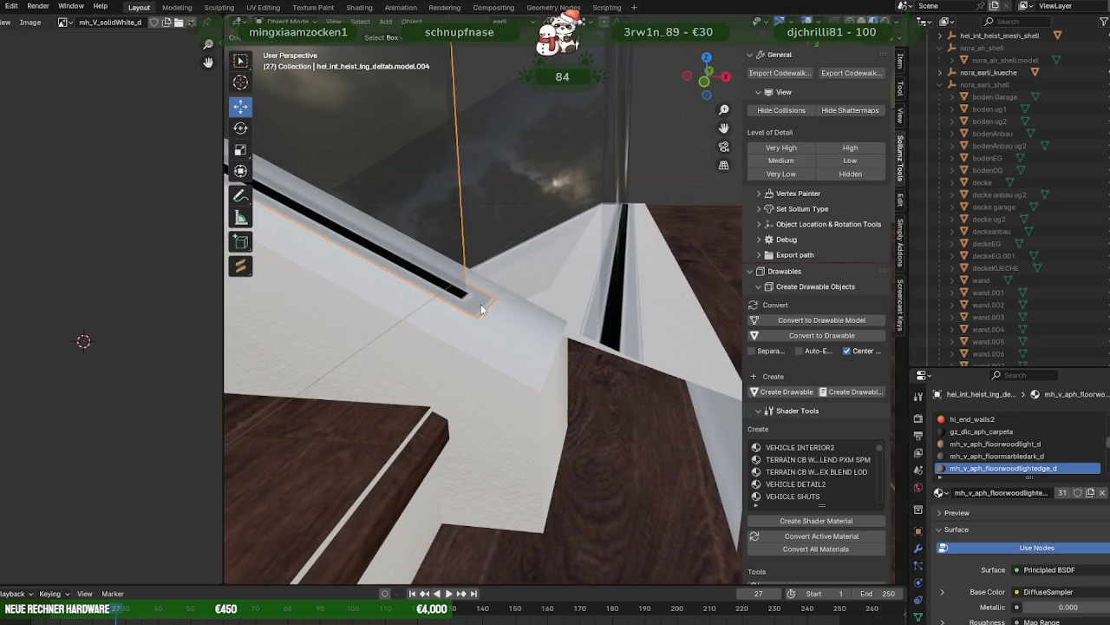
pyautogui.click(485, 300)
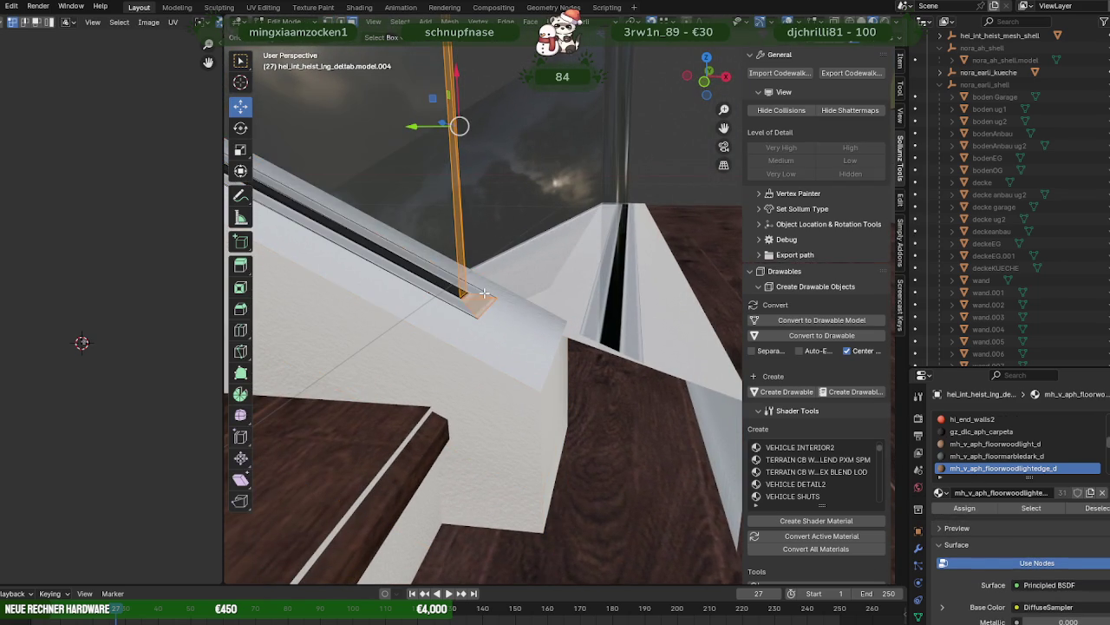
pyautogui.click(484, 303)
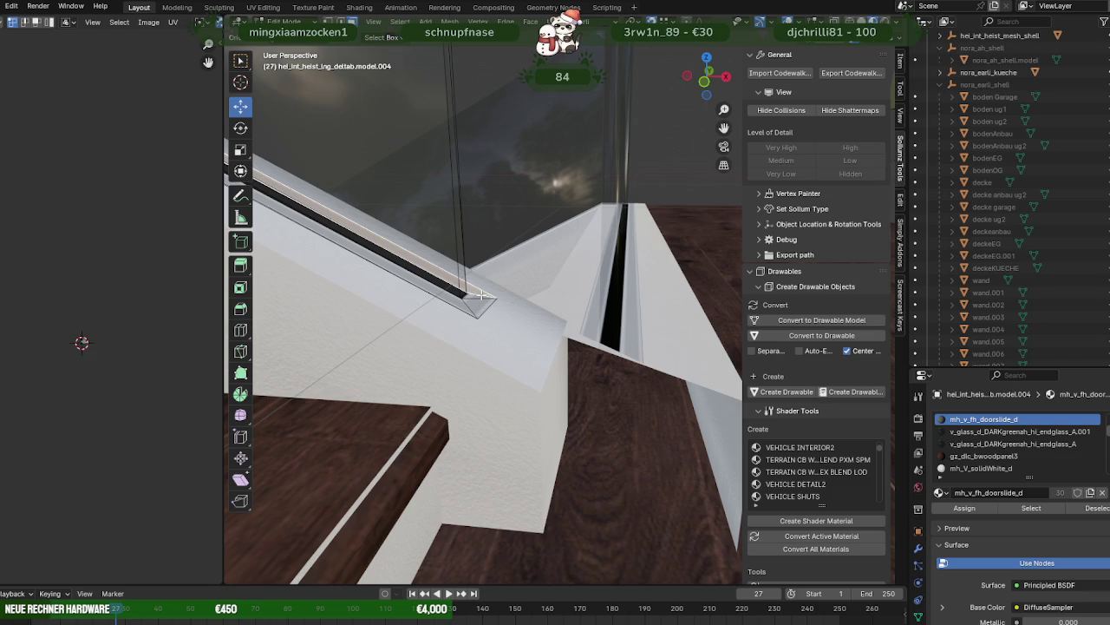
pyautogui.click(476, 296)
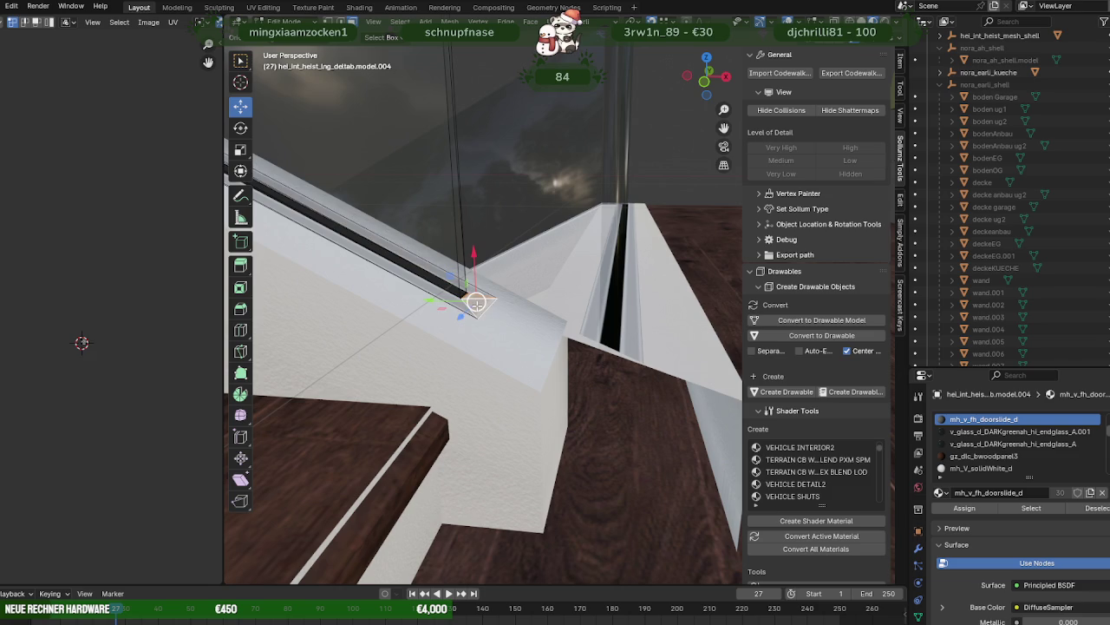
pyautogui.click(476, 304)
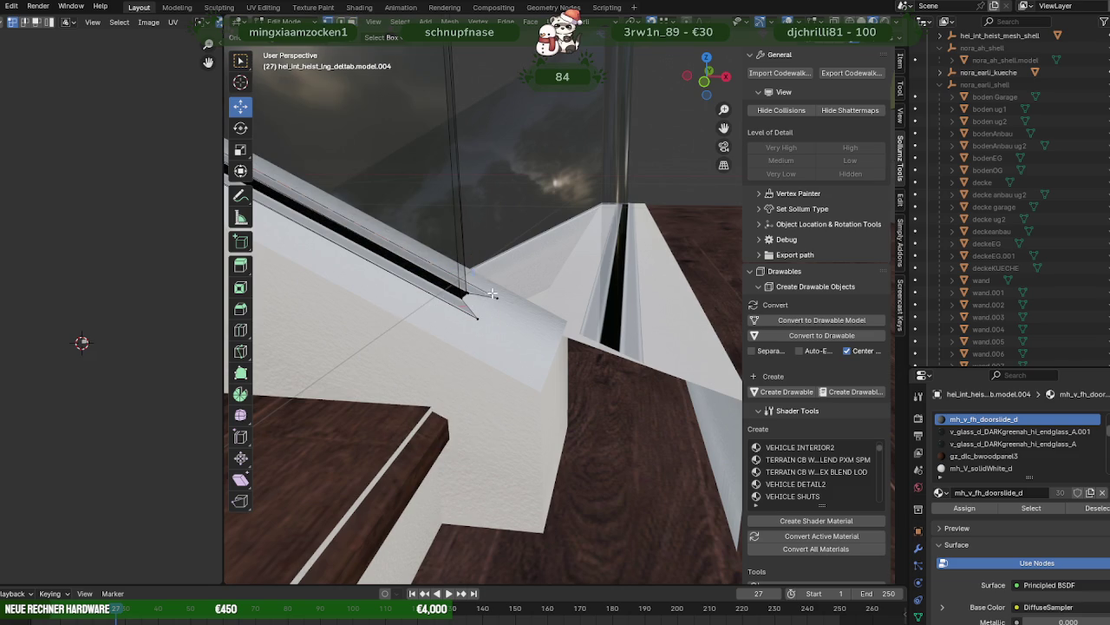
pyautogui.press('g')
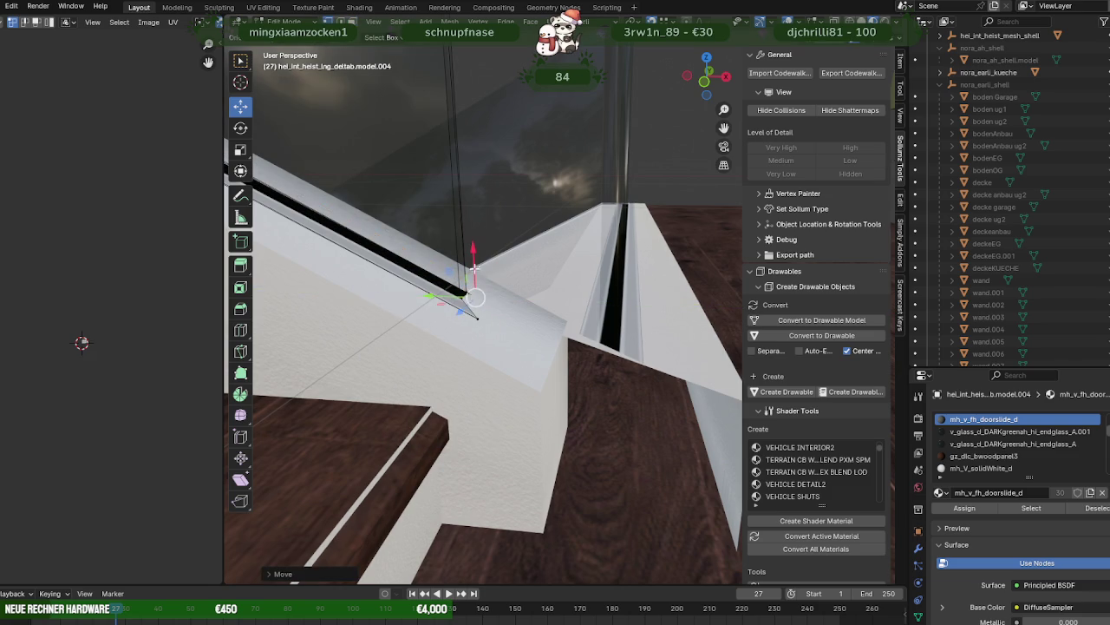
pyautogui.press('x')
pyautogui.click(471, 334)
# - Slide the strip's long edges along the beam toward the railing corner
pyautogui.click(454, 310)
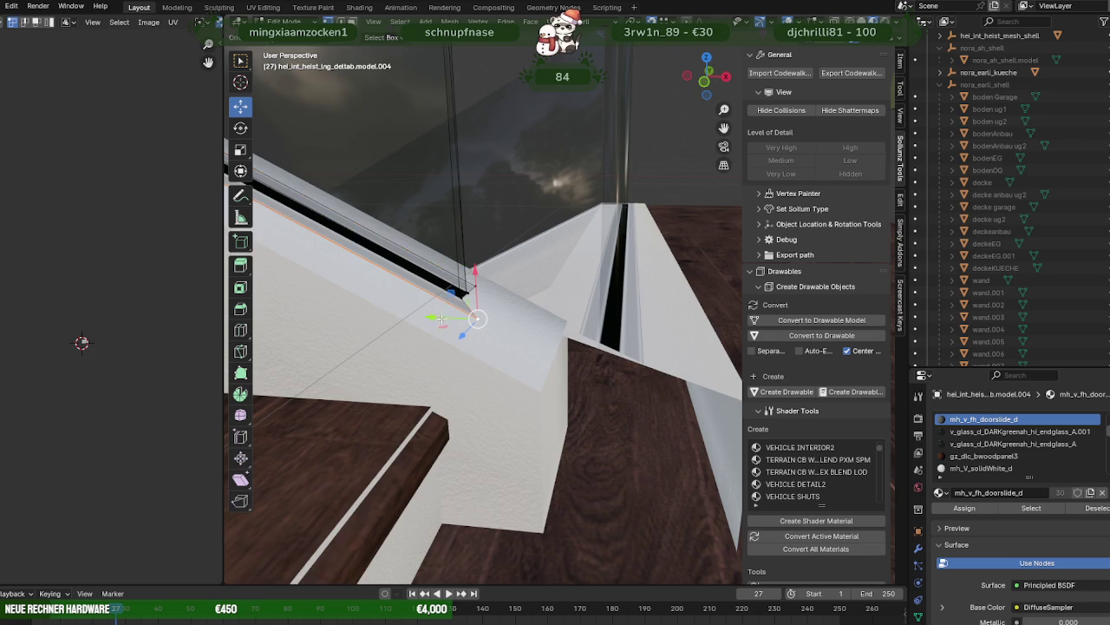
pyautogui.moveTo(436, 317); pyautogui.dragTo(459, 341, button='middle')
pyautogui.moveTo(424, 310); pyautogui.dragTo(450, 258)
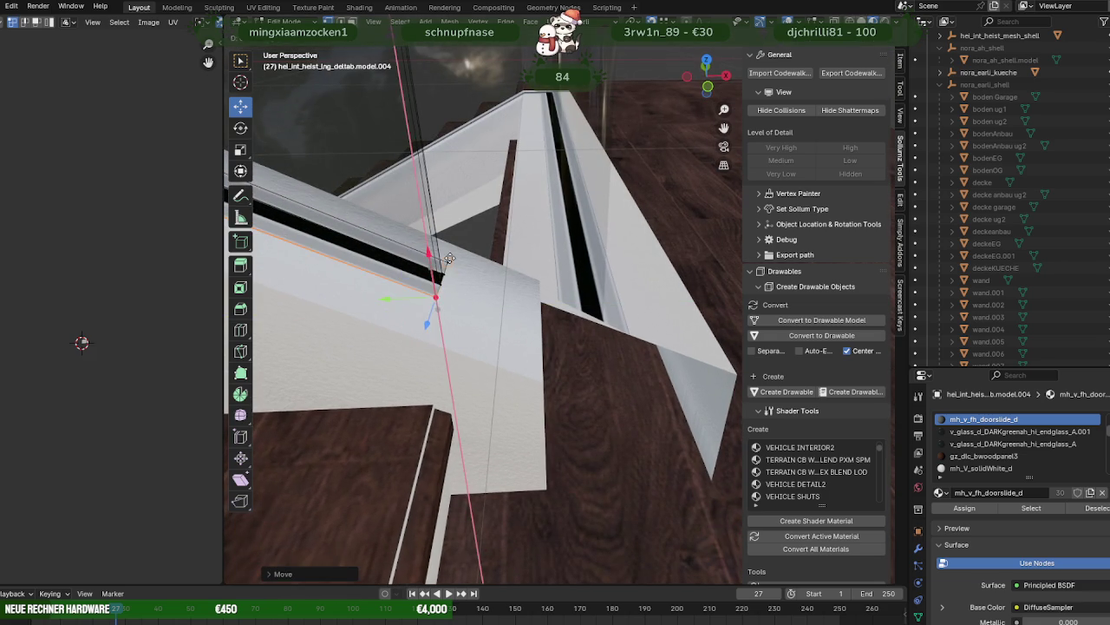
pyautogui.click(447, 260)
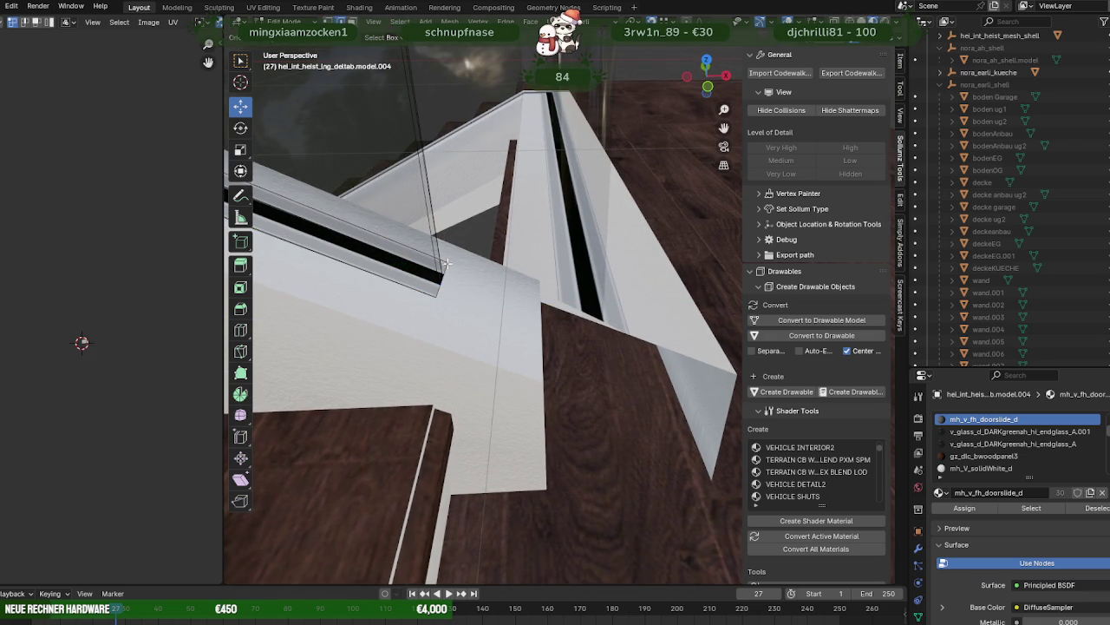
pyautogui.click(446, 280)
pyautogui.moveTo(447, 262); pyautogui.dragTo(432, 301, button='middle')
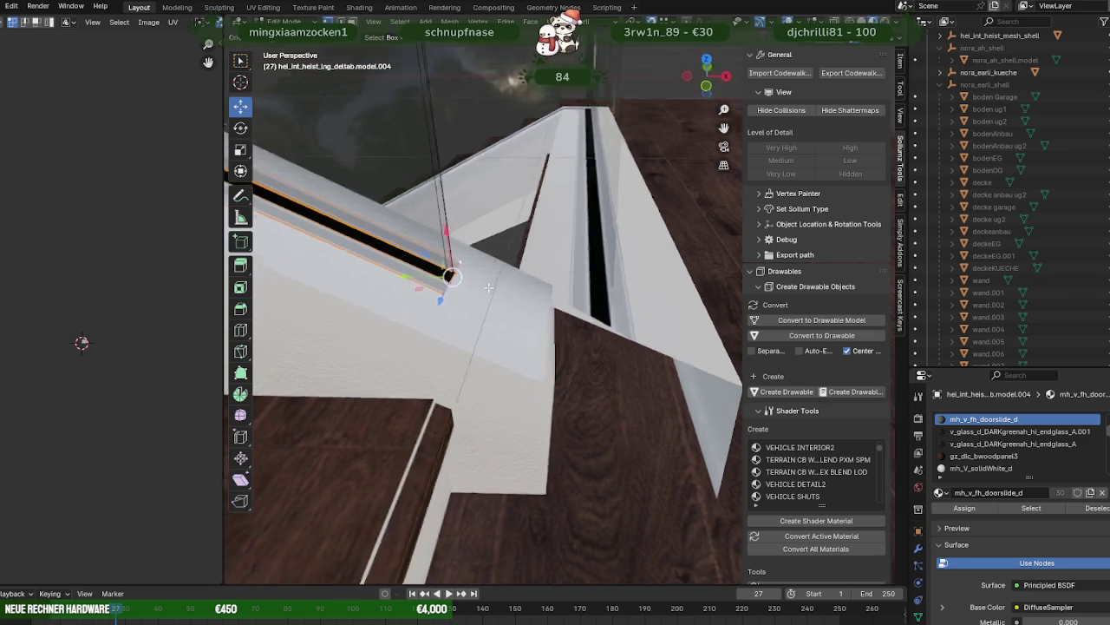
pyautogui.moveTo(423, 293); pyautogui.dragTo(508, 345)
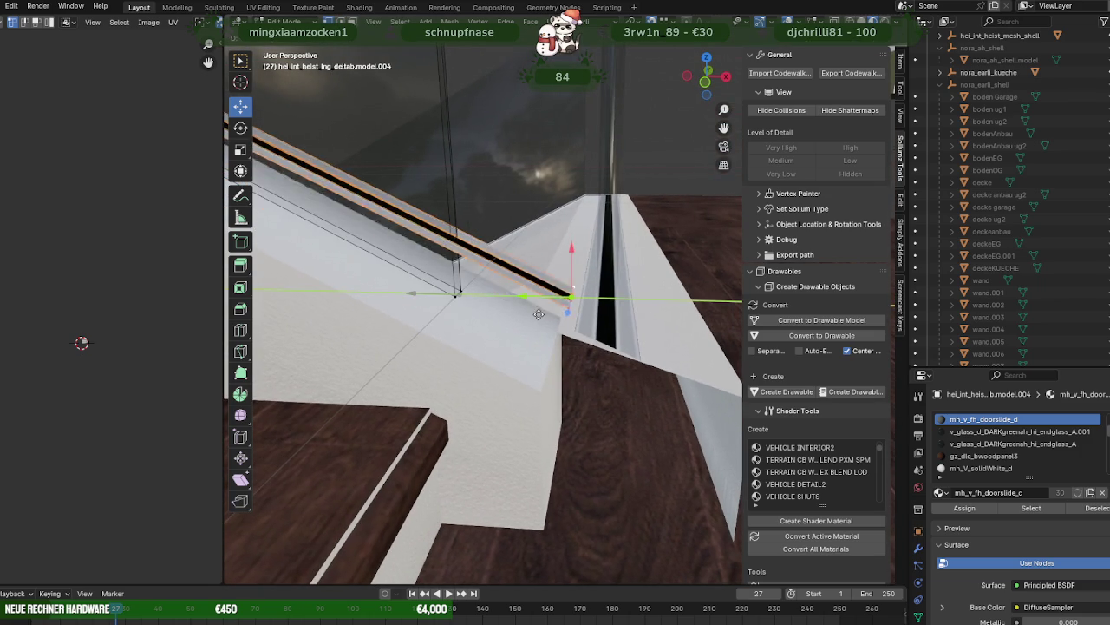
pyautogui.moveTo(554, 302); pyautogui.dragTo(577, 312)
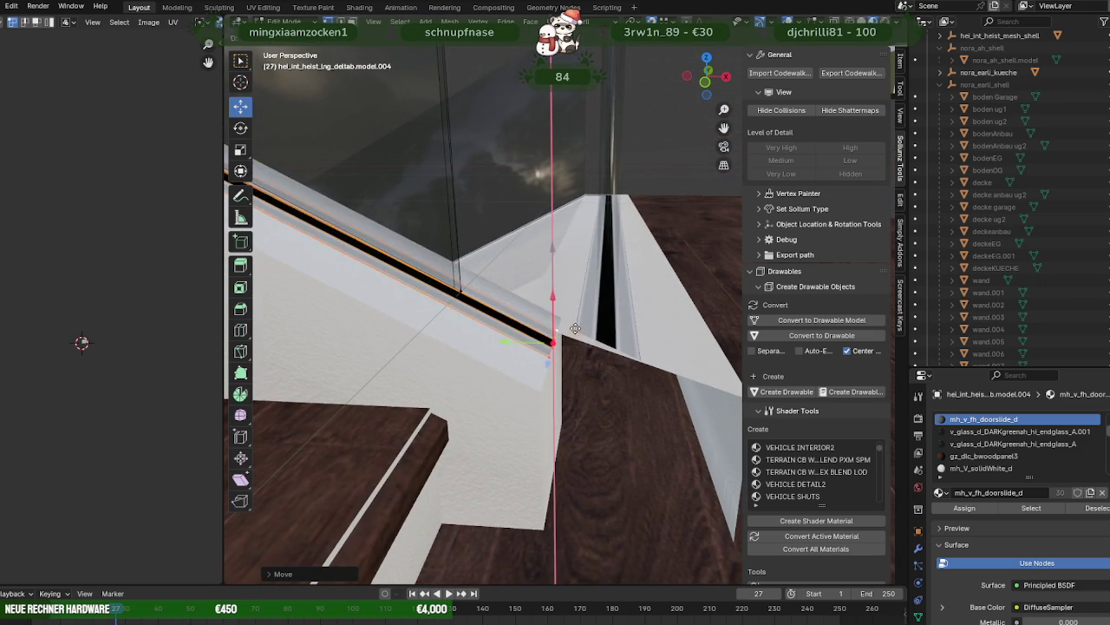
pyautogui.moveTo(577, 311)
pyautogui.mouseDown(button='middle')
pyautogui.moveTo(510, 277)
pyautogui.moveTo(532, 318)
pyautogui.mouseUp(button='middle')
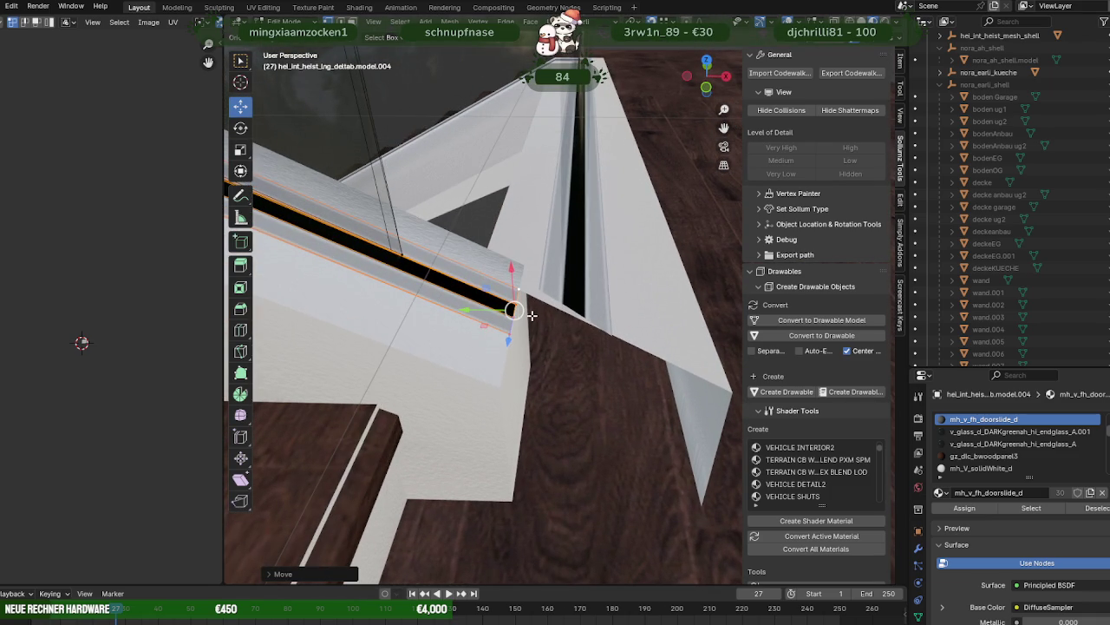
# - Extrude the strip edge around the corner and nudge the corner geometry into place
pyautogui.press('e')
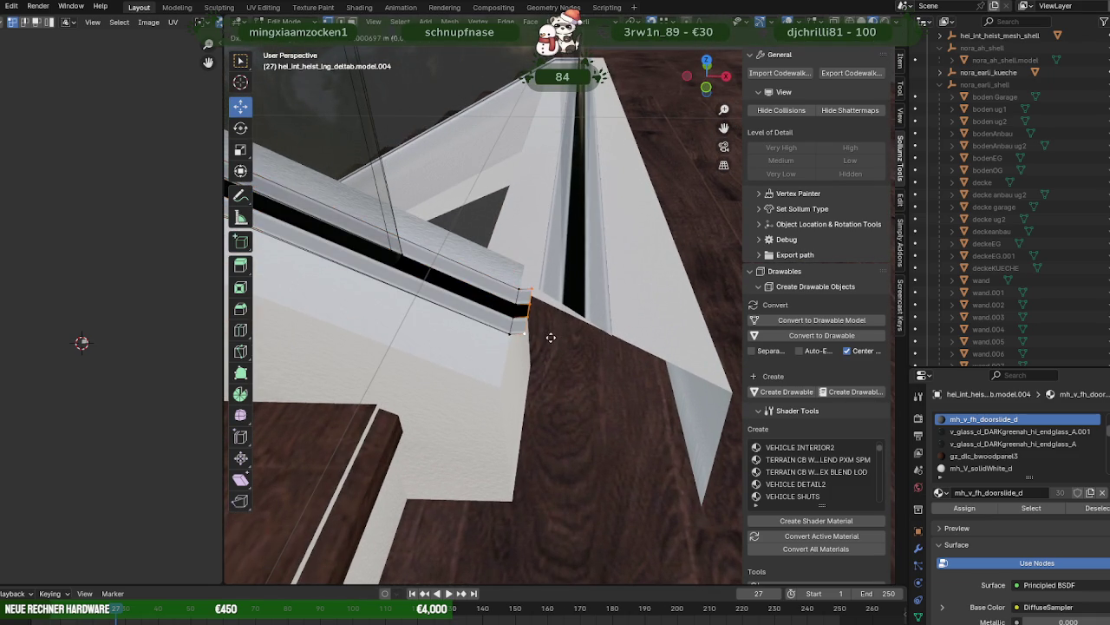
pyautogui.click(539, 333)
pyautogui.moveTo(521, 321); pyautogui.dragTo(608, 342)
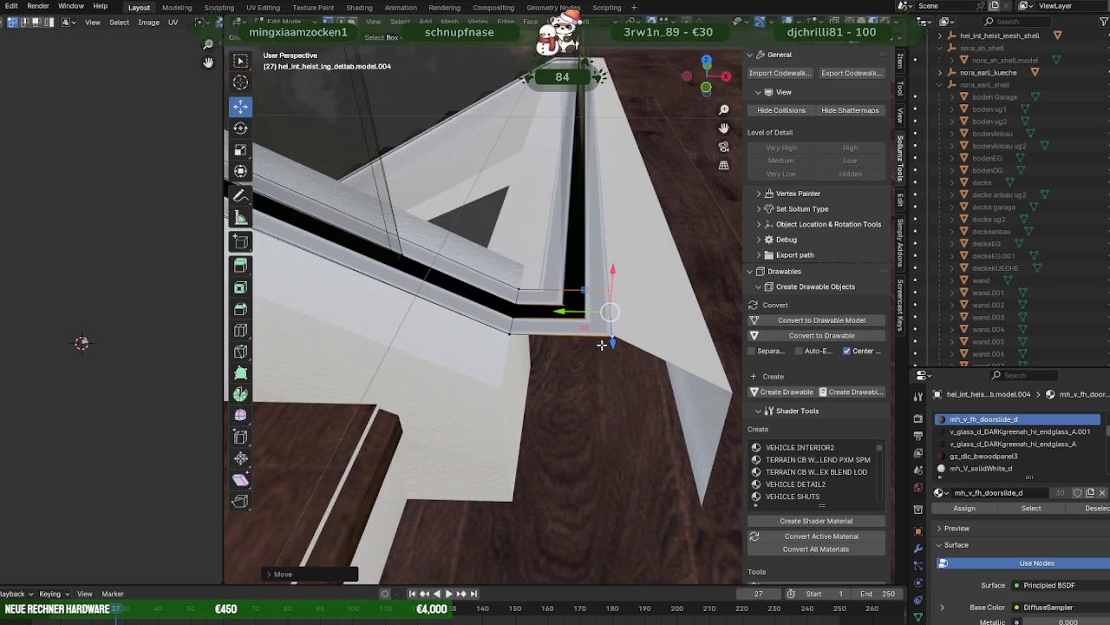
pyautogui.moveTo(607, 341); pyautogui.dragTo(611, 307, button='middle')
pyautogui.scroll(2, 611, 307)
pyautogui.scroll(2, 611, 307)
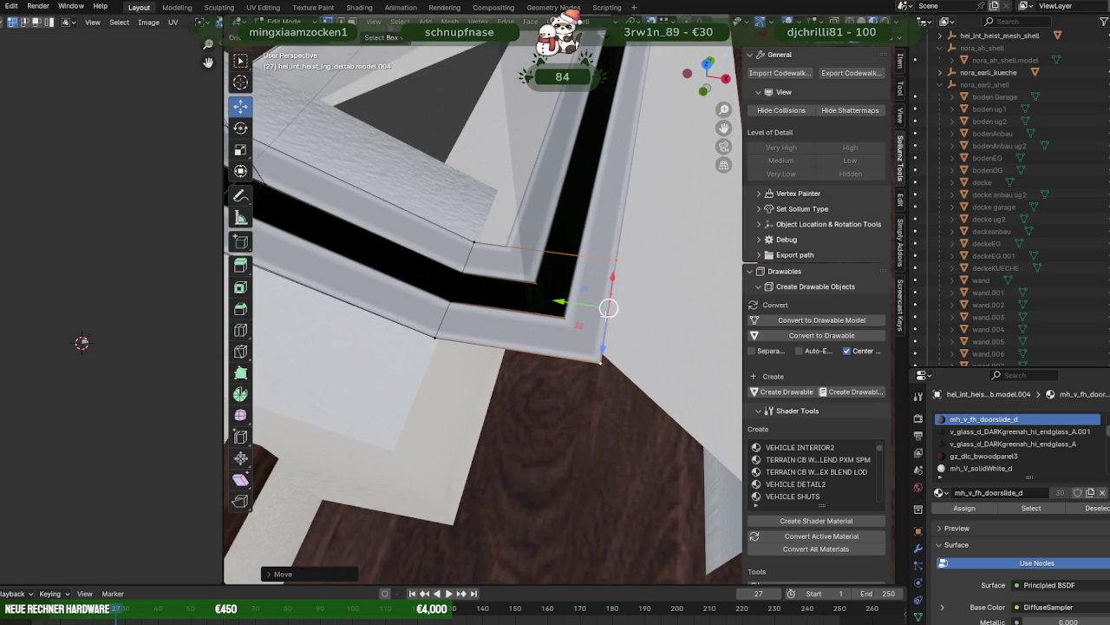
pyautogui.click(606, 323)
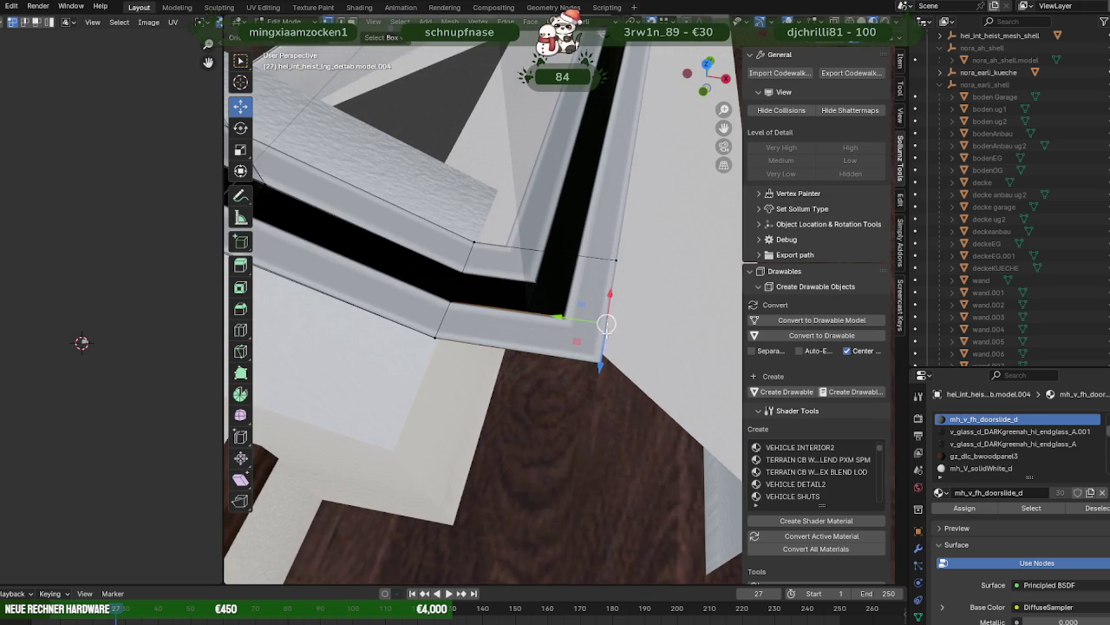
pyautogui.hotkey('shift', 'z')
pyautogui.moveTo(598, 333); pyautogui.dragTo(618, 336, button='middle')
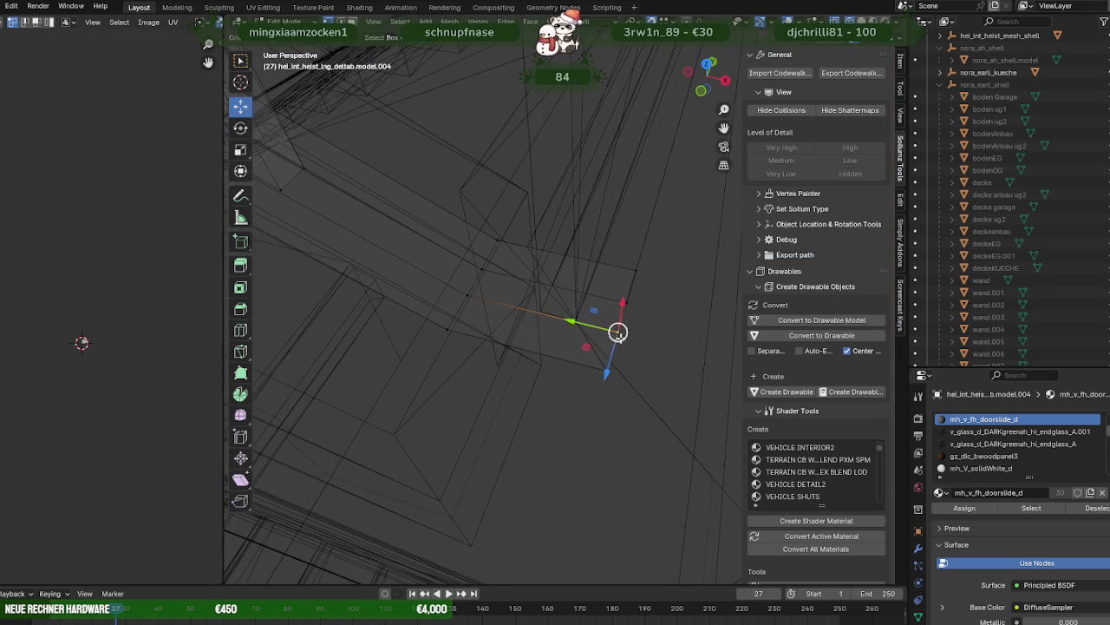
pyautogui.moveTo(577, 320); pyautogui.dragTo(626, 304)
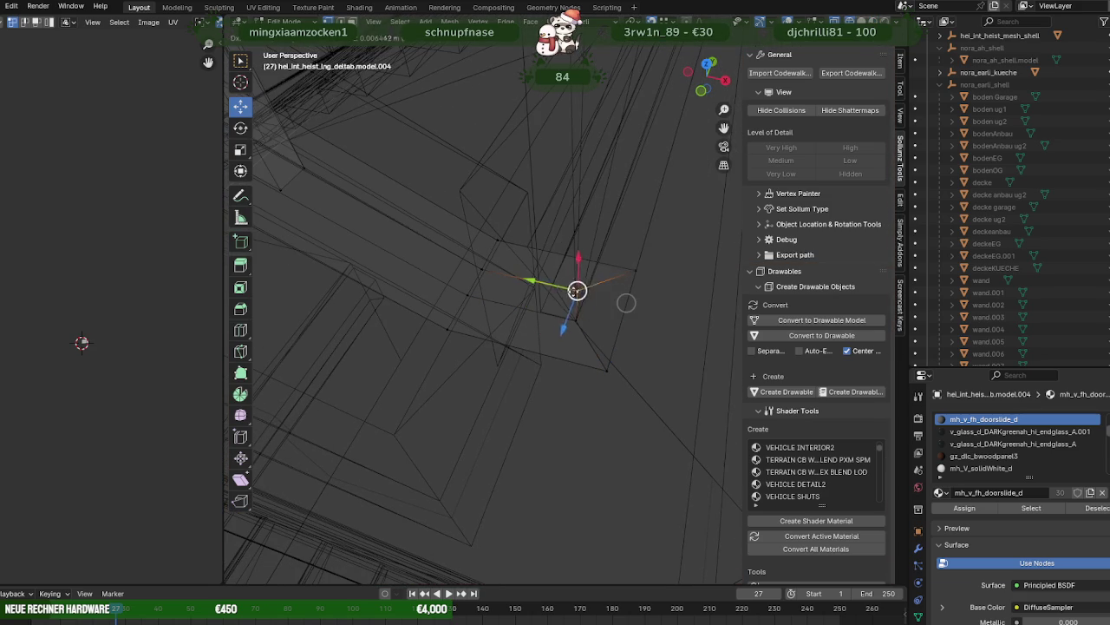
pyautogui.press('g')
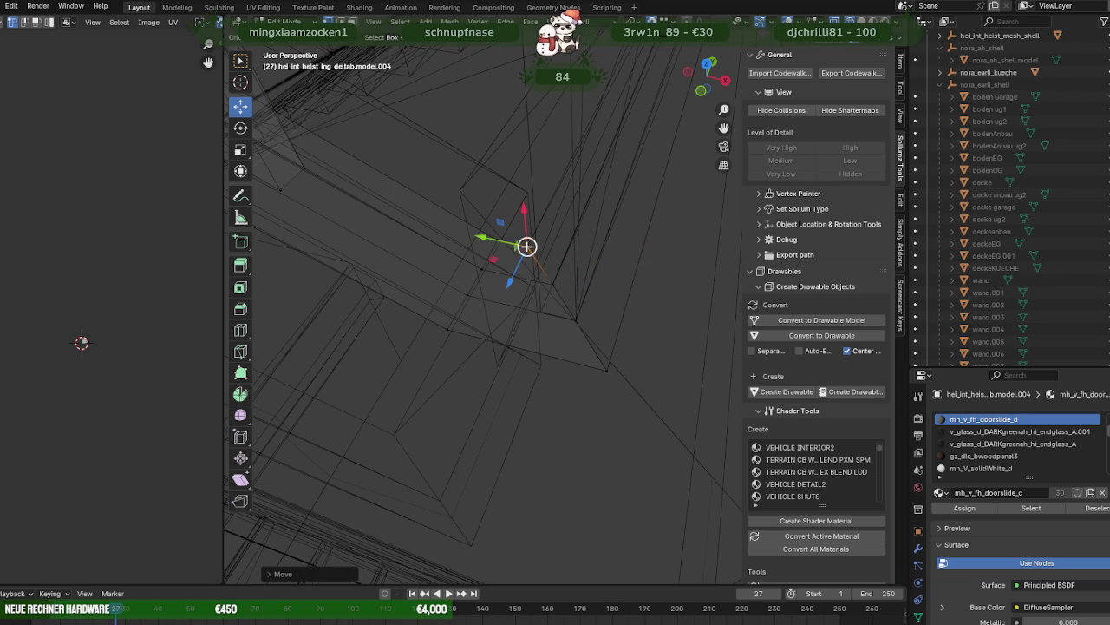
# - Return to Object Mode and put the white wall panel model.014 into Edit Mode
pyautogui.press('Tab')
pyautogui.hotkey('shift', 'z')
pyautogui.moveTo(546, 266); pyautogui.dragTo(636, 364, button='middle')
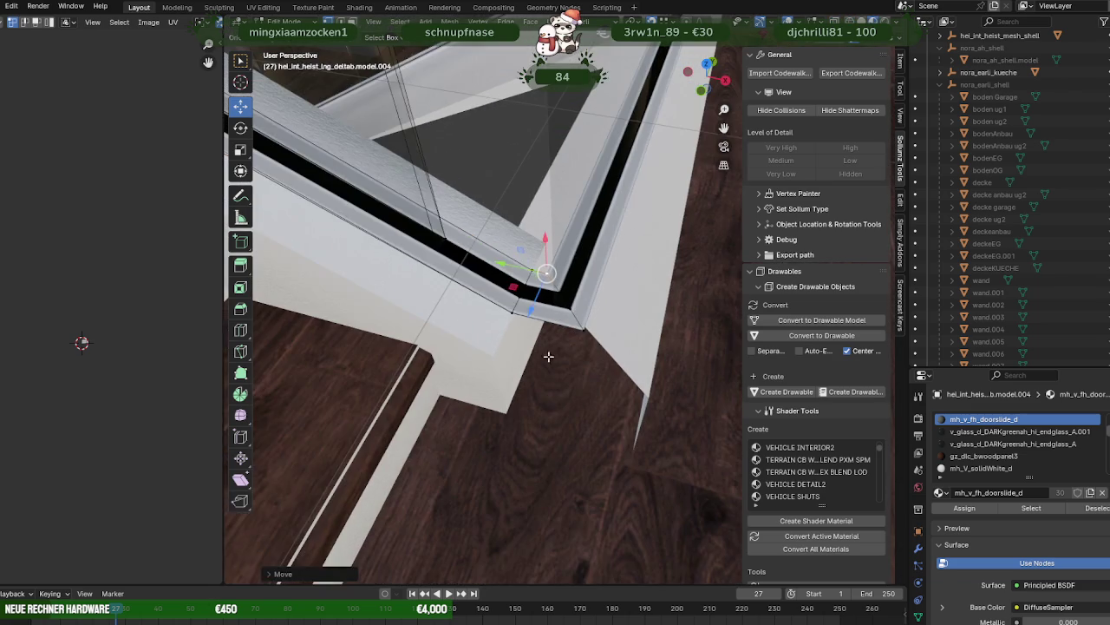
pyautogui.click(637, 366)
pyautogui.press('Tab')
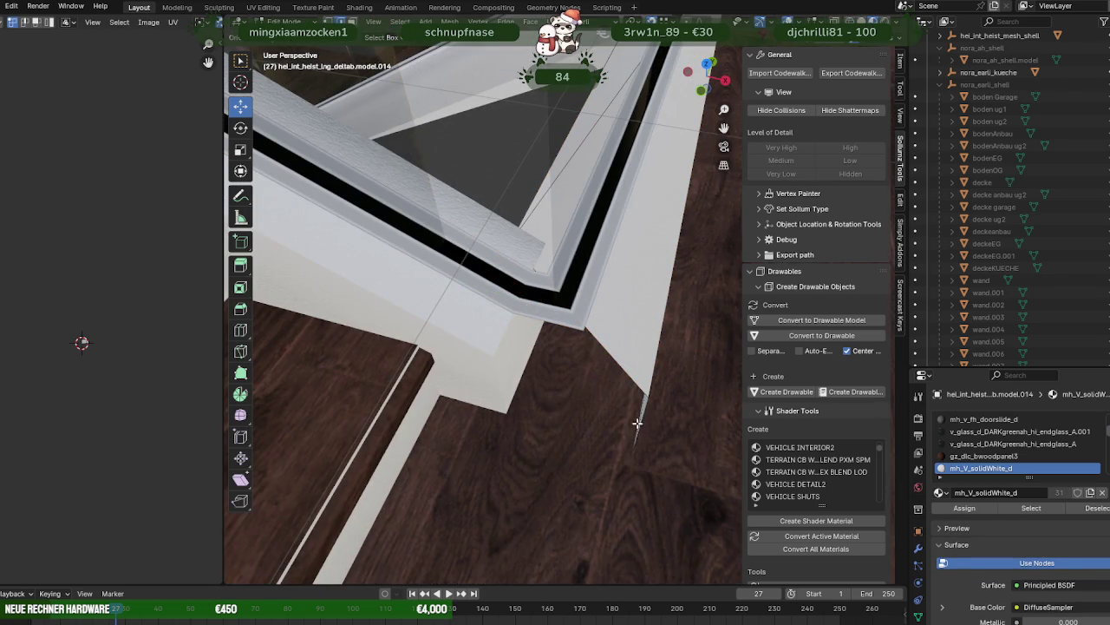
# - Extrude the white side panel's wall edge along Y at the stair corner
pyautogui.moveTo(637, 423); pyautogui.dragTo(640, 456, button='middle')
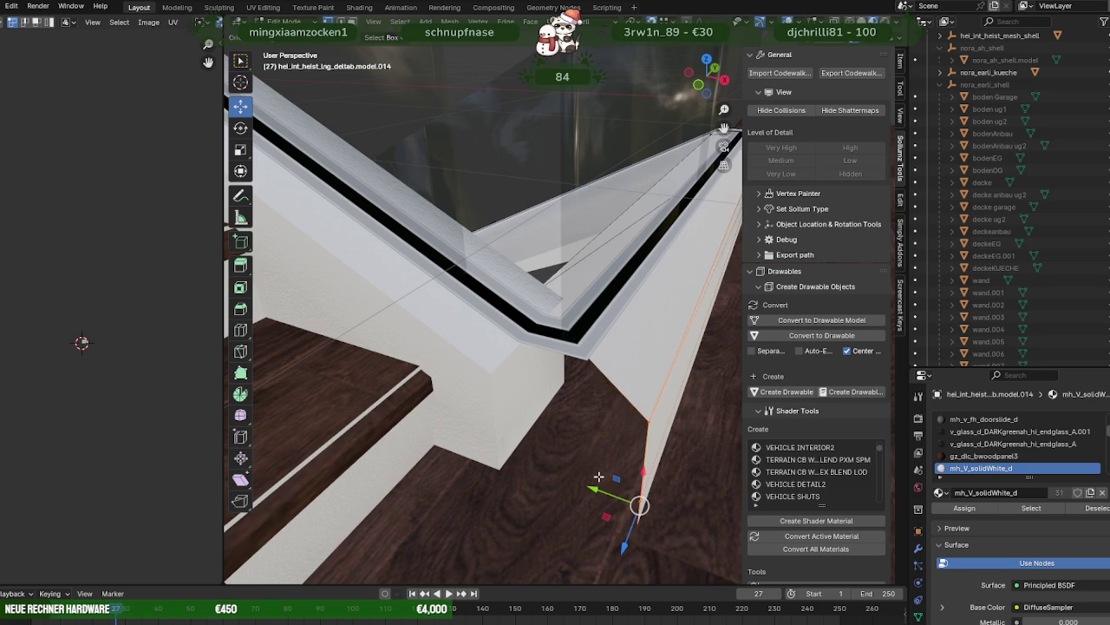
pyautogui.press('e')
pyautogui.rightClick(565, 478)
pyautogui.press('e')
pyautogui.press('y')
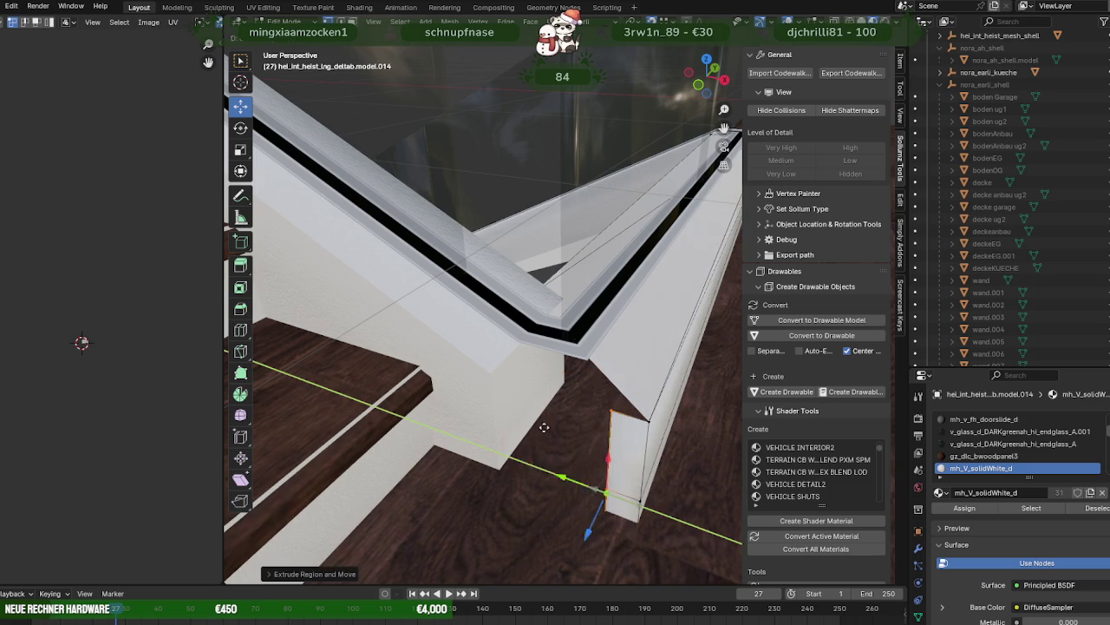
pyautogui.click(496, 372)
# - Extrude the corner edges down so the panel tapers to the floor, then exit Edit Mode
pyautogui.moveTo(513, 393); pyautogui.dragTo(583, 394, button='middle')
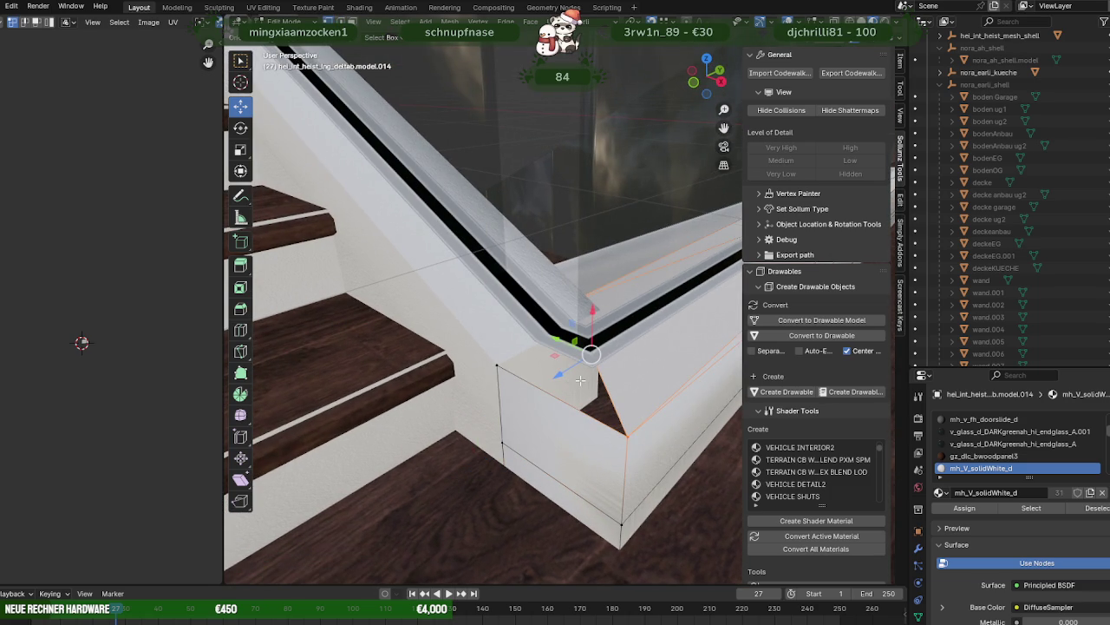
pyautogui.press('e')
pyautogui.rightClick(567, 385)
pyautogui.moveTo(570, 371); pyautogui.dragTo(472, 408)
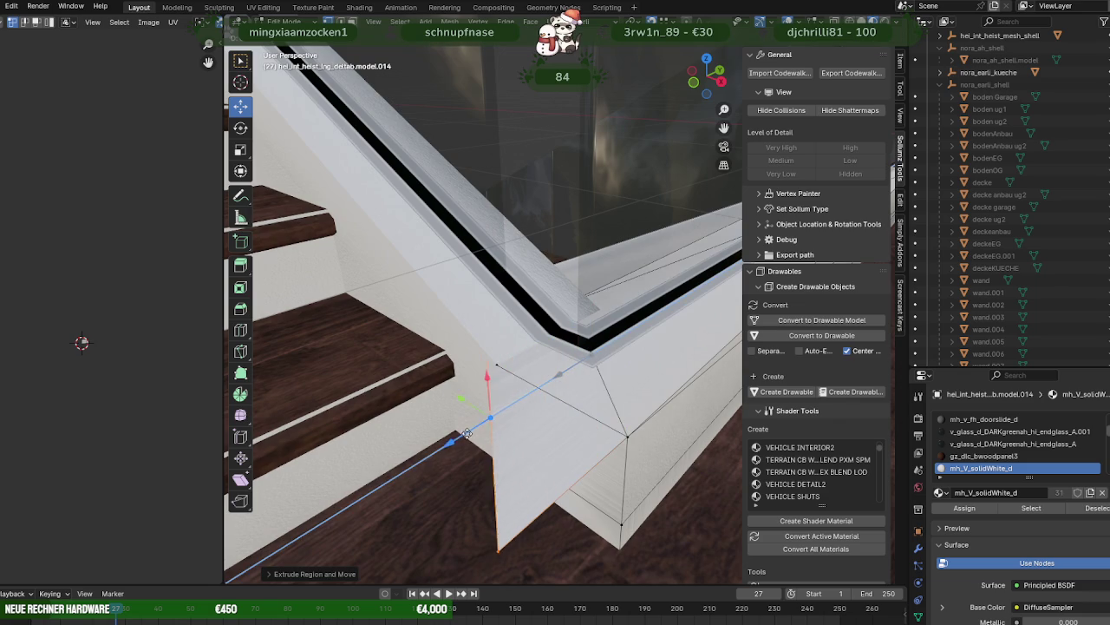
pyautogui.click(471, 350)
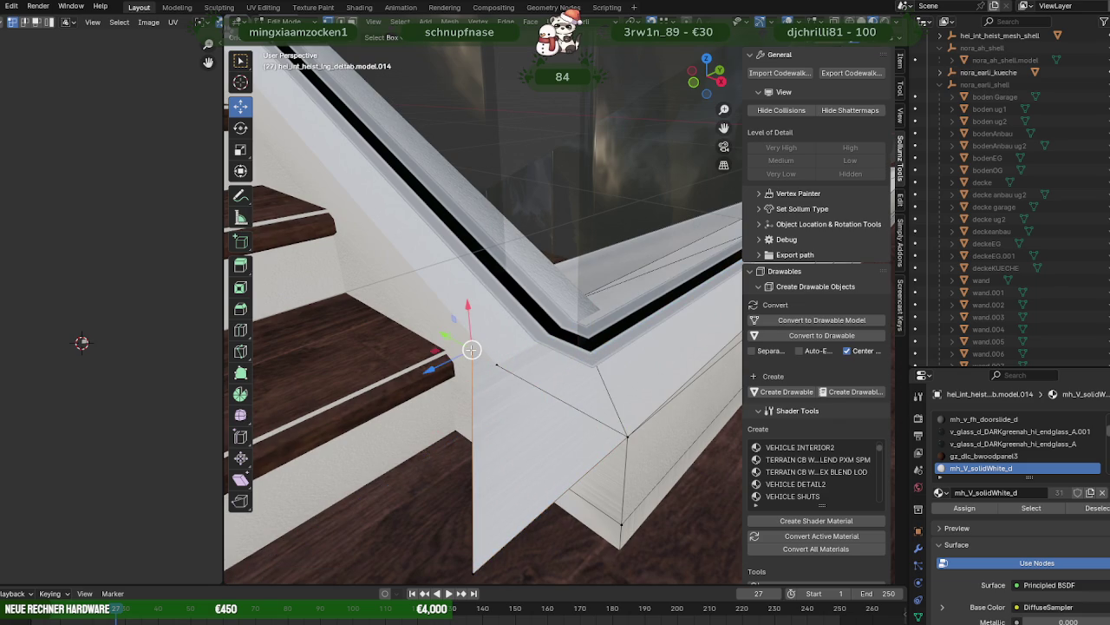
pyautogui.moveTo(471, 349); pyautogui.dragTo(495, 368)
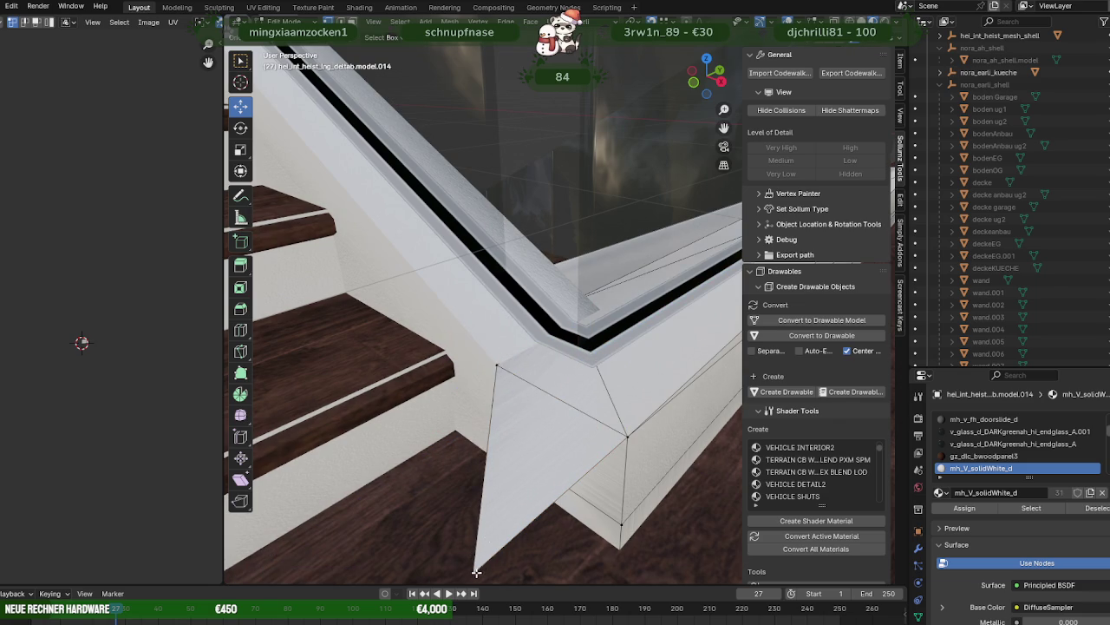
pyautogui.hotkey('ctrl', 'z')
pyautogui.moveTo(490, 561)
pyautogui.mouseDown(button='middle')
pyautogui.moveTo(532, 345)
pyautogui.moveTo(649, 369)
pyautogui.moveTo(760, 344)
pyautogui.moveTo(656, 331)
pyautogui.moveTo(579, 348)
pyautogui.moveTo(518, 317)
pyautogui.mouseUp(button='middle')
pyautogui.press('Tab')
pyautogui.click(507, 260)
# - Move the glass panel's top and lower corner vertices along X into the railing corner
pyautogui.press('Tab')
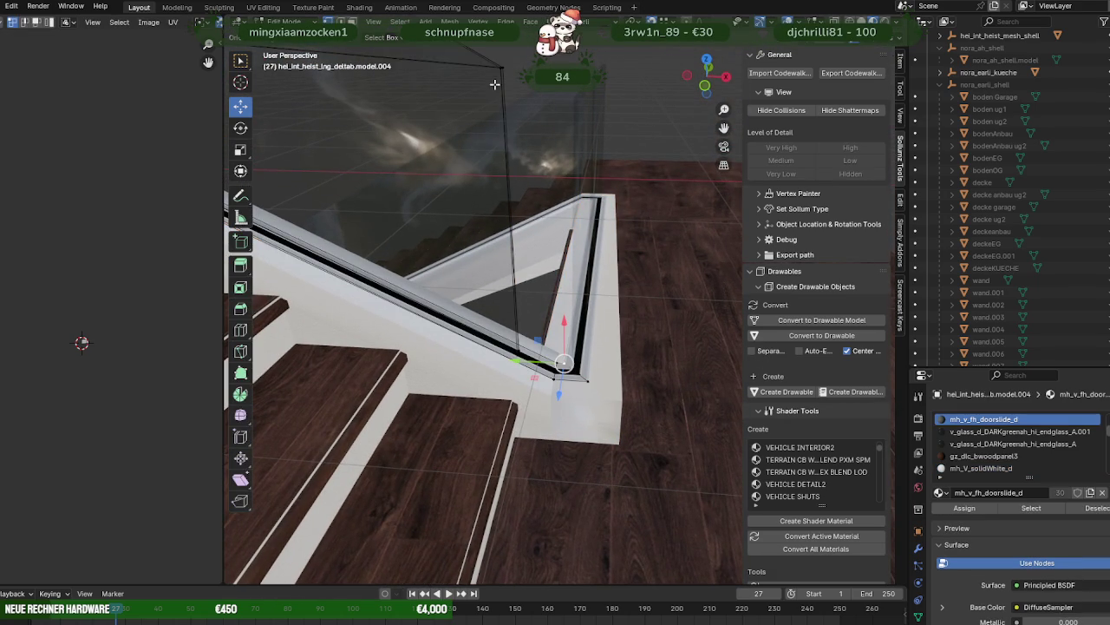
pyautogui.click(500, 71)
pyautogui.keyDown('shift'); pyautogui.click(523, 353); pyautogui.keyUp('shift')
pyautogui.hotkey('shift', 'z')
pyautogui.scroll(2, 507, 324)
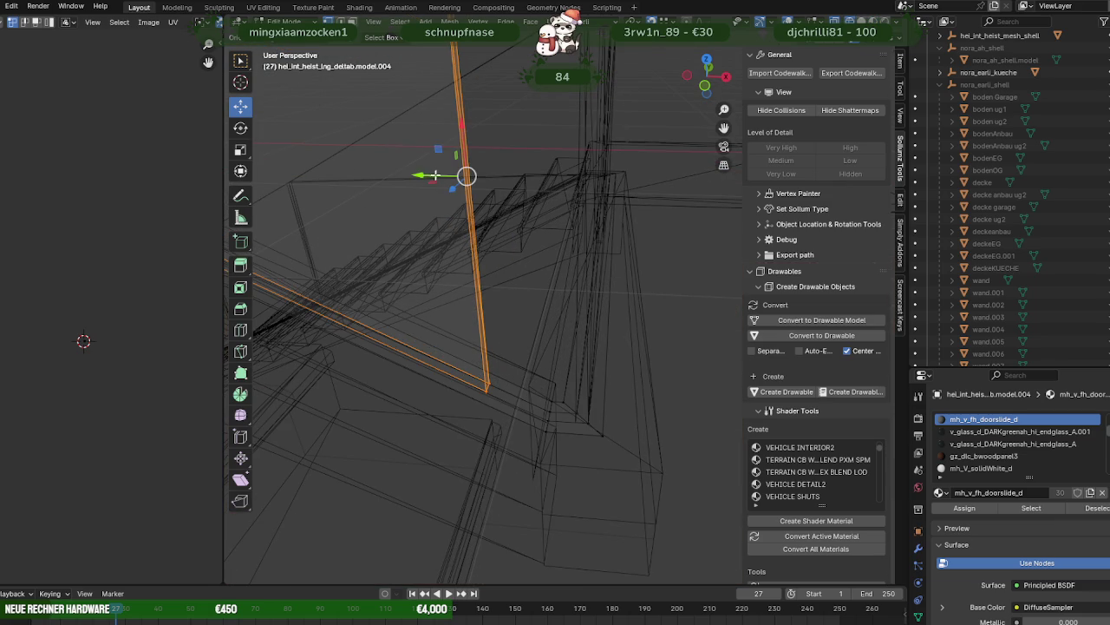
pyautogui.moveTo(434, 175); pyautogui.dragTo(550, 404)
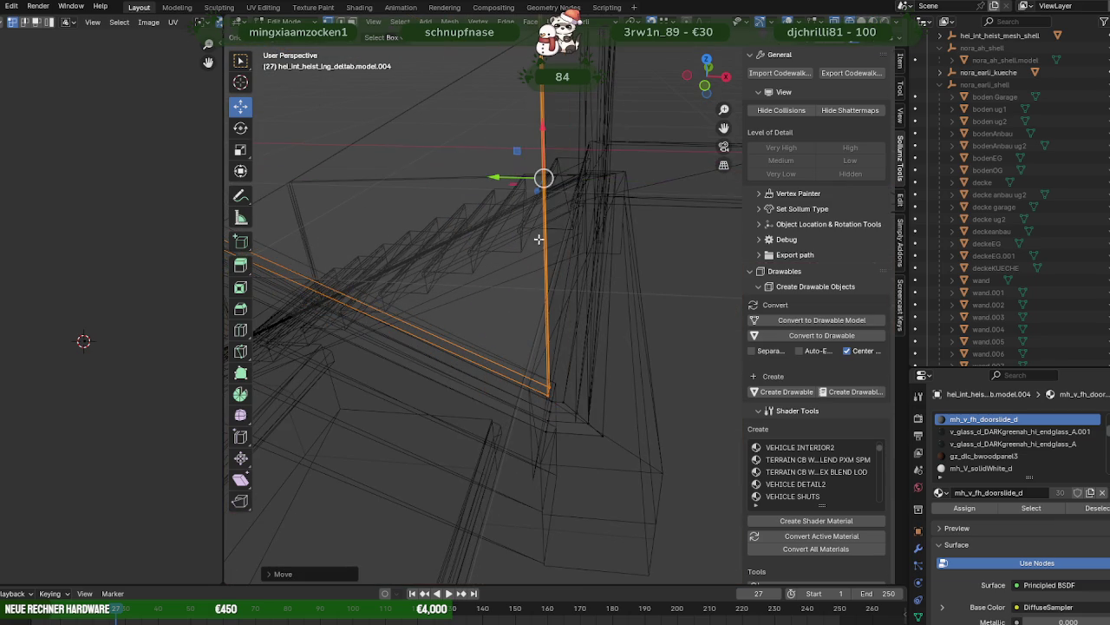
pyautogui.keyDown('shift'); pyautogui.moveTo(539, 239); pyautogui.dragTo(553, 164, button='middle'); pyautogui.keyUp('shift')
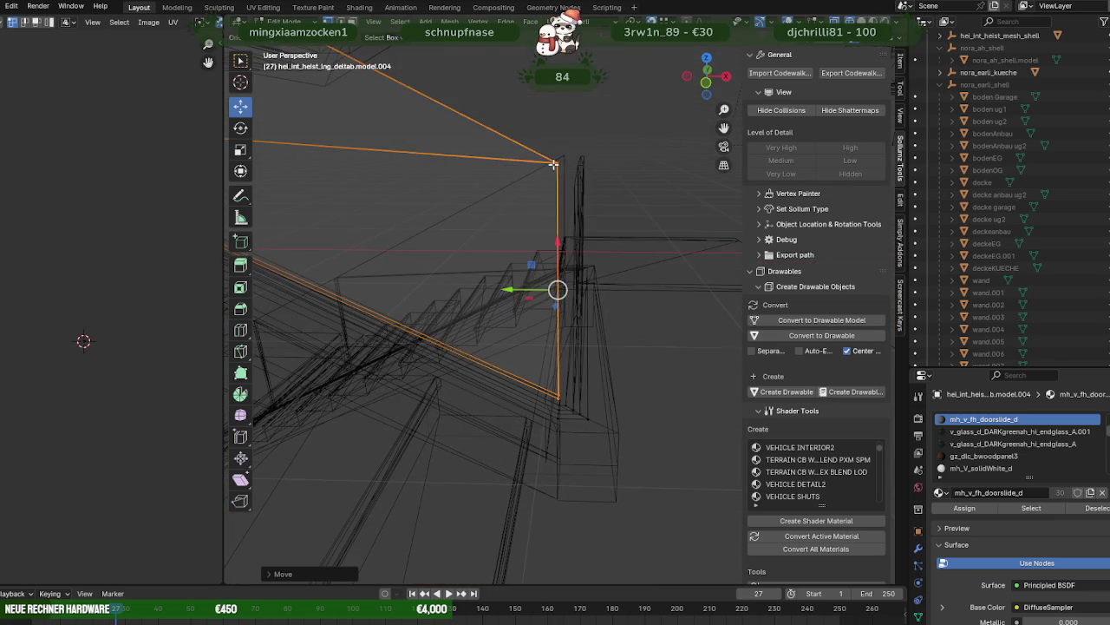
pyautogui.moveTo(558, 241); pyautogui.dragTo(567, 156)
pyautogui.moveTo(567, 156)
pyautogui.mouseDown(button='middle')
pyautogui.moveTo(555, 187)
pyautogui.moveTo(572, 217)
pyautogui.moveTo(546, 221)
pyautogui.moveTo(601, 298)
pyautogui.moveTo(547, 326)
pyautogui.moveTo(461, 330)
pyautogui.moveTo(392, 300)
pyautogui.moveTo(386, 314)
pyautogui.moveTo(634, 331)
pyautogui.moveTo(554, 384)
pyautogui.moveTo(620, 423)
pyautogui.moveTo(573, 361)
pyautogui.moveTo(423, 384)
pyautogui.moveTo(414, 413)
pyautogui.moveTo(519, 390)
pyautogui.moveTo(455, 366)
pyautogui.moveTo(532, 402)
pyautogui.moveTo(559, 399)
pyautogui.moveTo(534, 373)
pyautogui.moveTo(627, 363)
pyautogui.moveTo(525, 381)
pyautogui.moveTo(542, 353)
pyautogui.moveTo(518, 353)
pyautogui.moveTo(404, 458)
pyautogui.moveTo(436, 321)
pyautogui.moveTo(429, 273)
pyautogui.moveTo(442, 386)
pyautogui.moveTo(400, 332)
pyautogui.moveTo(445, 367)
pyautogui.mouseUp(button='middle')
pyautogui.hotkey('shift', 'z')
# - Return to Object Mode and zoom around to inspect the glass panel's fit at the landing
pyautogui.press('Tab')
pyautogui.scroll(-3, 579, 309)
pyautogui.scroll(-3, 563, 302)
pyautogui.scroll(-2, 536, 337)
pyautogui.scroll(5, 573, 361)
pyautogui.scroll(3, 513, 354)
pyautogui.press('Tab')
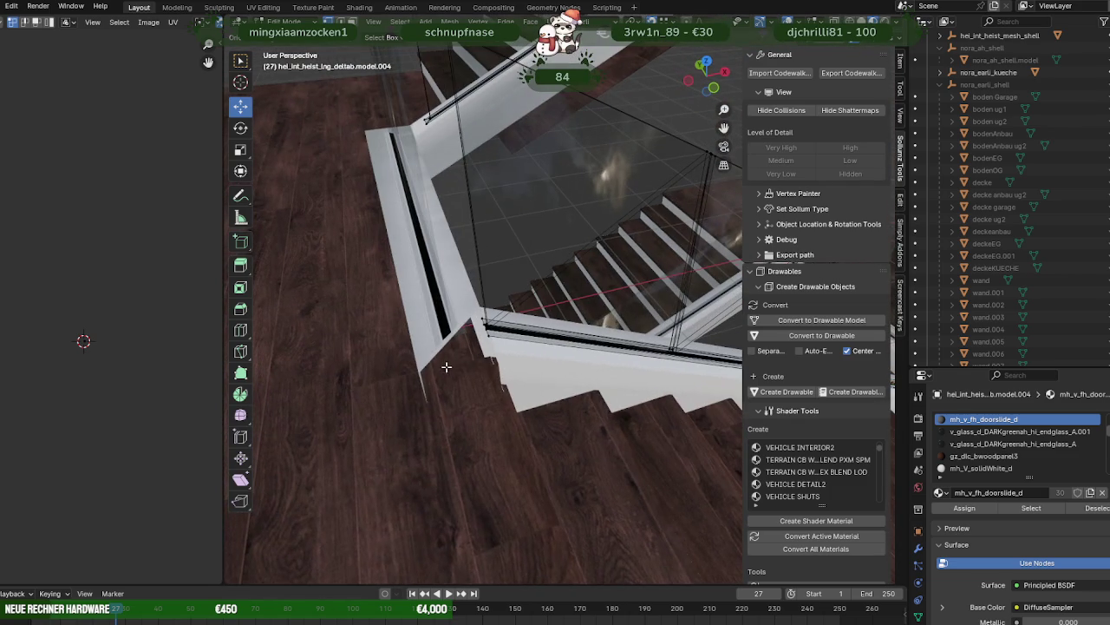
# - Select the white stair side panel, then move and extrude its corner vertex toward the railing corner
pyautogui.press('Tab')
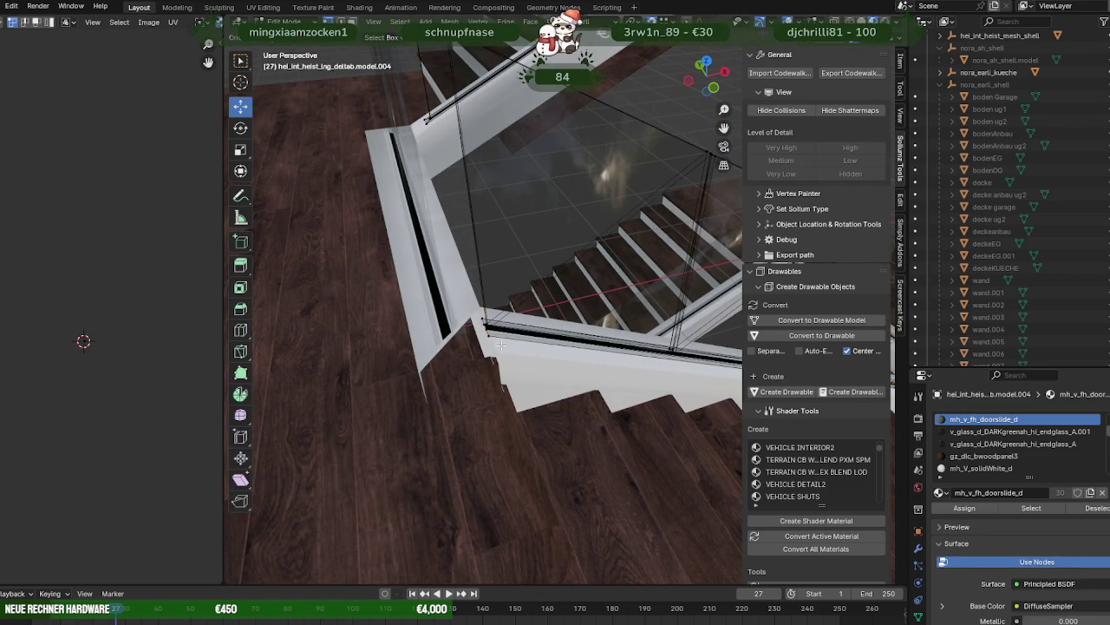
pyautogui.keyDown('shift'); pyautogui.click(501, 336); pyautogui.keyUp('shift')
pyautogui.keyDown('shift'); pyautogui.click(501, 334); pyautogui.keyUp('shift')
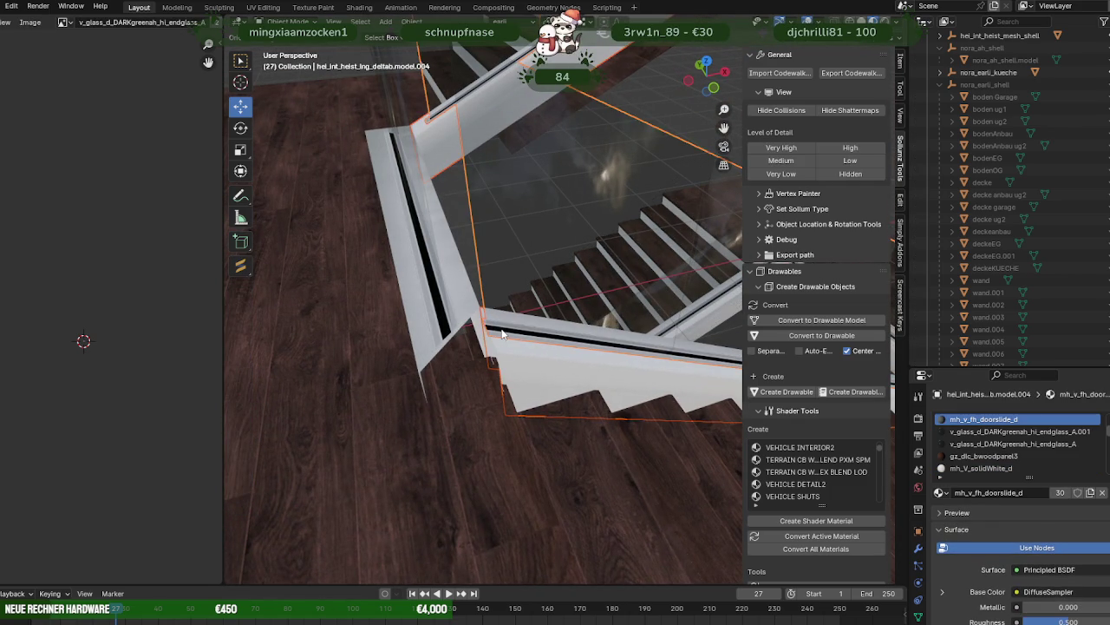
pyautogui.press('Tab')
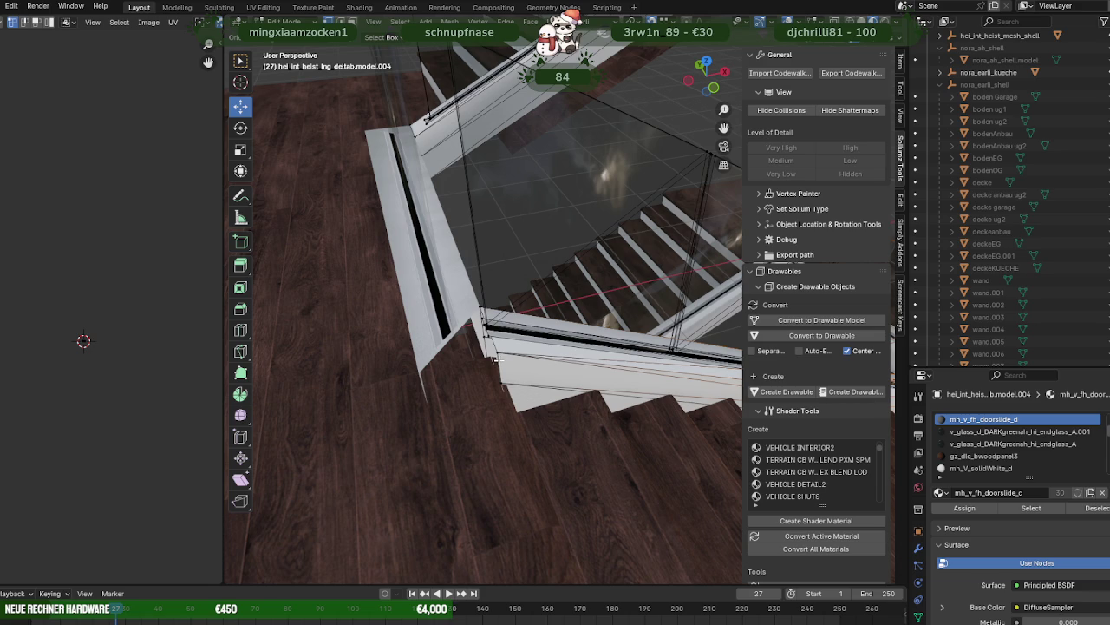
pyautogui.click(498, 366)
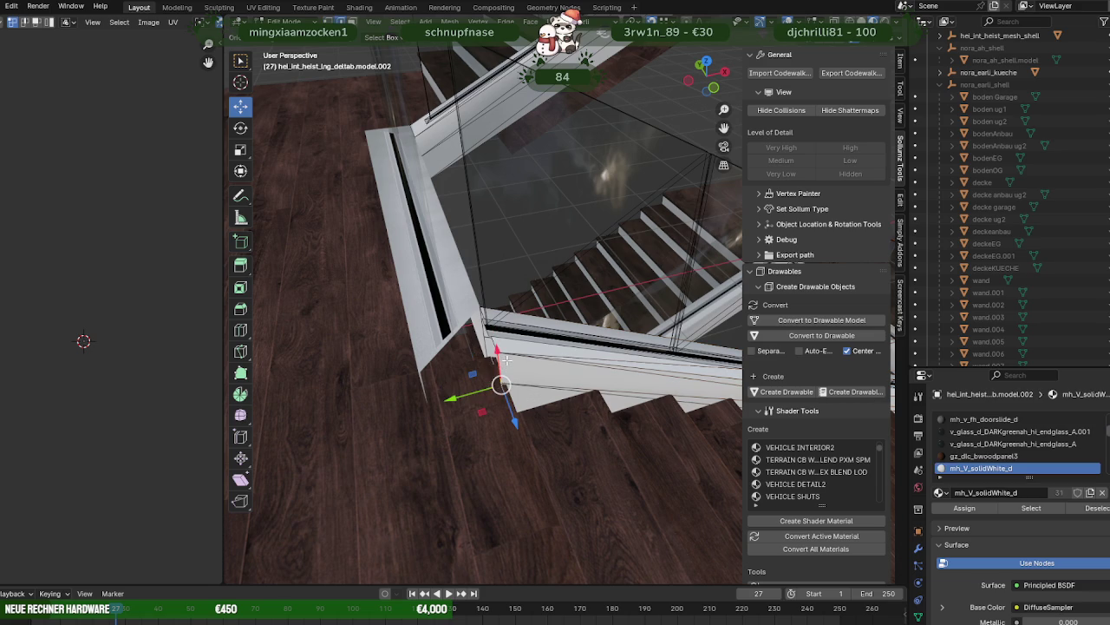
pyautogui.press('g')
pyautogui.click(429, 382)
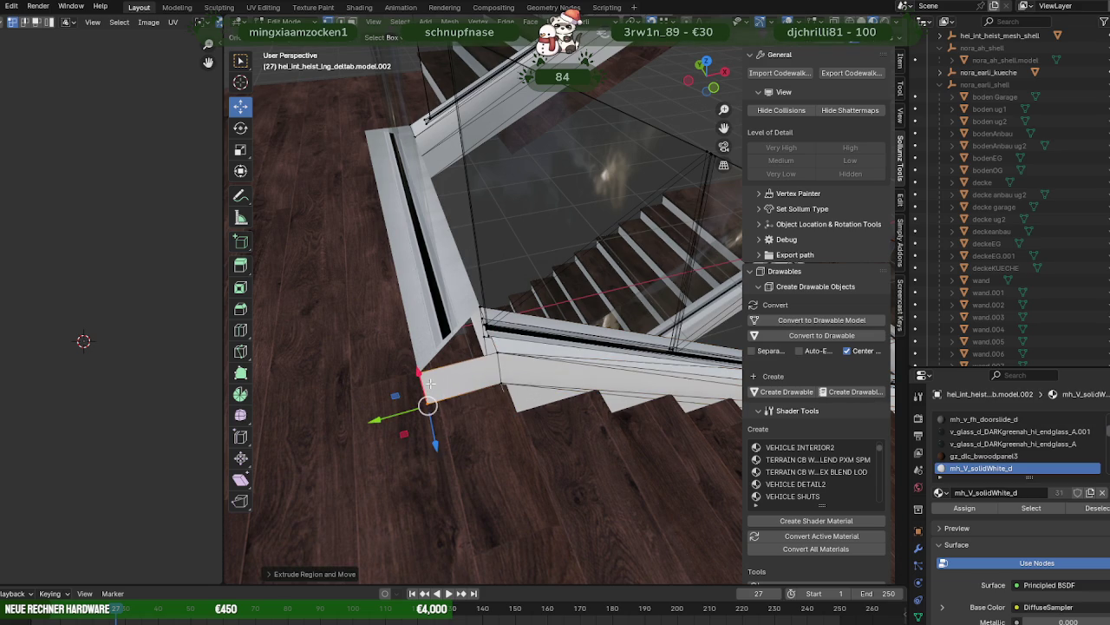
pyautogui.press('e')
# - Slide the extruded point and the railing trim's corner point along Y, then centre the view on it
pyautogui.moveTo(439, 376); pyautogui.dragTo(453, 384, button='middle')
pyautogui.scroll(3, 454, 384)
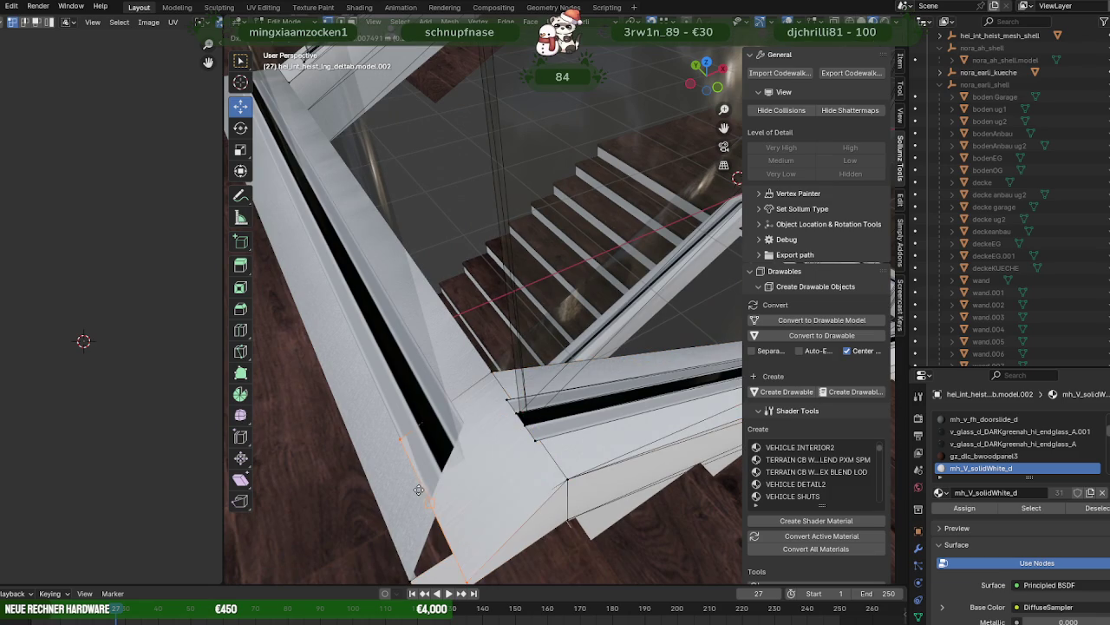
pyautogui.moveTo(486, 483); pyautogui.dragTo(495, 440, button='middle')
pyautogui.moveTo(506, 383); pyautogui.dragTo(501, 429)
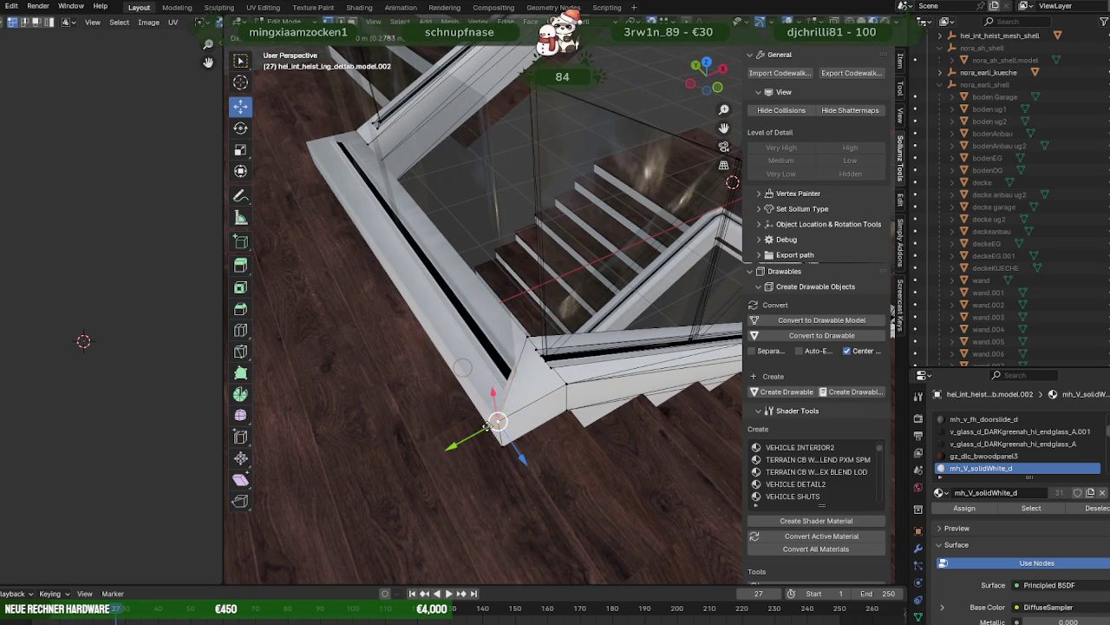
pyautogui.scroll(3, 508, 407)
pyautogui.click(513, 405)
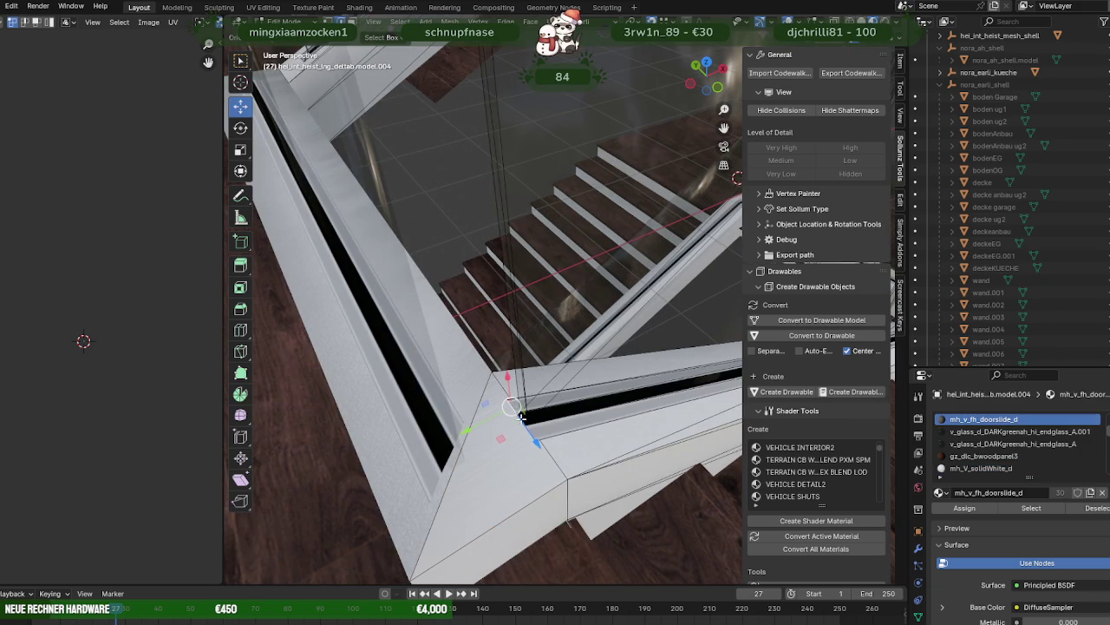
pyautogui.press('y')
pyautogui.click(429, 503)
pyautogui.press('KP_Decimal')
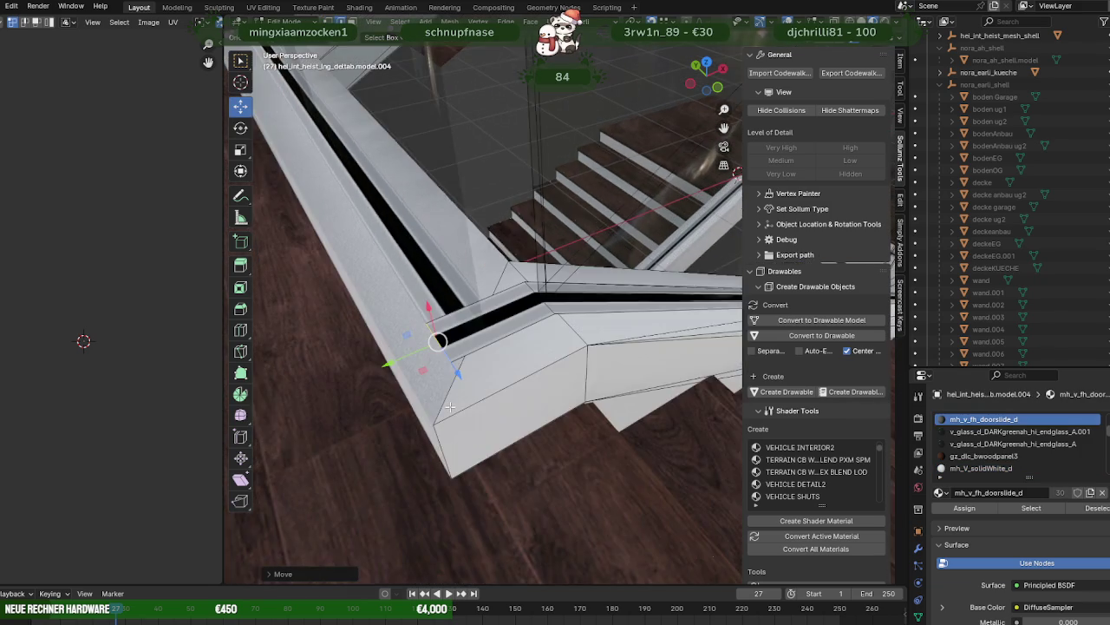
pyautogui.press('KP_4')
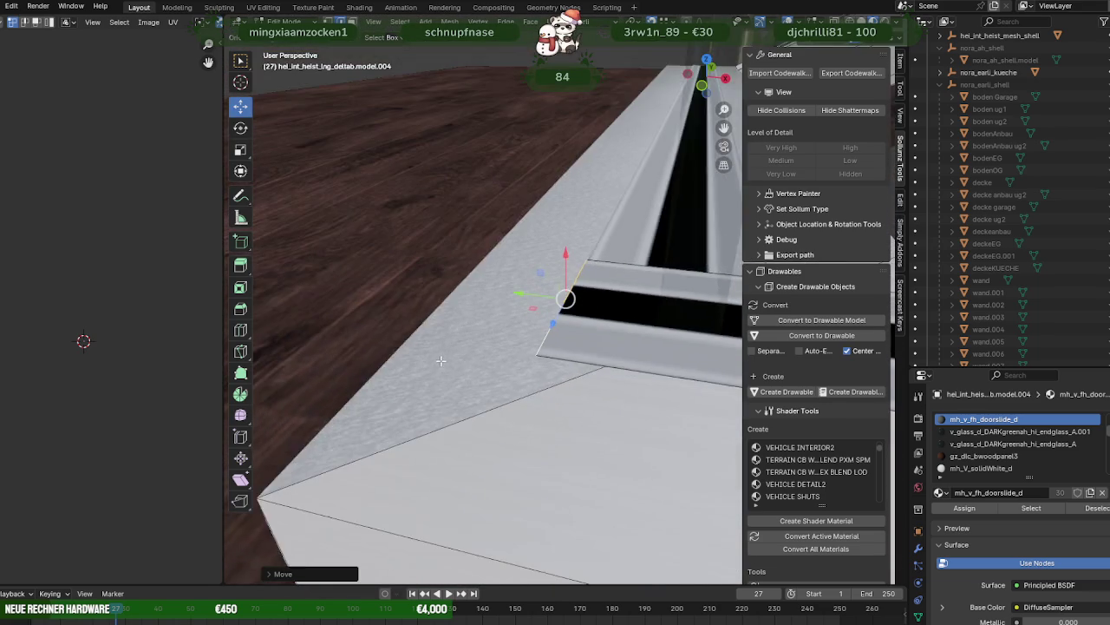
pyautogui.press('KP_4')
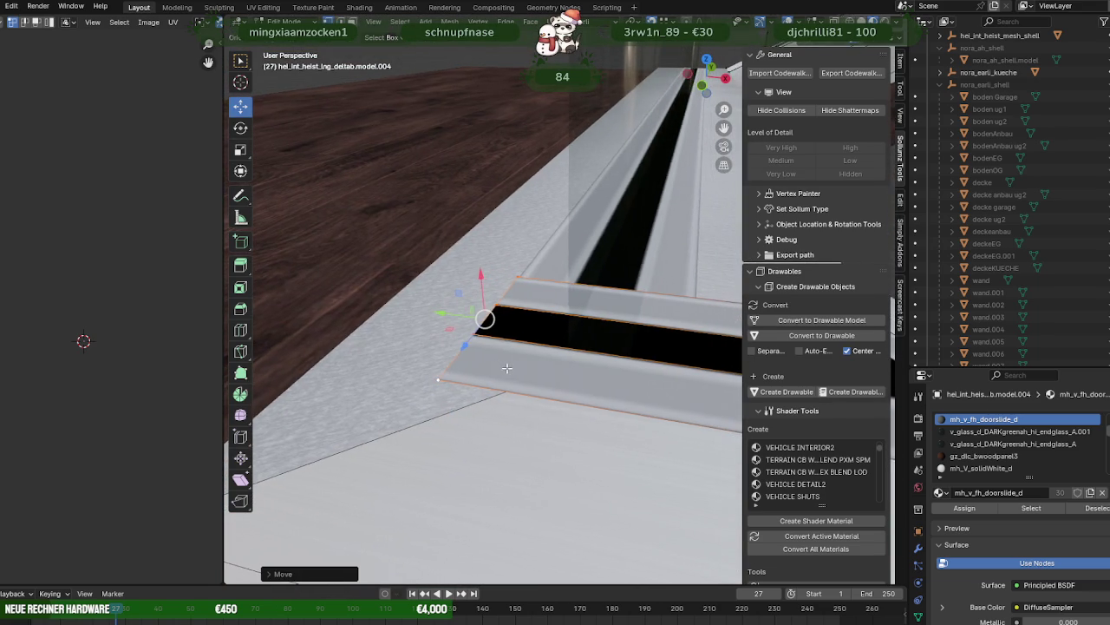
# - In wireframe, move the trim's corner points into the dark slot, then return to solid shading
pyautogui.hotkey('shift', 'z')
pyautogui.click(472, 327)
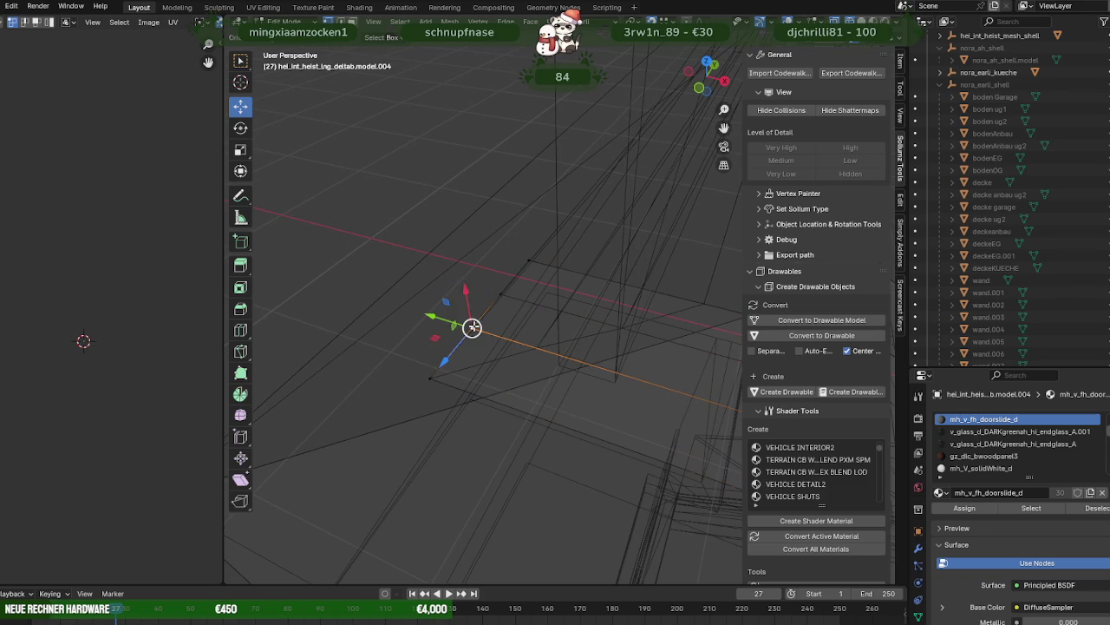
pyautogui.click(558, 362)
pyautogui.click(535, 348)
pyautogui.click(501, 294)
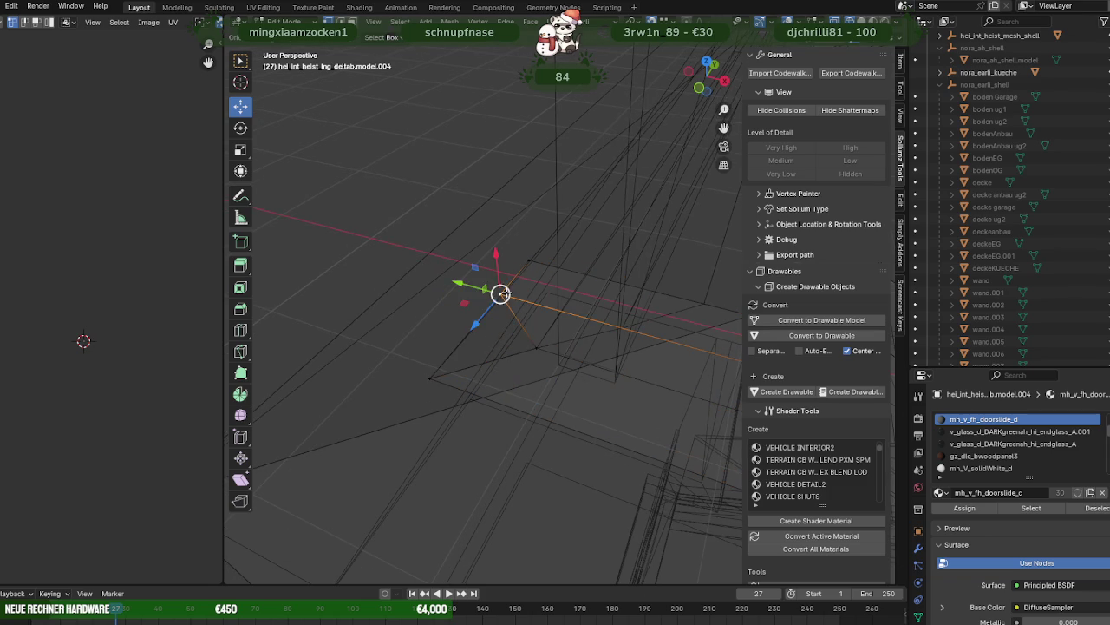
pyautogui.moveTo(634, 321); pyautogui.dragTo(583, 336)
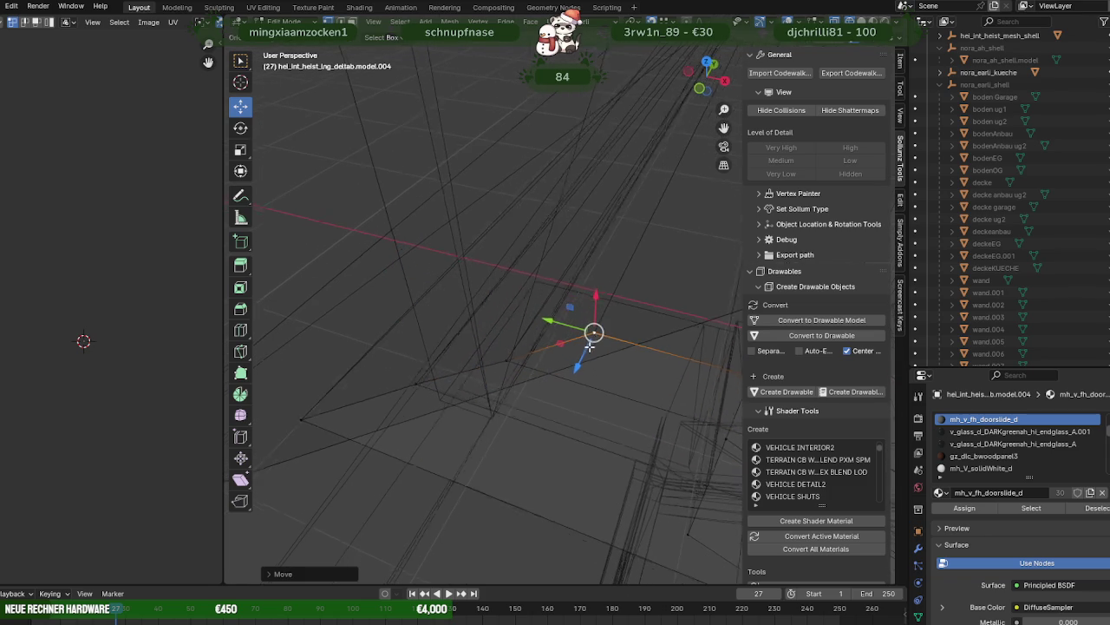
pyautogui.hotkey('shift', 'z')
pyautogui.scroll(-3, 593, 345)
pyautogui.moveTo(593, 345)
pyautogui.mouseDown(button='middle')
pyautogui.moveTo(634, 303)
pyautogui.moveTo(505, 342)
pyautogui.moveTo(484, 399)
pyautogui.moveTo(496, 394)
pyautogui.mouseUp(button='middle')
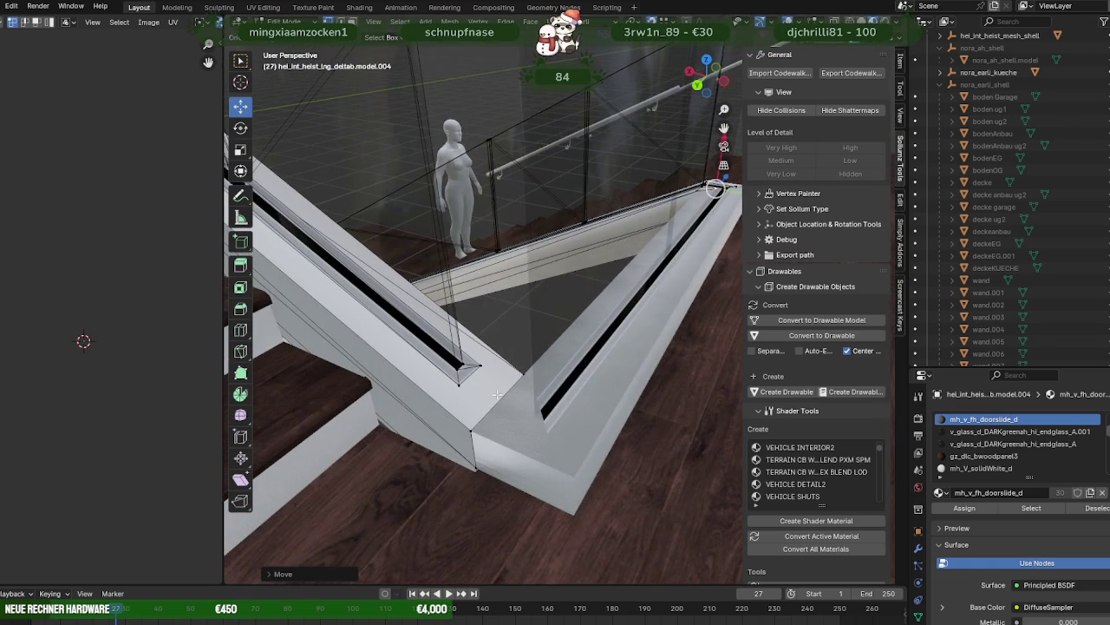
# - Select the railing trim's groove edge loop and try sliding it along Y, cancelling the move
pyautogui.click(466, 365)
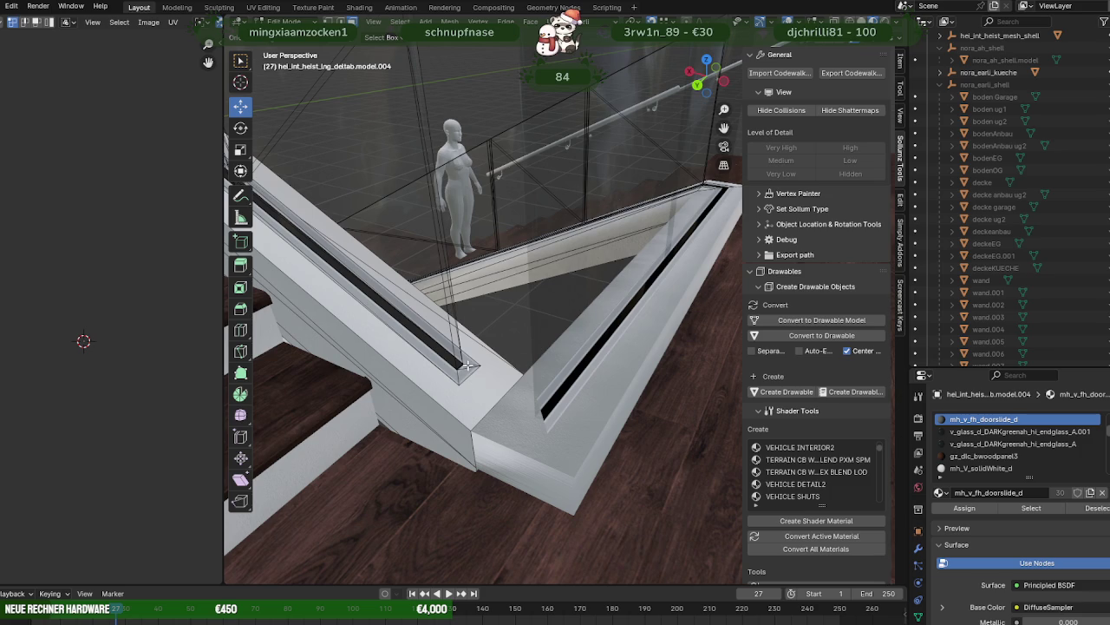
pyautogui.moveTo(465, 371)
pyautogui.mouseDown()
pyautogui.moveTo(469, 363)
pyautogui.moveTo(459, 384)
pyautogui.moveTo(450, 373)
pyautogui.mouseUp()
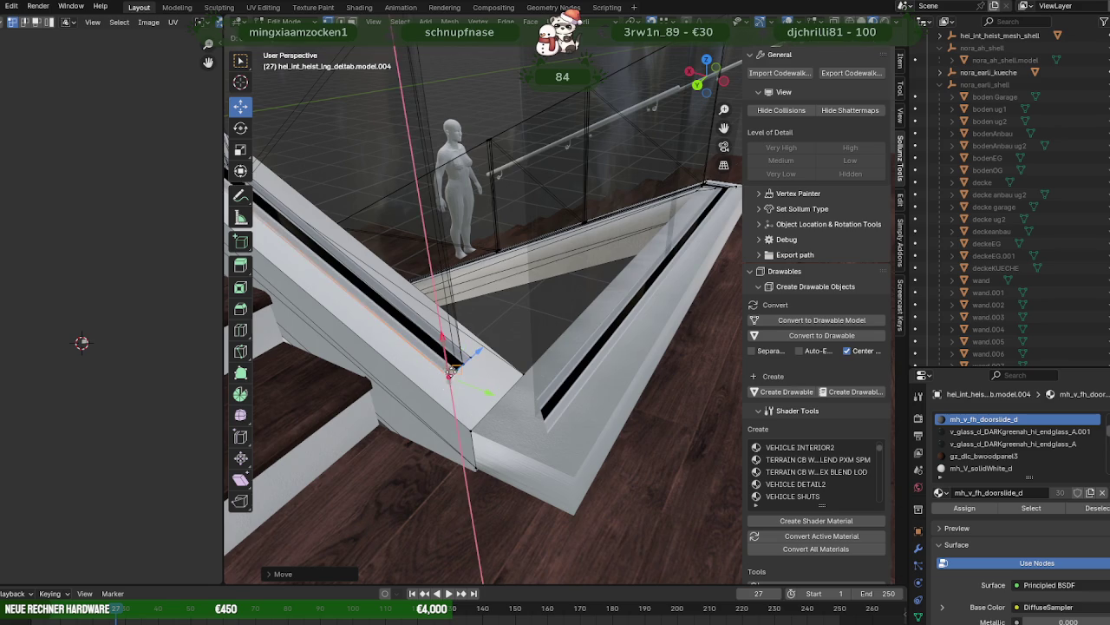
pyautogui.click(468, 358)
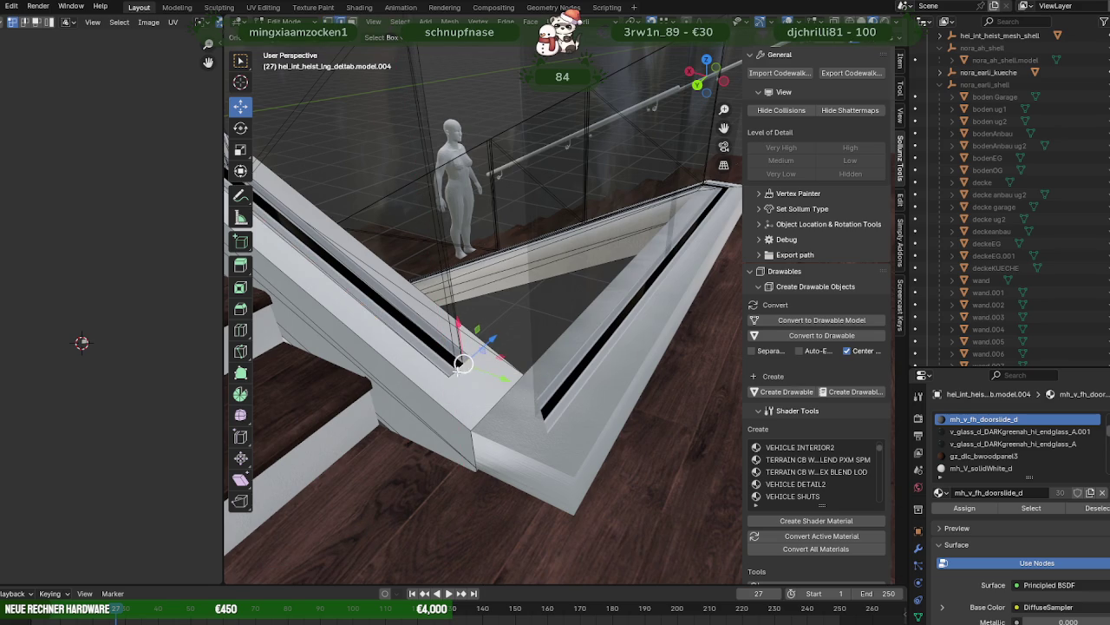
pyautogui.keyDown('alt'); pyautogui.click(466, 379); pyautogui.keyUp('alt')
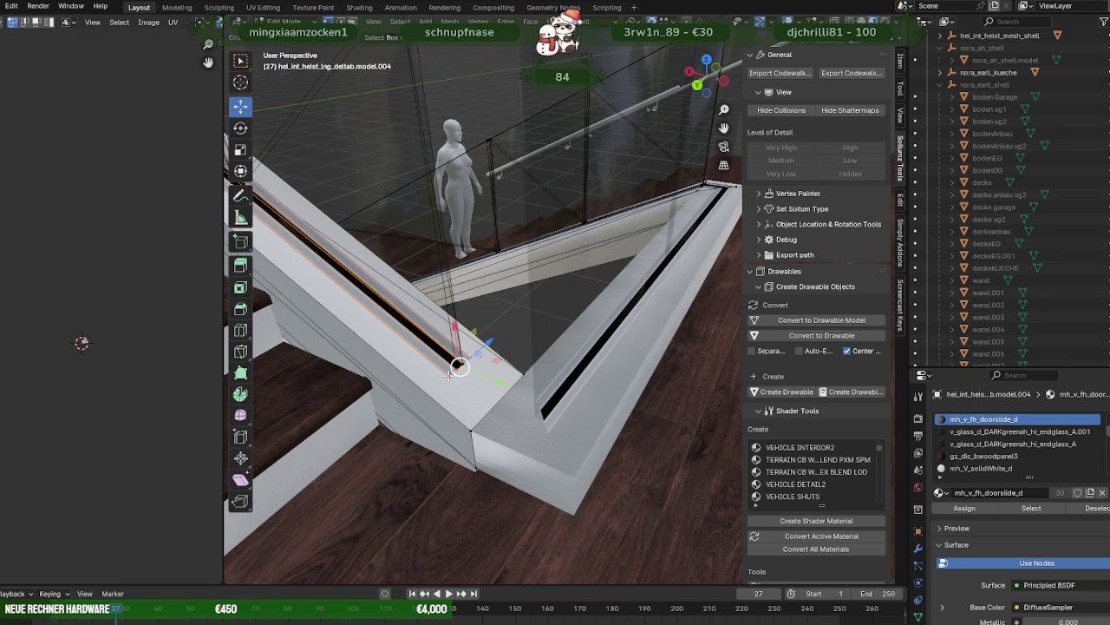
pyautogui.moveTo(489, 379); pyautogui.dragTo(478, 418)
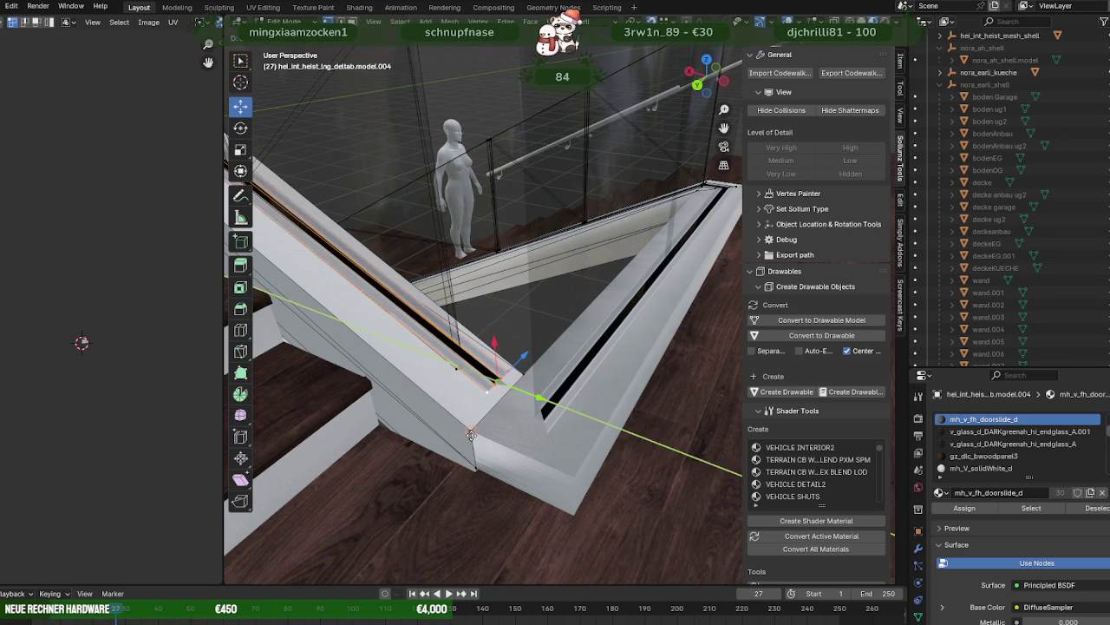
pyautogui.moveTo(492, 343); pyautogui.dragTo(543, 441)
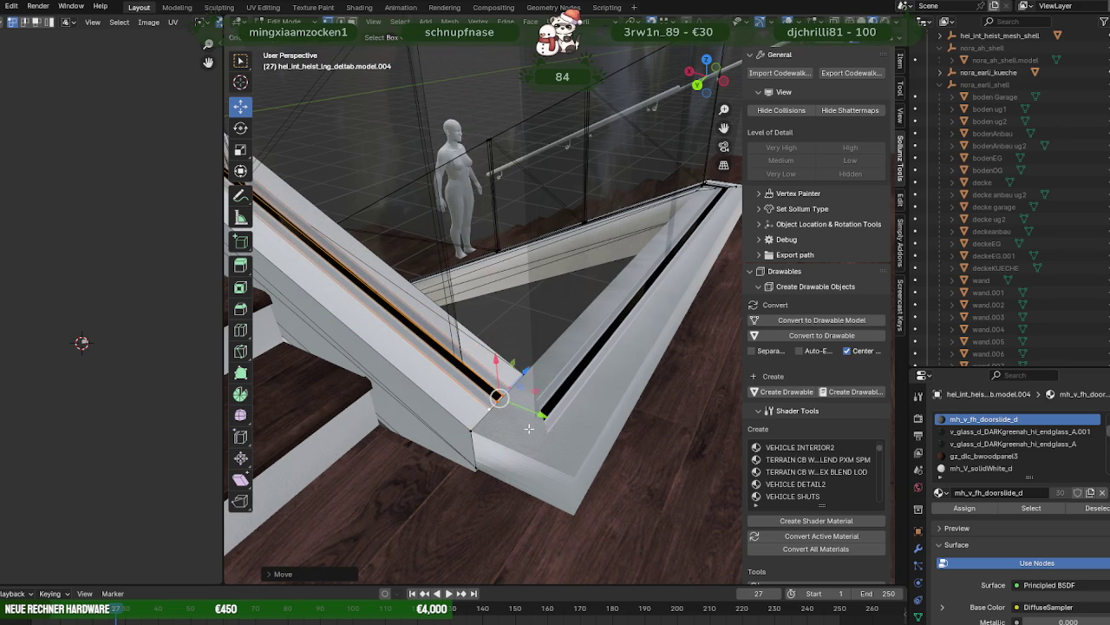
pyautogui.moveTo(528, 427); pyautogui.dragTo(542, 427, button='middle')
pyautogui.moveTo(541, 427); pyautogui.dragTo(578, 436)
pyautogui.rightClick(569, 438)
# - In wireframe, grab the railing edges twice into position beneath the glass panel, then check in solid shading
pyautogui.scroll(3, 578, 436)
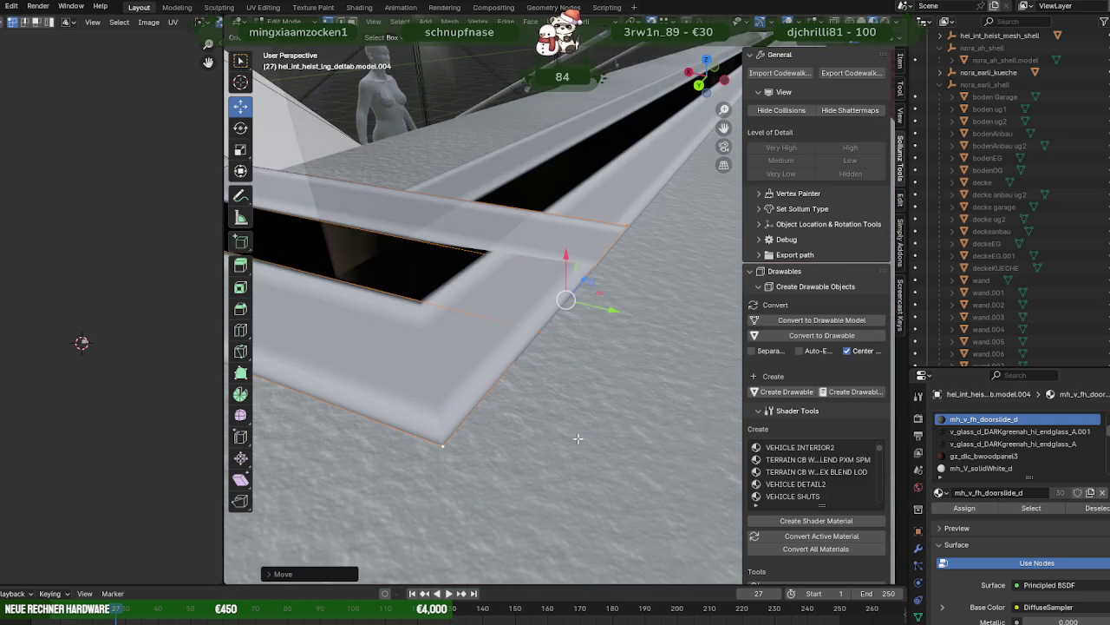
pyautogui.hotkey('shift', 'z')
pyautogui.press('g')
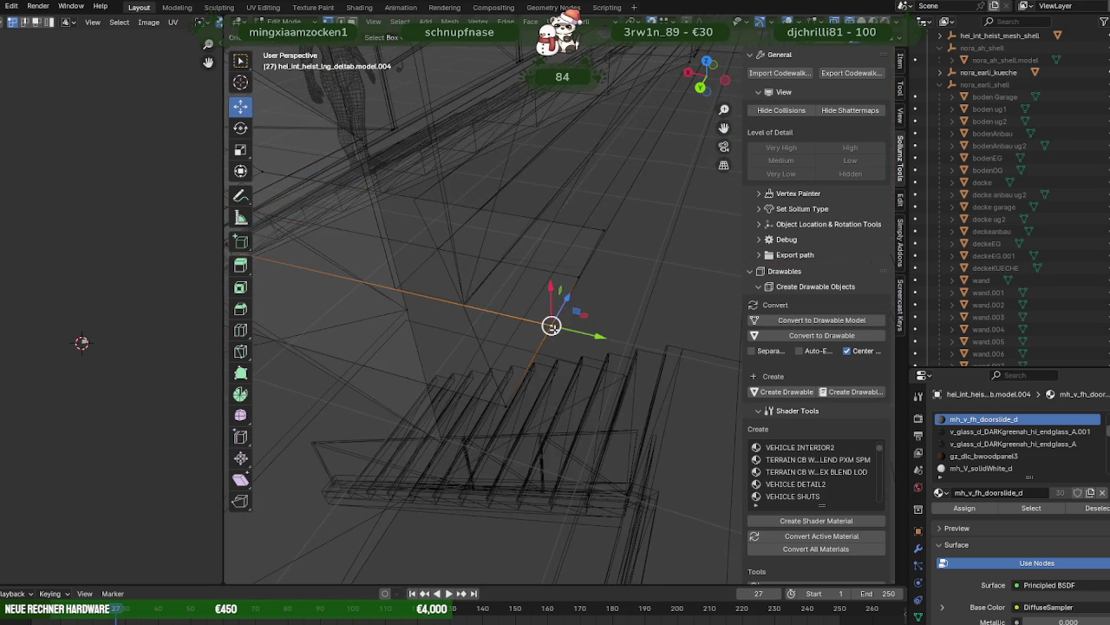
pyautogui.moveTo(549, 318); pyautogui.dragTo(638, 338, button='middle')
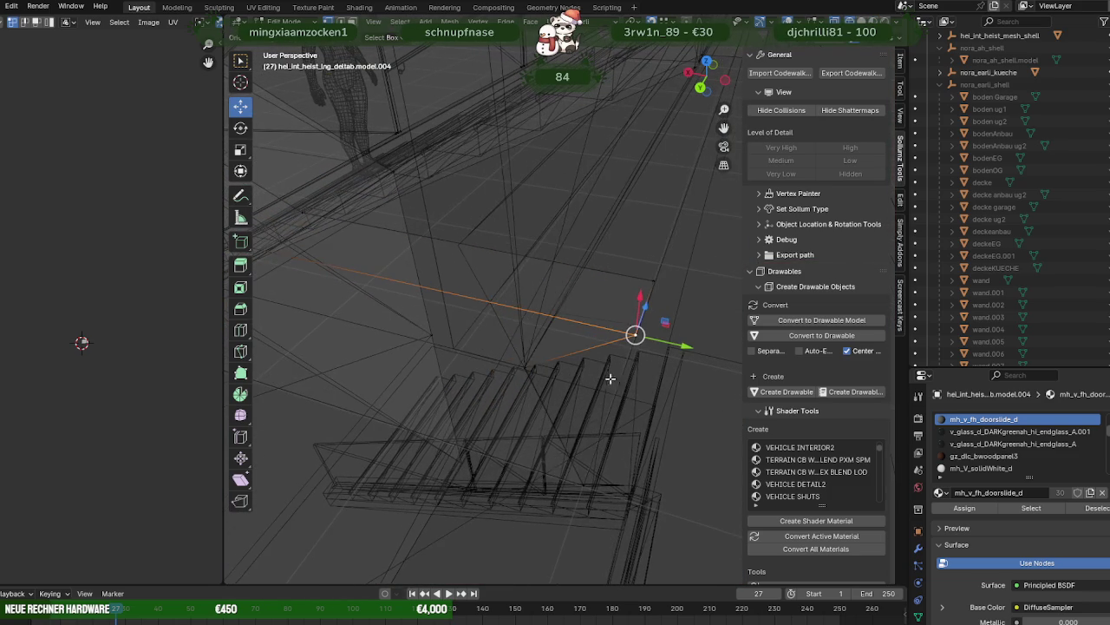
pyautogui.click(636, 335)
pyautogui.press('g')
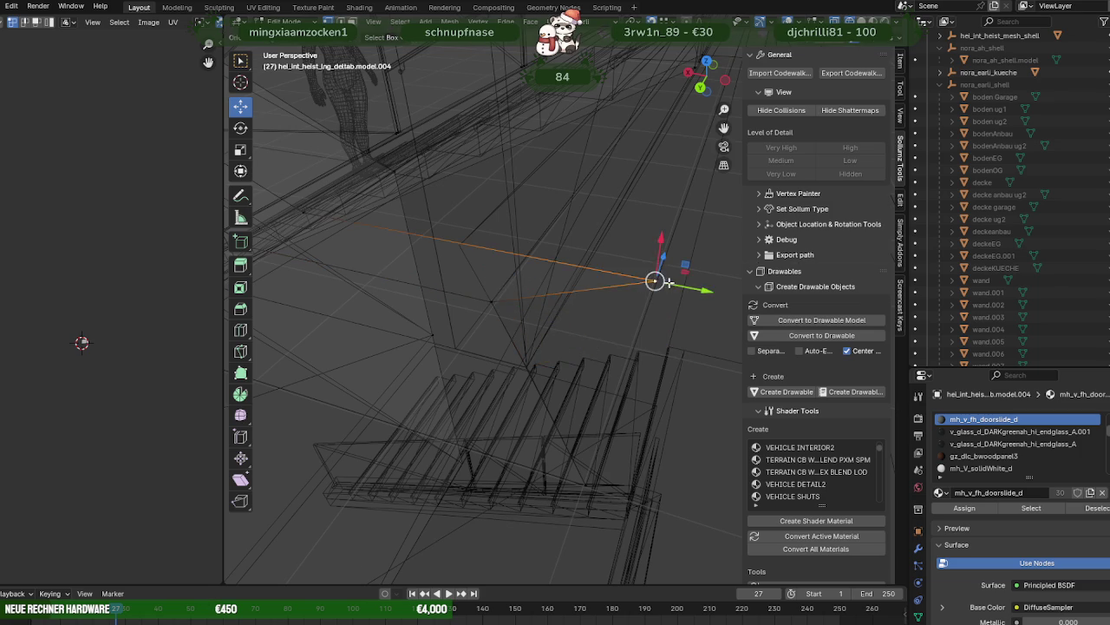
pyautogui.click(469, 264)
pyautogui.hotkey('shift', 'z')
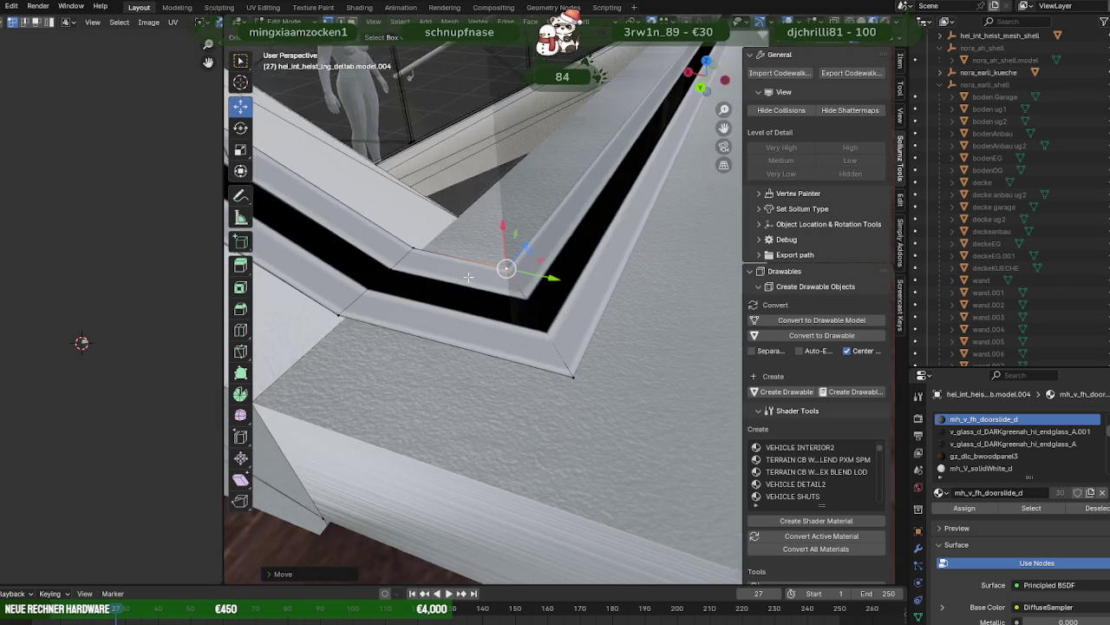
pyautogui.moveTo(469, 265); pyautogui.dragTo(453, 242, button='middle')
pyautogui.scroll(3, 453, 242)
pyautogui.scroll(3, 451, 258)
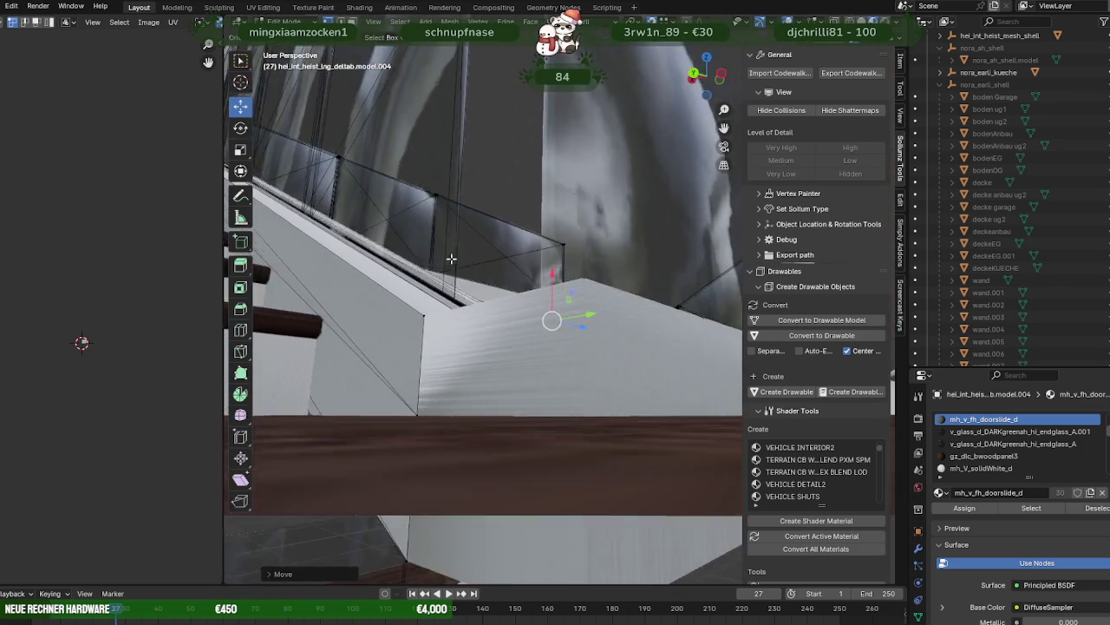
# - Look down on the stair corner and select the glass panel's top corner vertex
pyautogui.scroll(3, 451, 257)
pyautogui.scroll(2, 451, 240)
pyautogui.scroll(-3, 457, 259)
pyautogui.moveTo(486, 269)
pyautogui.mouseDown(button='middle')
pyautogui.moveTo(506, 347)
pyautogui.moveTo(529, 321)
pyautogui.mouseUp(button='middle')
pyautogui.scroll(2, 530, 353)
pyautogui.scroll(-3, 530, 354)
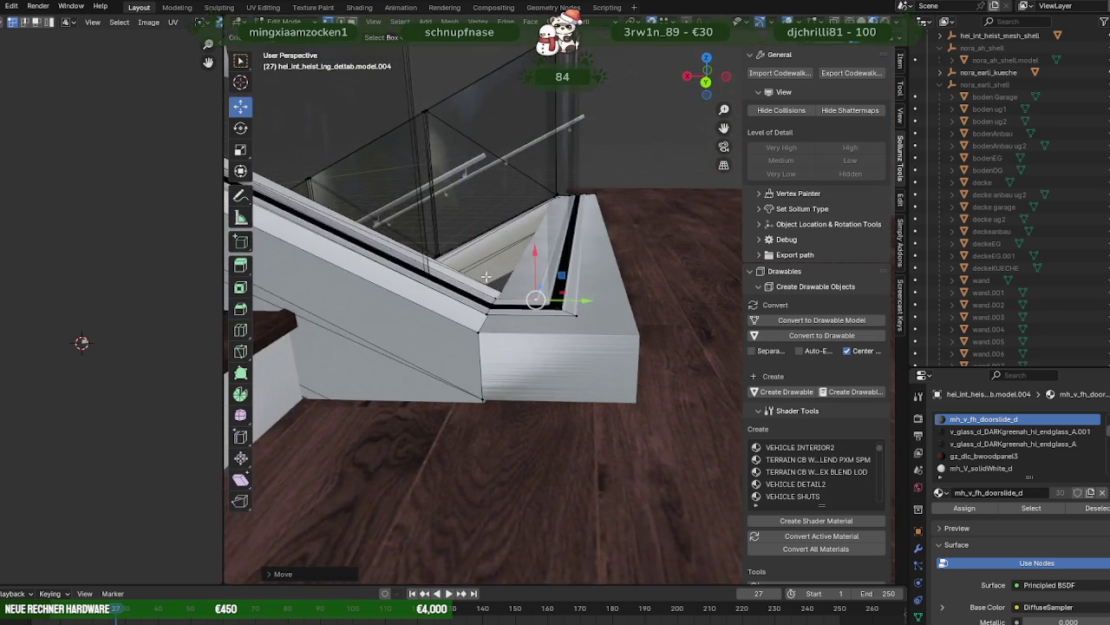
pyautogui.click(532, 136)
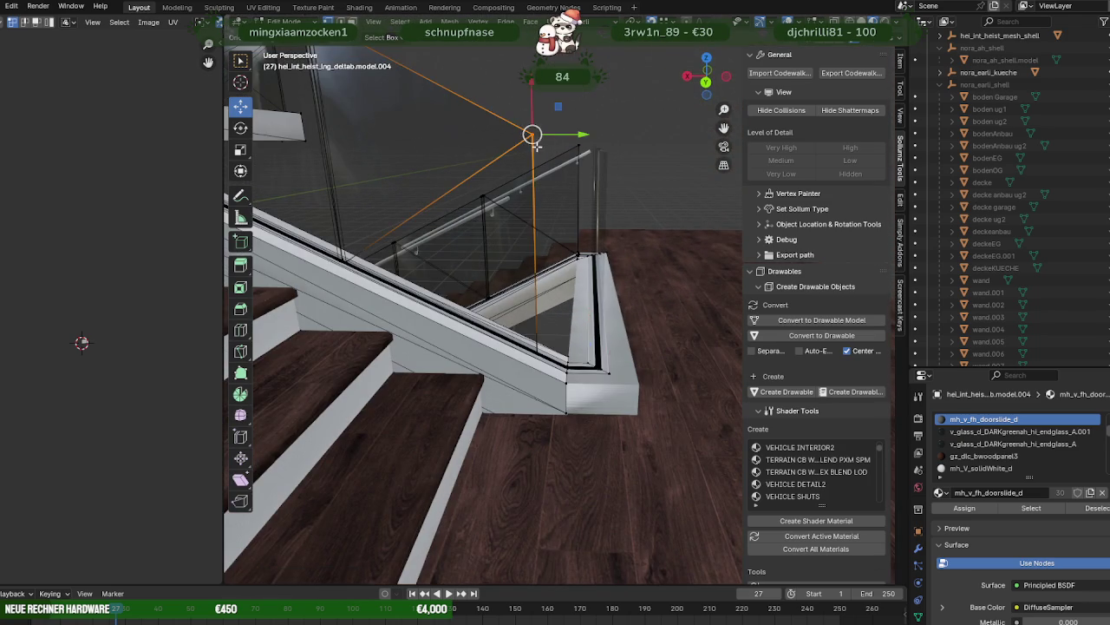
pyautogui.hotkey('shift', 'z')
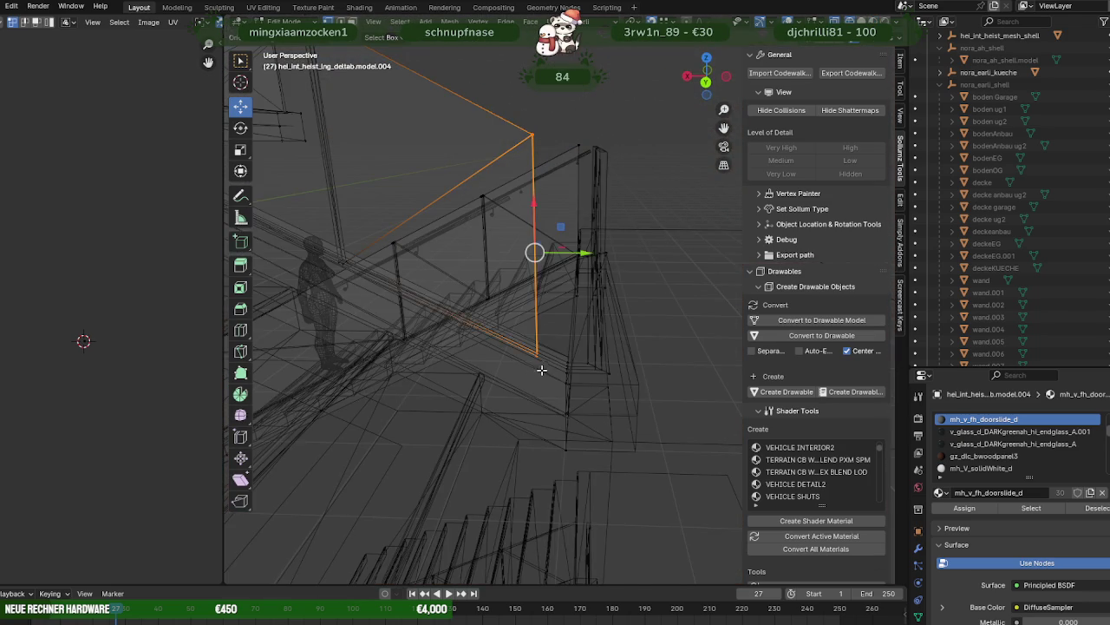
pyautogui.hotkey('shift', 'z')
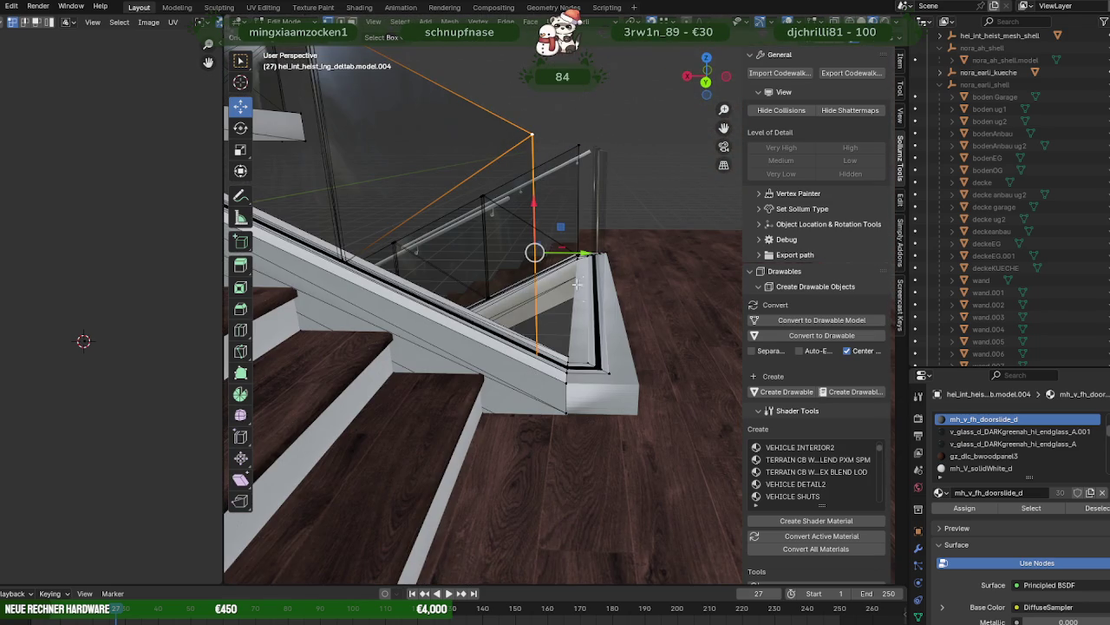
# - Slide the glass corner vertex along Y, raise it along Z, and return to Object Mode
pyautogui.moveTo(587, 255); pyautogui.dragTo(585, 222)
pyautogui.moveTo(580, 146); pyautogui.dragTo(579, 148)
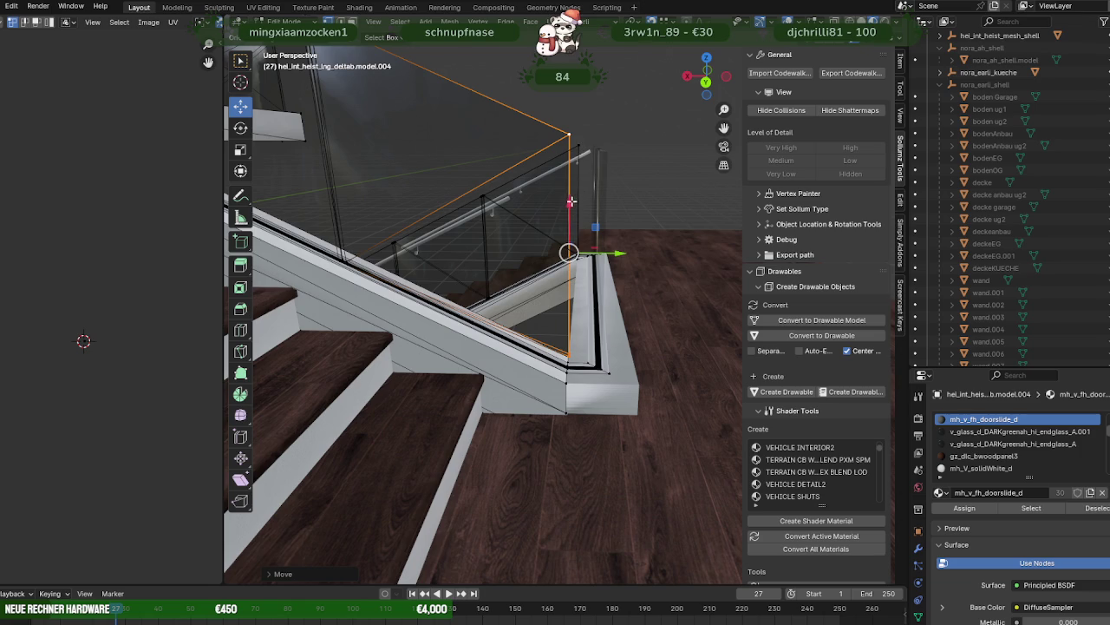
pyautogui.moveTo(571, 202); pyautogui.dragTo(578, 147)
pyautogui.moveTo(578, 162); pyautogui.dragTo(591, 158, button='middle')
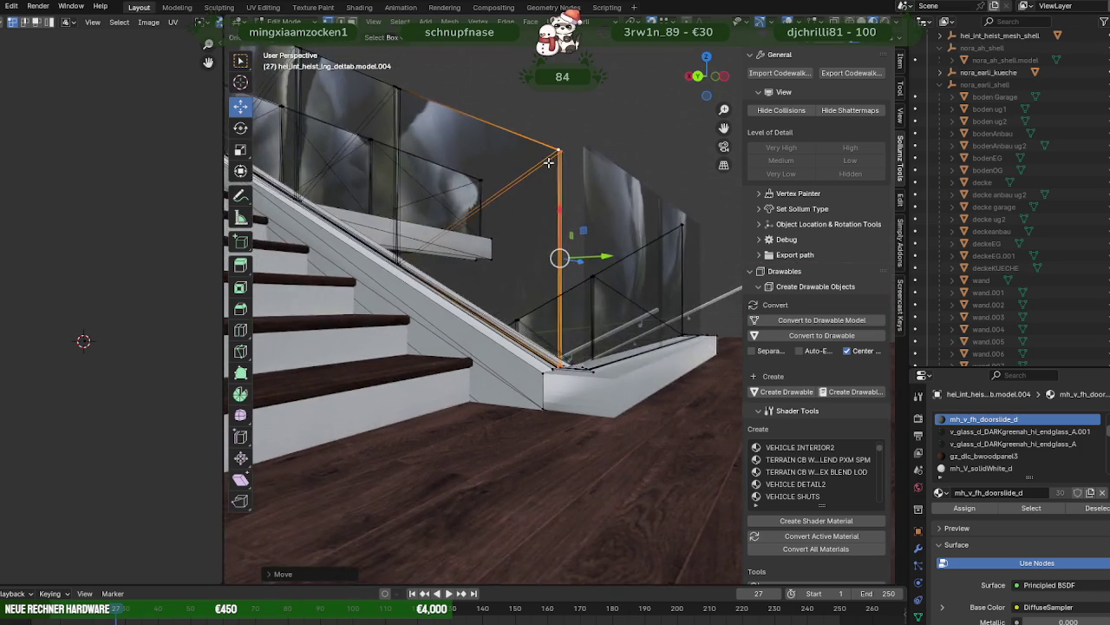
pyautogui.press('Tab')
pyautogui.moveTo(591, 160)
pyautogui.mouseDown(button='middle')
pyautogui.moveTo(516, 235)
pyautogui.moveTo(525, 240)
pyautogui.moveTo(512, 317)
pyautogui.moveTo(577, 382)
pyautogui.moveTo(547, 340)
pyautogui.moveTo(565, 387)
pyautogui.mouseUp(button='middle')
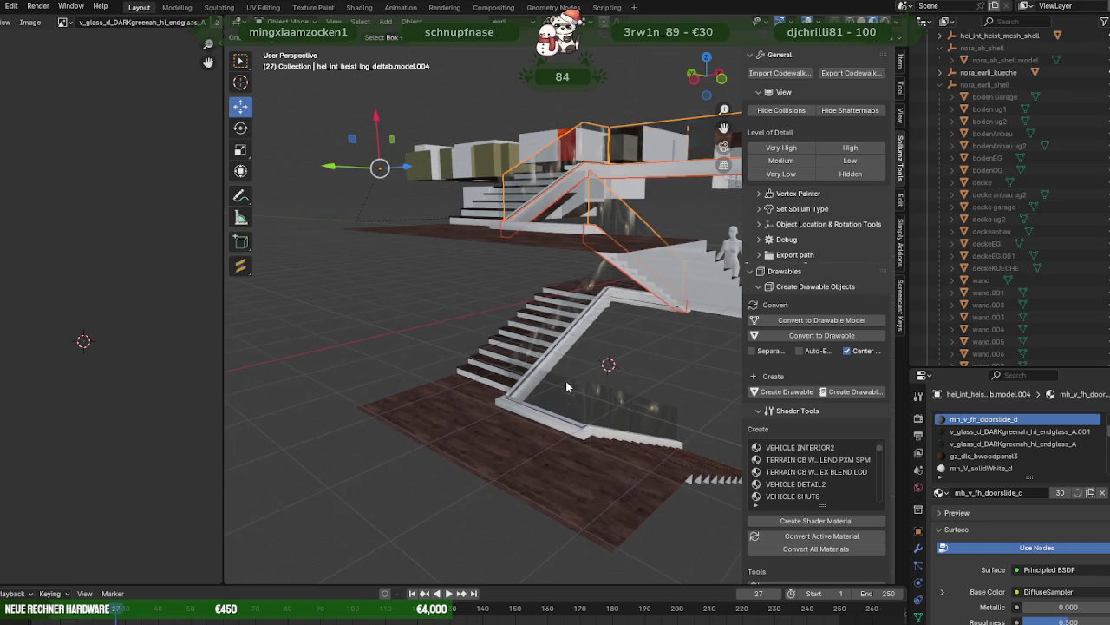
# - Add the lower stair railing to the selection and change its shading from the object context menu
pyautogui.keyDown('shift'); pyautogui.click(565, 431); pyautogui.keyUp('shift')
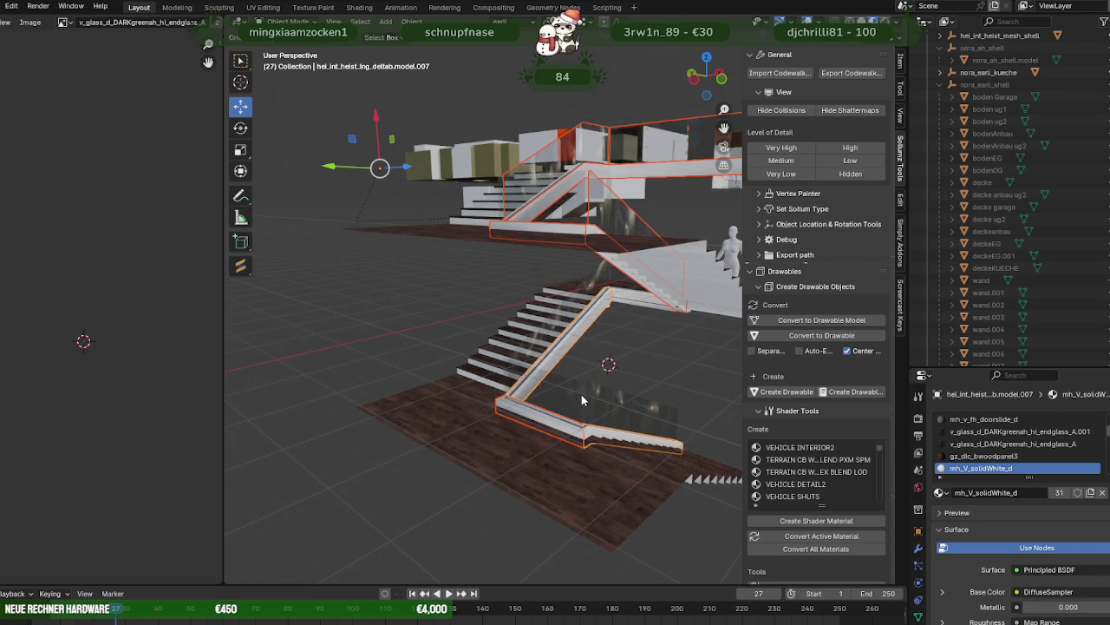
pyautogui.moveTo(566, 269)
pyautogui.mouseDown(button='middle')
pyautogui.moveTo(638, 313)
pyautogui.moveTo(639, 300)
pyautogui.mouseUp(button='middle')
pyautogui.moveTo(641, 352)
pyautogui.mouseDown(button='middle')
pyautogui.moveTo(561, 249)
pyautogui.moveTo(592, 305)
pyautogui.moveTo(496, 315)
pyautogui.moveTo(587, 392)
pyautogui.moveTo(537, 347)
pyautogui.moveTo(607, 330)
pyautogui.moveTo(584, 320)
pyautogui.moveTo(582, 426)
pyautogui.moveTo(538, 378)
pyautogui.moveTo(630, 327)
pyautogui.mouseUp(button='middle')
pyautogui.press('Tab')
pyautogui.press('a')
pyautogui.press('Tab')
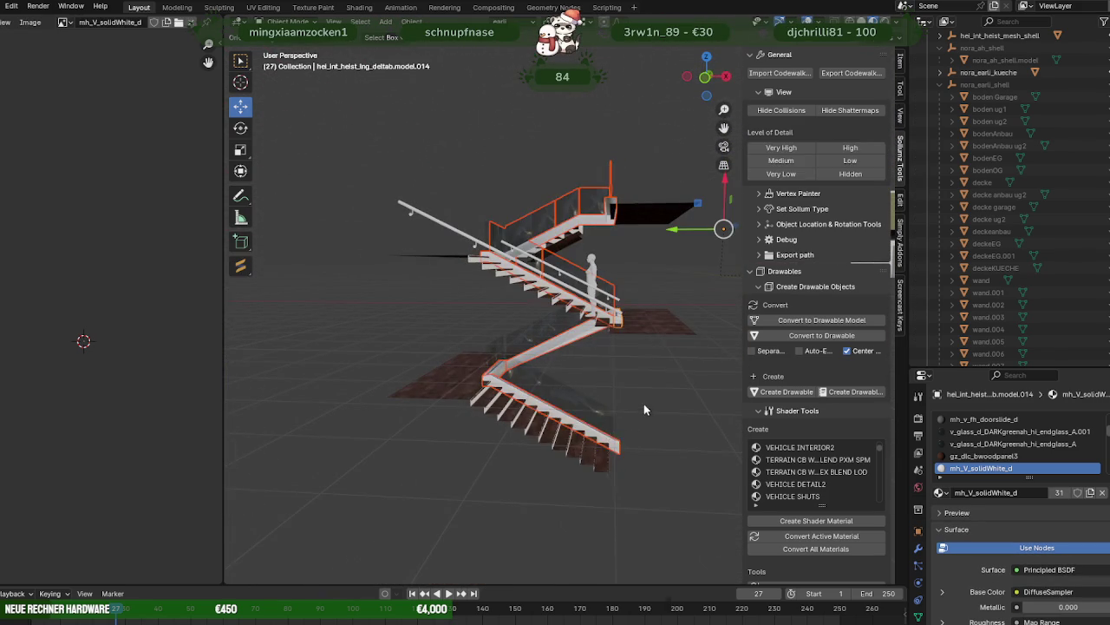
pyautogui.rightClick(560, 395)
pyautogui.click(571, 433)
# - Merge the railing's vertices by distance and reset its custom normal vectors
pyautogui.press('Tab')
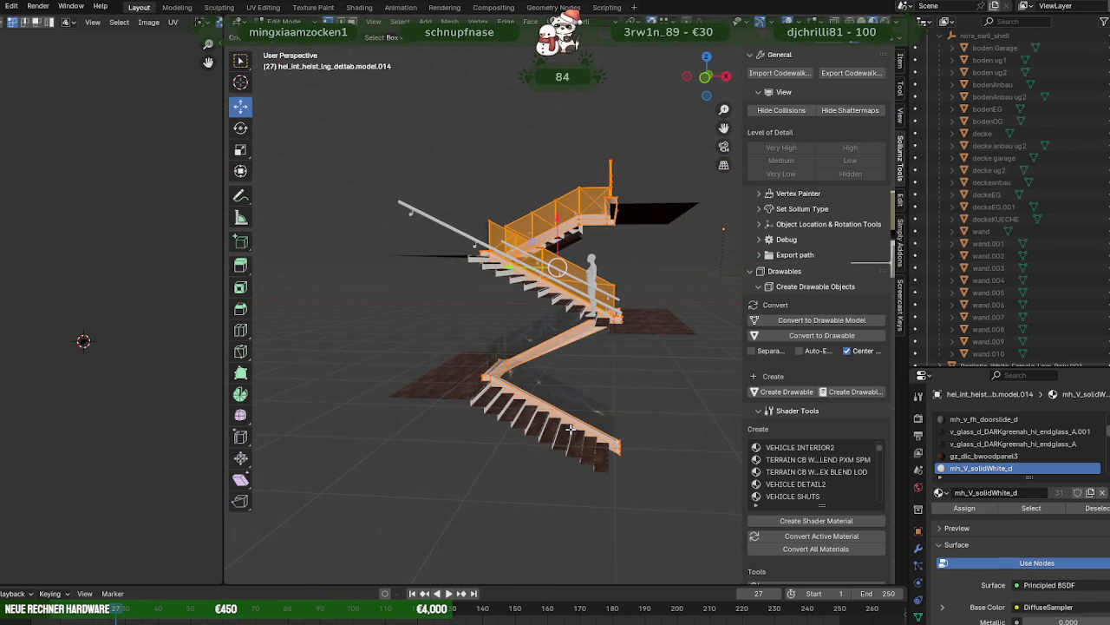
pyautogui.rightClick(566, 388)
pyautogui.moveTo(527, 388)
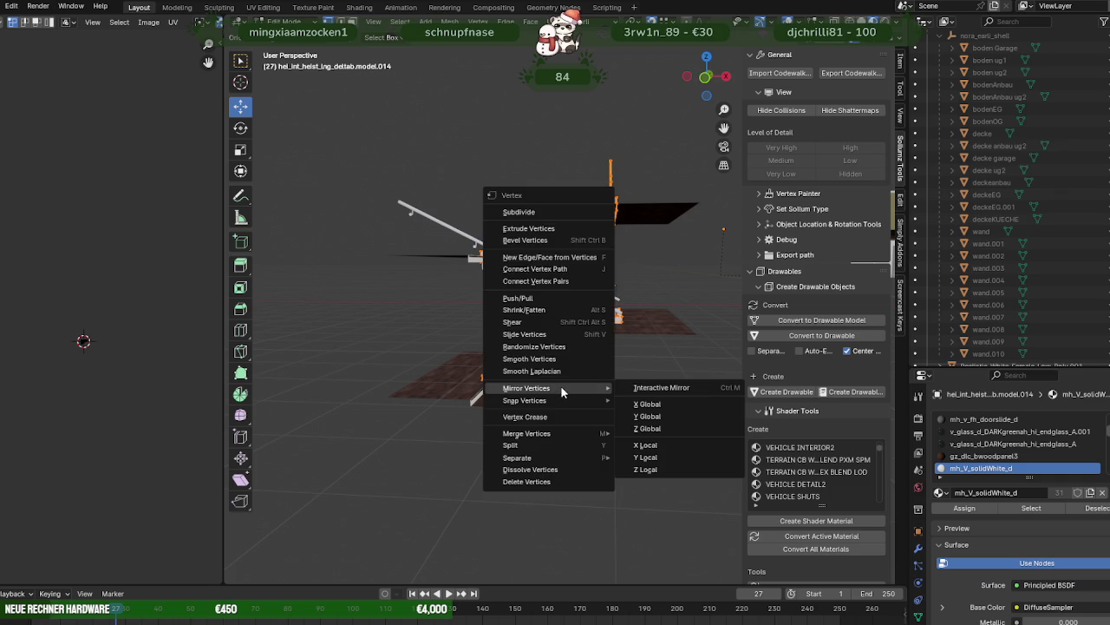
pyautogui.moveTo(526, 433)
pyautogui.click(649, 477)
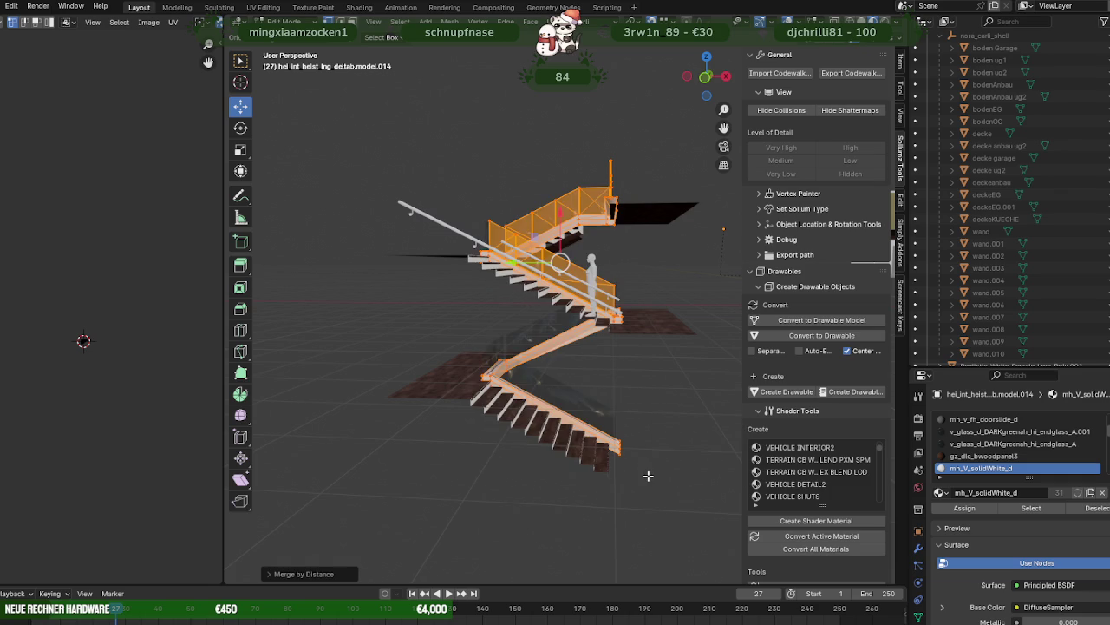
pyautogui.hotkey('alt', 'n')
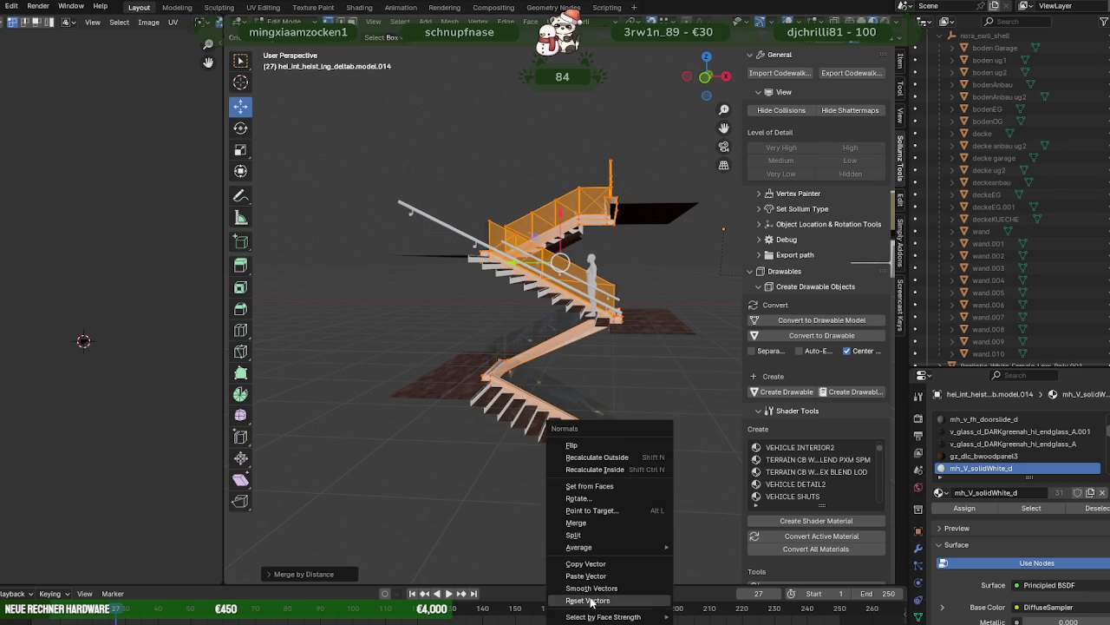
pyautogui.click(592, 601)
pyautogui.press('Tab')
pyautogui.scroll(5, 578, 429)
pyautogui.moveTo(538, 401)
pyautogui.mouseDown(button='middle')
pyautogui.moveTo(584, 441)
pyautogui.moveTo(692, 446)
pyautogui.moveTo(560, 437)
pyautogui.moveTo(524, 388)
pyautogui.moveTo(491, 394)
pyautogui.moveTo(488, 375)
pyautogui.moveTo(525, 425)
pyautogui.moveTo(599, 441)
pyautogui.moveTo(631, 390)
pyautogui.moveTo(624, 367)
pyautogui.moveTo(666, 373)
pyautogui.moveTo(501, 321)
pyautogui.moveTo(489, 466)
pyautogui.moveTo(499, 430)
pyautogui.moveTo(546, 426)
pyautogui.moveTo(494, 427)
pyautogui.moveTo(480, 410)
pyautogui.moveTo(495, 367)
pyautogui.moveTo(483, 379)
pyautogui.moveTo(548, 425)
pyautogui.moveTo(503, 303)
pyautogui.moveTo(498, 332)
pyautogui.moveTo(495, 269)
pyautogui.moveTo(601, 375)
pyautogui.moveTo(539, 434)
pyautogui.moveTo(582, 425)
pyautogui.moveTo(429, 424)
pyautogui.moveTo(481, 432)
pyautogui.moveTo(545, 419)
pyautogui.moveTo(559, 403)
pyautogui.moveTo(523, 361)
pyautogui.moveTo(533, 402)
pyautogui.moveTo(530, 376)
pyautogui.mouseUp(button='middle')
pyautogui.click(539, 434)
# - Select the railing, enter Edit Mode with everything deselected, and look up the stairwell
pyautogui.scroll(3, 546, 417)
pyautogui.scroll(2, 540, 395)
pyautogui.scroll(2, 546, 379)
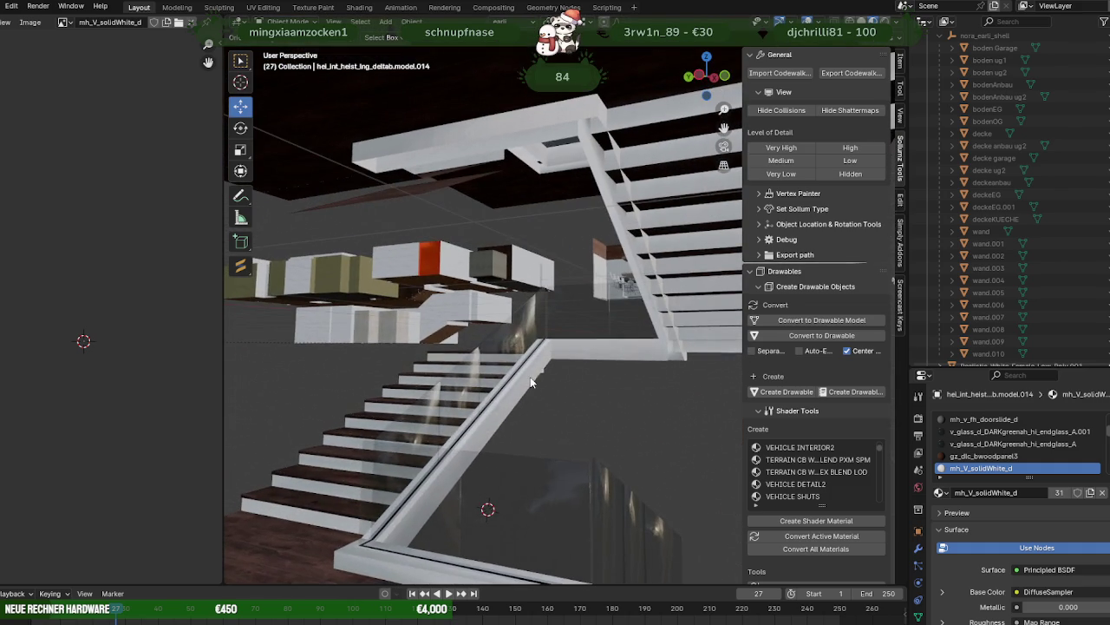
pyautogui.click(530, 376)
pyautogui.press('Tab')
pyautogui.moveTo(519, 415)
pyautogui.mouseDown(button='middle')
pyautogui.moveTo(590, 395)
pyautogui.moveTo(547, 258)
pyautogui.mouseUp(button='middle')
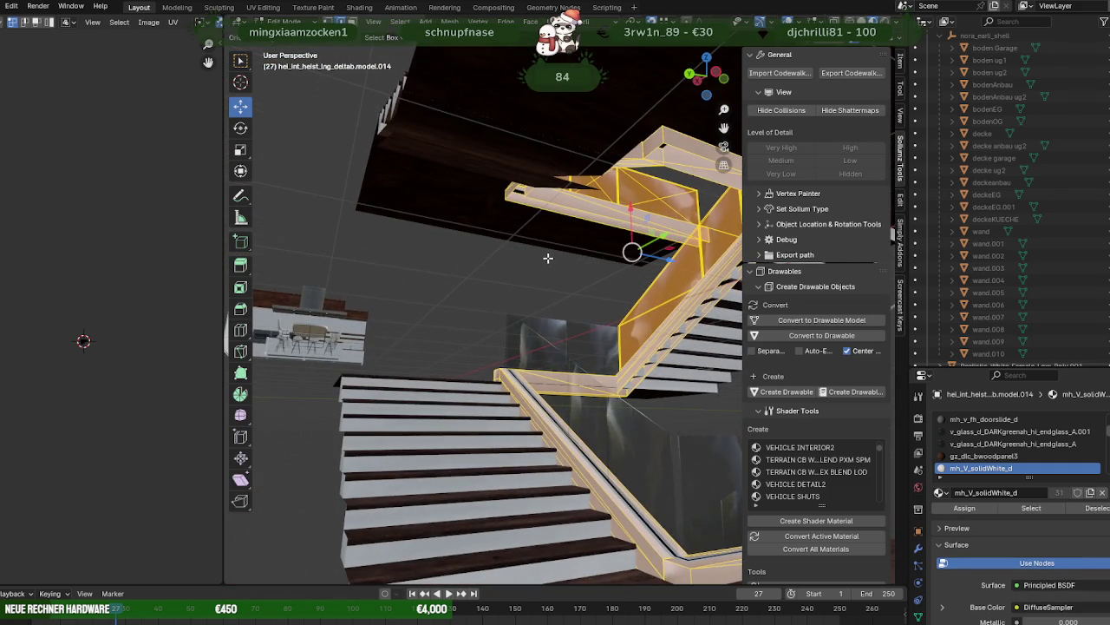
pyautogui.hotkey('alt', 'a')
pyautogui.moveTo(576, 215)
pyautogui.mouseDown(button='middle')
pyautogui.moveTo(473, 206)
pyautogui.moveTo(493, 296)
pyautogui.moveTo(447, 323)
pyautogui.moveTo(305, 345)
pyautogui.mouseUp(button='middle')
pyautogui.moveTo(386, 388)
pyautogui.mouseDown(button='middle')
pyautogui.moveTo(475, 366)
pyautogui.moveTo(390, 366)
pyautogui.moveTo(446, 333)
pyautogui.mouseUp(button='middle')
# - Pick a shortest path of railing edges, move it beside the landing, and select the landing corner vertex
pyautogui.keyDown('ctrl'); pyautogui.click(476, 365); pyautogui.keyUp('ctrl')
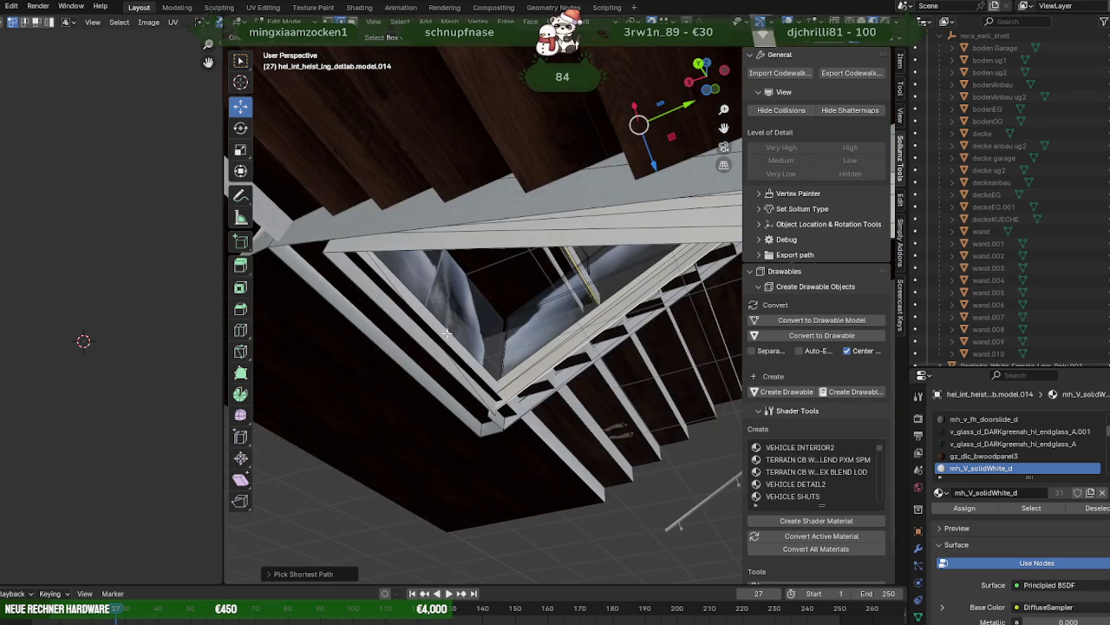
pyautogui.moveTo(463, 382)
pyautogui.mouseDown(button='middle')
pyautogui.moveTo(429, 321)
pyautogui.moveTo(488, 328)
pyautogui.mouseUp(button='middle')
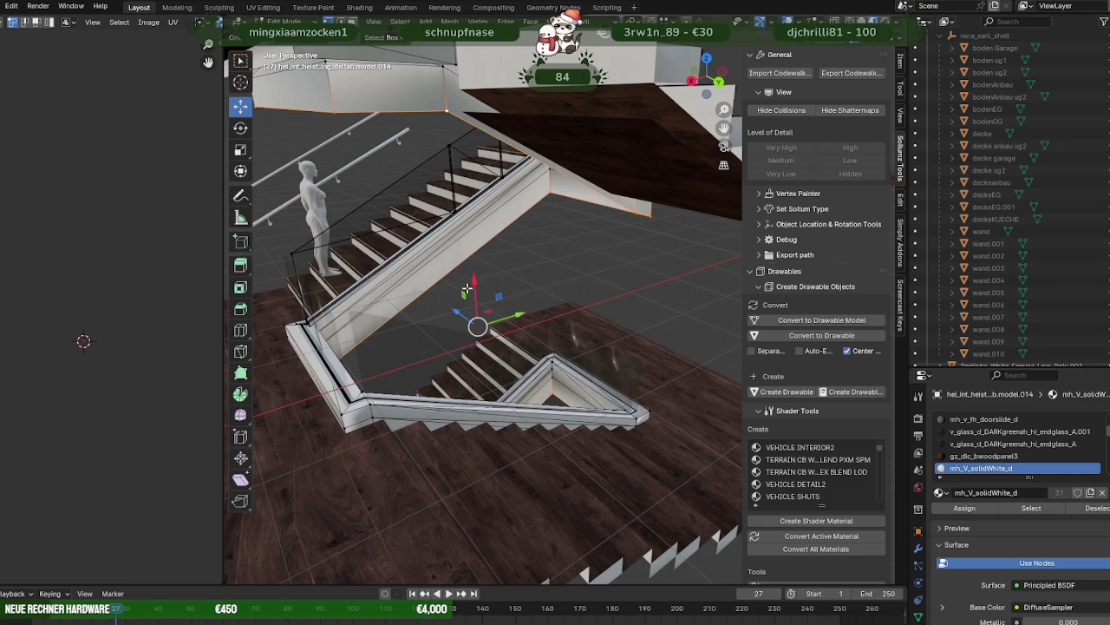
pyautogui.moveTo(474, 280); pyautogui.dragTo(475, 276)
pyautogui.scroll(2, 503, 274)
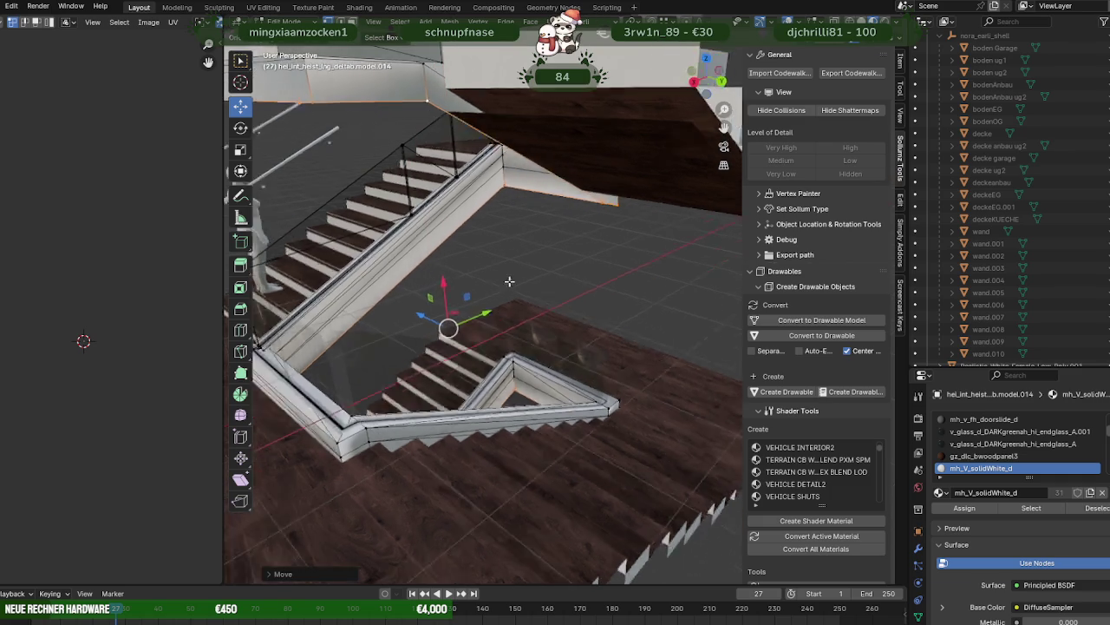
pyautogui.scroll(2, 529, 272)
pyautogui.moveTo(535, 272); pyautogui.dragTo(508, 231, button='middle')
pyautogui.click(524, 232)
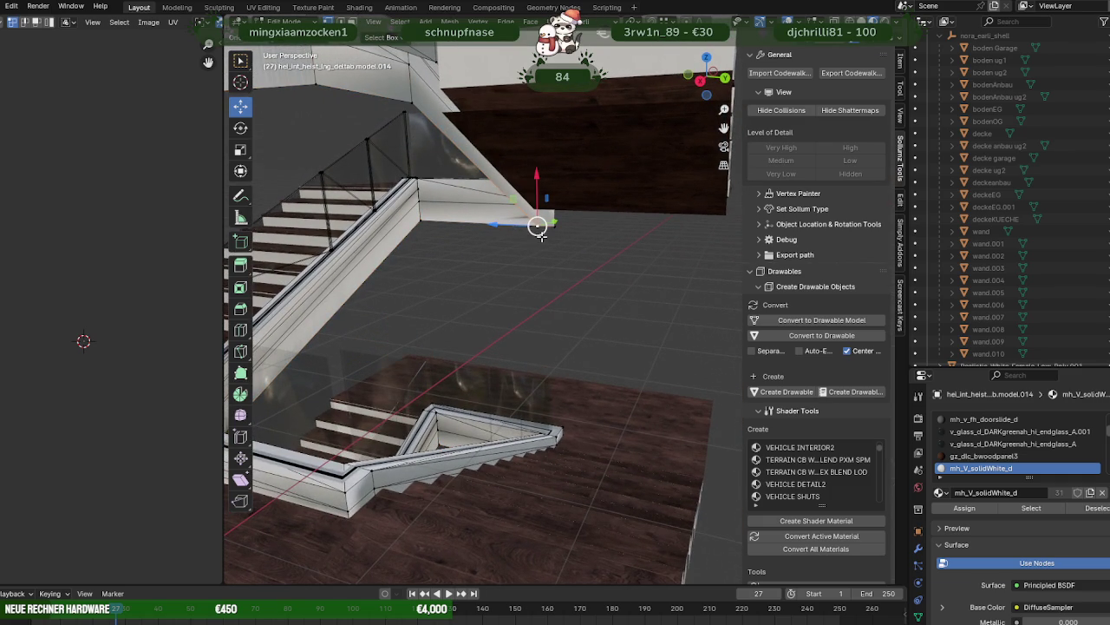
pyautogui.scroll(-3, 459, 157)
pyautogui.moveTo(459, 157); pyautogui.dragTo(441, 208, button='middle')
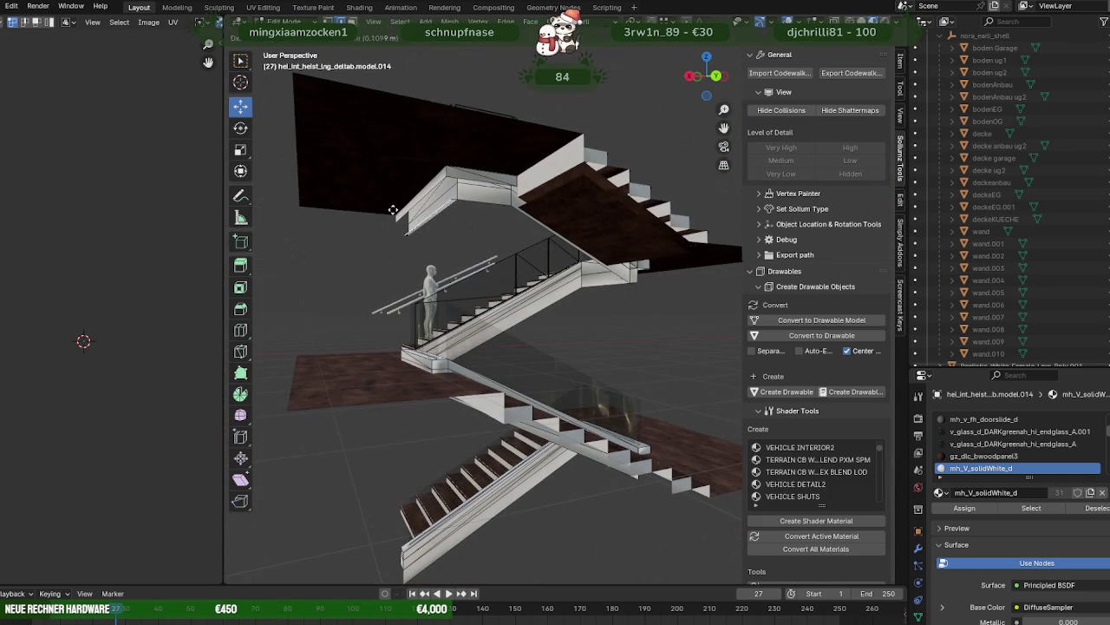
# - Slide the upper landing face left along Y to lengthen the white slab, then return to Object Mode
pyautogui.moveTo(471, 223); pyautogui.dragTo(311, 97)
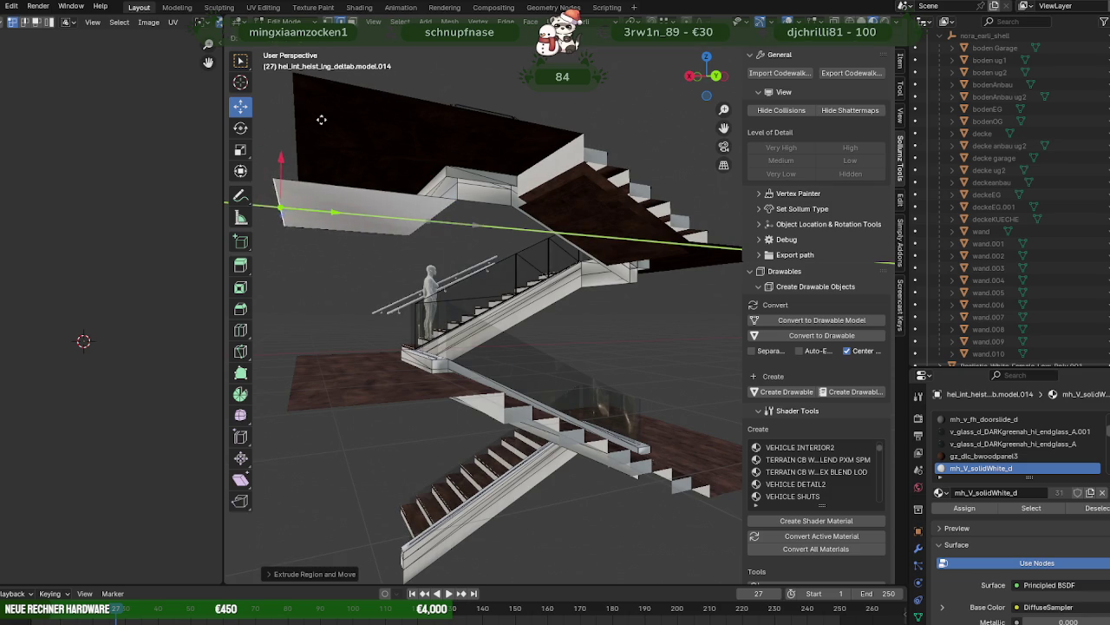
pyautogui.moveTo(332, 210)
pyautogui.mouseDown()
pyautogui.moveTo(301, 80)
pyautogui.moveTo(336, 115)
pyautogui.mouseUp()
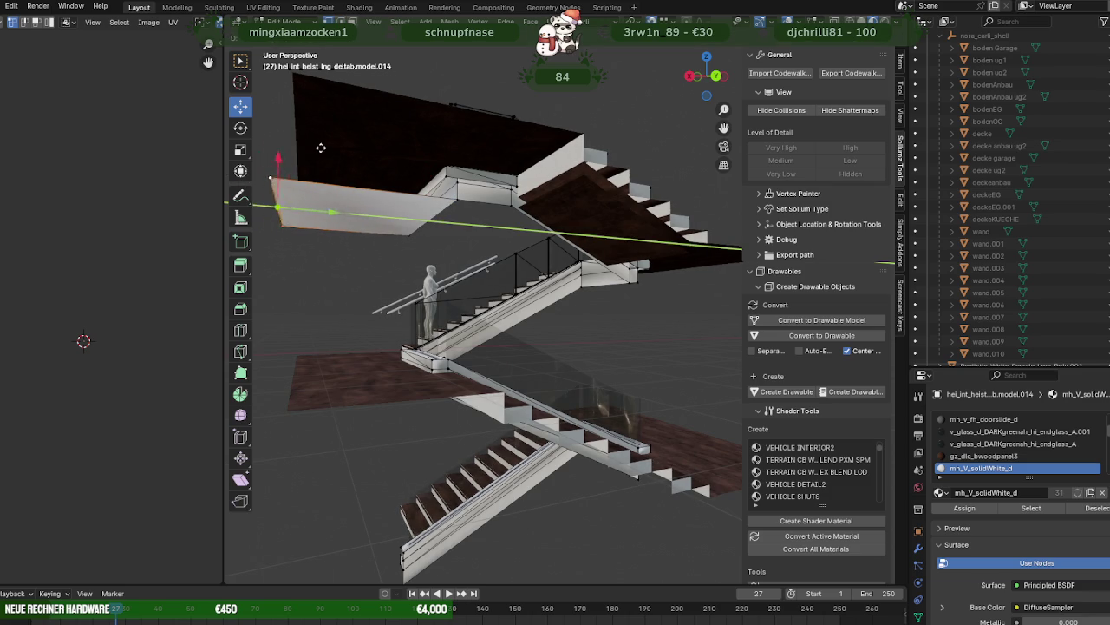
pyautogui.moveTo(295, 73); pyautogui.dragTo(314, 92)
pyautogui.keyDown('shift'); pyautogui.moveTo(405, 174); pyautogui.dragTo(385, 175, button='middle'); pyautogui.keyUp('shift')
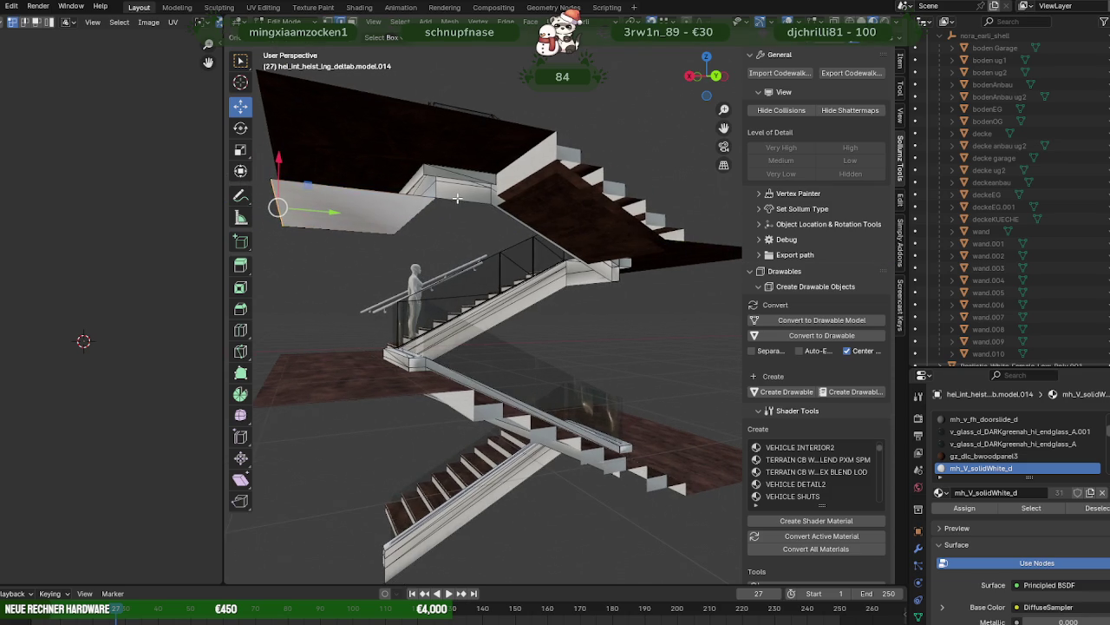
pyautogui.moveTo(457, 198); pyautogui.dragTo(543, 186, button='middle')
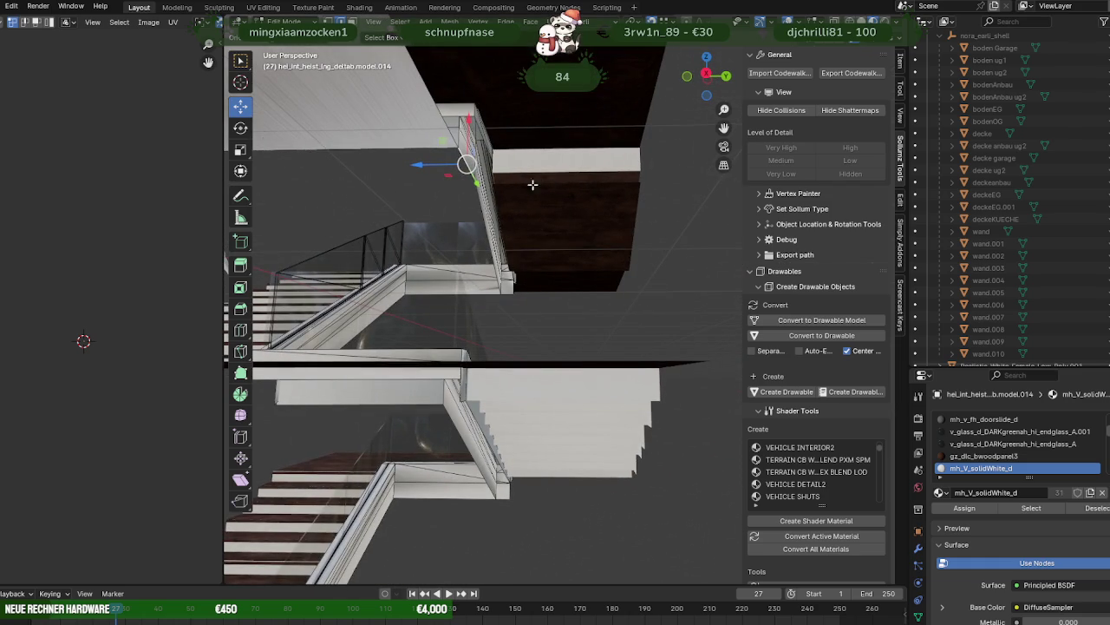
pyautogui.press('Tab')
pyautogui.click(547, 218)
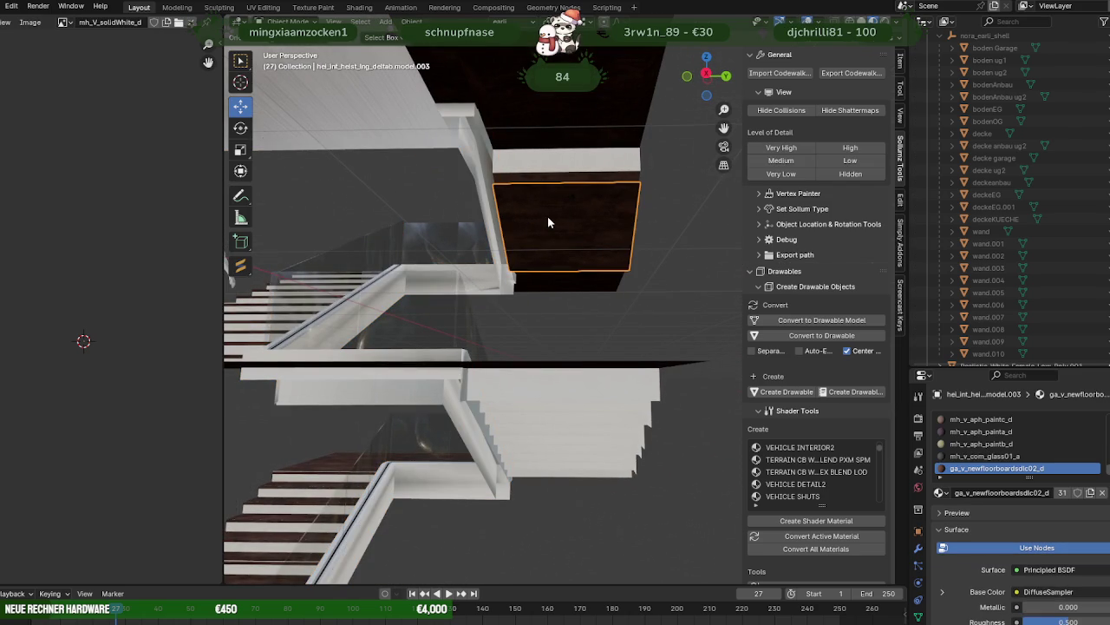
# - Select the stair object in Edit Mode and extrude its rail edge into a slanted wall face
pyautogui.click(547, 218)
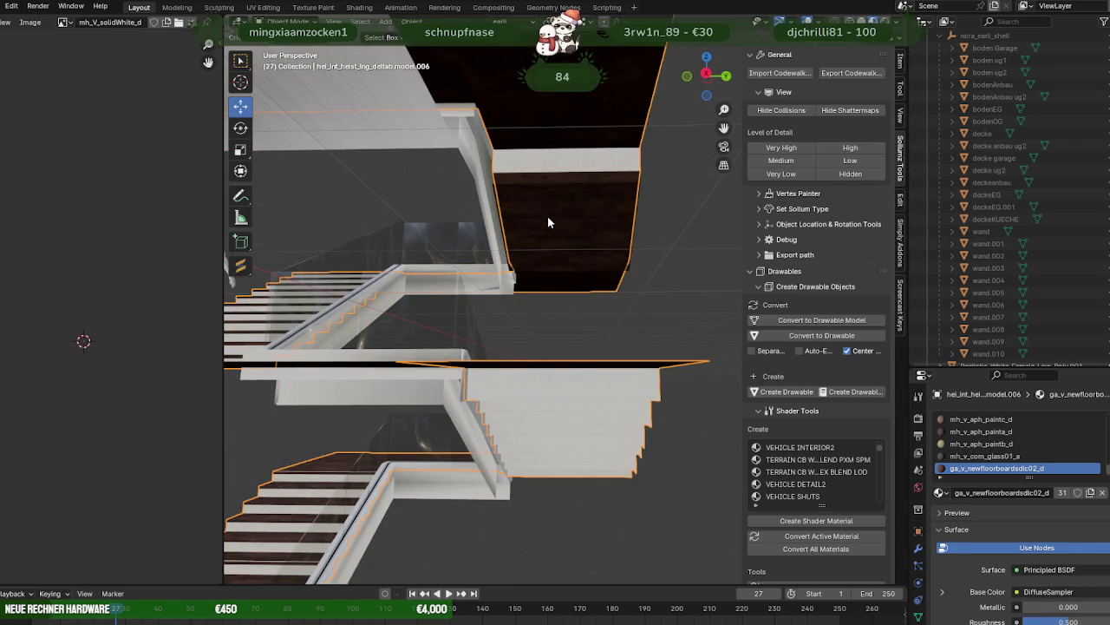
pyautogui.click(583, 226)
pyautogui.hotkey('alt', 'a')
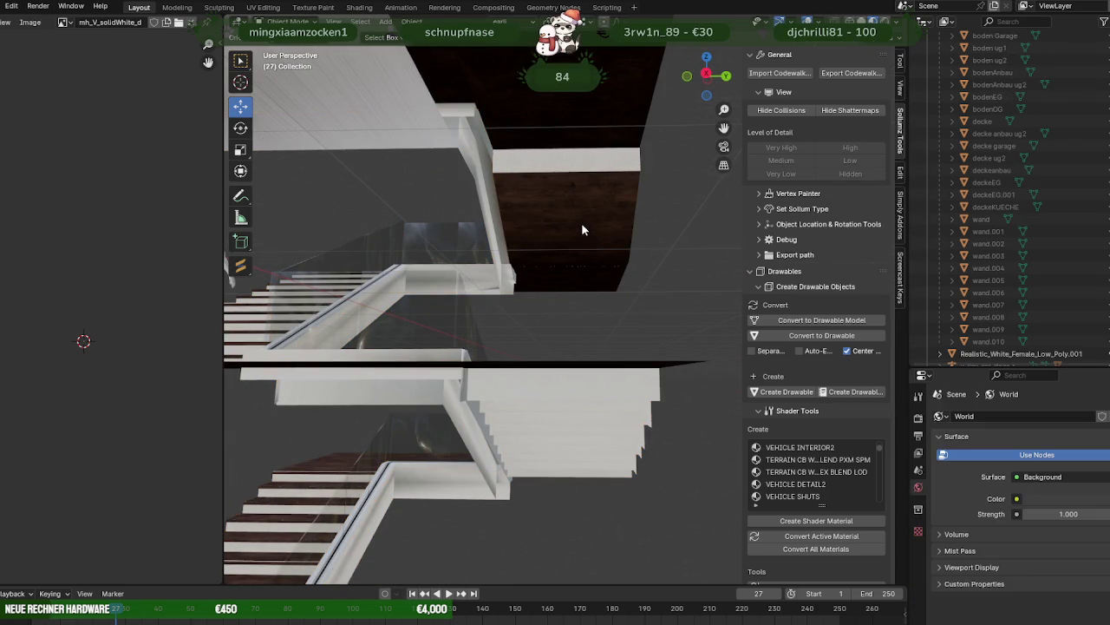
pyautogui.moveTo(582, 222)
pyautogui.mouseDown(button='middle')
pyautogui.moveTo(420, 221)
pyautogui.moveTo(558, 239)
pyautogui.mouseUp(button='middle')
pyautogui.click(459, 204)
pyautogui.press('Tab')
pyautogui.press('e')
pyautogui.click(495, 270)
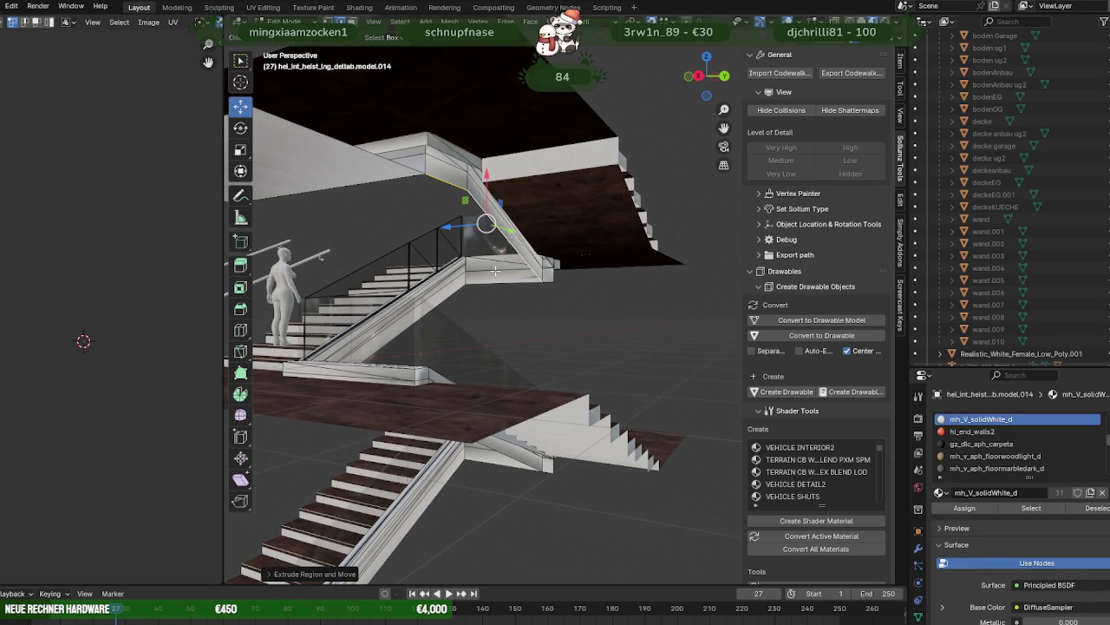
pyautogui.moveTo(450, 226); pyautogui.dragTo(604, 137)
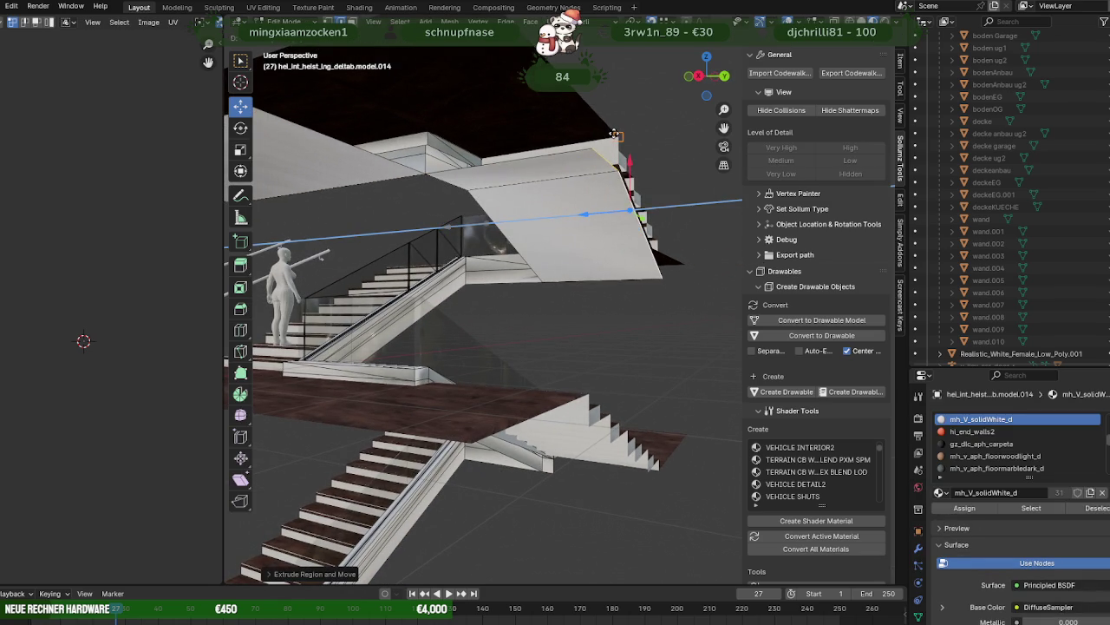
pyautogui.click(616, 133)
# - Move the new panel's corner vertices along Y and Z out to the surrounding walls
pyautogui.moveTo(616, 133); pyautogui.dragTo(505, 127, button='middle')
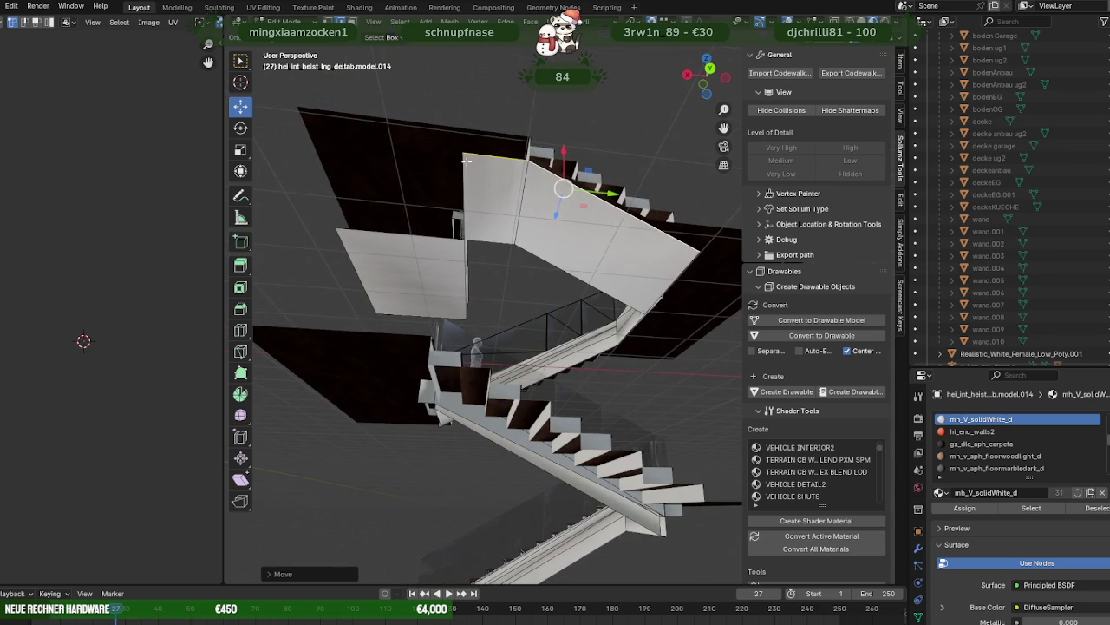
pyautogui.moveTo(503, 158); pyautogui.dragTo(331, 125)
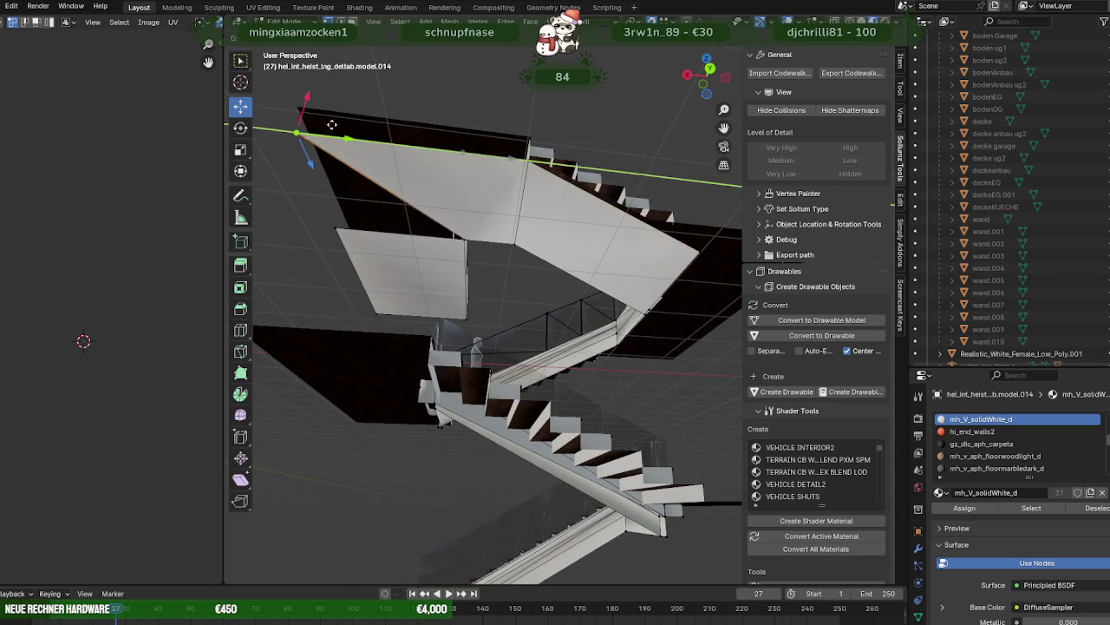
pyautogui.click(299, 104)
pyautogui.click(334, 225)
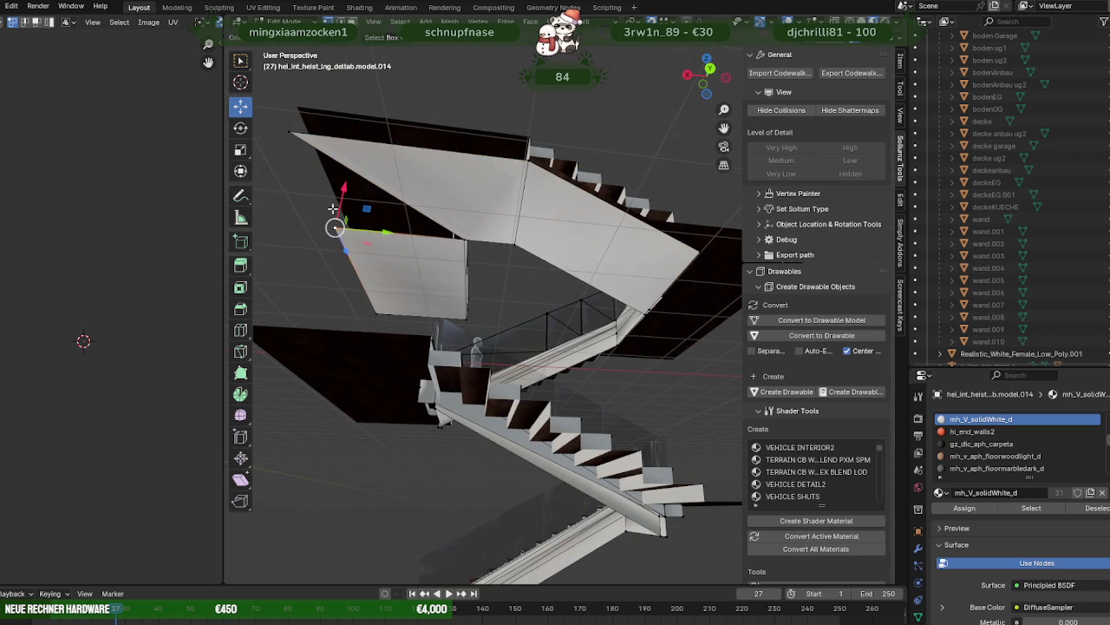
pyautogui.moveTo(351, 253); pyautogui.dragTo(292, 124)
pyautogui.moveTo(292, 124)
pyautogui.mouseDown(button='middle')
pyautogui.moveTo(491, 226)
pyautogui.moveTo(473, 243)
pyautogui.mouseUp(button='middle')
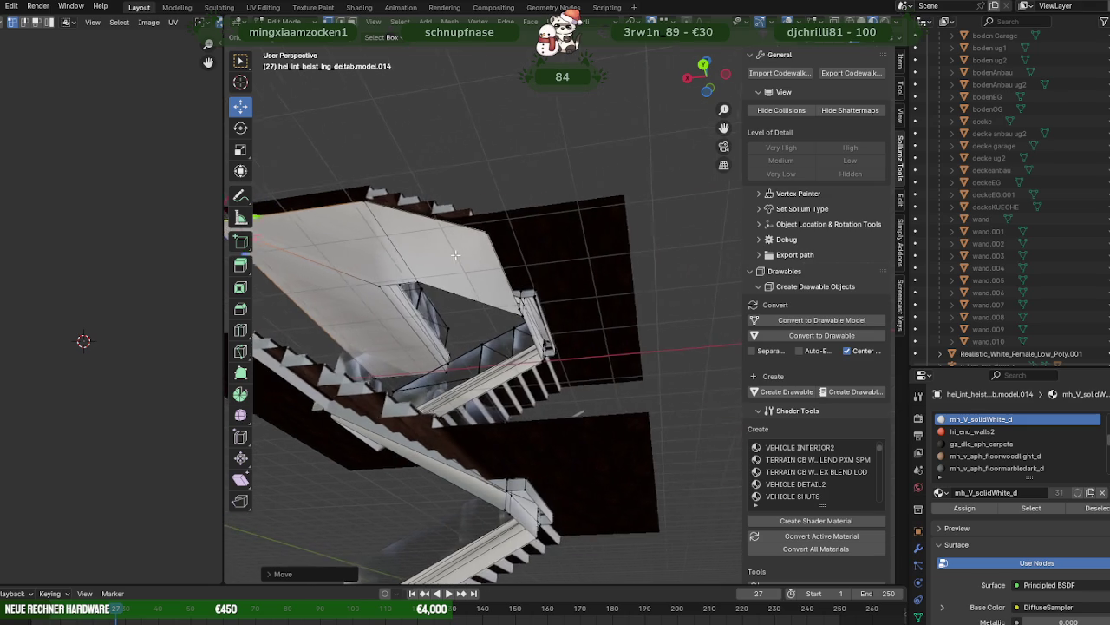
pyautogui.moveTo(525, 224); pyautogui.dragTo(618, 188)
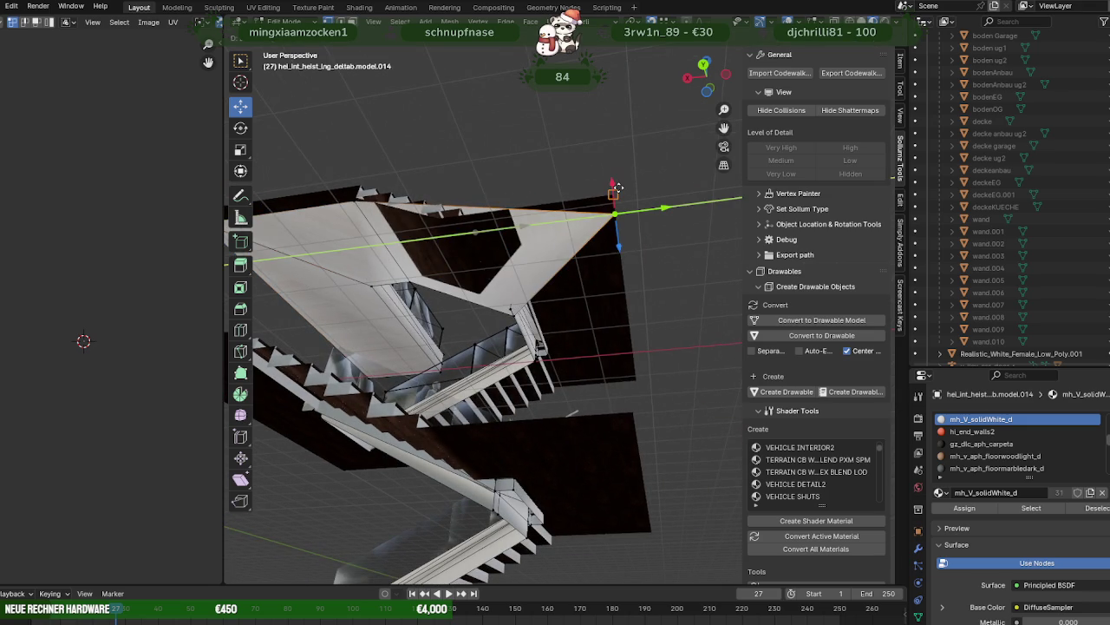
pyautogui.scroll(3, 503, 300)
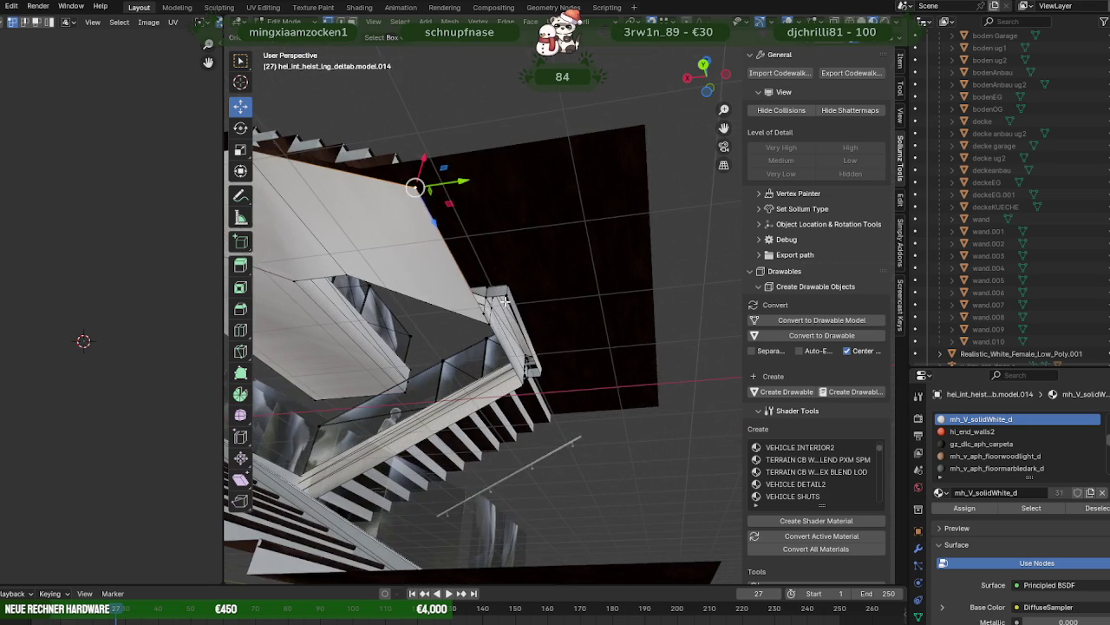
pyautogui.scroll(3, 552, 341)
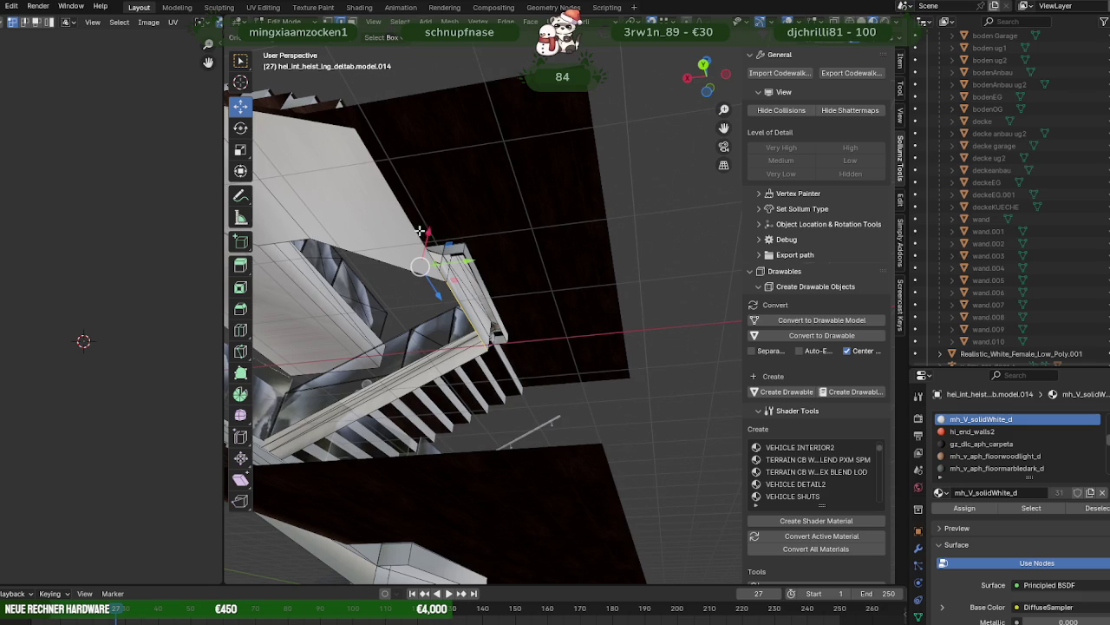
pyautogui.moveTo(458, 301)
pyautogui.mouseDown(button='middle')
pyautogui.moveTo(477, 280)
pyautogui.moveTo(413, 269)
pyautogui.moveTo(493, 310)
pyautogui.mouseUp(button='middle')
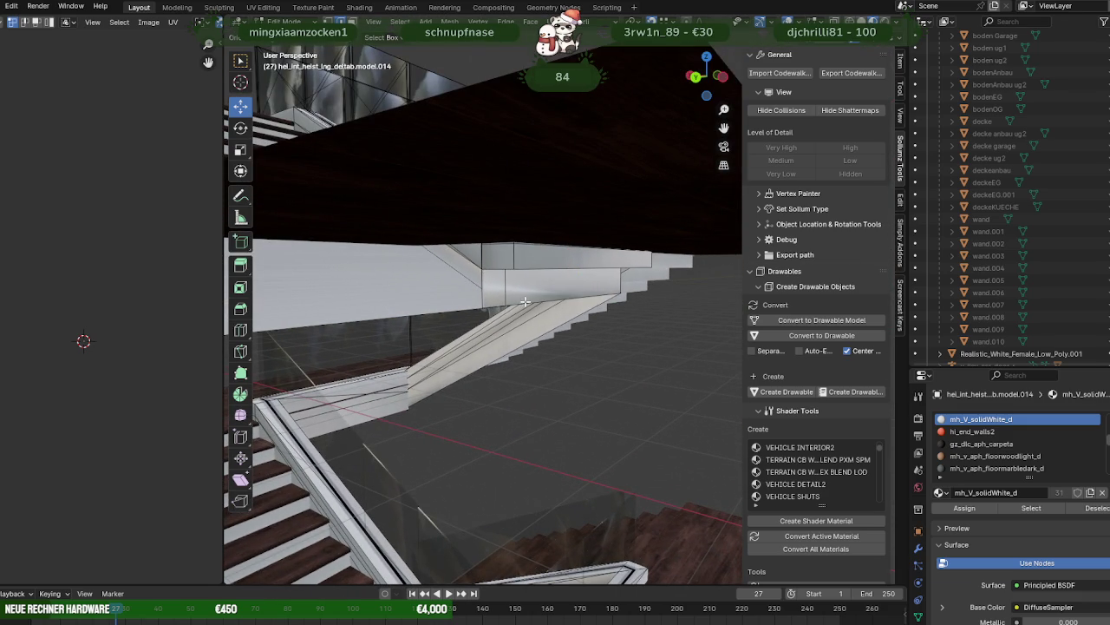
# - Extrude another wide white panel from the upper-landing edge beneath the dark floor slab
pyautogui.moveTo(448, 311)
pyautogui.mouseDown(button='middle')
pyautogui.moveTo(637, 330)
pyautogui.moveTo(504, 300)
pyautogui.mouseUp(button='middle')
pyautogui.press('e')
pyautogui.press('Escape')
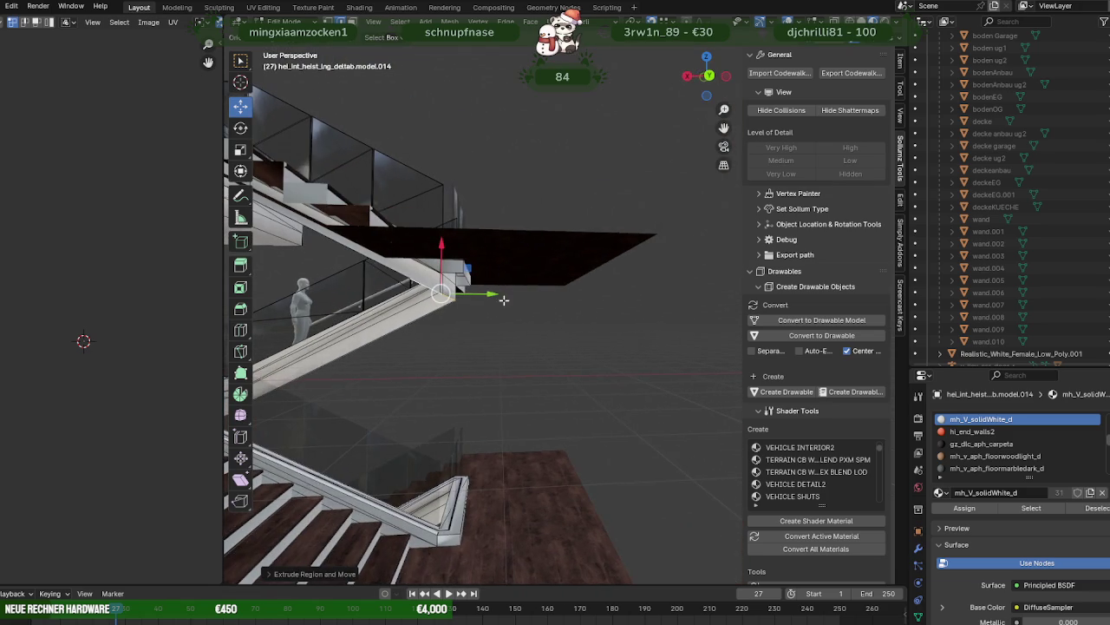
pyautogui.moveTo(656, 241)
pyautogui.mouseDown(button='middle')
pyautogui.moveTo(572, 164)
pyautogui.moveTo(497, 282)
pyautogui.mouseUp(button='middle')
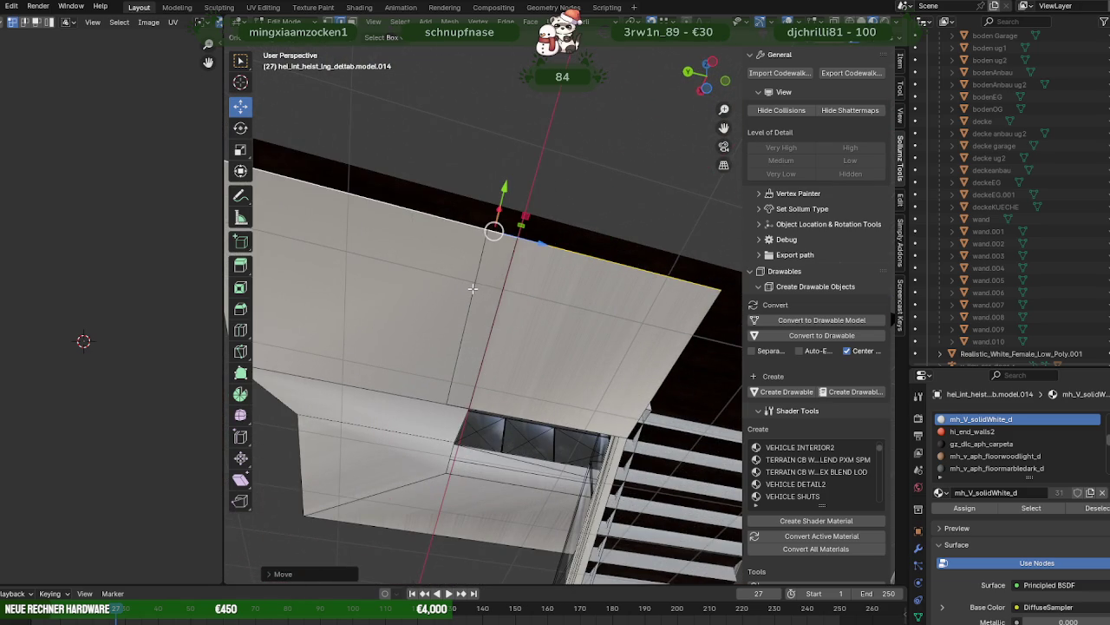
# - Delete the ceiling face beside the stairs
pyautogui.click(473, 288)
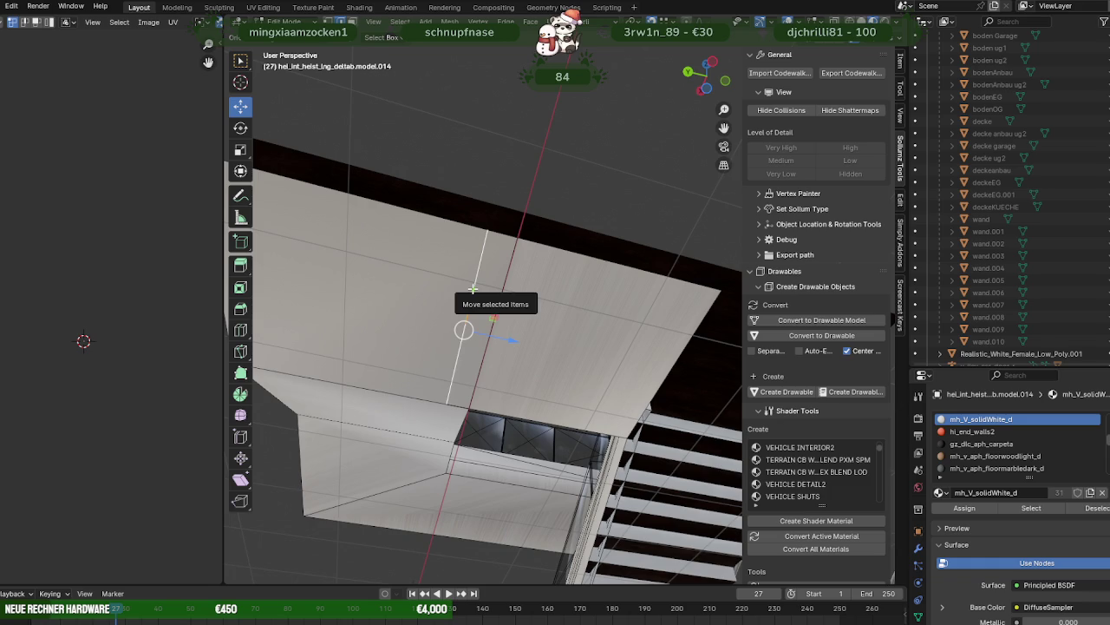
pyautogui.hotkey('alt', 'a')
pyautogui.click(519, 293)
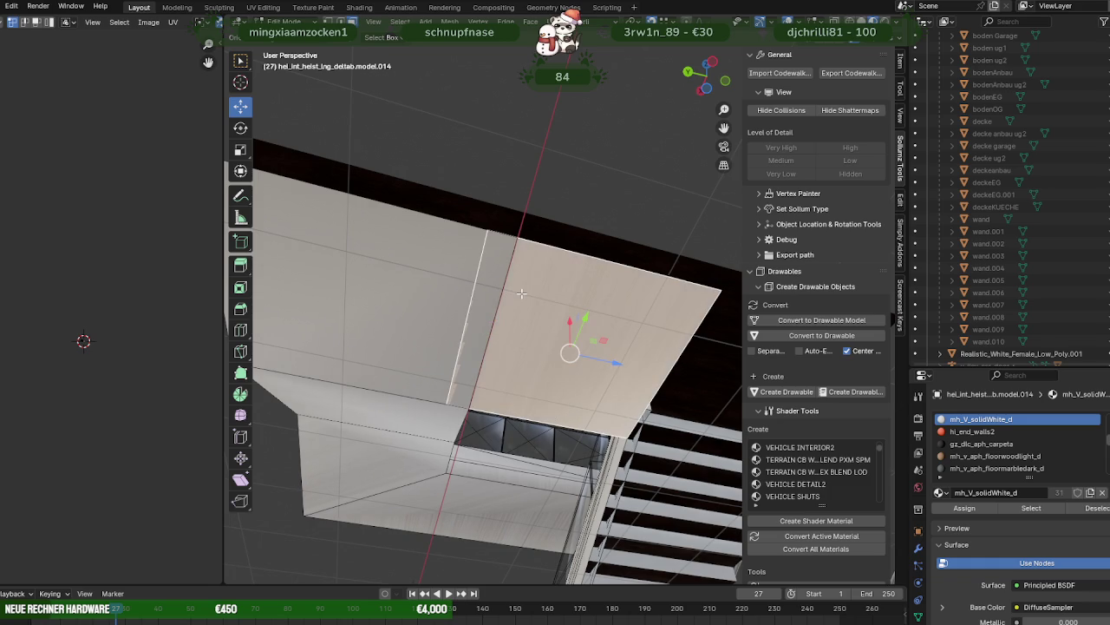
pyautogui.press('x')
pyautogui.click(520, 292)
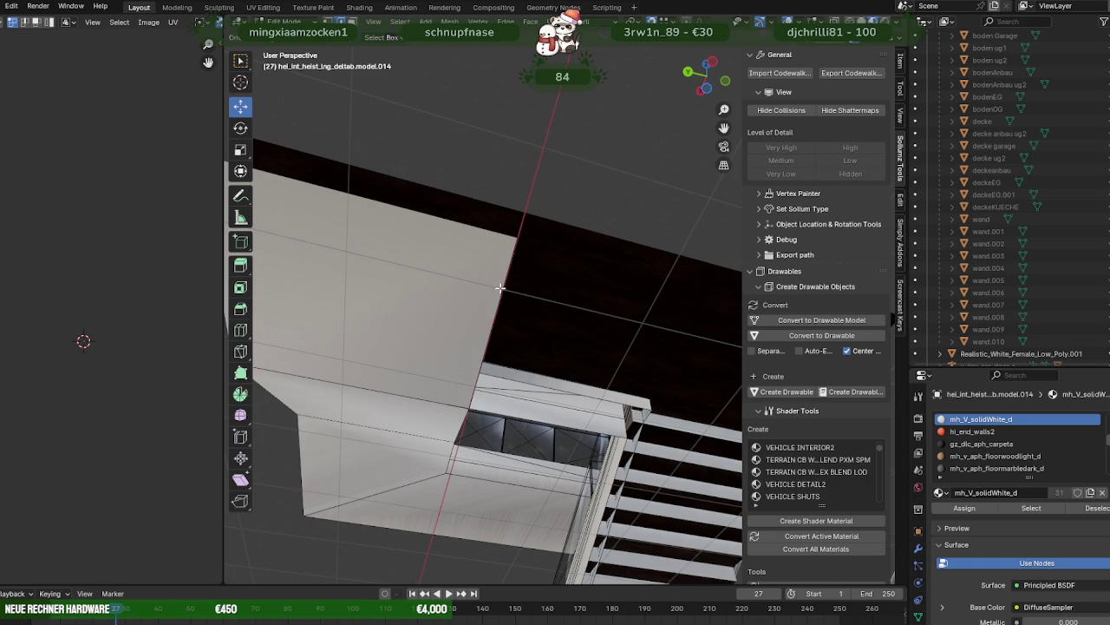
# - Extrude a white panel down from the wall edge, then extrude and lengthen it again
pyautogui.moveTo(512, 298); pyautogui.dragTo(387, 295, button='middle')
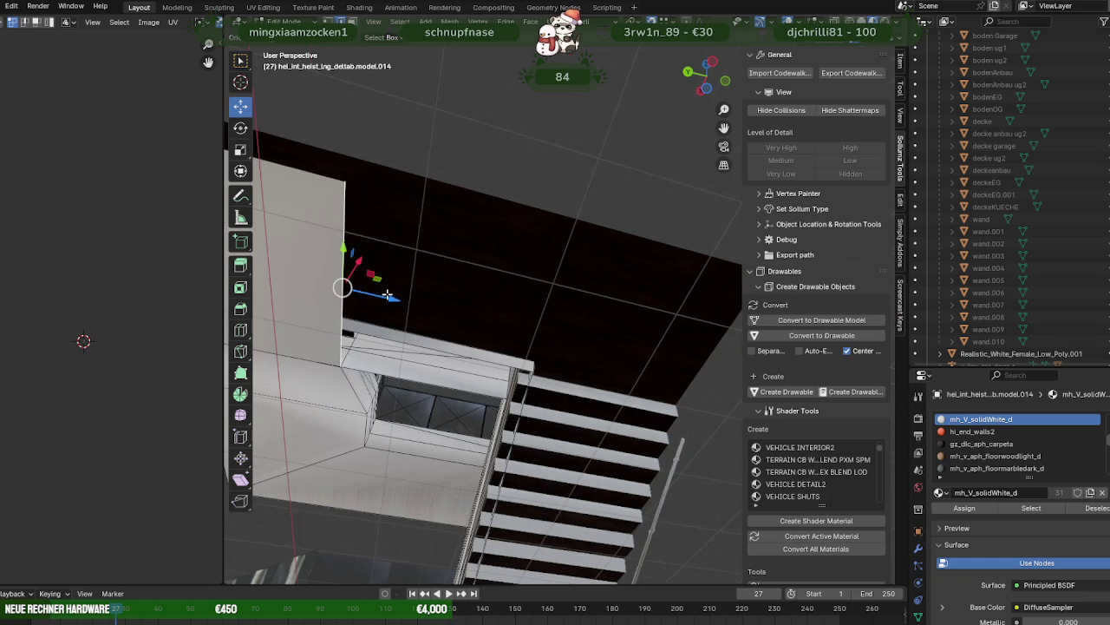
pyautogui.click(458, 320)
pyautogui.moveTo(398, 300); pyautogui.dragTo(539, 382)
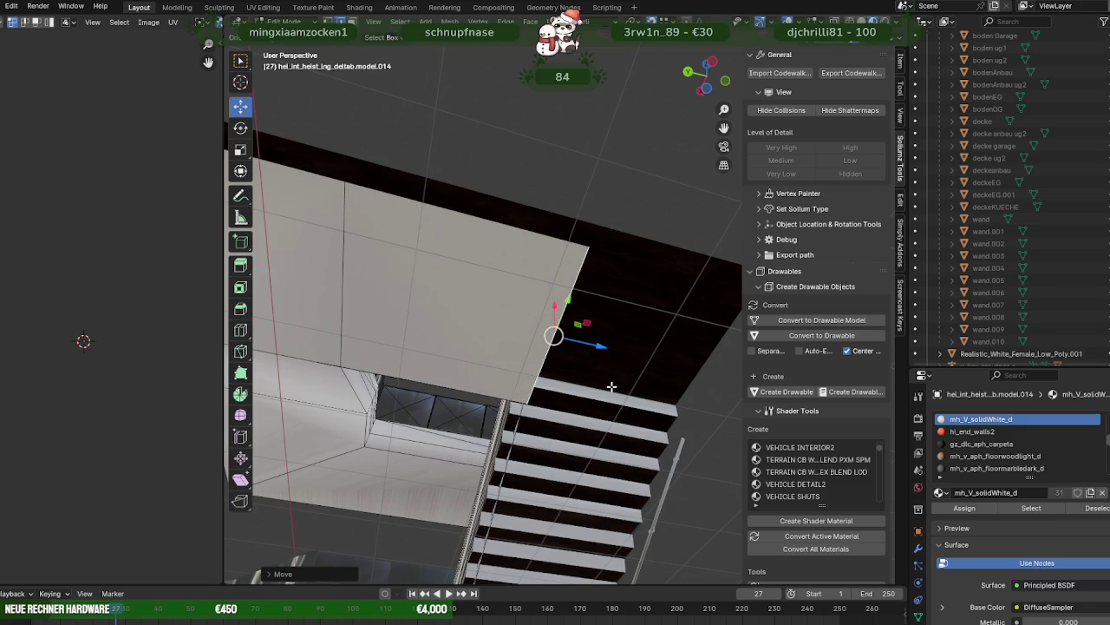
pyautogui.moveTo(612, 386); pyautogui.dragTo(608, 229, button='middle')
pyautogui.press('e')
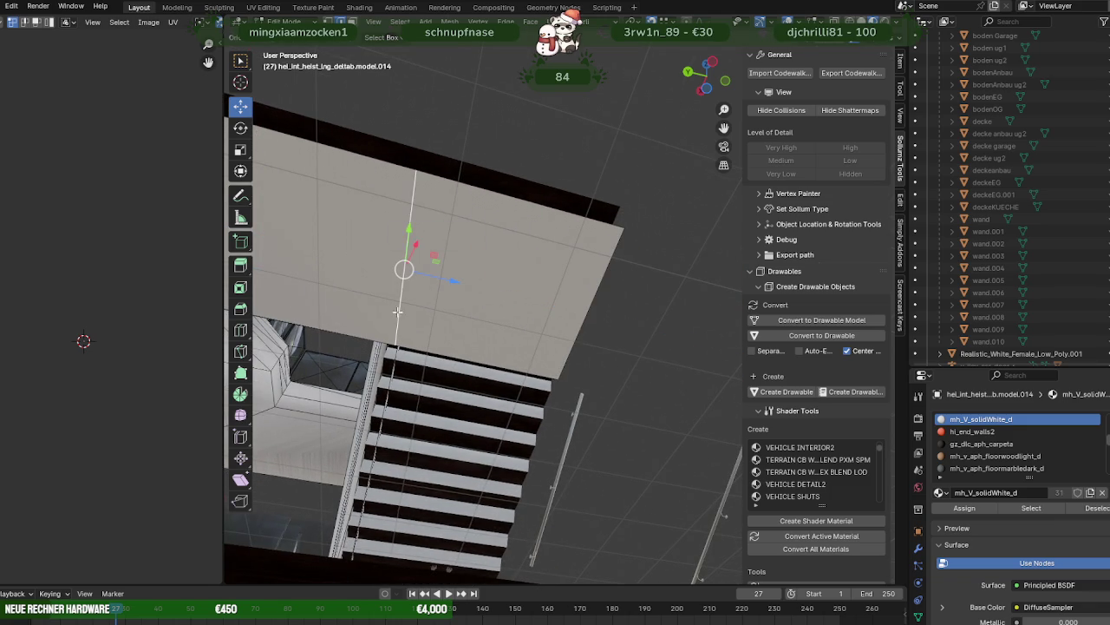
pyautogui.moveTo(397, 311); pyautogui.dragTo(529, 251, button='middle')
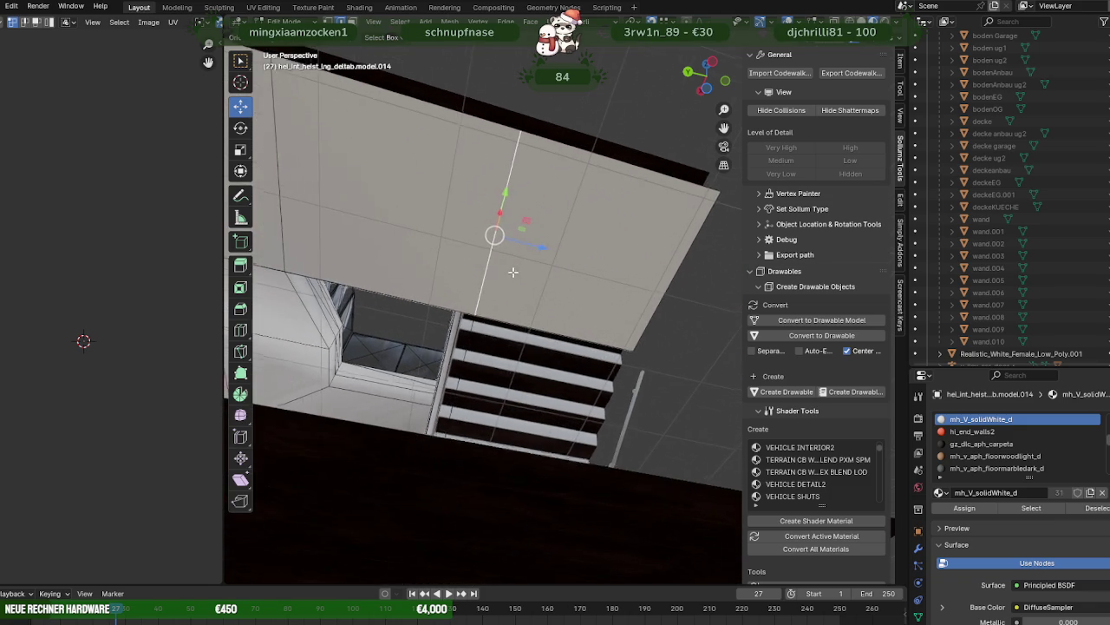
pyautogui.click(452, 302)
pyautogui.moveTo(452, 303); pyautogui.dragTo(459, 224, button='middle')
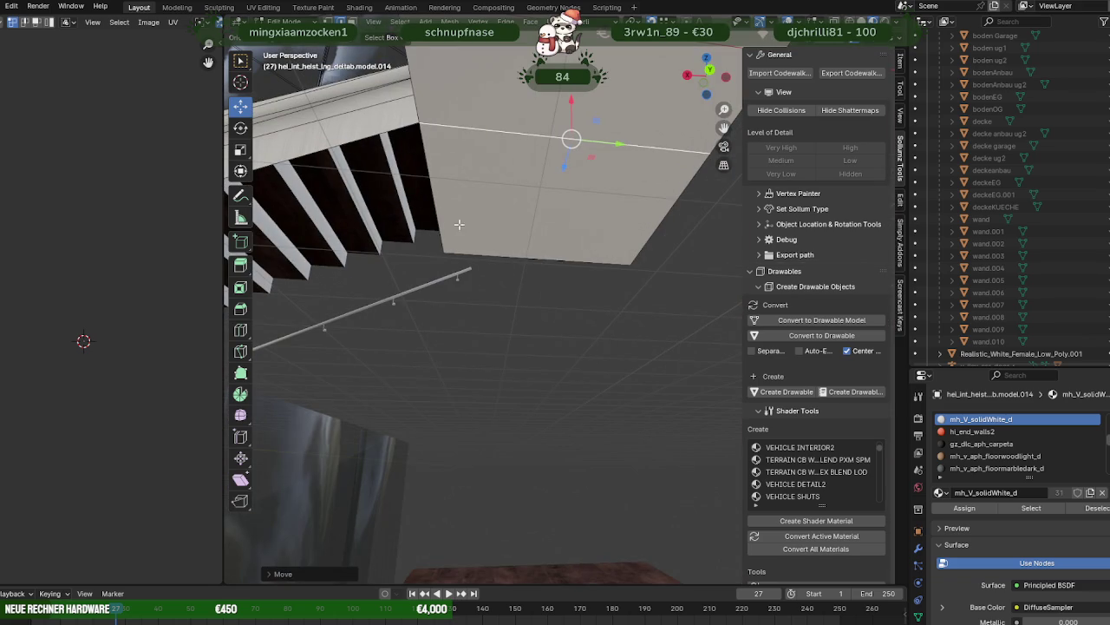
pyautogui.moveTo(380, 136)
pyautogui.mouseDown(button='middle')
pyautogui.moveTo(498, 338)
pyautogui.moveTo(482, 341)
pyautogui.mouseUp(button='middle')
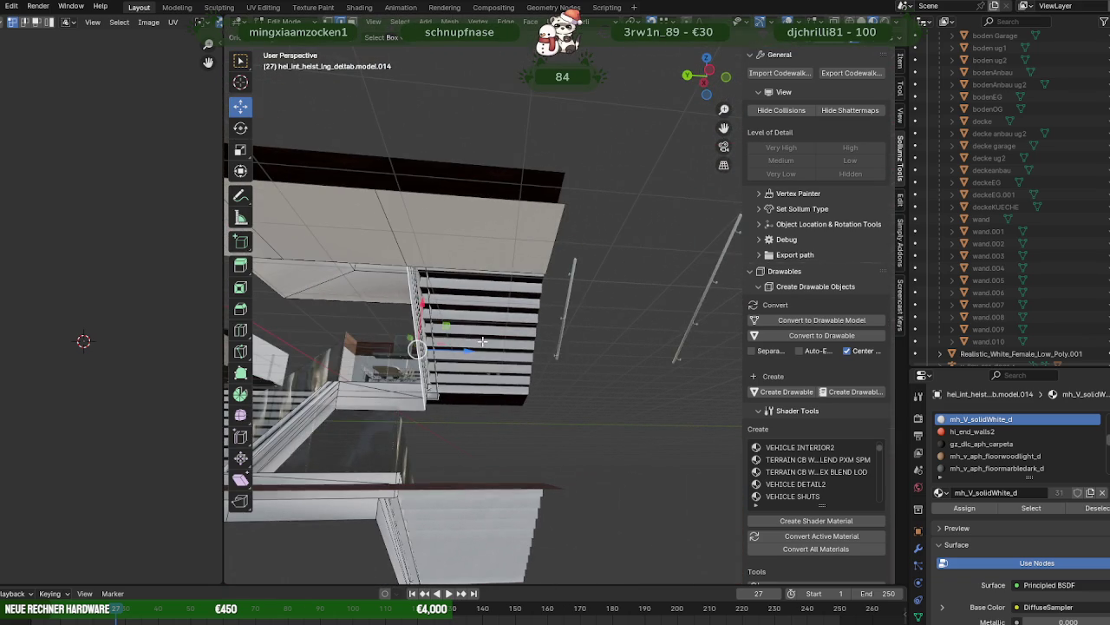
pyautogui.moveTo(466, 350); pyautogui.dragTo(560, 204)
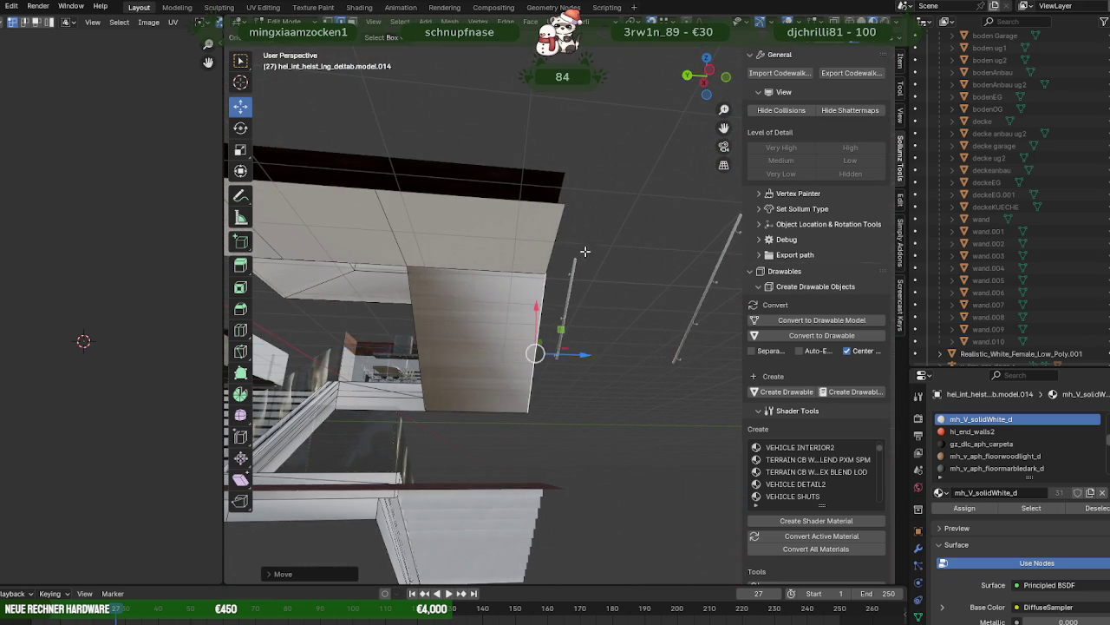
# - Orbit and zoom around the new panel to find the adjacent wall corner
pyautogui.moveTo(585, 251); pyautogui.dragTo(518, 255, button='middle')
pyautogui.scroll(2, 619, 270)
pyautogui.scroll(2, 655, 258)
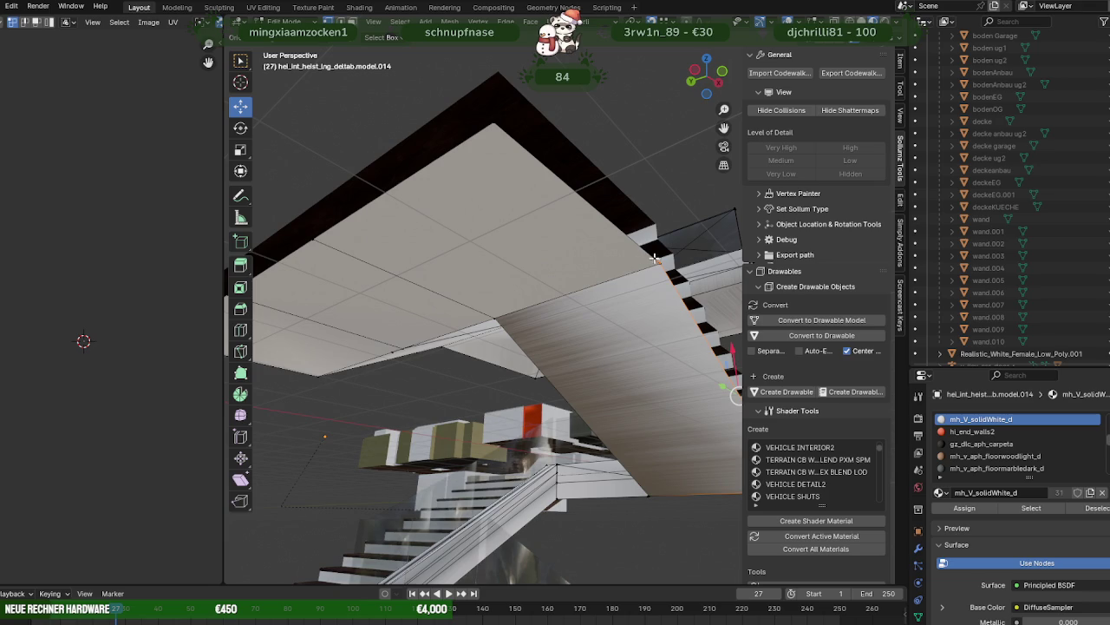
pyautogui.scroll(2, 679, 320)
pyautogui.scroll(3, 574, 340)
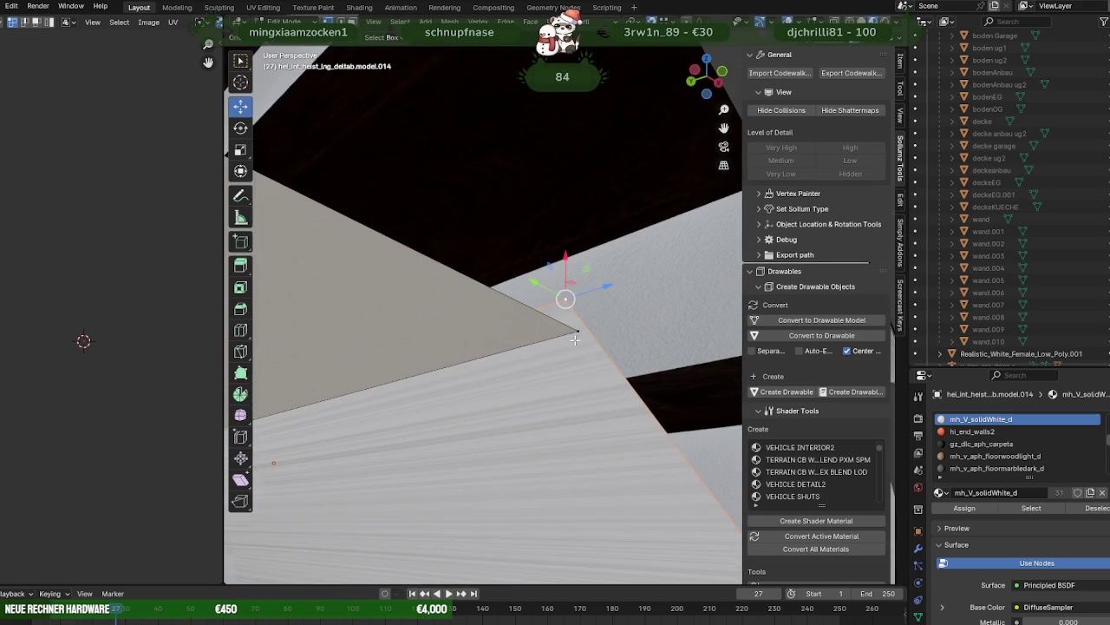
pyautogui.scroll(-2, 567, 308)
pyautogui.scroll(-2, 567, 308)
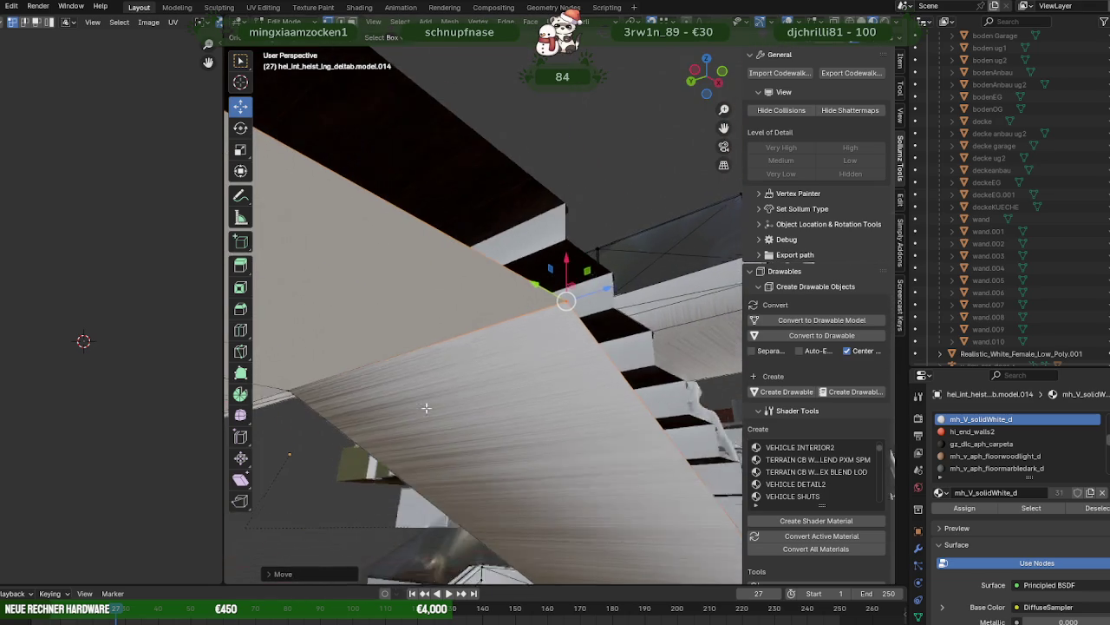
pyautogui.scroll(-2, 520, 330)
pyautogui.moveTo(404, 394)
pyautogui.mouseDown(button='middle')
pyautogui.moveTo(481, 320)
pyautogui.moveTo(483, 364)
pyautogui.moveTo(470, 390)
pyautogui.mouseUp(button='middle')
pyautogui.moveTo(481, 428)
pyautogui.mouseDown(button='middle')
pyautogui.moveTo(533, 404)
pyautogui.moveTo(534, 343)
pyautogui.moveTo(454, 269)
pyautogui.moveTo(578, 286)
pyautogui.moveTo(532, 310)
pyautogui.moveTo(613, 290)
pyautogui.mouseUp(button='middle')
pyautogui.moveTo(664, 422)
pyautogui.mouseDown(button='middle')
pyautogui.moveTo(602, 372)
pyautogui.moveTo(478, 372)
pyautogui.moveTo(508, 440)
pyautogui.moveTo(347, 376)
pyautogui.moveTo(353, 384)
pyautogui.moveTo(426, 358)
pyautogui.moveTo(463, 292)
pyautogui.moveTo(406, 397)
pyautogui.moveTo(454, 441)
pyautogui.moveTo(419, 349)
pyautogui.mouseUp(button='middle')
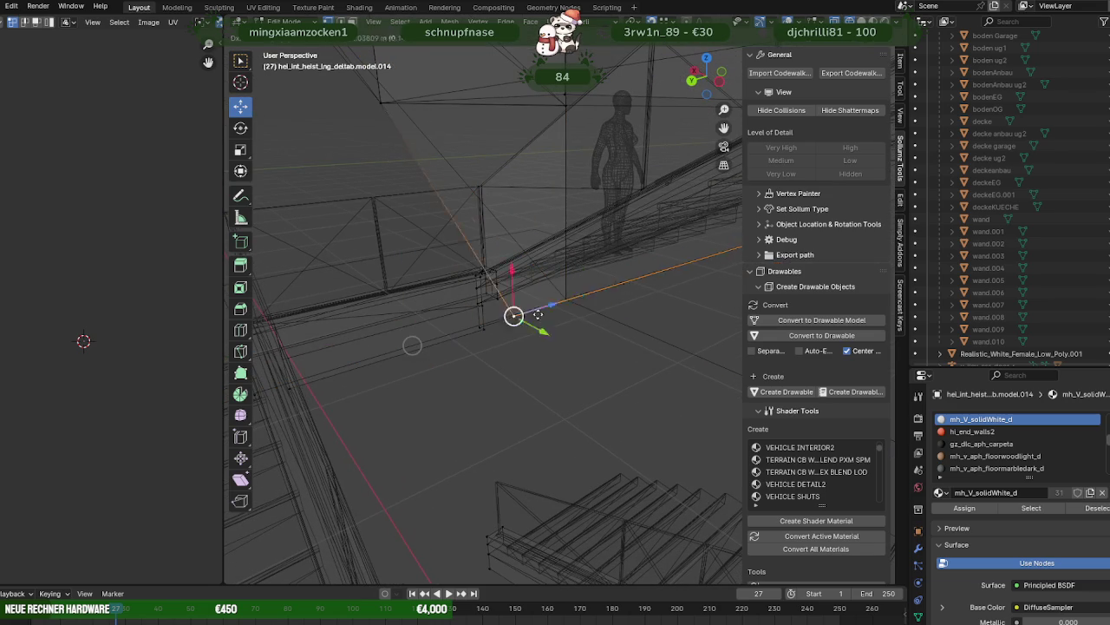
# - Drag the panel's corner vertex into the grey wall corner
pyautogui.moveTo(572, 300)
pyautogui.mouseDown(button='middle')
pyautogui.moveTo(498, 295)
pyautogui.moveTo(379, 236)
pyautogui.mouseUp(button='middle')
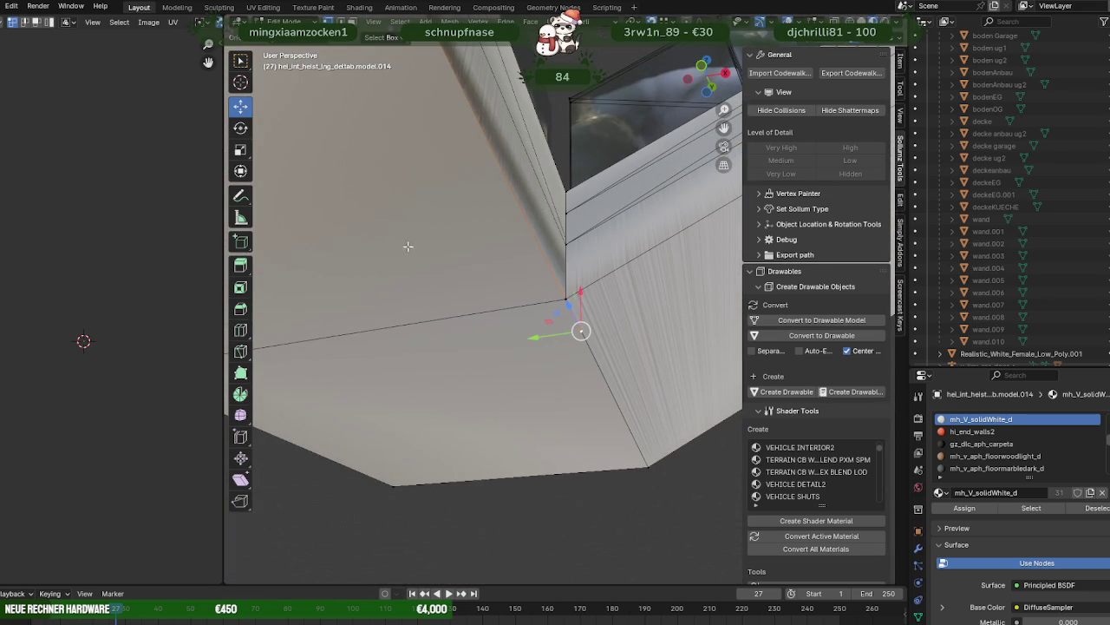
pyautogui.moveTo(581, 331); pyautogui.dragTo(565, 298)
pyautogui.moveTo(564, 297)
pyautogui.mouseDown(button='middle')
pyautogui.moveTo(510, 296)
pyautogui.moveTo(572, 297)
pyautogui.moveTo(549, 274)
pyautogui.moveTo(622, 354)
pyautogui.moveTo(467, 303)
pyautogui.moveTo(549, 322)
pyautogui.mouseUp(button='middle')
pyautogui.moveTo(658, 265); pyautogui.dragTo(495, 273, button='middle')
# - Extrude the white landing edge and face outward over the top of the stairs
pyautogui.press('e')
pyautogui.click(475, 273)
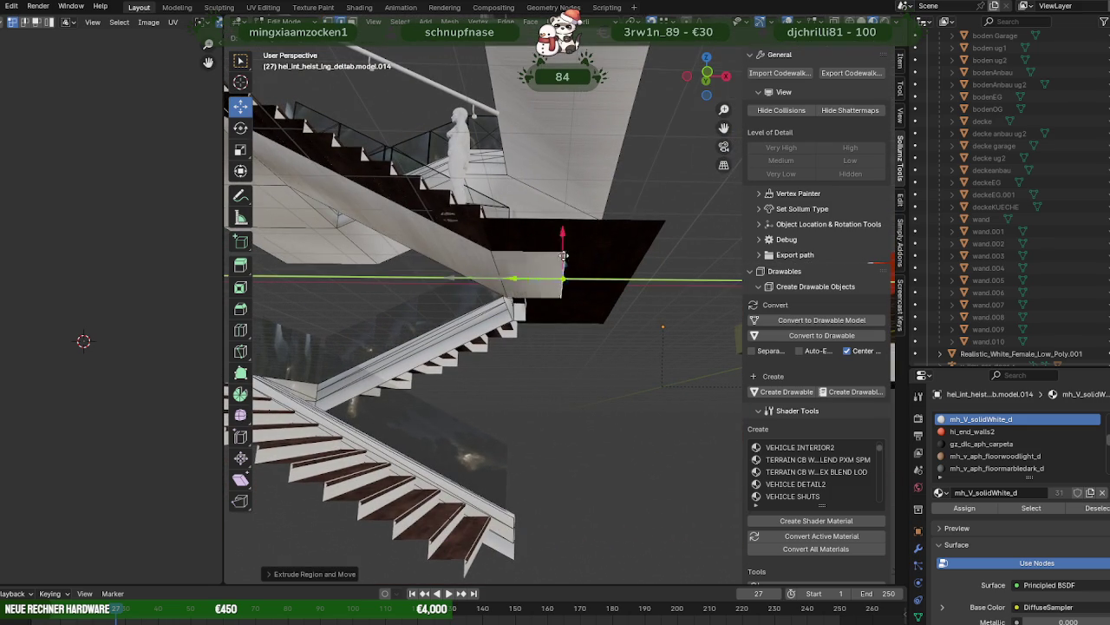
pyautogui.moveTo(474, 273); pyautogui.dragTo(671, 220)
pyautogui.moveTo(671, 220)
pyautogui.mouseDown(button='middle')
pyautogui.moveTo(622, 304)
pyautogui.moveTo(474, 299)
pyautogui.moveTo(449, 240)
pyautogui.moveTo(441, 174)
pyautogui.moveTo(445, 220)
pyautogui.moveTo(521, 202)
pyautogui.moveTo(440, 362)
pyautogui.mouseUp(button='middle')
pyautogui.press('e')
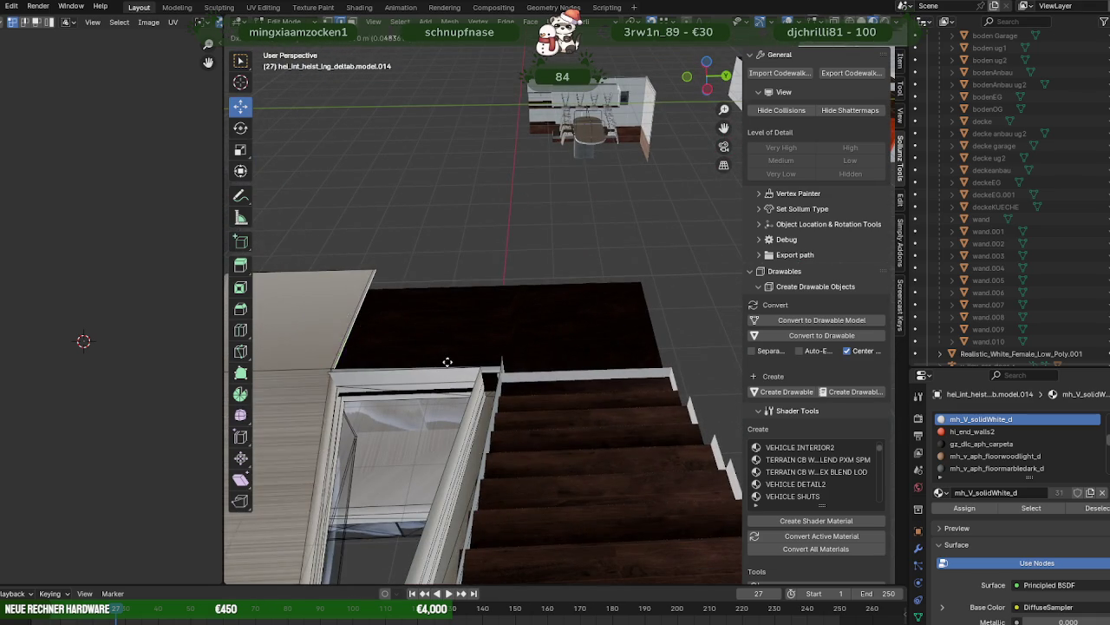
pyautogui.press('Escape')
pyautogui.press('e')
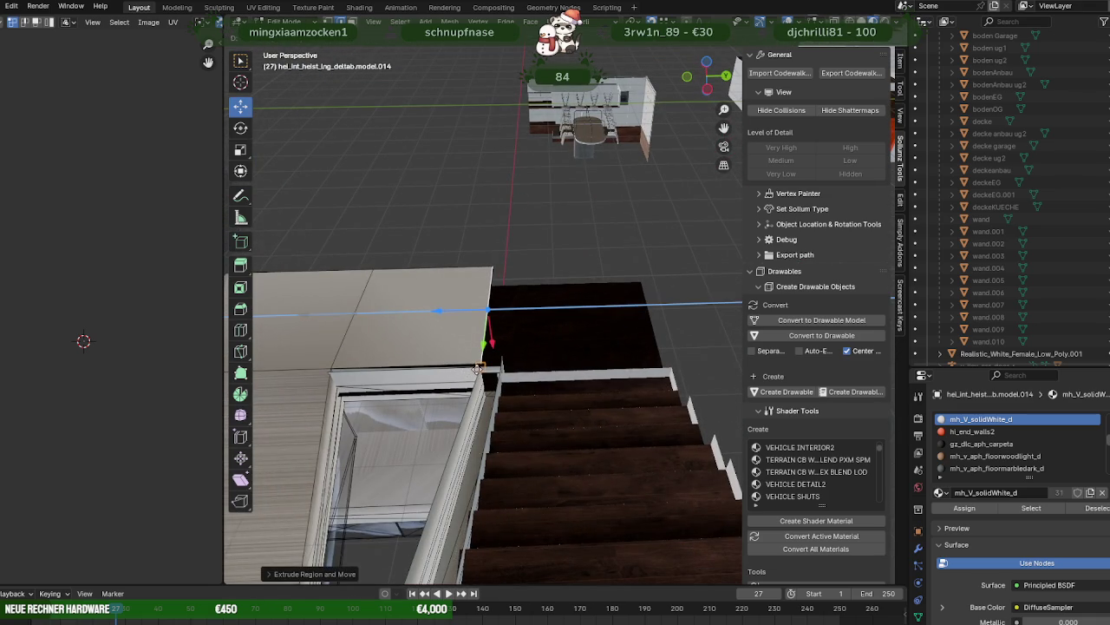
pyautogui.moveTo(480, 375)
pyautogui.mouseDown(button='middle')
pyautogui.moveTo(468, 329)
pyautogui.moveTo(364, 365)
pyautogui.moveTo(507, 395)
pyautogui.mouseUp(button='middle')
pyautogui.scroll(3, 507, 395)
pyautogui.scroll(2, 506, 373)
pyautogui.moveTo(506, 347); pyautogui.dragTo(523, 358, button='middle')
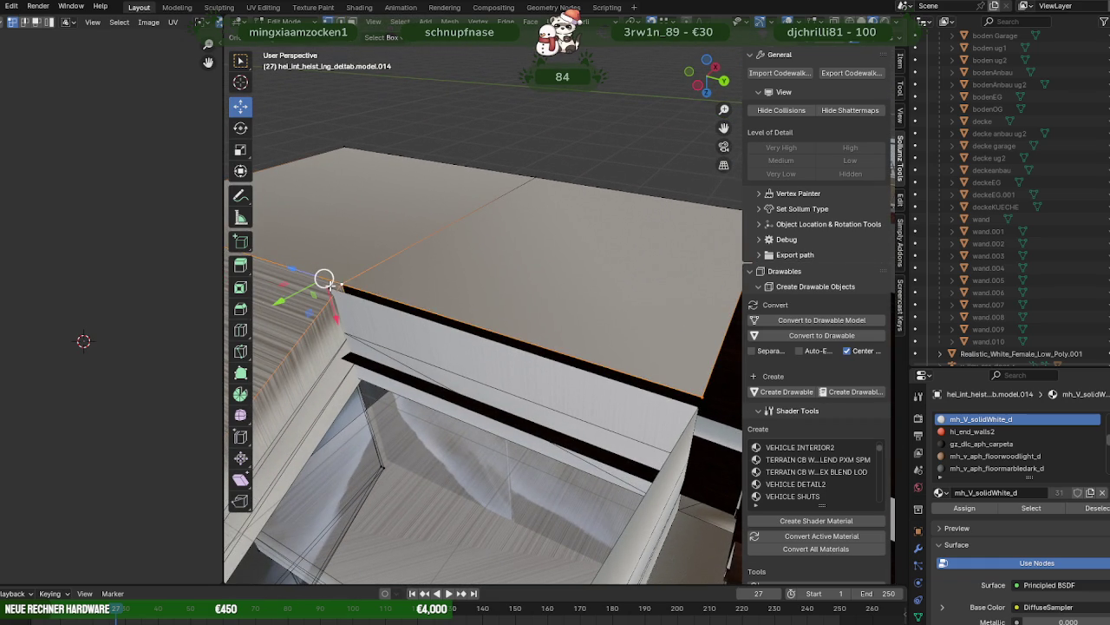
# - Lower the landing box's top face to close the gap
pyautogui.moveTo(328, 283); pyautogui.dragTo(324, 288)
pyautogui.moveTo(483, 361); pyautogui.dragTo(417, 389, button='middle')
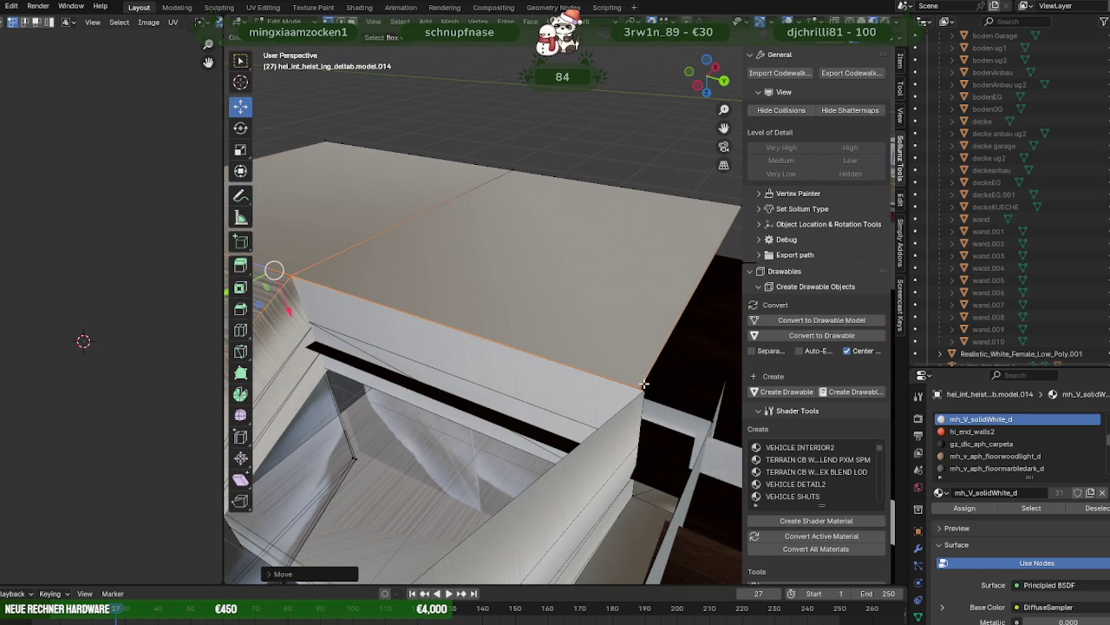
pyautogui.moveTo(639, 386)
pyautogui.mouseDown(button='middle')
pyautogui.moveTo(625, 317)
pyautogui.moveTo(585, 242)
pyautogui.mouseUp(button='middle')
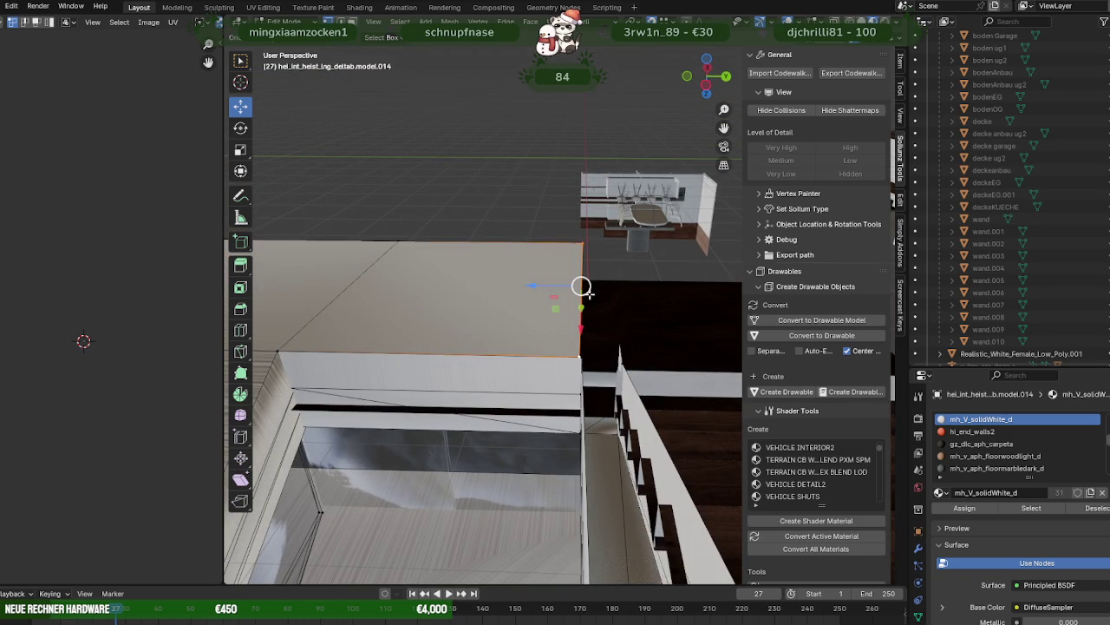
pyautogui.click(583, 350)
pyautogui.moveTo(583, 351); pyautogui.dragTo(583, 362, button='middle')
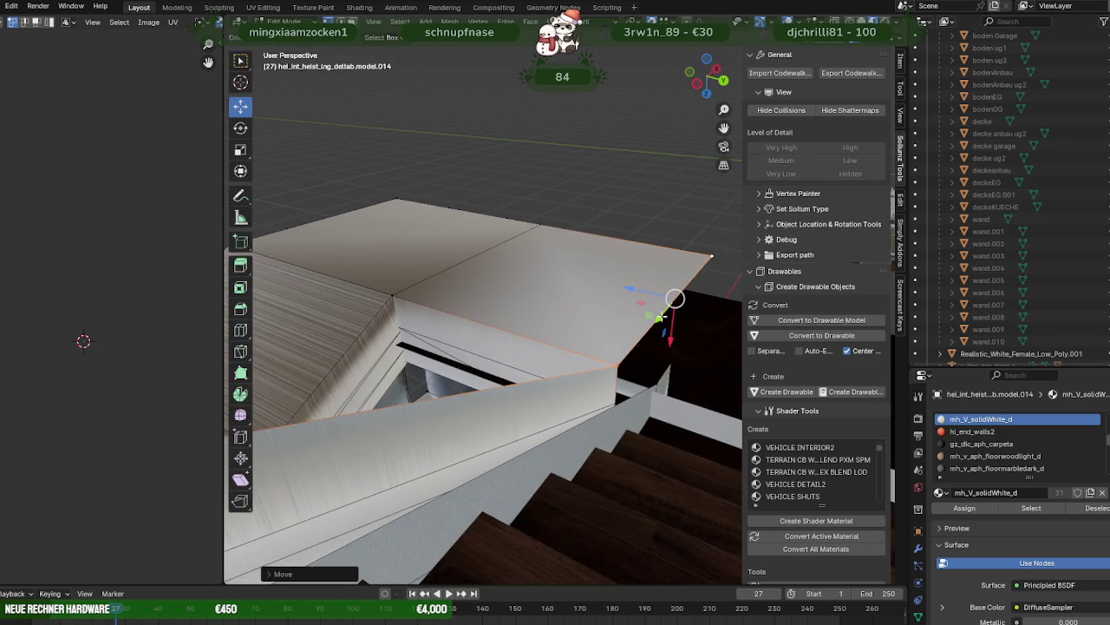
pyautogui.moveTo(659, 318); pyautogui.dragTo(649, 327, button='middle')
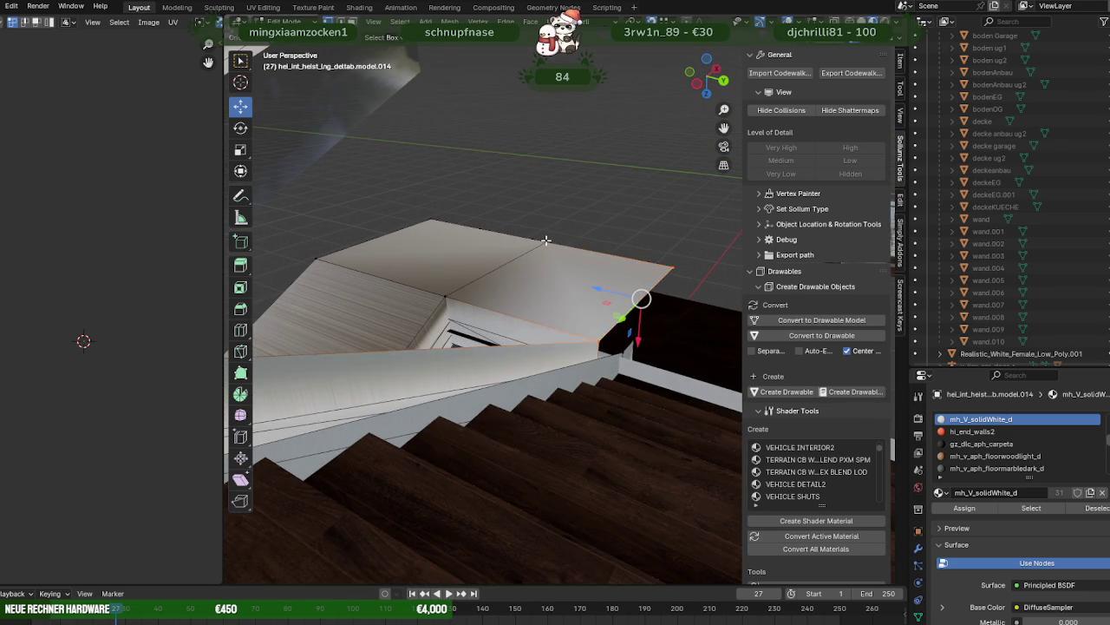
# - Slide the selection along Y and extrude the face along the Z axis
pyautogui.moveTo(520, 260); pyautogui.dragTo(666, 266)
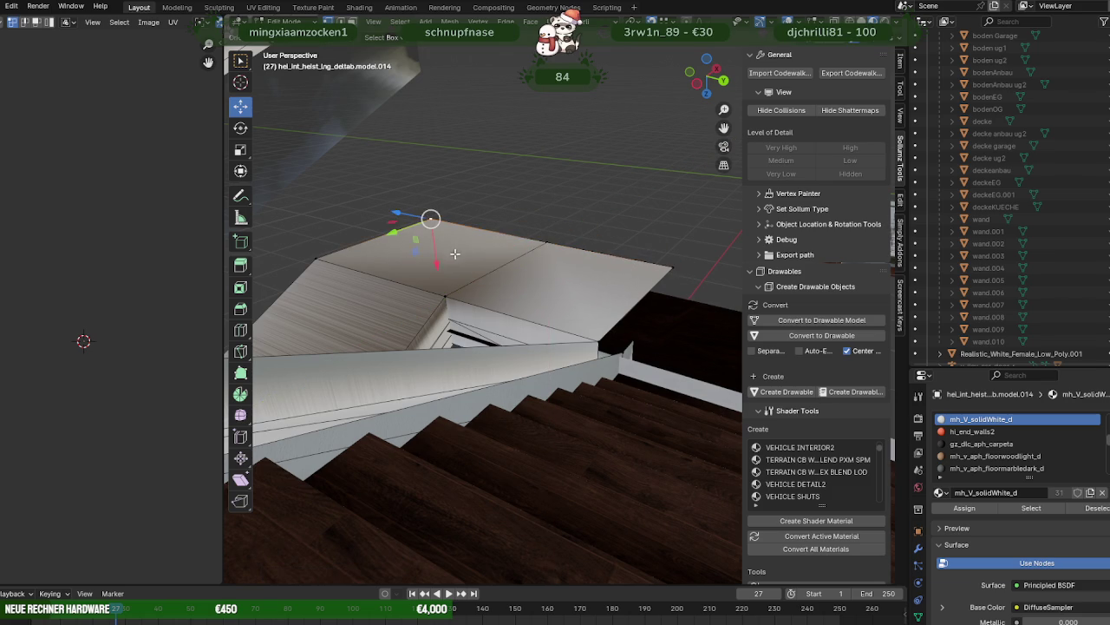
pyautogui.moveTo(403, 234); pyautogui.dragTo(416, 227)
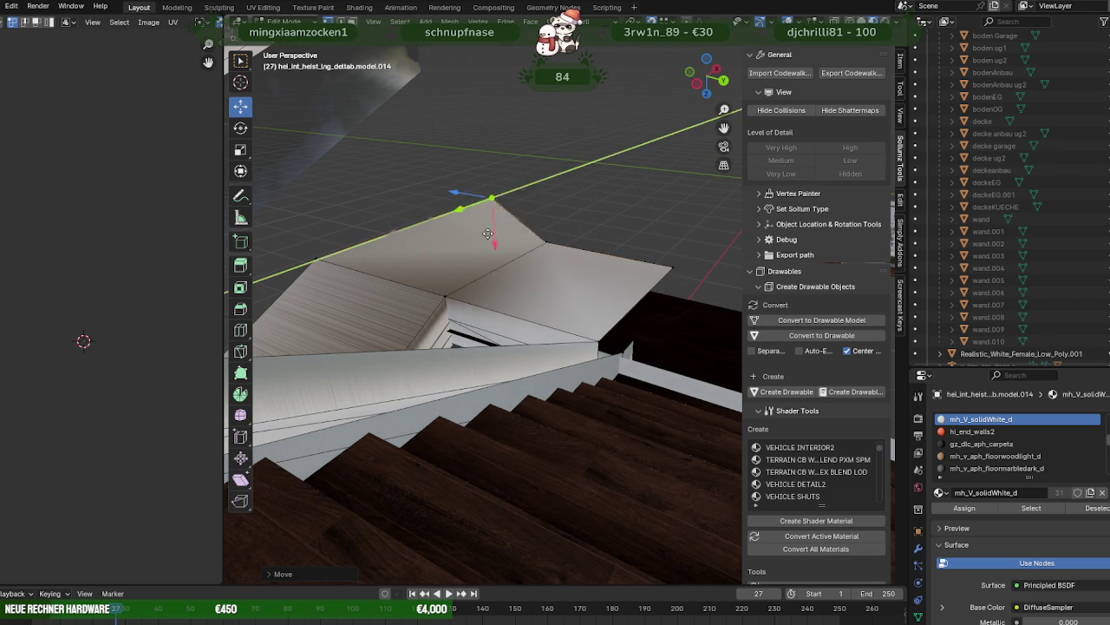
pyautogui.moveTo(425, 225)
pyautogui.mouseDown(button='middle')
pyautogui.moveTo(571, 296)
pyautogui.moveTo(495, 276)
pyautogui.moveTo(588, 298)
pyautogui.mouseUp(button='middle')
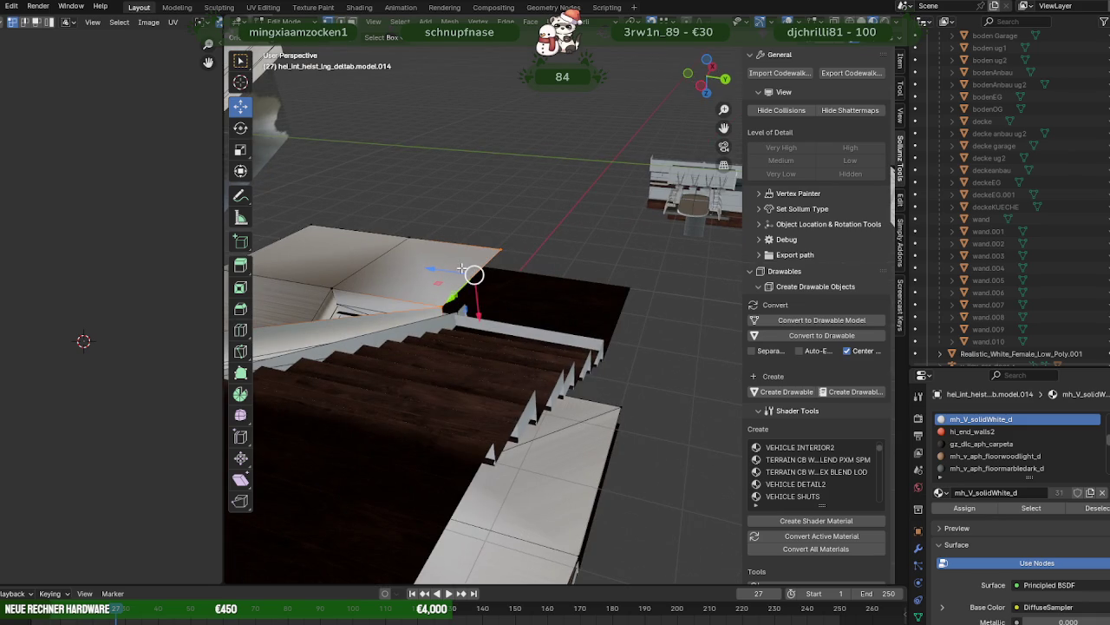
pyautogui.press('e')
pyautogui.rightClick(598, 296)
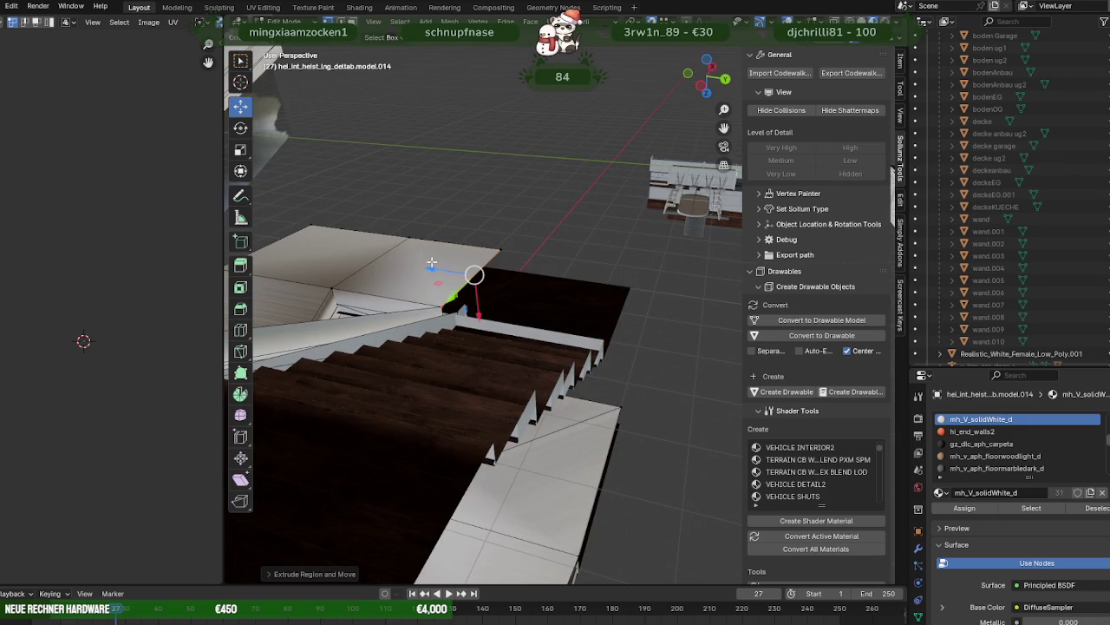
pyautogui.press('e')
pyautogui.click(630, 288)
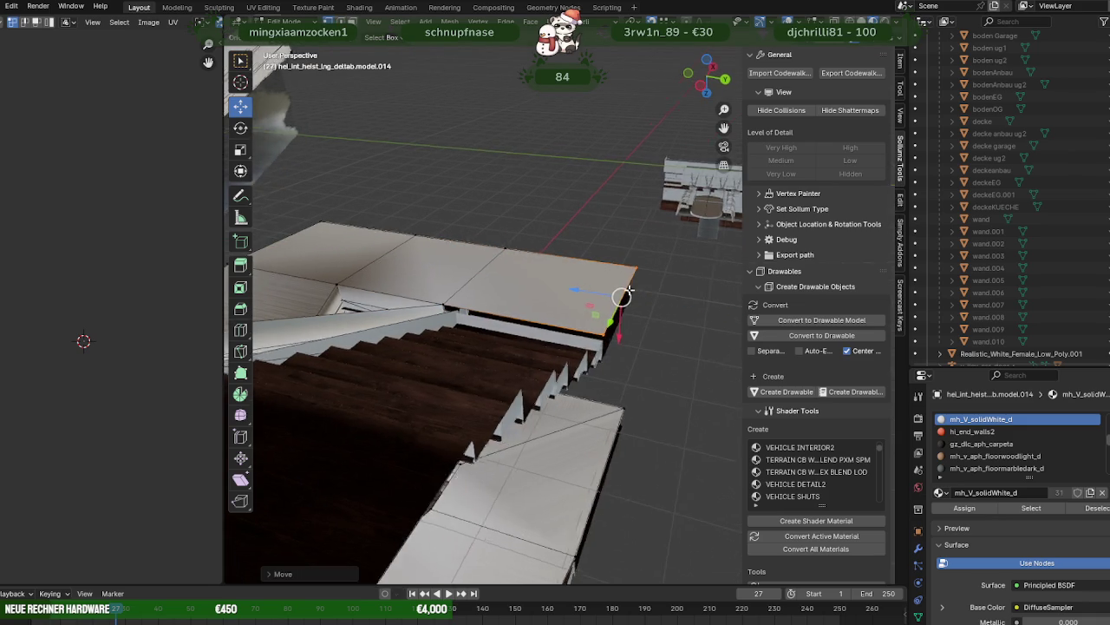
# - Move the selected edge along Y, then along Z into place
pyautogui.moveTo(619, 298); pyautogui.dragTo(592, 322, button='middle')
pyautogui.moveTo(588, 335); pyautogui.dragTo(700, 380)
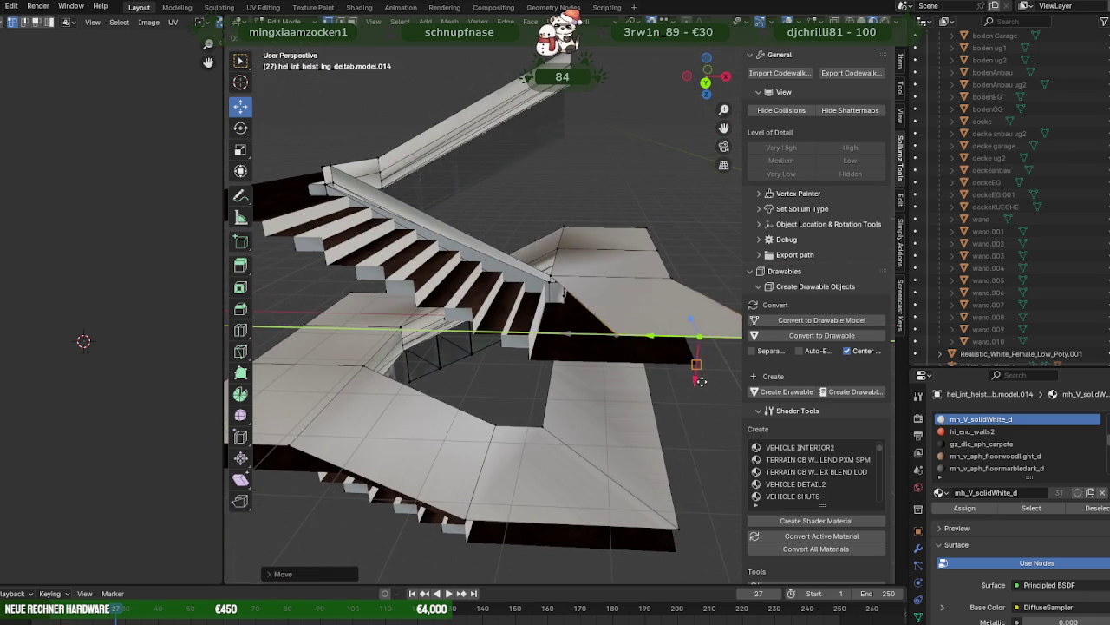
pyautogui.moveTo(690, 359)
pyautogui.mouseDown(button='middle')
pyautogui.moveTo(697, 351)
pyautogui.moveTo(649, 383)
pyautogui.mouseUp(button='middle')
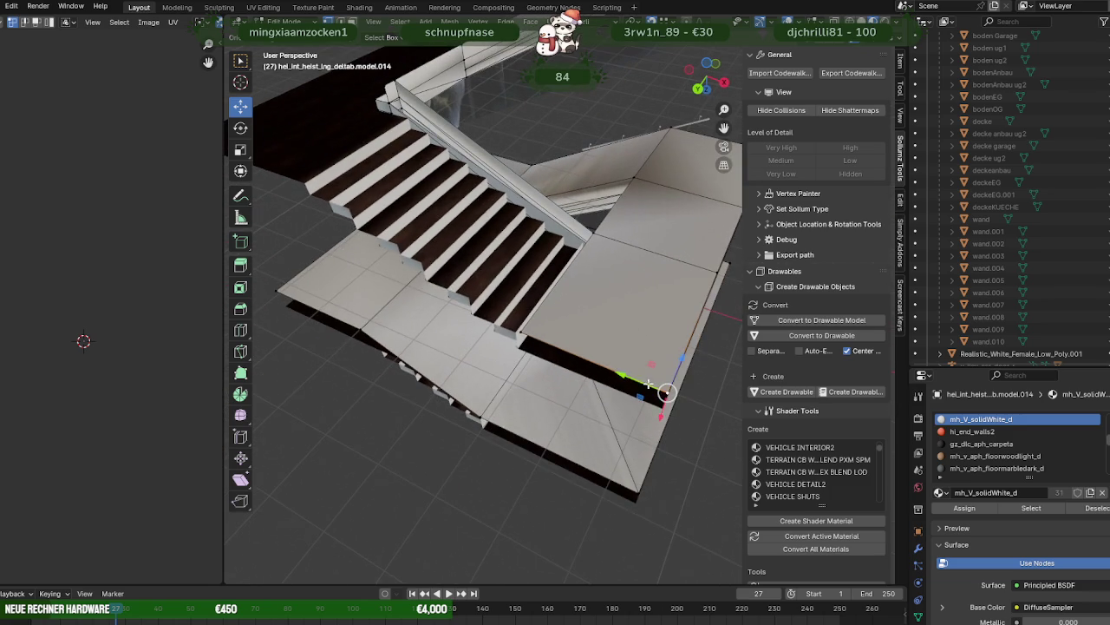
pyautogui.click(662, 407)
pyautogui.press('g')
pyautogui.press('z')
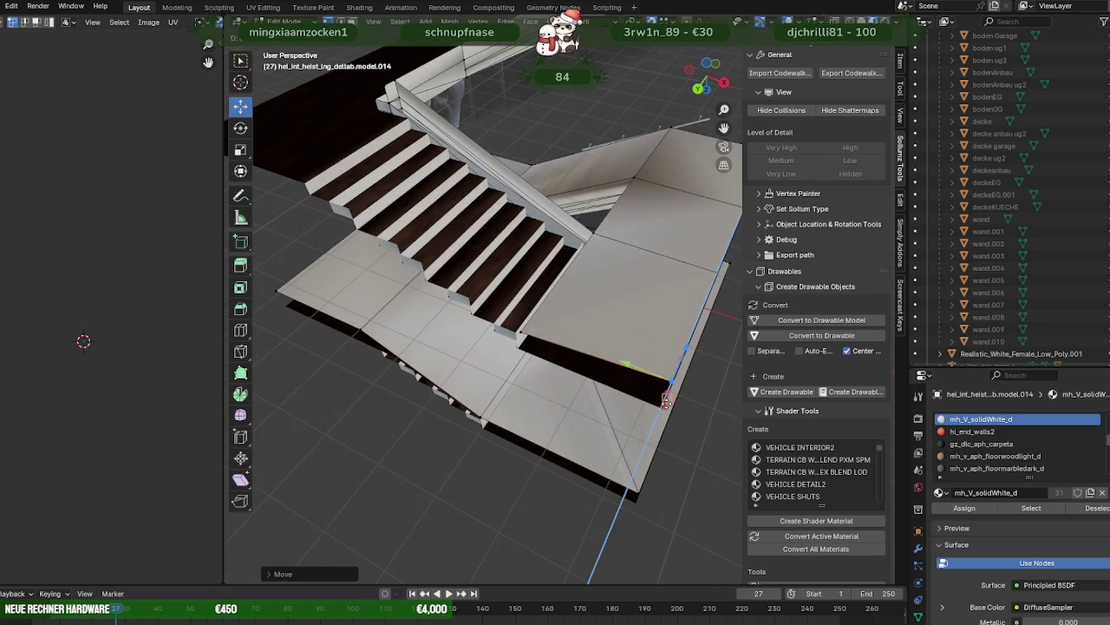
pyautogui.click(660, 409)
# - Extrude the slab face toward the camera, then extrude it further along Y
pyautogui.moveTo(660, 409); pyautogui.dragTo(563, 271, button='middle')
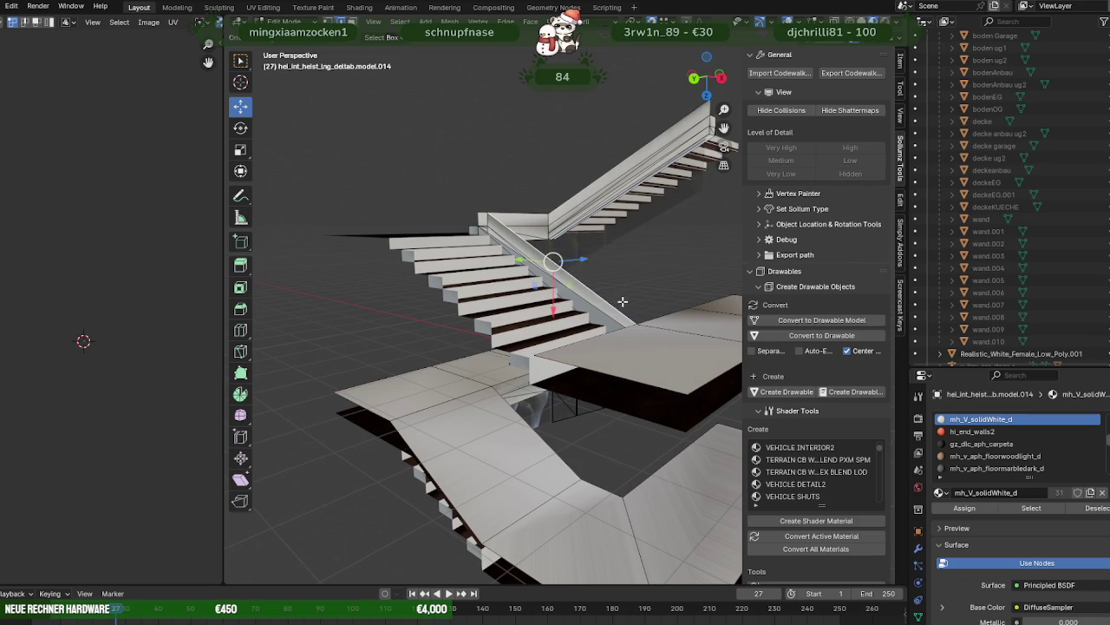
pyautogui.moveTo(622, 301); pyautogui.dragTo(543, 324, button='middle')
pyautogui.press('e')
pyautogui.click(544, 324)
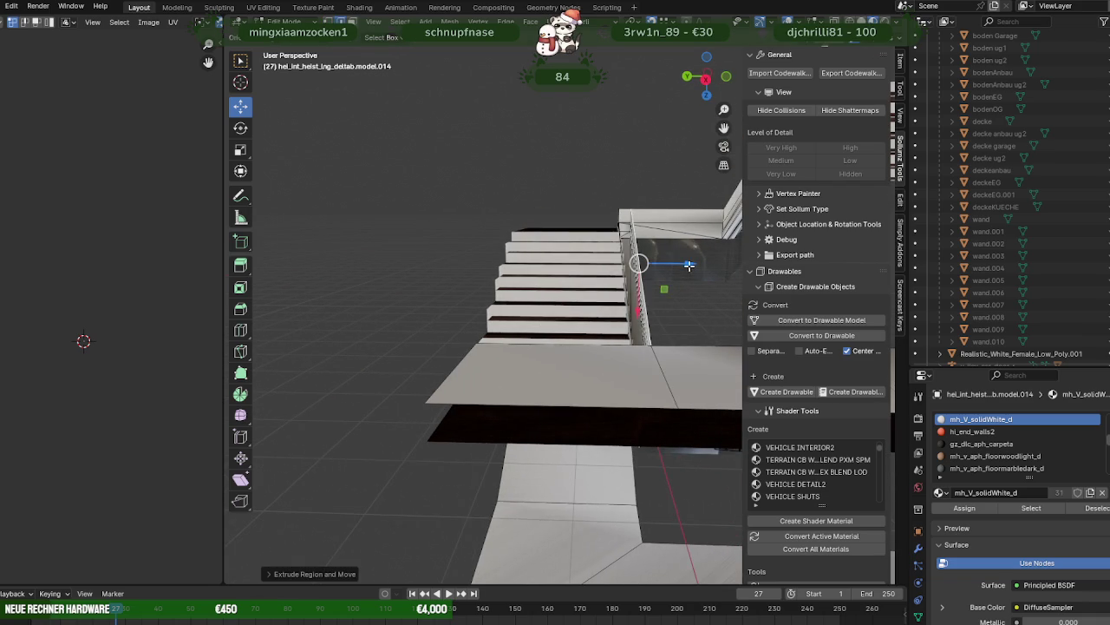
pyautogui.moveTo(688, 265); pyautogui.dragTo(545, 296)
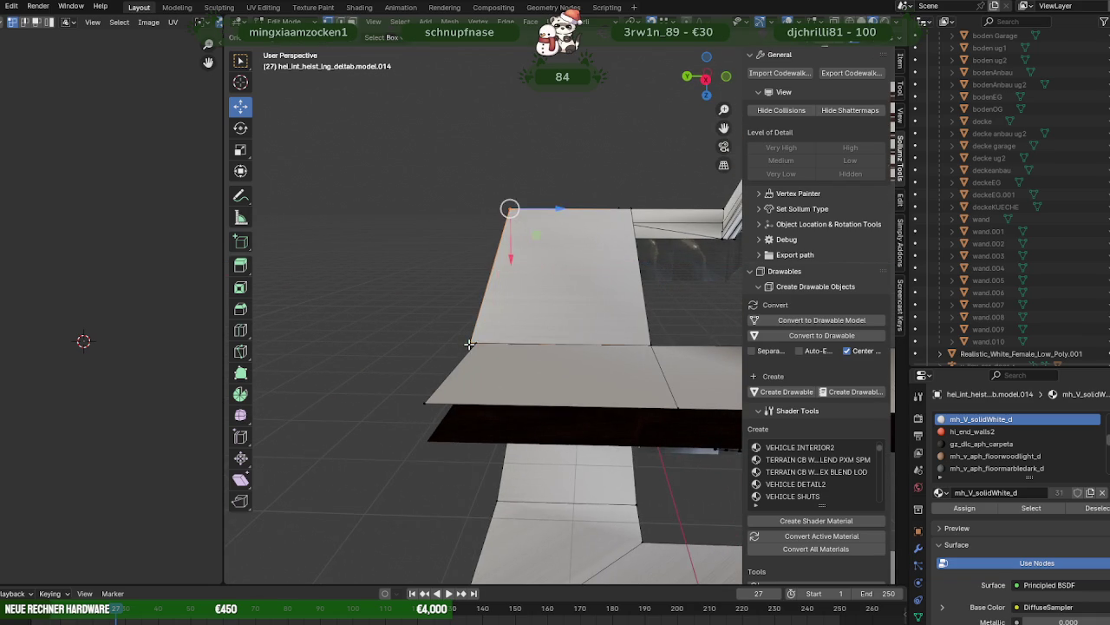
pyautogui.moveTo(483, 262); pyautogui.dragTo(504, 248)
pyautogui.moveTo(503, 258)
pyautogui.mouseDown(button='middle')
pyautogui.moveTo(541, 328)
pyautogui.moveTo(513, 300)
pyautogui.moveTo(520, 315)
pyautogui.mouseUp(button='middle')
pyautogui.press('e')
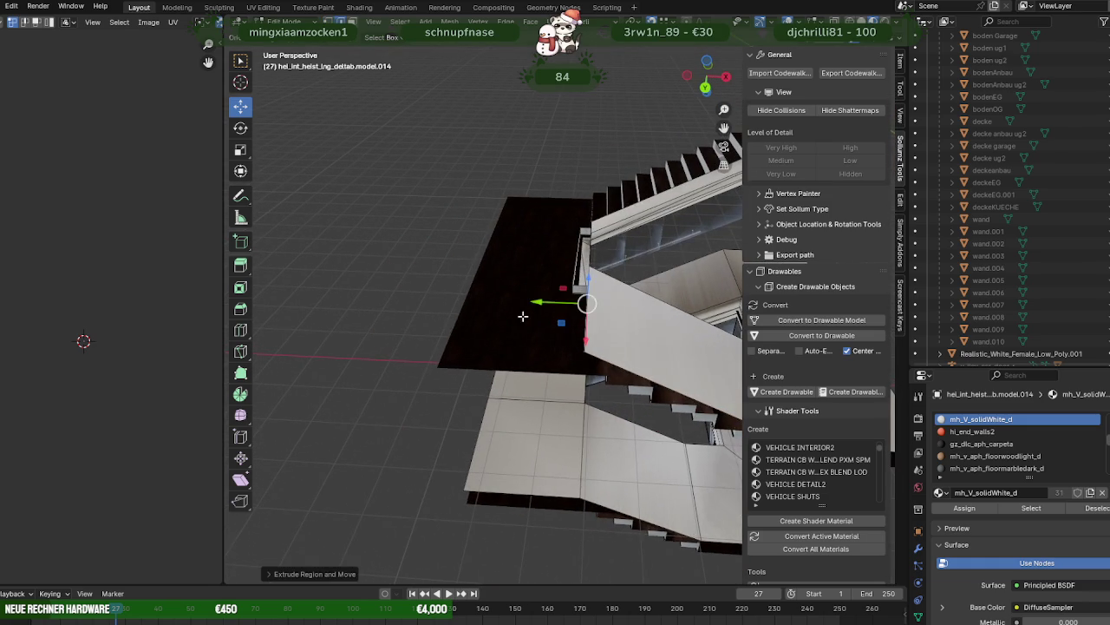
pyautogui.press('y')
pyautogui.click(437, 365)
# - Extrude the slab face out to the left and stretch it further
pyautogui.moveTo(437, 365); pyautogui.dragTo(573, 357, button='middle')
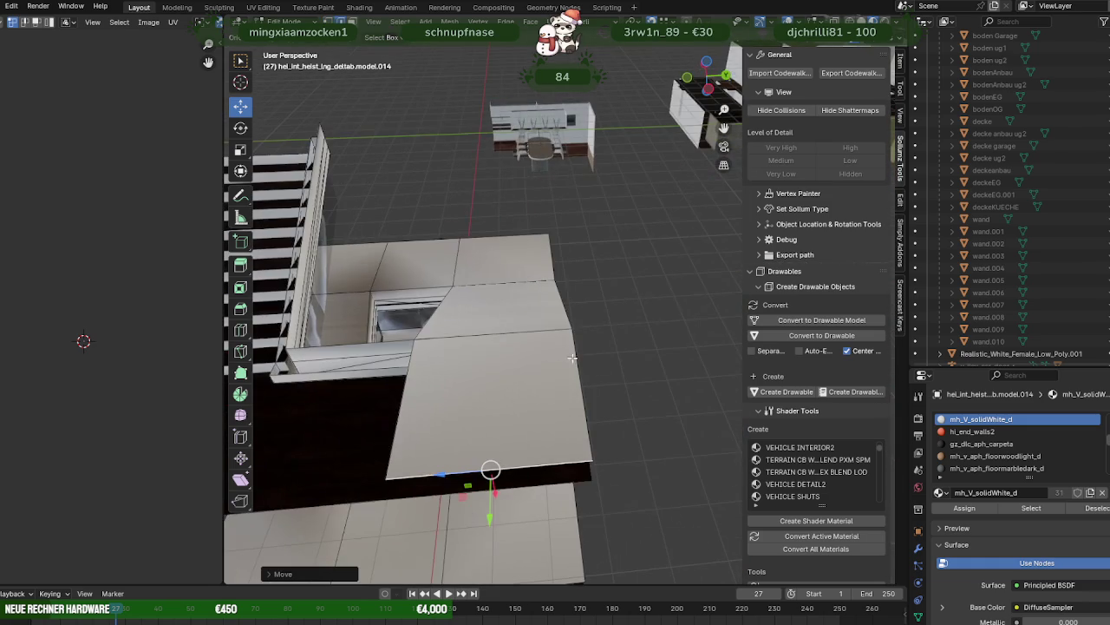
pyautogui.moveTo(432, 361); pyautogui.dragTo(571, 330, button='middle')
pyautogui.click(545, 344)
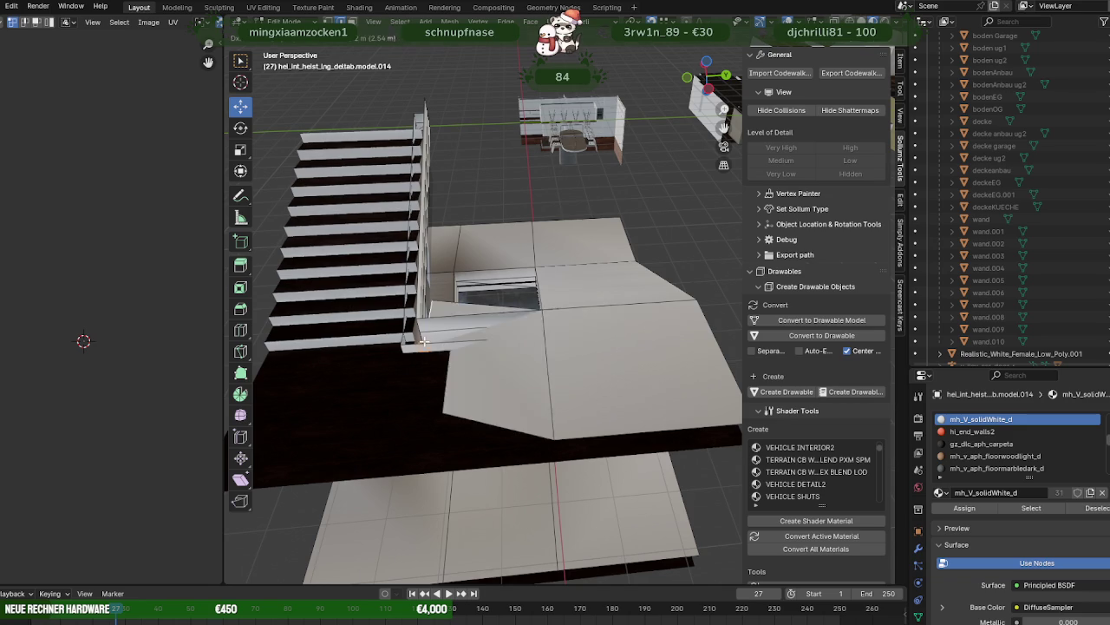
pyautogui.press('e')
pyautogui.click(416, 326)
pyautogui.moveTo(415, 322); pyautogui.dragTo(477, 334, button='middle')
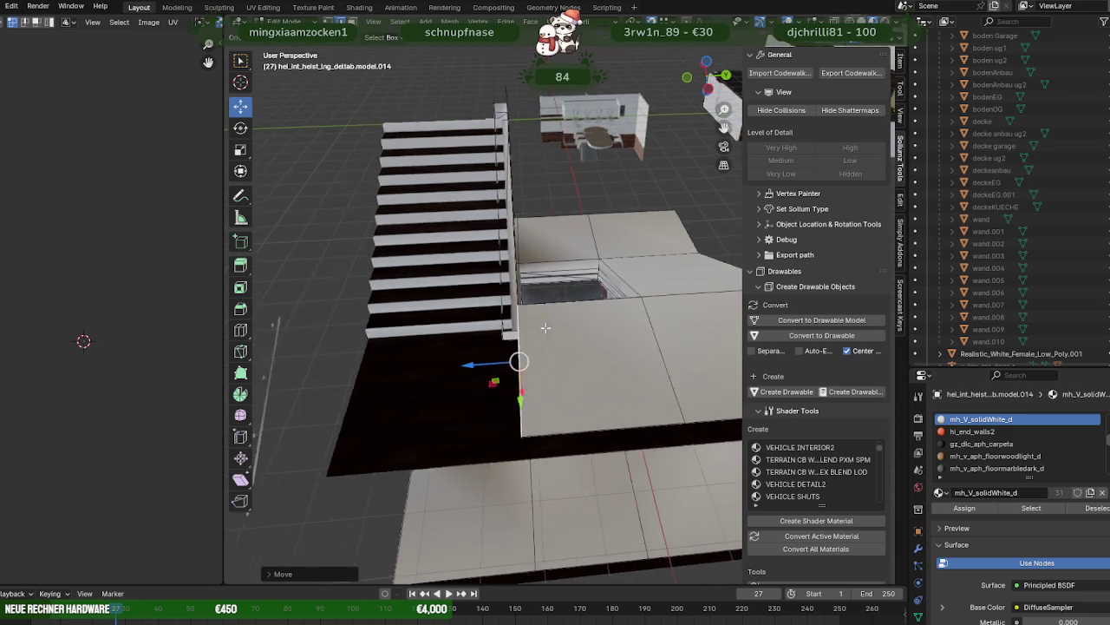
pyautogui.moveTo(507, 358); pyautogui.dragTo(363, 468)
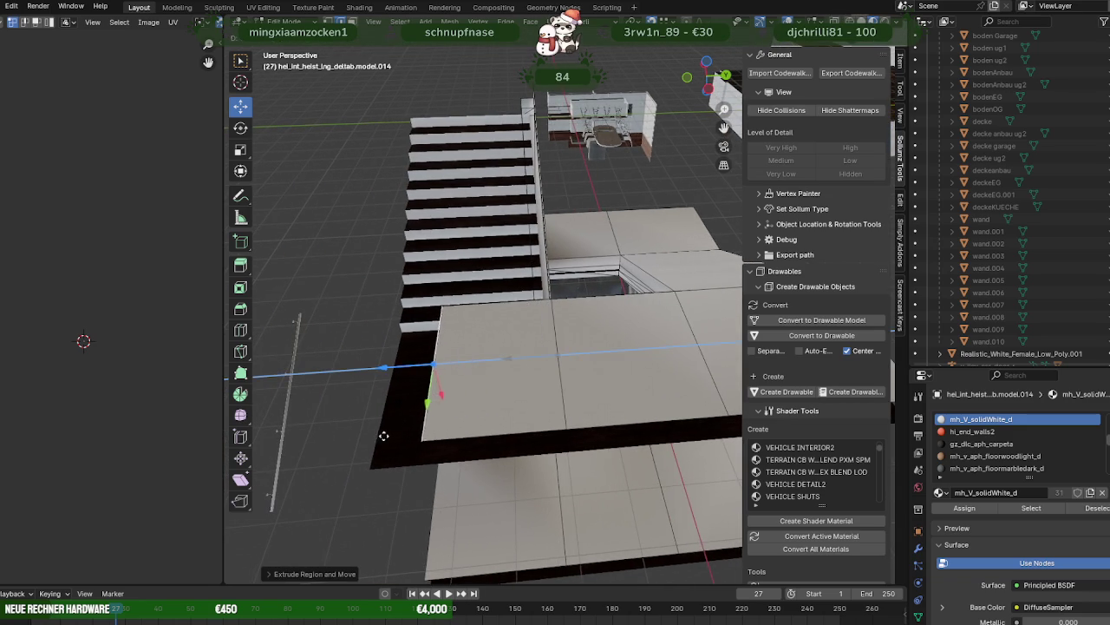
pyautogui.moveTo(434, 370); pyautogui.dragTo(391, 313, button='middle')
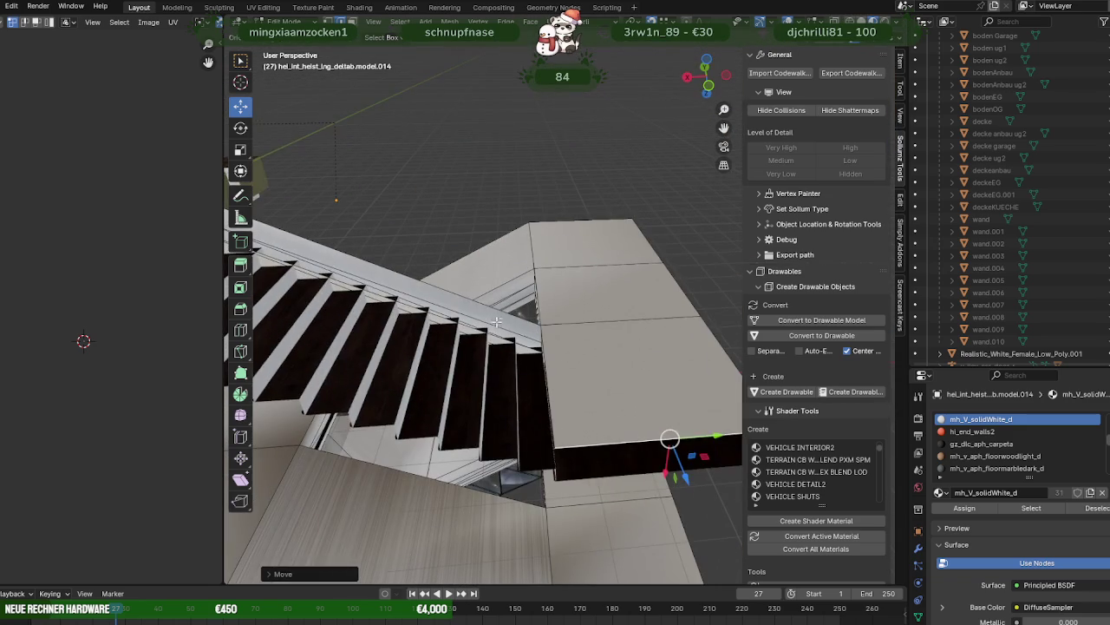
# - Extrude the face into a long sloping slab above the stair flight
pyautogui.press('e')
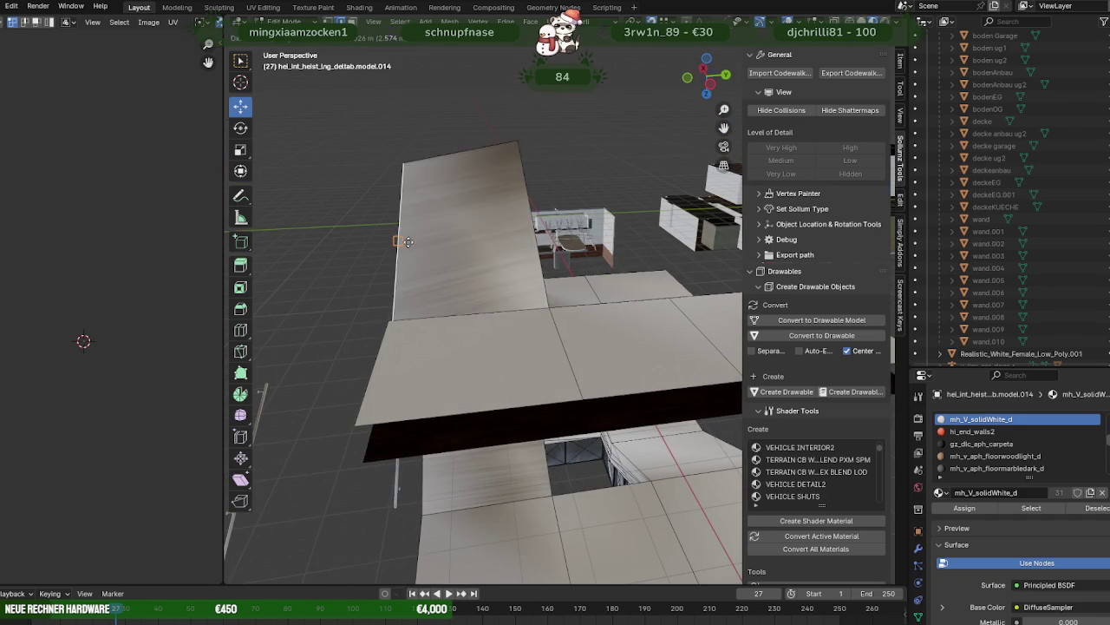
pyautogui.rightClick(491, 218)
pyautogui.press('e')
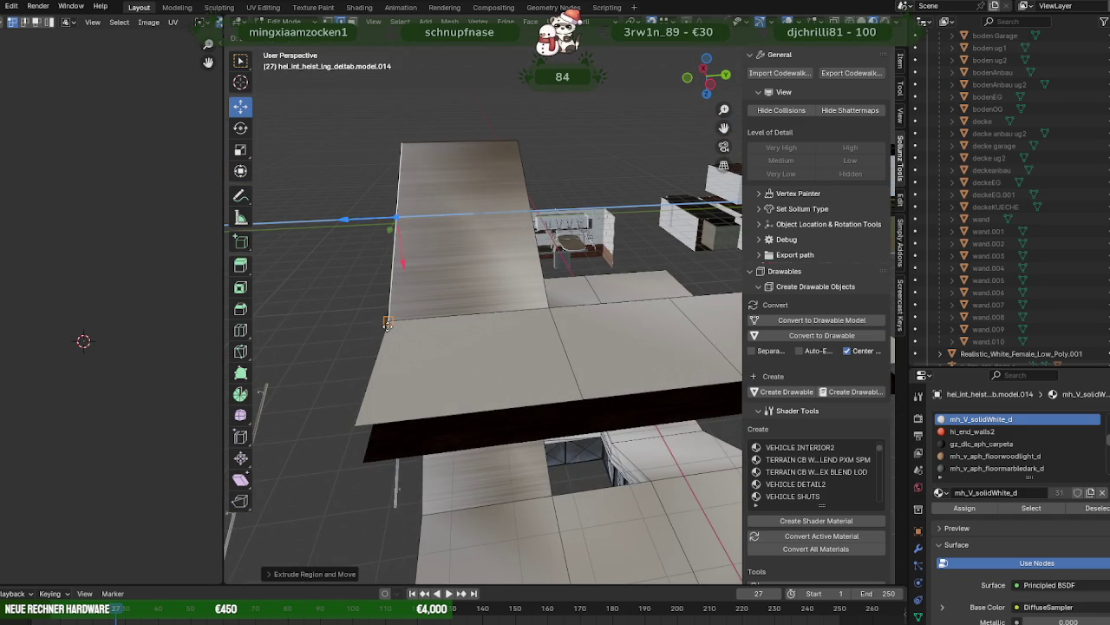
pyautogui.moveTo(492, 305)
pyautogui.mouseDown(button='middle')
pyautogui.moveTo(560, 309)
pyautogui.moveTo(439, 372)
pyautogui.mouseUp(button='middle')
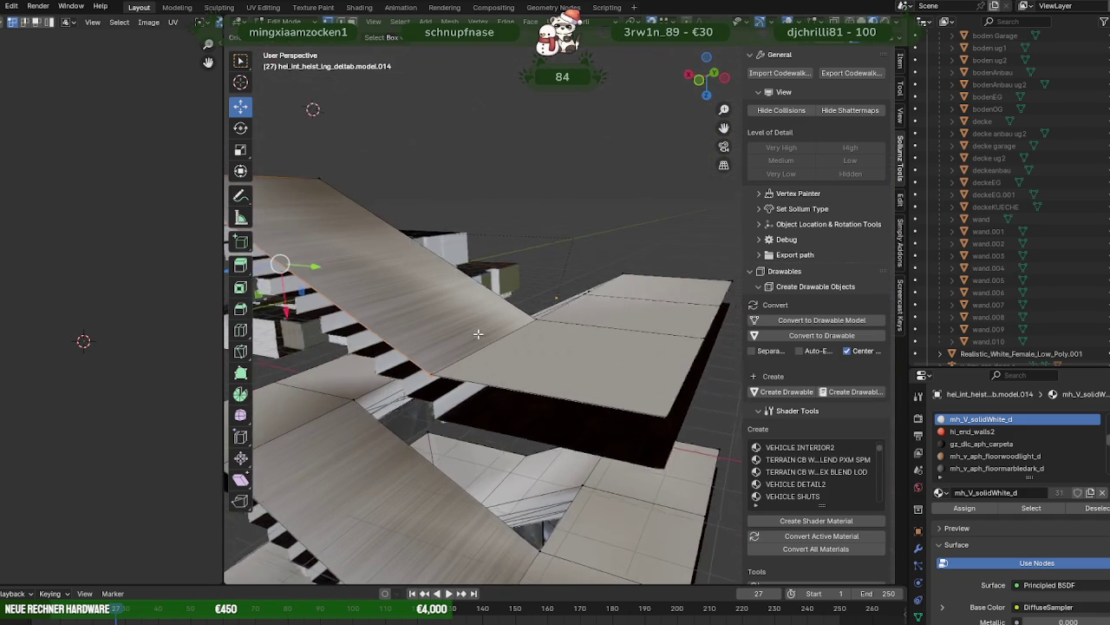
pyautogui.scroll(5, 491, 390)
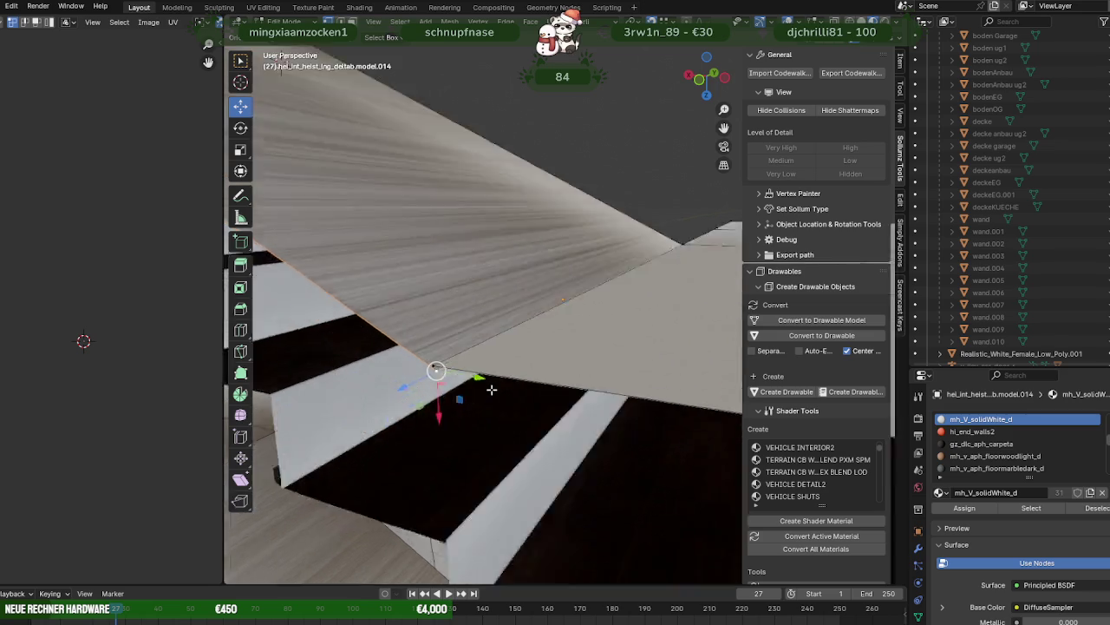
pyautogui.moveTo(592, 320); pyautogui.dragTo(620, 326, button='middle')
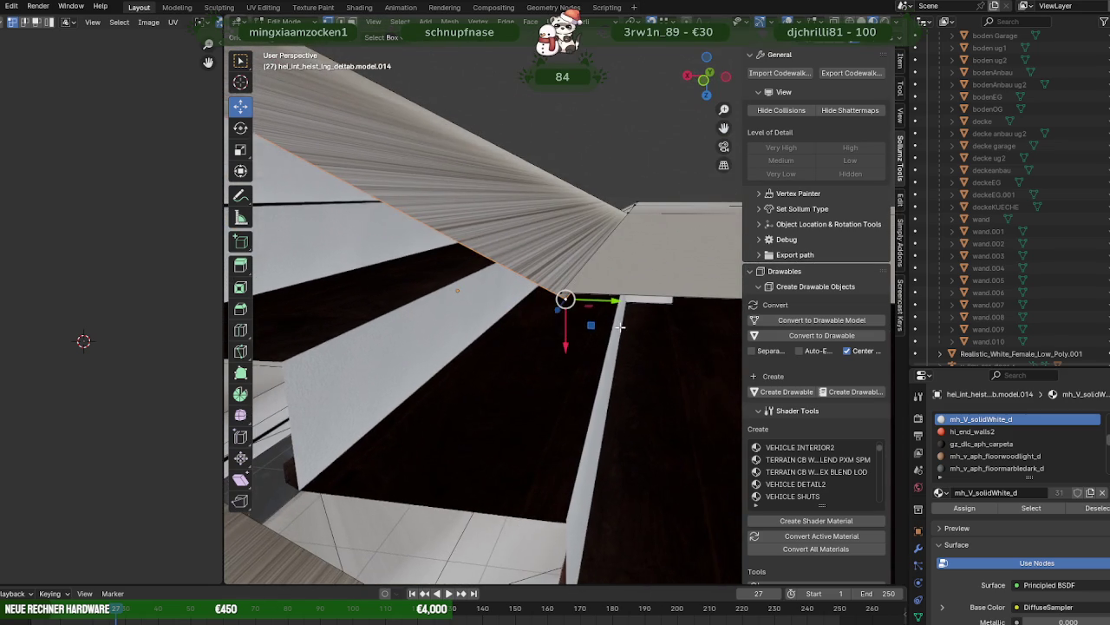
# - Undo the stray upward vertex move and bring up the Vertex menu
pyautogui.moveTo(575, 302); pyautogui.dragTo(597, 296)
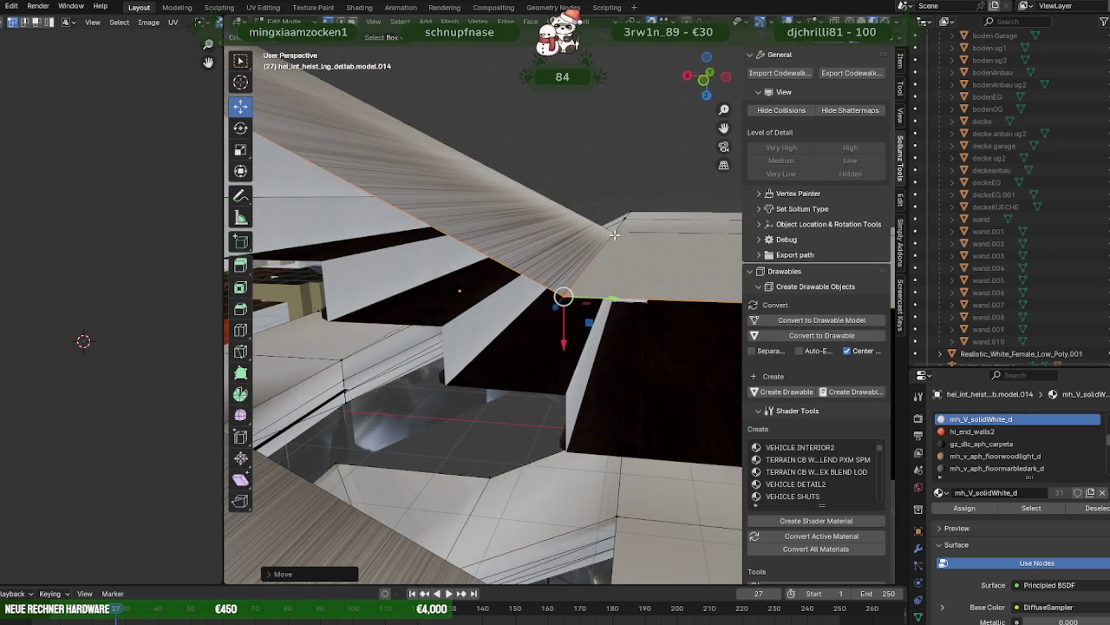
pyautogui.hotkey('ctrl', 'z')
pyautogui.hotkey('ctrl', 'z')
pyautogui.hotkey('ctrl', 'v')
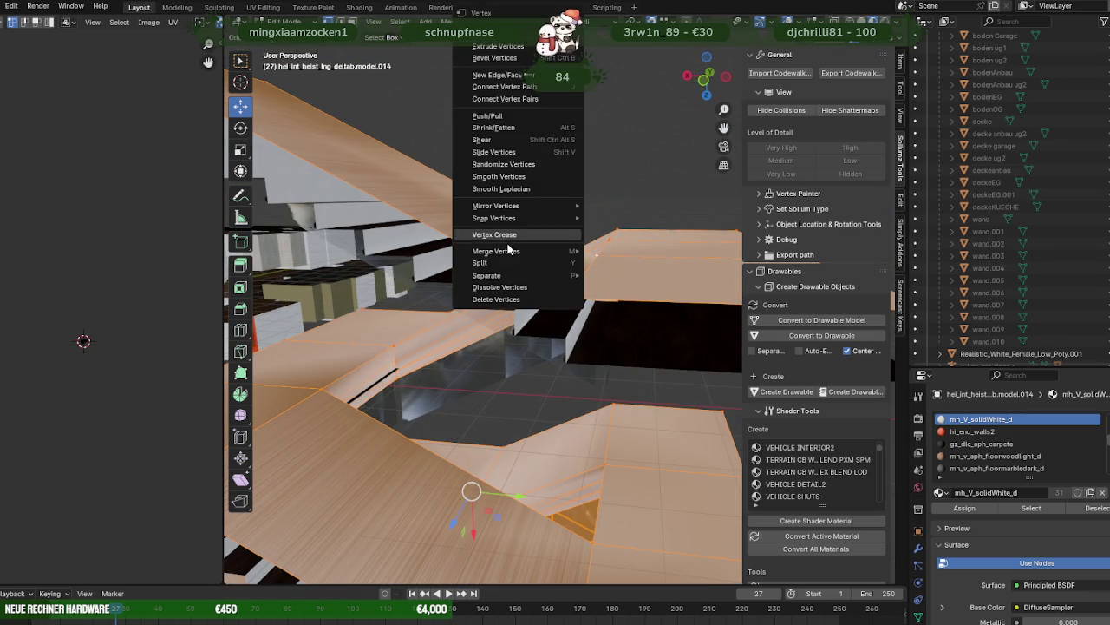
# - Merge the white staircase mesh's vertices by distance and leave Edit Mode
pyautogui.click(621, 321)
pyautogui.rightClick(620, 318)
pyautogui.click(564, 316)
pyautogui.press('Tab')
# - Inspect the wood floor object model.006 in Edit Mode, framing its selection
pyautogui.scroll(-5, 564, 316)
pyautogui.moveTo(563, 316)
pyautogui.mouseDown(button='middle')
pyautogui.moveTo(555, 276)
pyautogui.moveTo(565, 385)
pyautogui.moveTo(454, 352)
pyautogui.moveTo(521, 231)
pyautogui.moveTo(466, 195)
pyautogui.moveTo(370, 212)
pyautogui.moveTo(646, 313)
pyautogui.moveTo(541, 347)
pyautogui.moveTo(590, 351)
pyautogui.moveTo(532, 250)
pyautogui.moveTo(529, 218)
pyautogui.moveTo(560, 330)
pyautogui.moveTo(604, 362)
pyautogui.moveTo(636, 320)
pyautogui.mouseUp(button='middle')
pyautogui.scroll(5, 586, 328)
pyautogui.scroll(3, 586, 326)
pyautogui.click(591, 351)
pyautogui.press('Tab')
pyautogui.press('Tab')
pyautogui.scroll(-5, 591, 351)
pyautogui.click(530, 218)
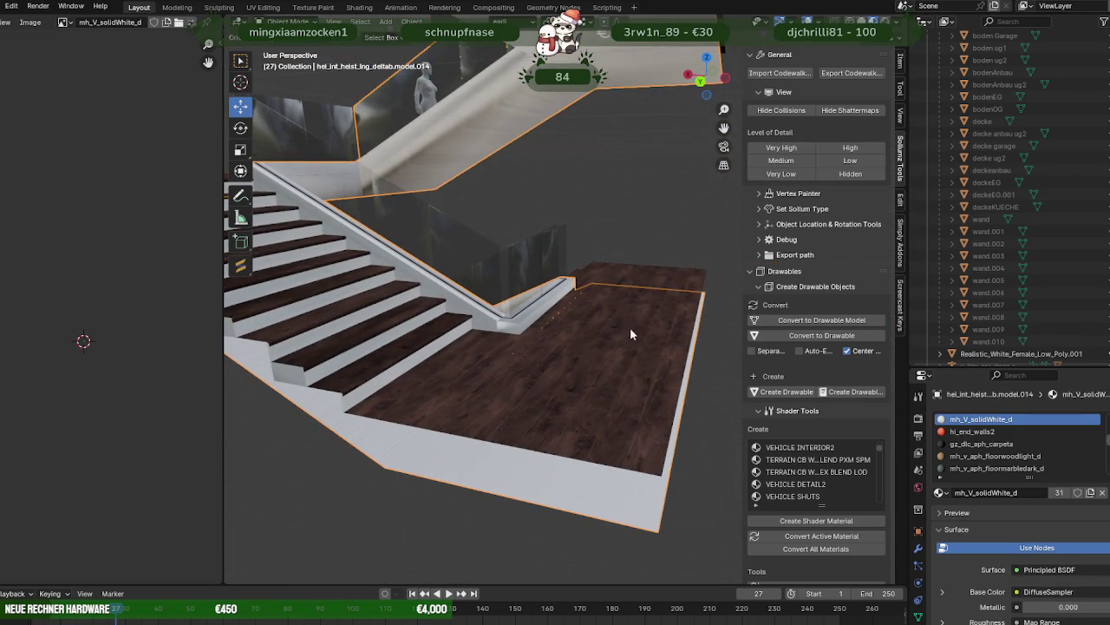
pyautogui.click(588, 356)
pyautogui.press('Tab')
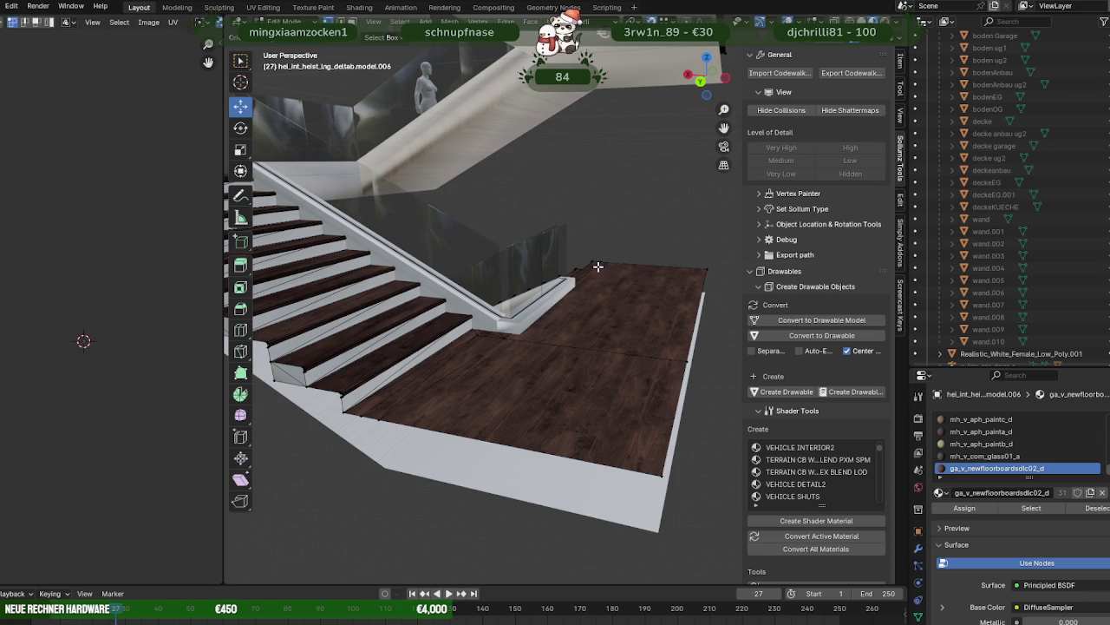
pyautogui.press('KP_Decimal')
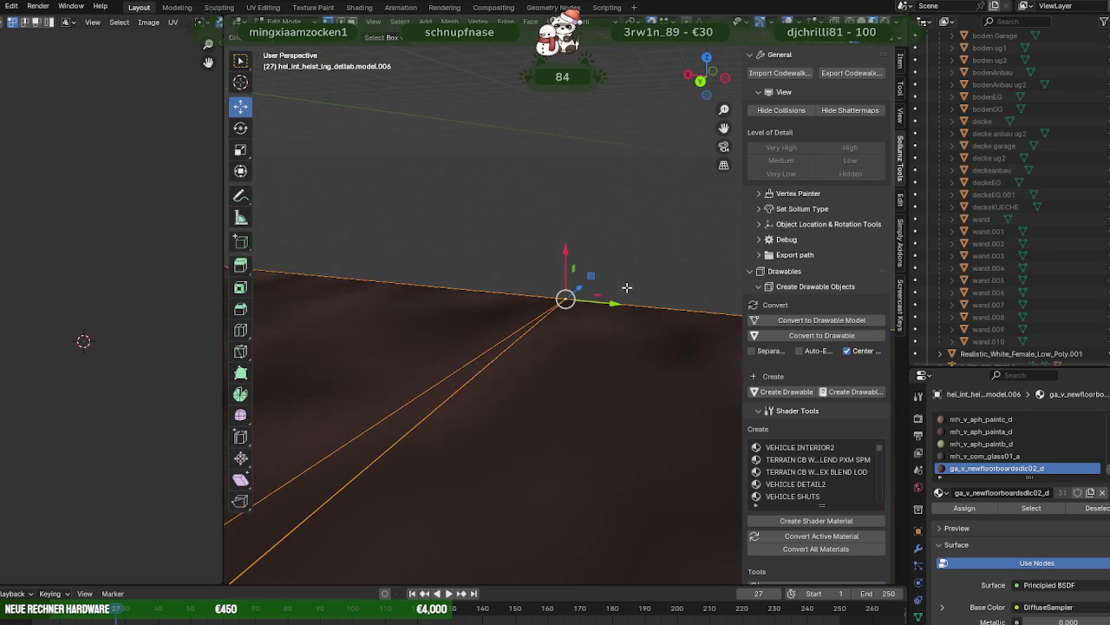
pyautogui.scroll(-3, 600, 310)
pyautogui.moveTo(600, 310)
pyautogui.mouseDown(button='middle')
pyautogui.moveTo(489, 337)
pyautogui.moveTo(482, 360)
pyautogui.moveTo(539, 306)
pyautogui.moveTo(521, 177)
pyautogui.moveTo(459, 229)
pyautogui.moveTo(632, 373)
pyautogui.moveTo(551, 385)
pyautogui.moveTo(532, 376)
pyautogui.mouseUp(button='middle')
pyautogui.press('Tab')
# - Select the white staircase object model.014 and select its faces in Edit Mode
pyautogui.scroll(-4, 482, 360)
pyautogui.scroll(4, 460, 229)
pyautogui.scroll(-2, 543, 292)
pyautogui.scroll(-3, 632, 373)
pyautogui.scroll(3, 596, 392)
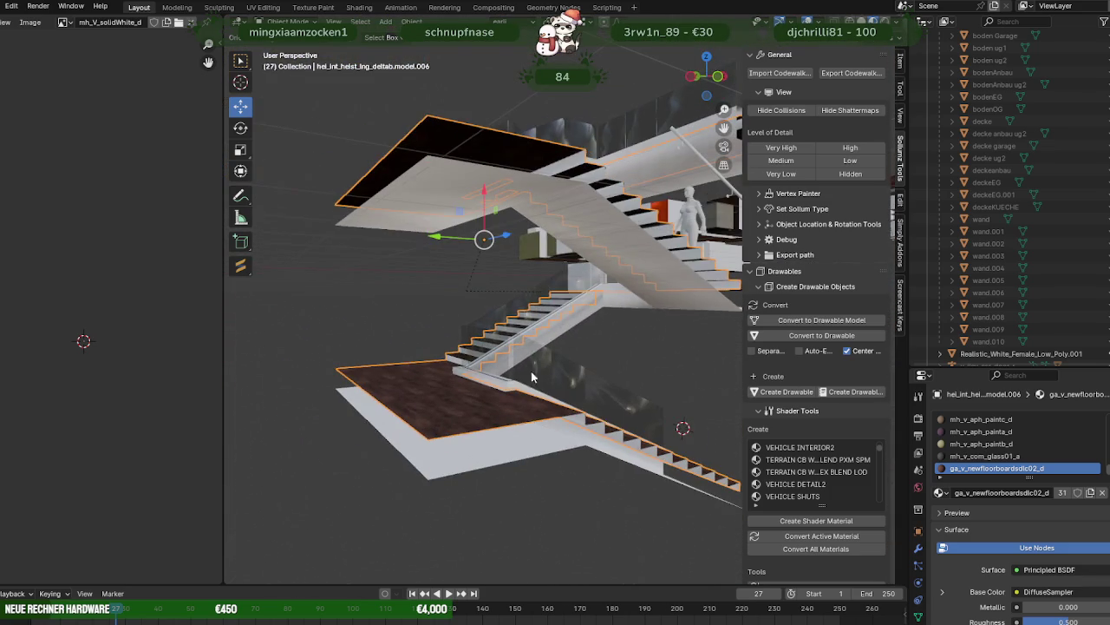
pyautogui.click(514, 449)
pyautogui.press('Tab')
pyautogui.click(1026, 510)
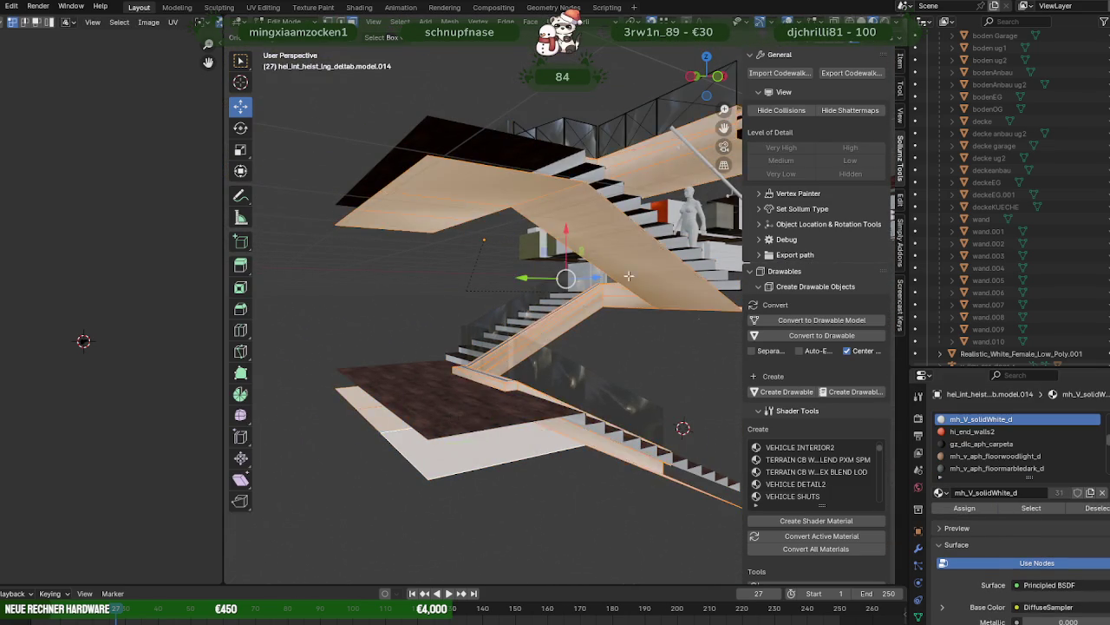
# - Cube-project the staircase mesh's UVs and scale the projected UV island up
pyautogui.scroll(-3, 555, 303)
pyautogui.moveTo(555, 304); pyautogui.dragTo(387, 221, button='middle')
pyautogui.hotkey('ctrl', 'f')
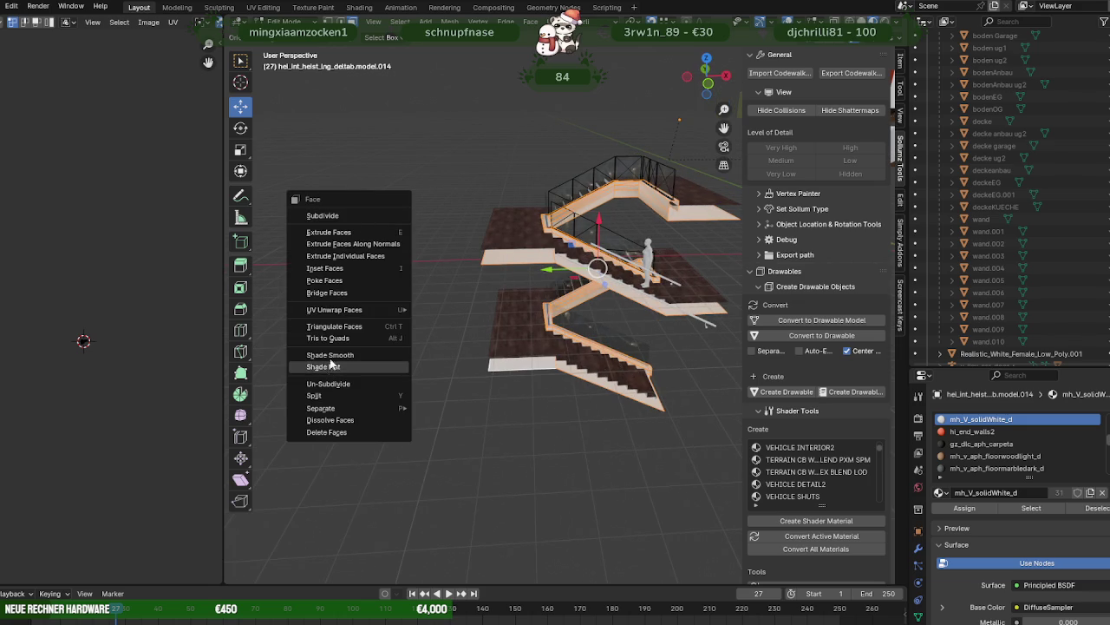
pyautogui.moveTo(334, 310)
pyautogui.click(458, 367)
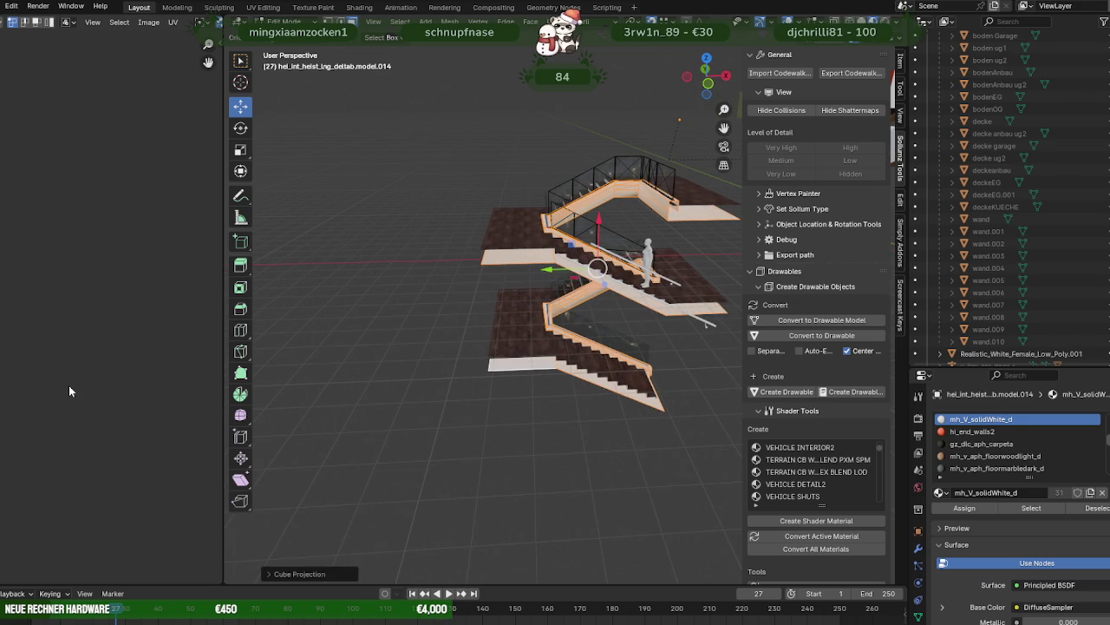
pyautogui.scroll(-5, 56, 261)
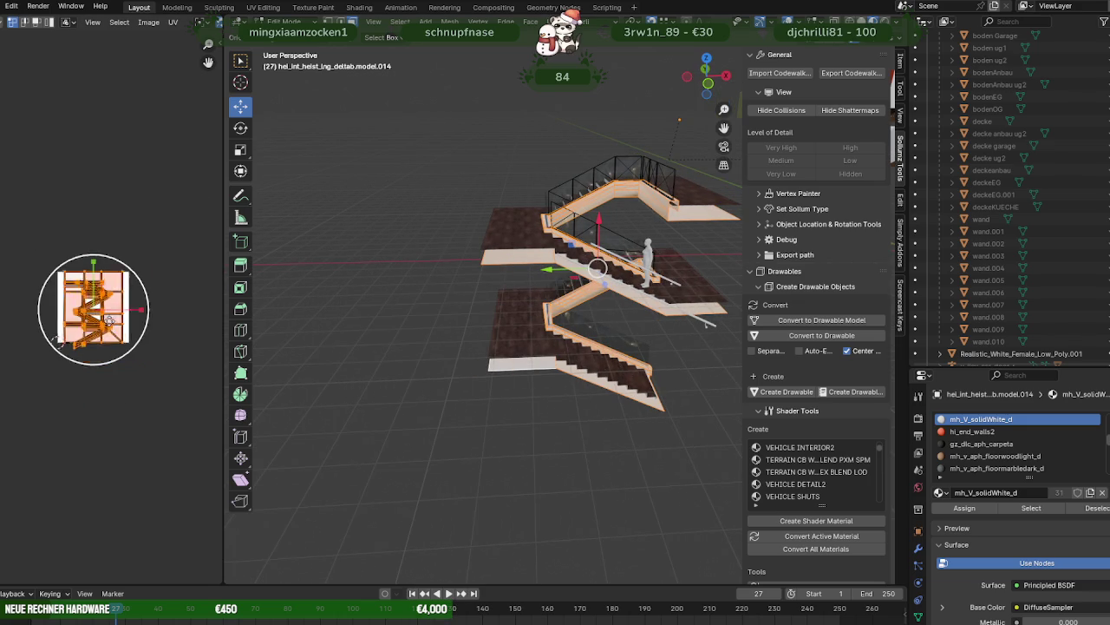
pyautogui.press('s')
pyautogui.click(207, 188)
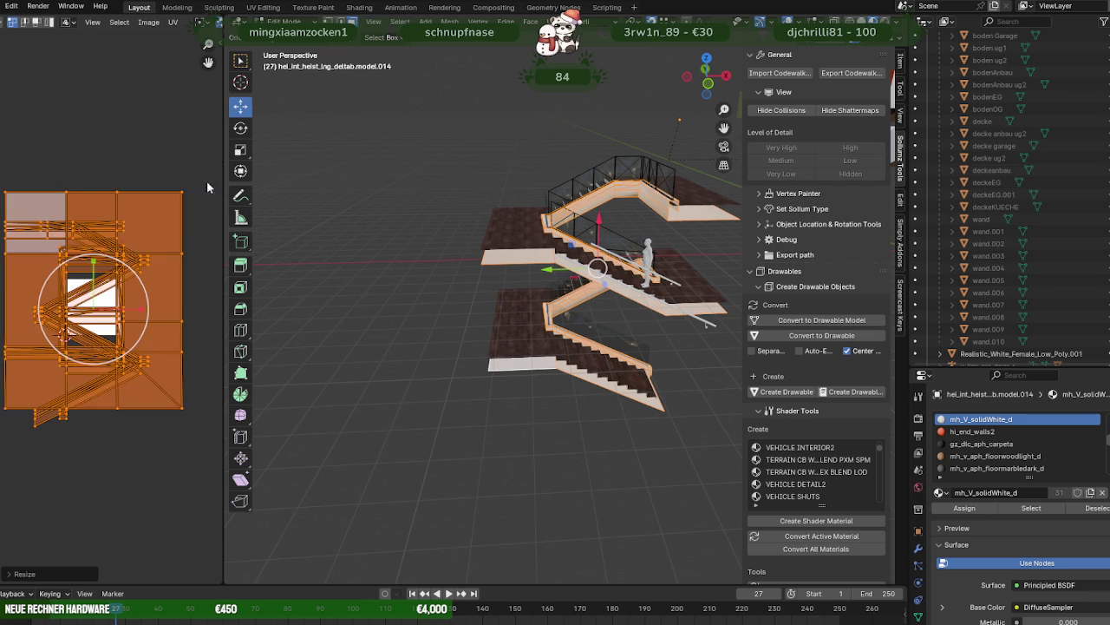
pyautogui.scroll(2, 128, 267)
pyautogui.scroll(1, 127, 267)
pyautogui.scroll(2, 541, 306)
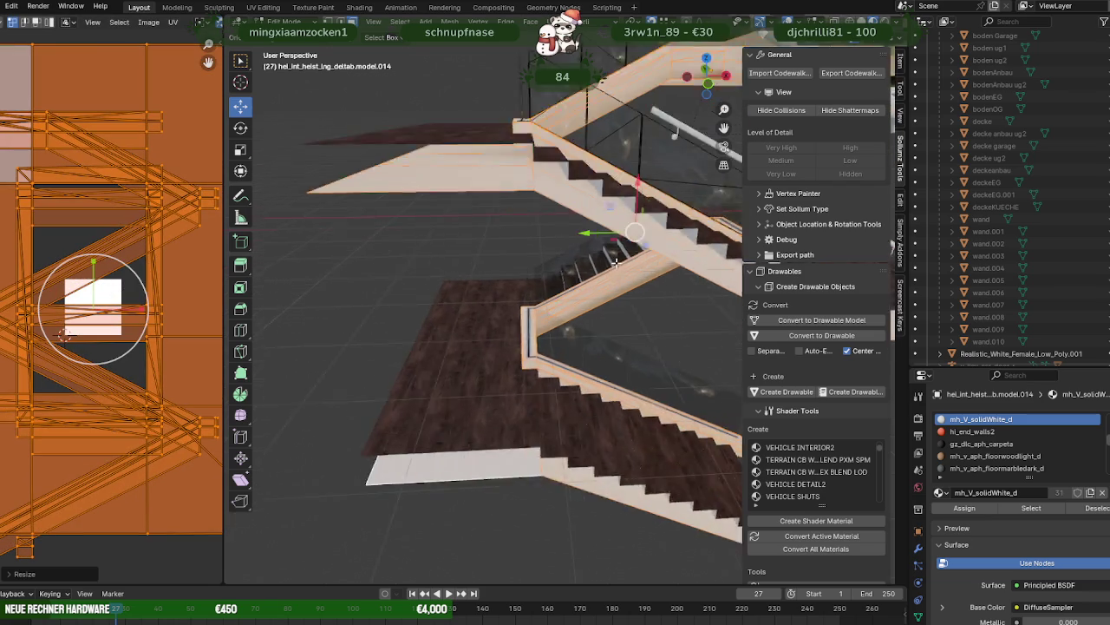
pyautogui.scroll(3, 541, 306)
pyautogui.scroll(-5, 541, 306)
# - Reset the mesh's custom normal vectors and frame the wall-corner vertex in view
pyautogui.moveTo(541, 305)
pyautogui.mouseDown(button='middle')
pyautogui.moveTo(535, 321)
pyautogui.moveTo(583, 320)
pyautogui.mouseUp(button='middle')
pyautogui.scroll(4, 535, 321)
pyautogui.hotkey('alt', 'n')
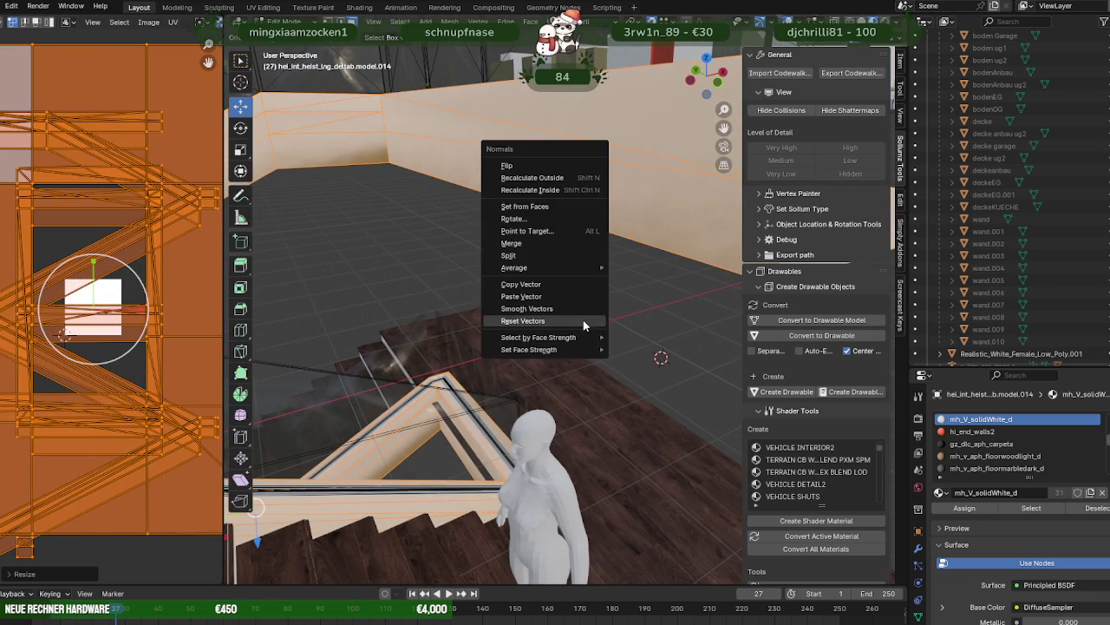
pyautogui.click(557, 319)
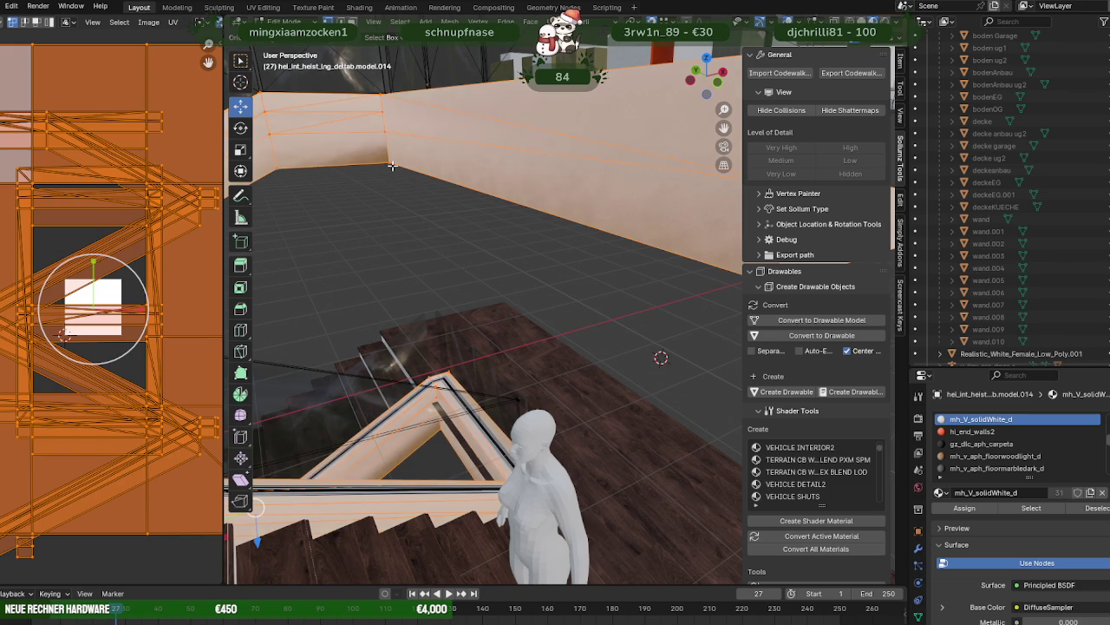
pyautogui.click(392, 165)
pyautogui.press('KP_Decimal')
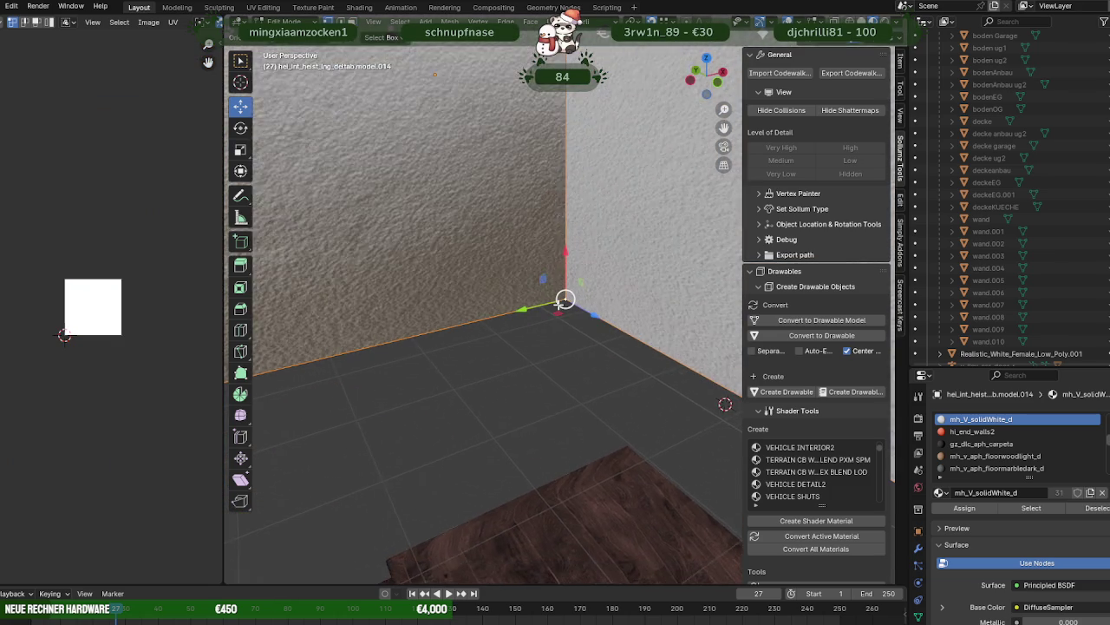
pyautogui.scroll(-3, 560, 303)
pyautogui.scroll(-5, 564, 308)
# - Select all faces using mh_V_solidWhite_d and reset their normals
pyautogui.press('Tab')
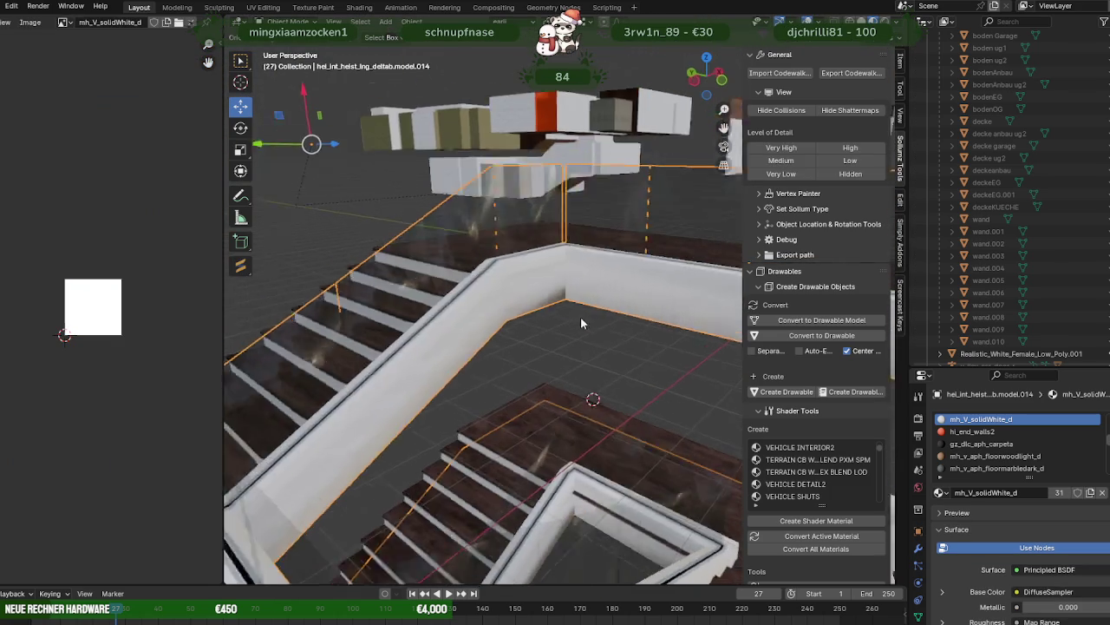
pyautogui.press('Tab')
pyautogui.press('a')
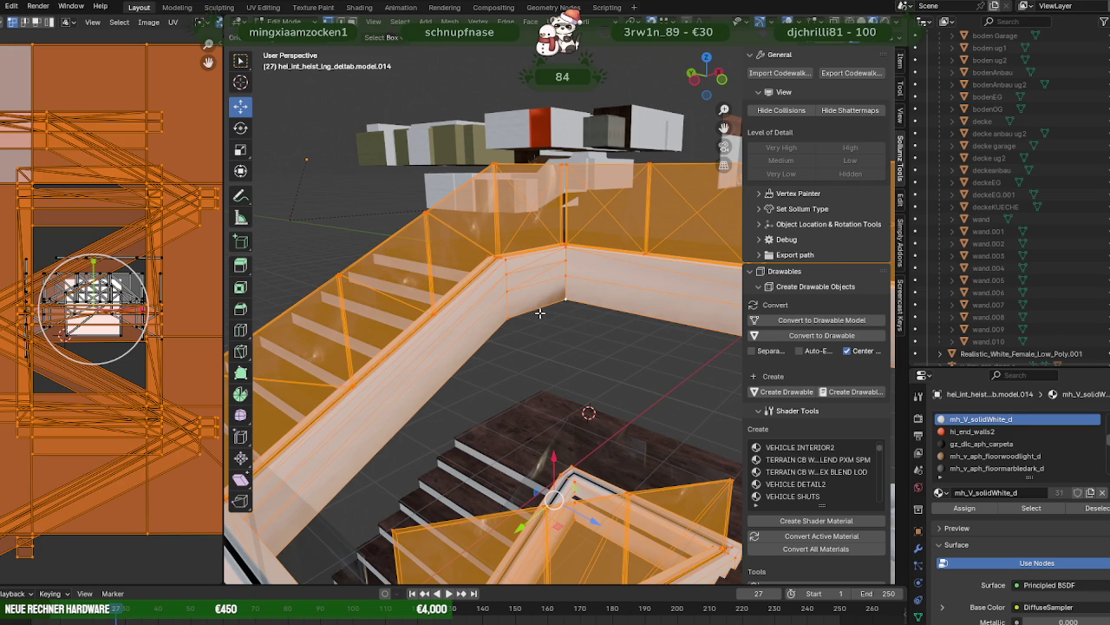
pyautogui.hotkey('alt', 'a')
pyautogui.click(559, 299)
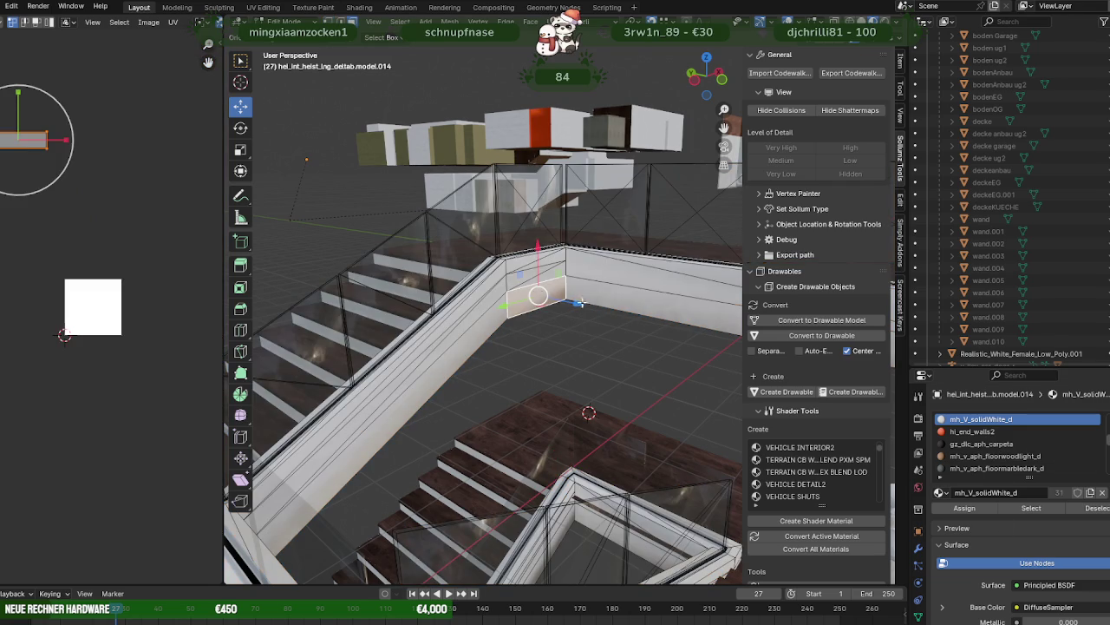
pyautogui.click(1051, 511)
pyautogui.click(448, 21)
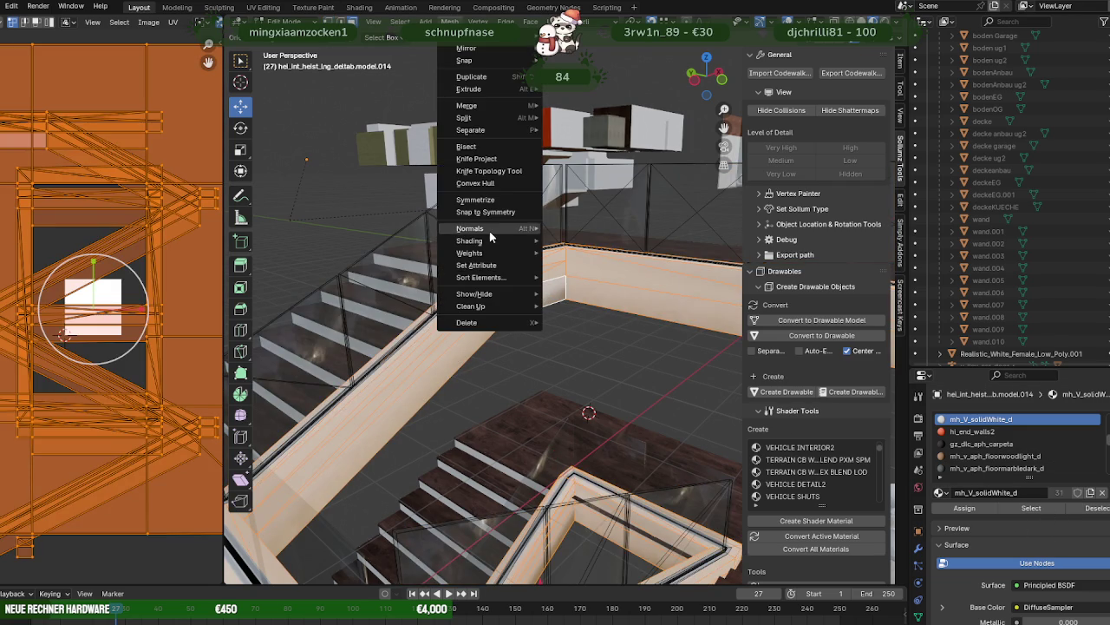
pyautogui.moveTo(469, 228)
pyautogui.click(582, 250)
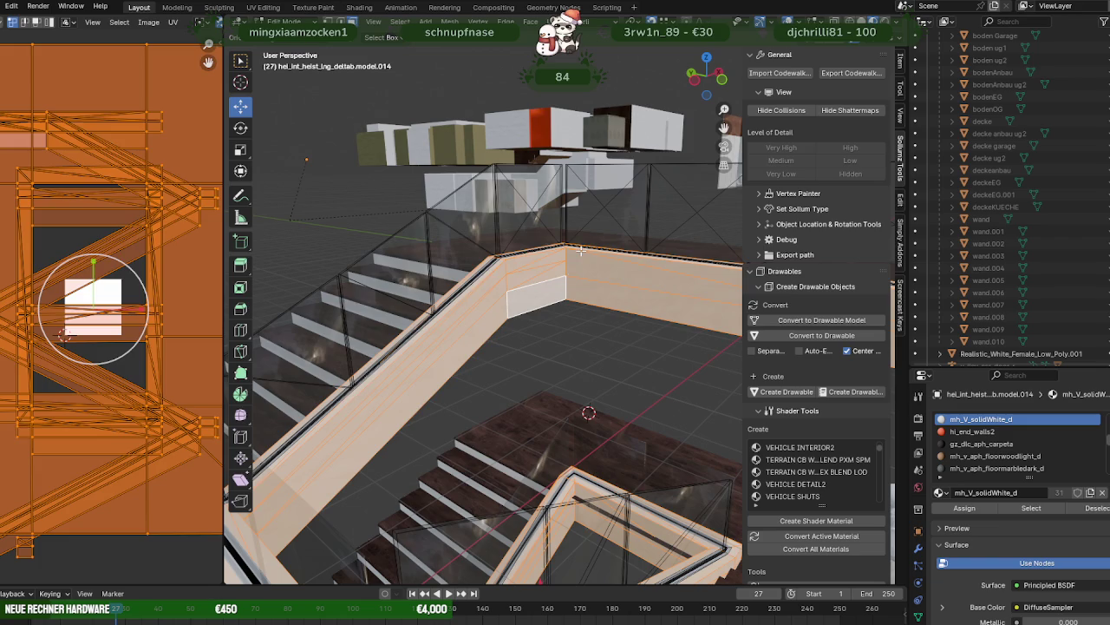
pyautogui.press('Tab')
# - Scale the mh_V_solidWhite_d face UVs down to 0.3735, then return to object mode
pyautogui.moveTo(575, 372)
pyautogui.mouseDown(button='middle')
pyautogui.moveTo(525, 344)
pyautogui.moveTo(484, 341)
pyautogui.moveTo(503, 240)
pyautogui.mouseUp(button='middle')
pyautogui.scroll(2, 484, 341)
pyautogui.moveTo(506, 289)
pyautogui.mouseDown(button='middle')
pyautogui.moveTo(538, 310)
pyautogui.moveTo(521, 303)
pyautogui.moveTo(515, 341)
pyautogui.moveTo(487, 288)
pyautogui.moveTo(519, 309)
pyautogui.moveTo(577, 316)
pyautogui.moveTo(555, 297)
pyautogui.mouseUp(button='middle')
pyautogui.press('Tab')
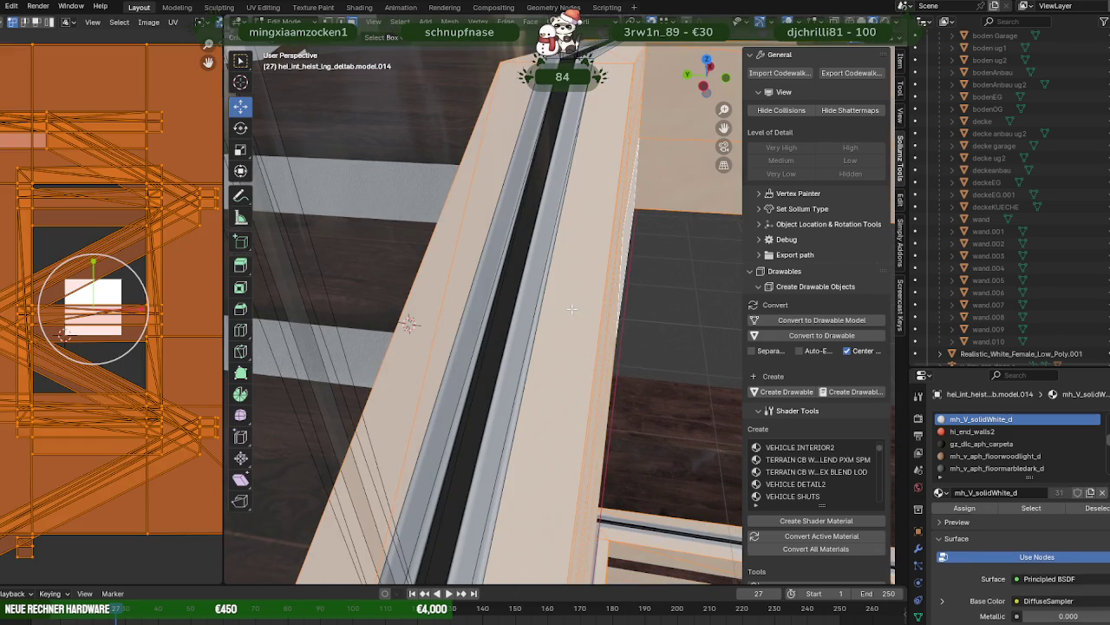
pyautogui.click(571, 298)
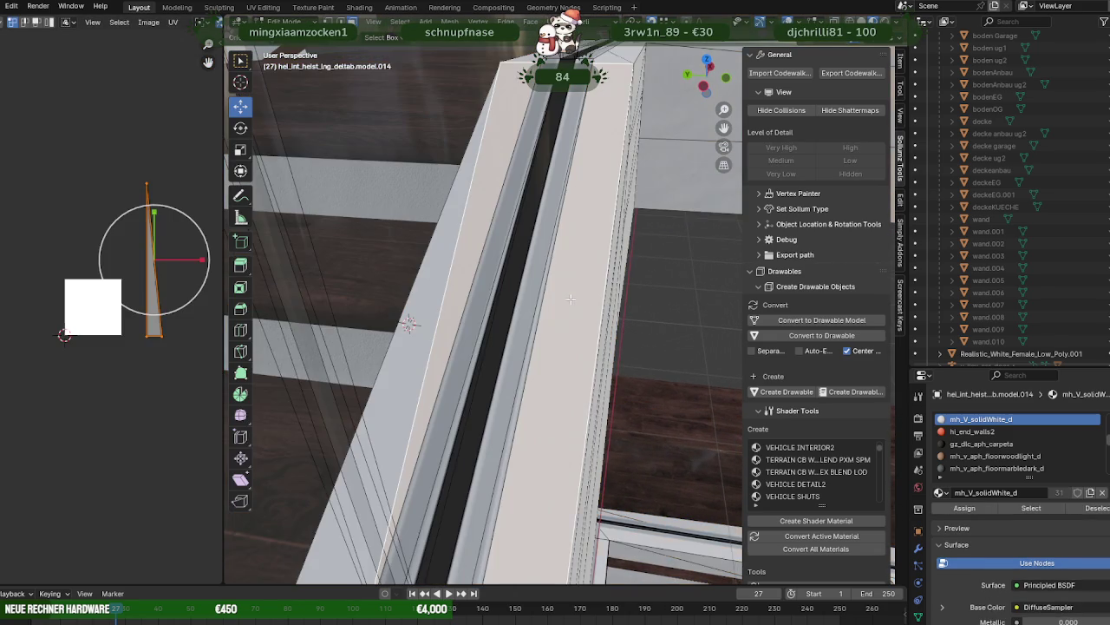
pyautogui.click(1033, 507)
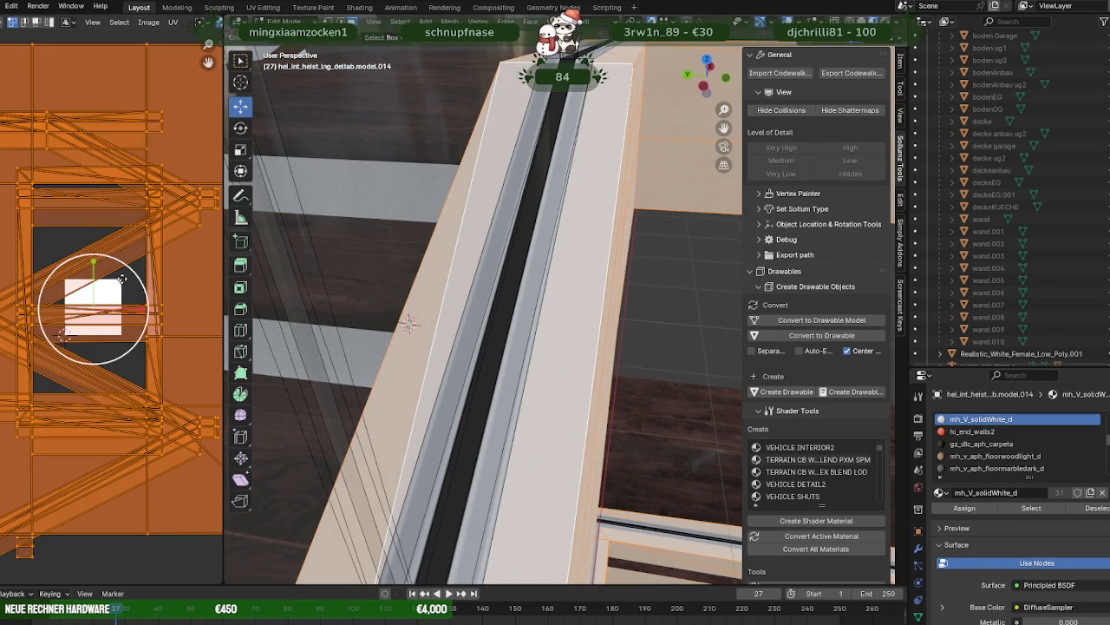
pyautogui.press('s')
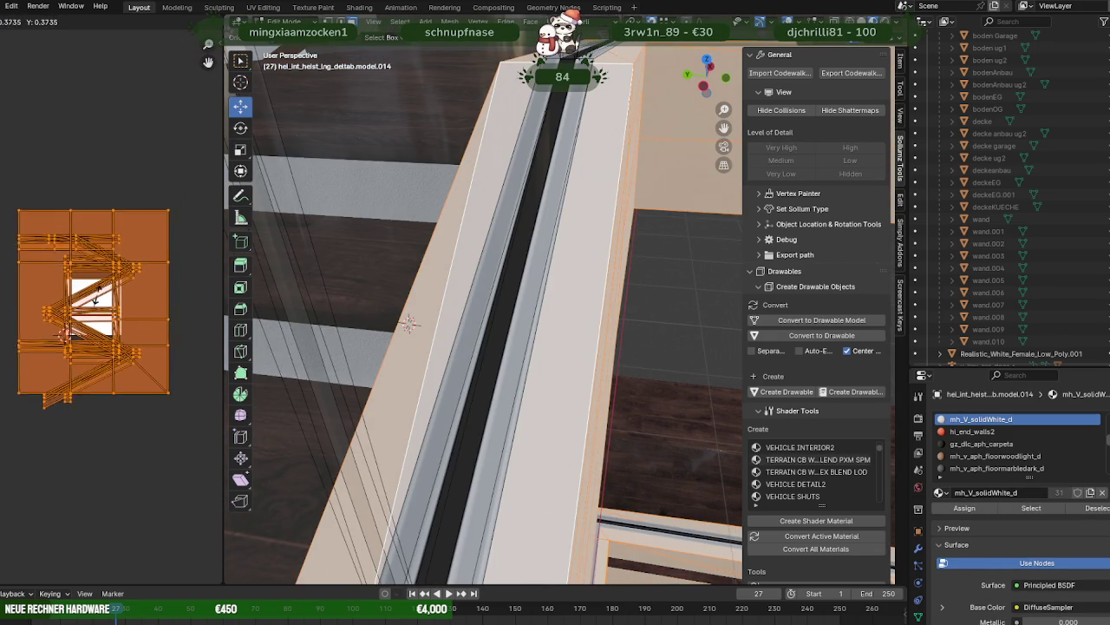
pyautogui.click(93, 299)
pyautogui.press('Tab')
pyautogui.moveTo(520, 330)
pyautogui.mouseDown(button='middle')
pyautogui.moveTo(658, 294)
pyautogui.moveTo(530, 233)
pyautogui.mouseUp(button='middle')
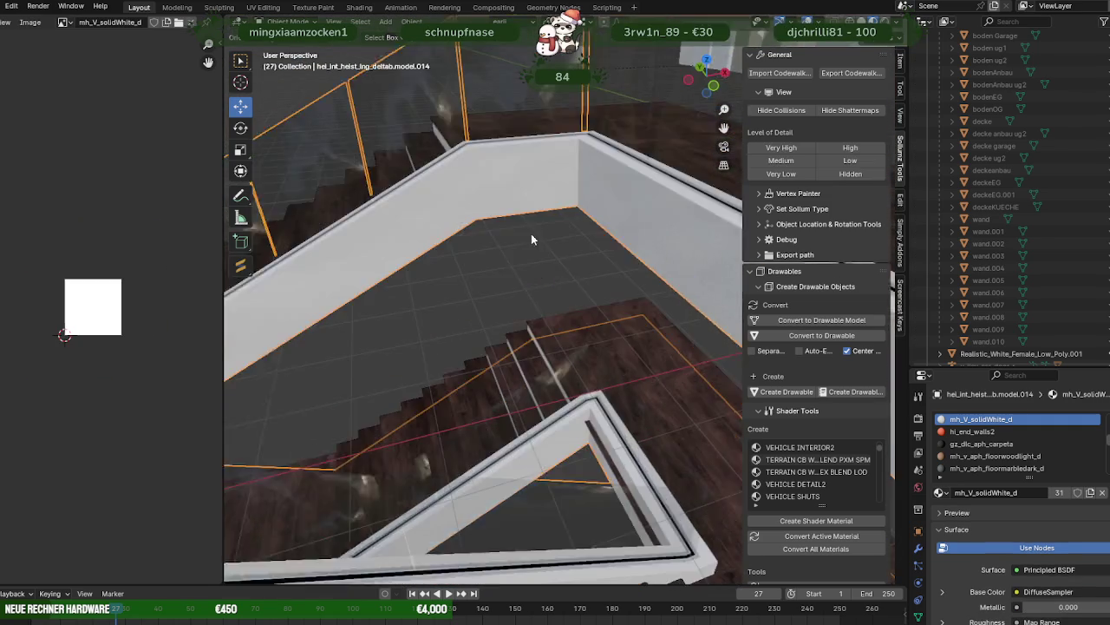
pyautogui.scroll(-5, 538, 298)
pyautogui.moveTo(537, 303); pyautogui.dragTo(535, 301, button='middle')
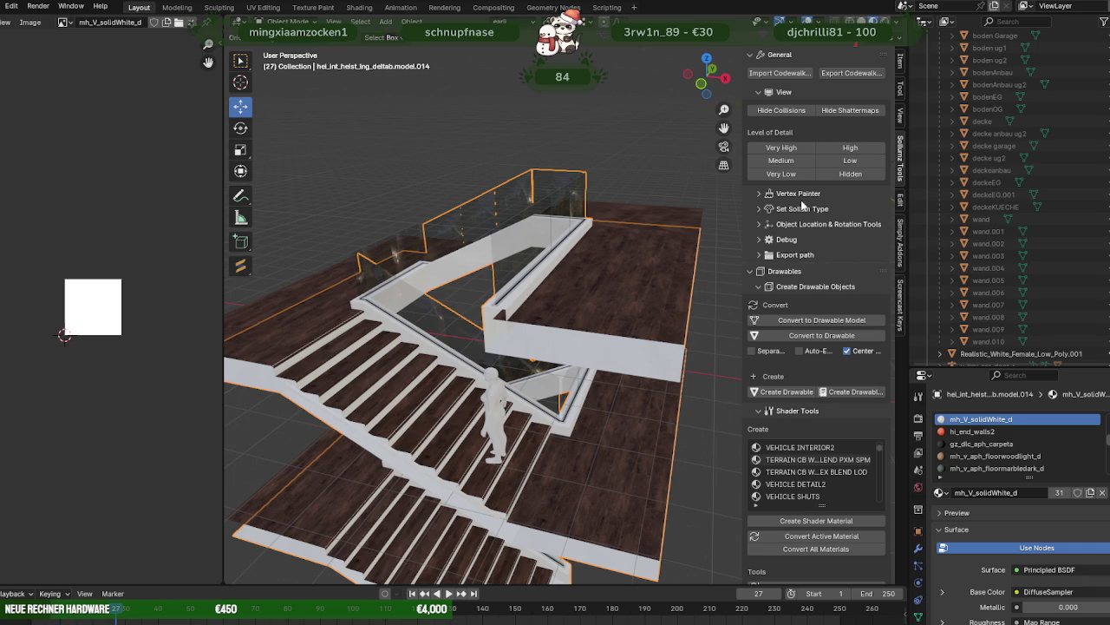
# - Unhide the nora_earli_shell house meshes and orbit out to see the whole building
pyautogui.scroll(5, 1059, 191)
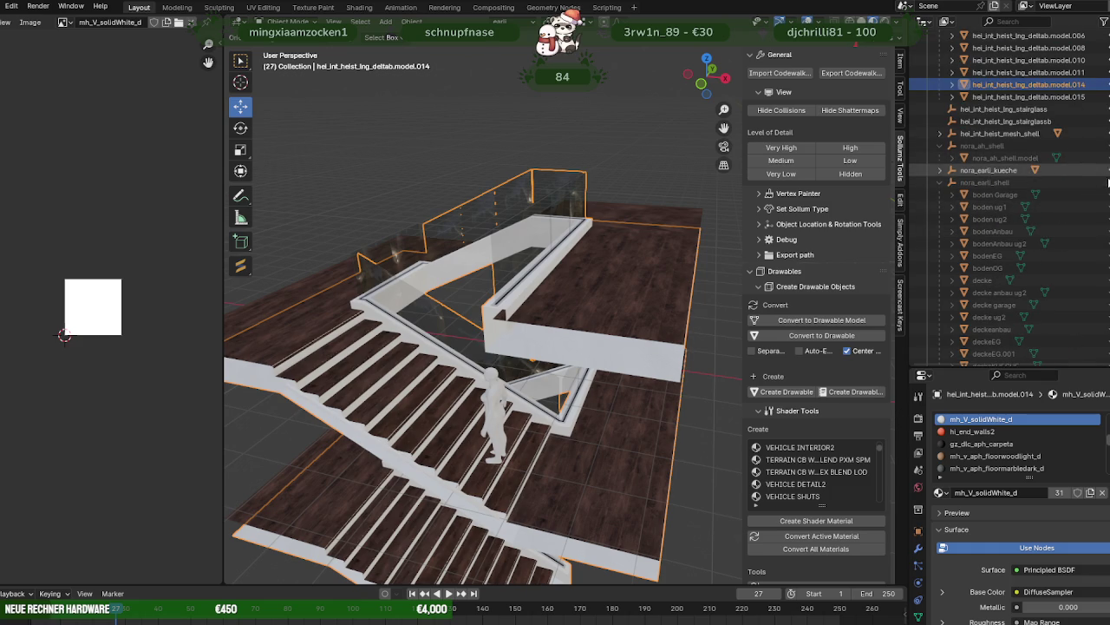
pyautogui.hotkey('alt', 'h')
pyautogui.scroll(-5, 531, 209)
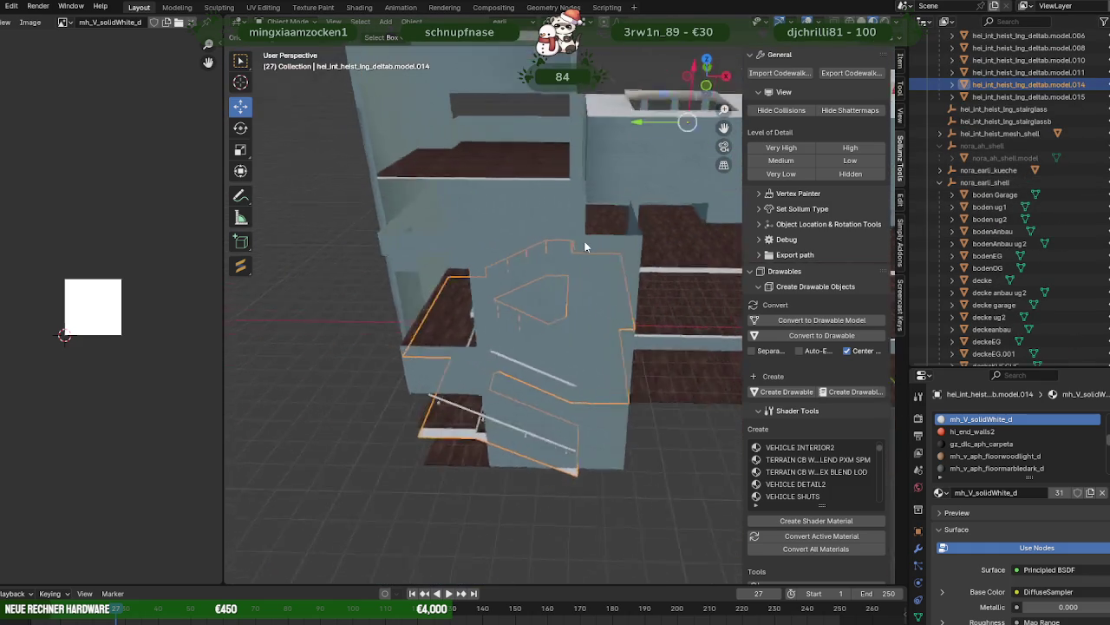
pyautogui.moveTo(531, 209); pyautogui.dragTo(635, 252, button='middle')
# - Deselect the stairs and orbit down over the building toward the stairwell tower
pyautogui.click(703, 379)
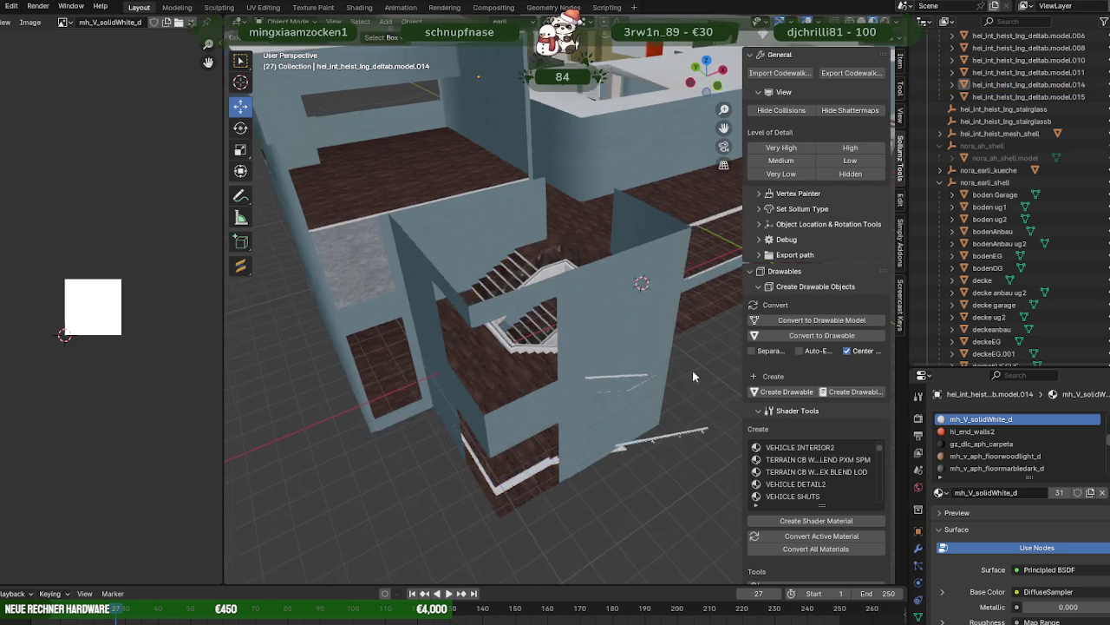
pyautogui.moveTo(692, 370); pyautogui.dragTo(775, 411, button='middle')
pyautogui.scroll(3, 624, 321)
pyautogui.moveTo(597, 276); pyautogui.dragTo(528, 203, button='middle')
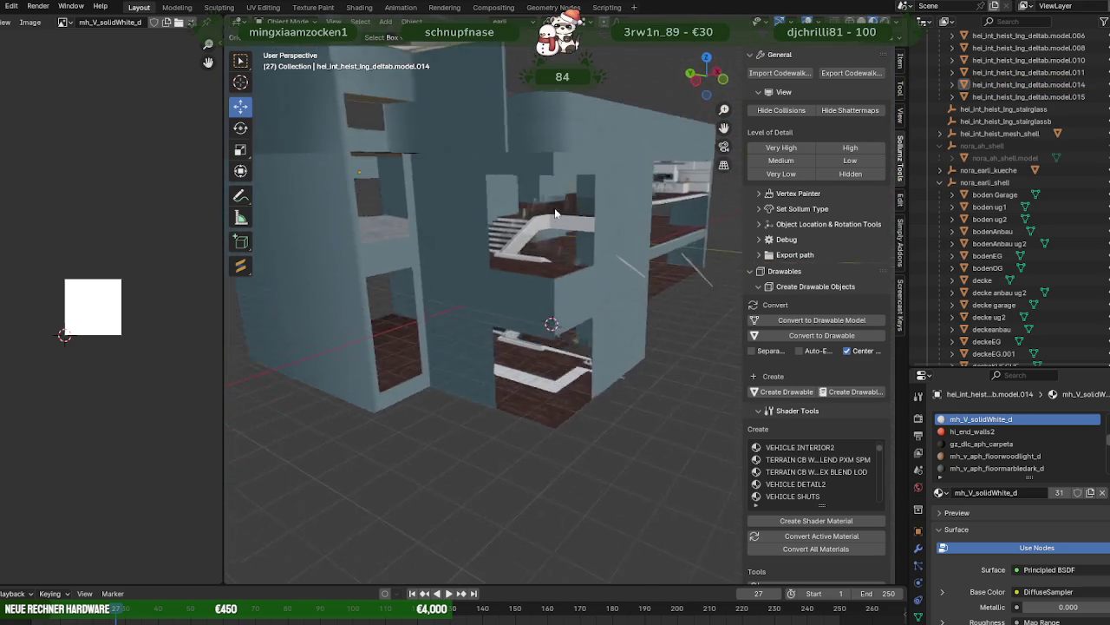
pyautogui.scroll(-5, 1015, 282)
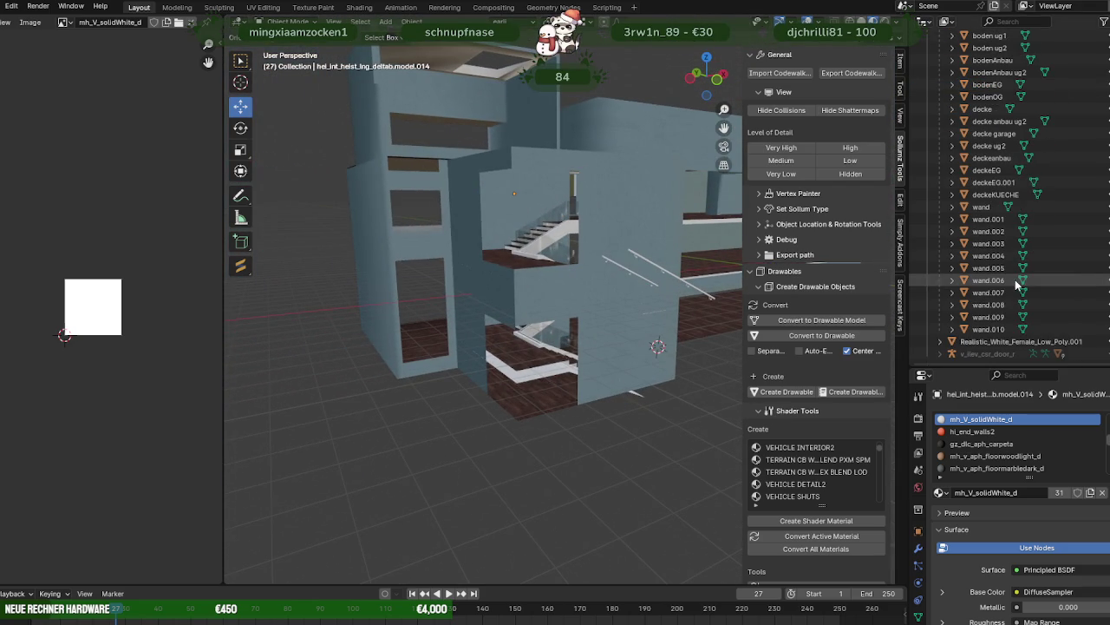
pyautogui.moveTo(581, 285)
pyautogui.mouseDown(button='middle')
pyautogui.moveTo(560, 285)
pyautogui.moveTo(725, 336)
pyautogui.moveTo(617, 317)
pyautogui.moveTo(606, 302)
pyautogui.moveTo(694, 293)
pyautogui.mouseUp(button='middle')
pyautogui.scroll(3, 705, 313)
pyautogui.scroll(3, 617, 316)
pyautogui.scroll(2, 608, 319)
pyautogui.scroll(3, 606, 303)
pyautogui.scroll(-3, 507, 290)
# - Inspect the wall, doorway and staircase up close inside the house
pyautogui.moveTo(527, 303)
pyautogui.mouseDown(button='middle')
pyautogui.moveTo(613, 295)
pyautogui.moveTo(458, 251)
pyautogui.moveTo(475, 233)
pyautogui.mouseUp(button='middle')
pyautogui.scroll(-2, 568, 284)
pyautogui.scroll(3, 548, 278)
pyautogui.scroll(-3, 548, 285)
pyautogui.scroll(3, 567, 271)
pyautogui.scroll(-3, 567, 271)
pyautogui.moveTo(566, 271)
pyautogui.mouseDown(button='middle')
pyautogui.moveTo(636, 312)
pyautogui.moveTo(546, 341)
pyautogui.moveTo(574, 291)
pyautogui.moveTo(515, 276)
pyautogui.moveTo(490, 309)
pyautogui.moveTo(493, 333)
pyautogui.moveTo(419, 337)
pyautogui.moveTo(494, 351)
pyautogui.moveTo(474, 339)
pyautogui.moveTo(548, 335)
pyautogui.moveTo(720, 383)
pyautogui.moveTo(611, 329)
pyautogui.moveTo(685, 396)
pyautogui.moveTo(692, 331)
pyautogui.moveTo(671, 331)
pyautogui.mouseUp(button='middle')
pyautogui.scroll(2, 545, 341)
pyautogui.scroll(2, 545, 322)
pyautogui.scroll(-2, 670, 330)
pyautogui.scroll(-2, 661, 332)
pyautogui.scroll(2, 661, 332)
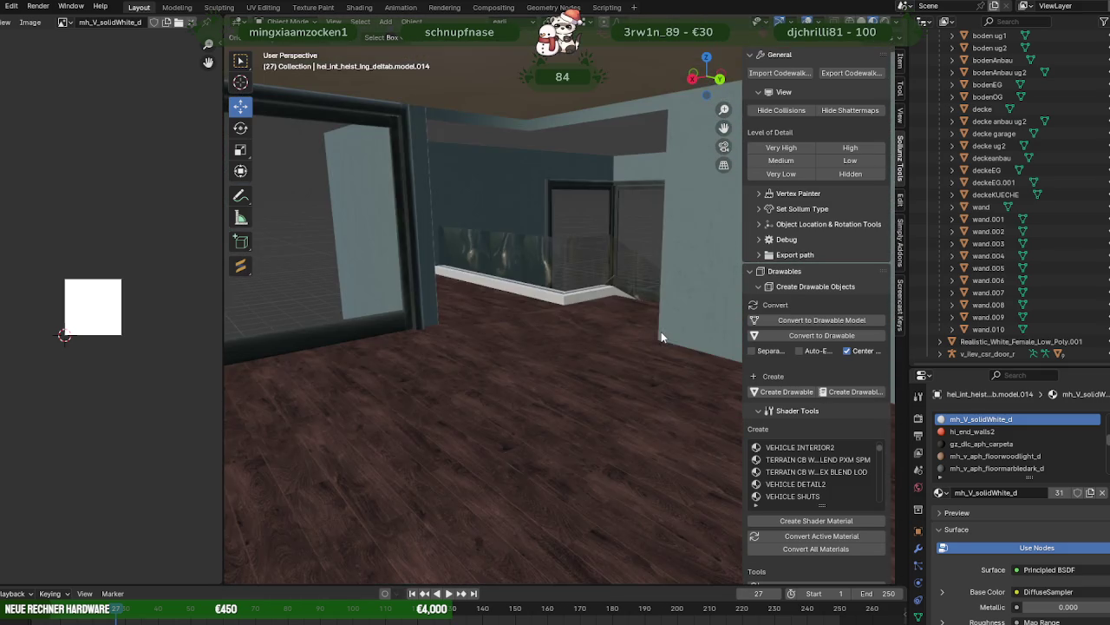
pyautogui.scroll(2, 676, 337)
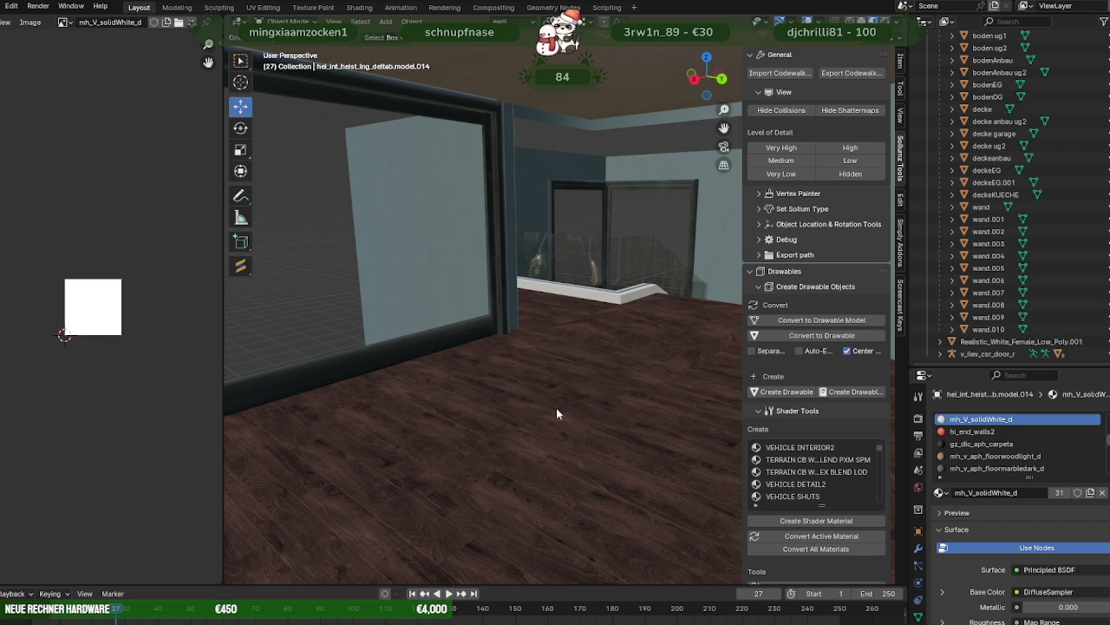
pyautogui.moveTo(613, 341)
pyautogui.mouseDown(button='middle')
pyautogui.moveTo(593, 345)
pyautogui.moveTo(623, 406)
pyautogui.moveTo(645, 421)
pyautogui.moveTo(474, 352)
pyautogui.moveTo(503, 328)
pyautogui.mouseUp(button='middle')
pyautogui.scroll(-5, 602, 338)
pyautogui.scroll(2, 655, 415)
pyautogui.scroll(1, 655, 420)
pyautogui.scroll(-5, 503, 328)
pyautogui.moveTo(424, 320)
pyautogui.mouseDown(button='middle')
pyautogui.moveTo(399, 326)
pyautogui.moveTo(461, 355)
pyautogui.moveTo(434, 358)
pyautogui.moveTo(571, 373)
pyautogui.moveTo(478, 357)
pyautogui.moveTo(494, 322)
pyautogui.moveTo(495, 413)
pyautogui.moveTo(552, 453)
pyautogui.mouseUp(button='middle')
pyautogui.scroll(2, 439, 350)
pyautogui.scroll(3, 486, 363)
pyautogui.scroll(-2, 571, 373)
pyautogui.scroll(-2, 546, 359)
pyautogui.scroll(-1, 548, 340)
pyautogui.scroll(-2, 486, 363)
pyautogui.scroll(-3, 499, 329)
pyautogui.scroll(2, 509, 351)
pyautogui.scroll(-2, 553, 348)
pyautogui.scroll(3, 494, 413)
pyautogui.moveTo(617, 487)
pyautogui.mouseDown(button='middle')
pyautogui.moveTo(459, 417)
pyautogui.moveTo(532, 419)
pyautogui.moveTo(529, 439)
pyautogui.moveTo(484, 451)
pyautogui.moveTo(472, 441)
pyautogui.moveTo(498, 456)
pyautogui.moveTo(512, 445)
pyautogui.moveTo(538, 483)
pyautogui.moveTo(566, 483)
pyautogui.moveTo(526, 397)
pyautogui.mouseUp(button='middle')
pyautogui.press('Tab')
pyautogui.click(536, 417)
pyautogui.press('Tab')
pyautogui.scroll(-3, 437, 475)
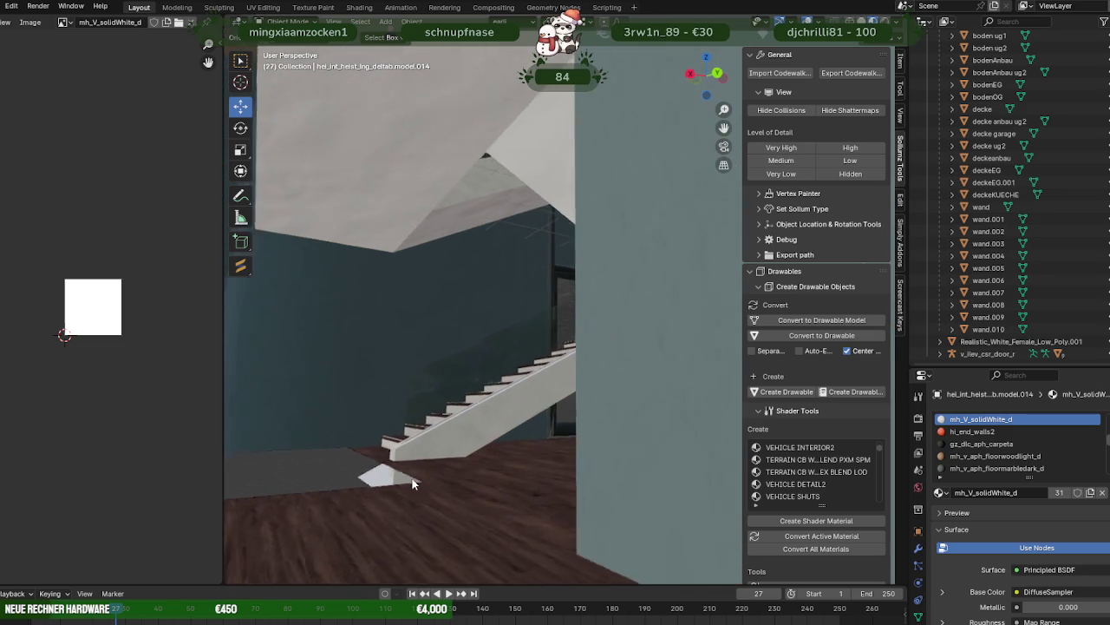
pyautogui.click(425, 479)
# - In vertex mode, extrude the boden ug2 floor edge along the Y axis
pyautogui.press('Tab')
pyautogui.press('1')
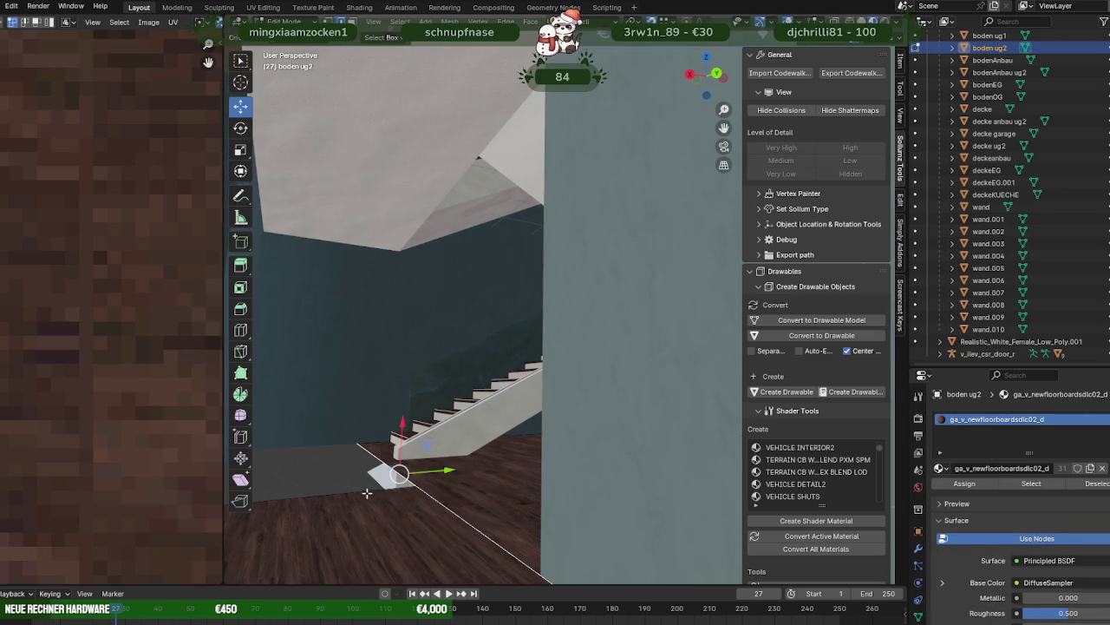
pyautogui.moveTo(386, 459); pyautogui.dragTo(425, 465, button='middle')
pyautogui.press('e')
pyautogui.press('y')
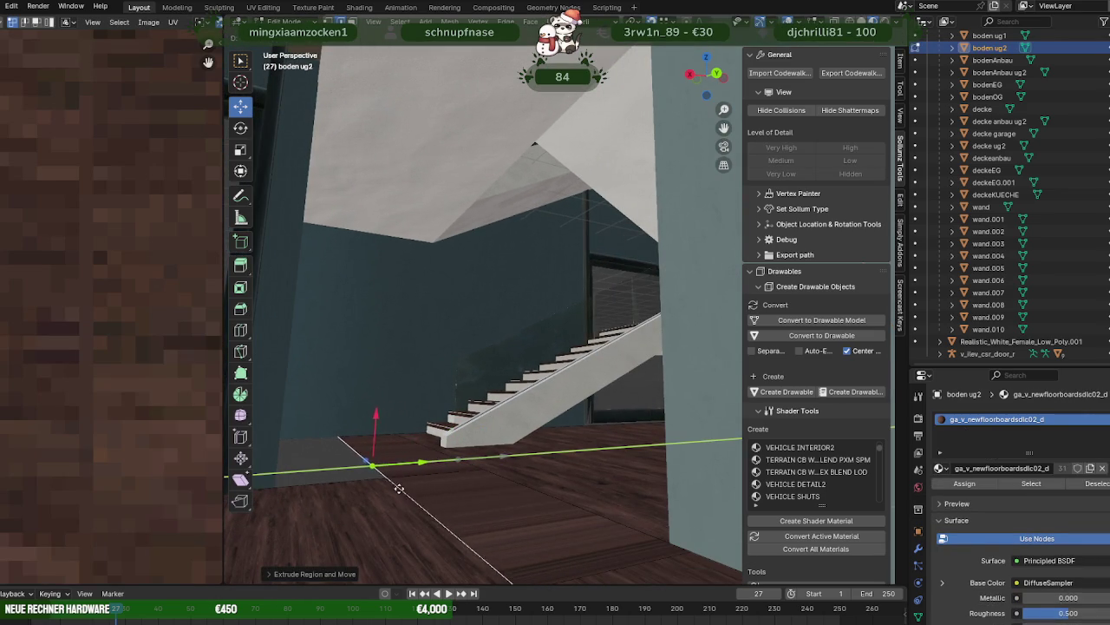
pyautogui.click(425, 486)
# - Extrude the floor vertices along Y again and fill the new edges with a face
pyautogui.press('e')
pyautogui.press('y')
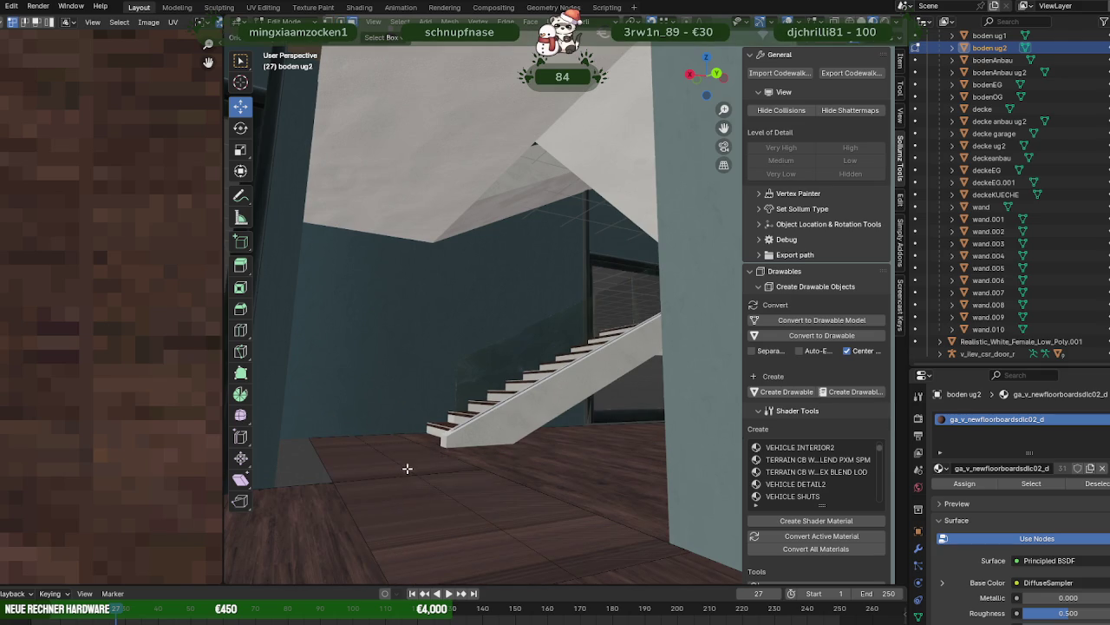
pyautogui.click(426, 458)
pyautogui.rightClick(422, 461)
pyautogui.click(417, 461)
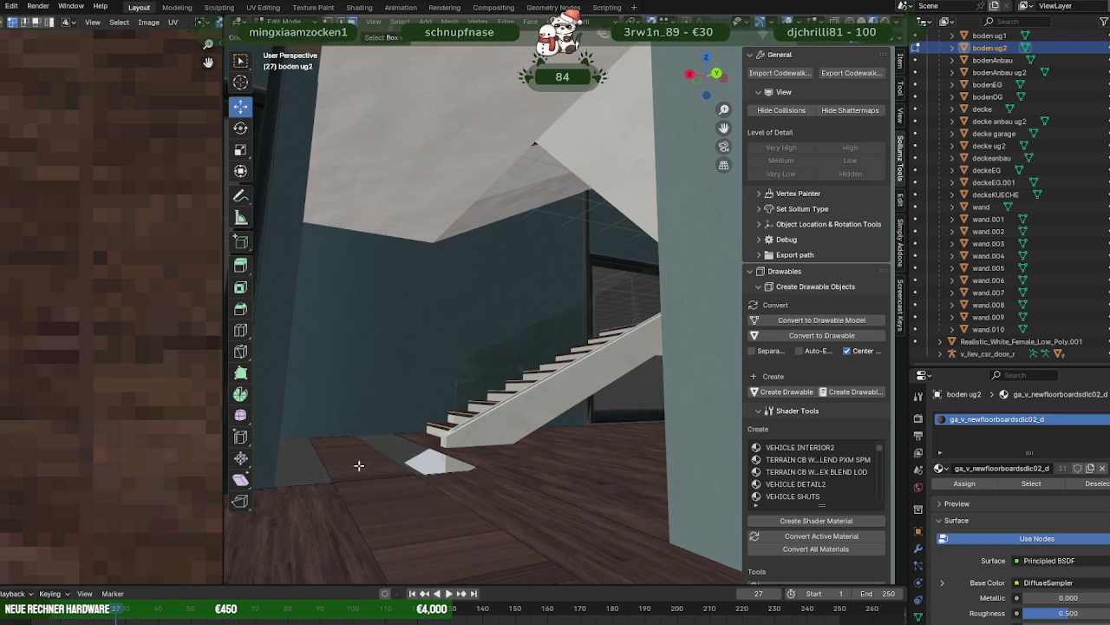
pyautogui.moveTo(359, 466); pyautogui.dragTo(504, 446, button='middle')
# - Select the new floor strip's corner and slide it vertically toward the stairs
pyautogui.click(540, 481)
pyautogui.moveTo(539, 481); pyautogui.dragTo(552, 521, button='middle')
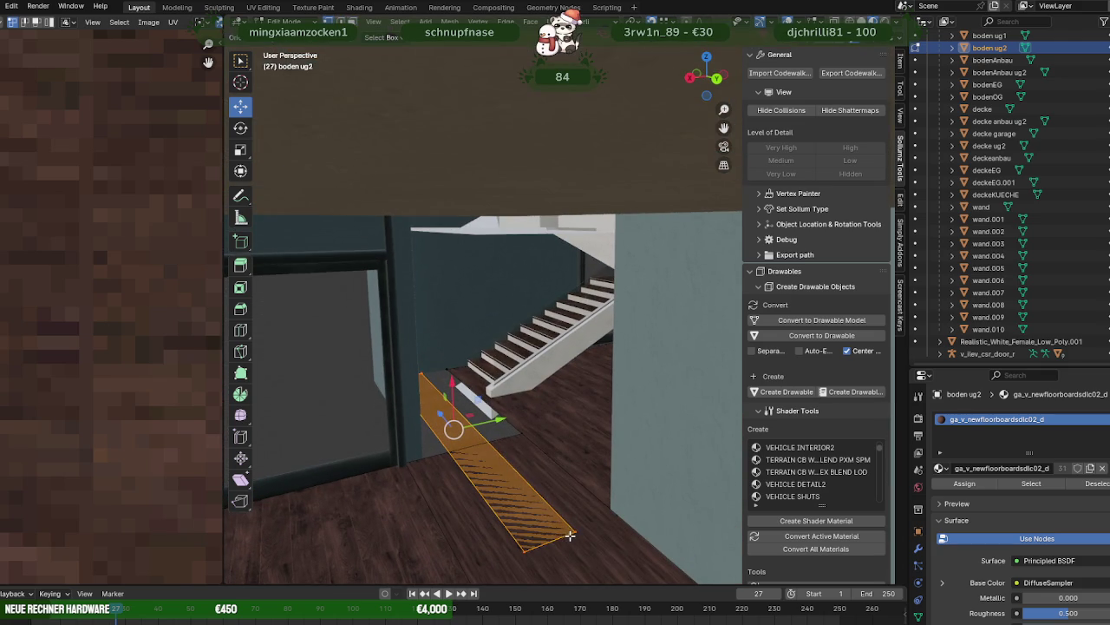
pyautogui.click(560, 538)
pyautogui.moveTo(530, 522); pyautogui.dragTo(527, 423)
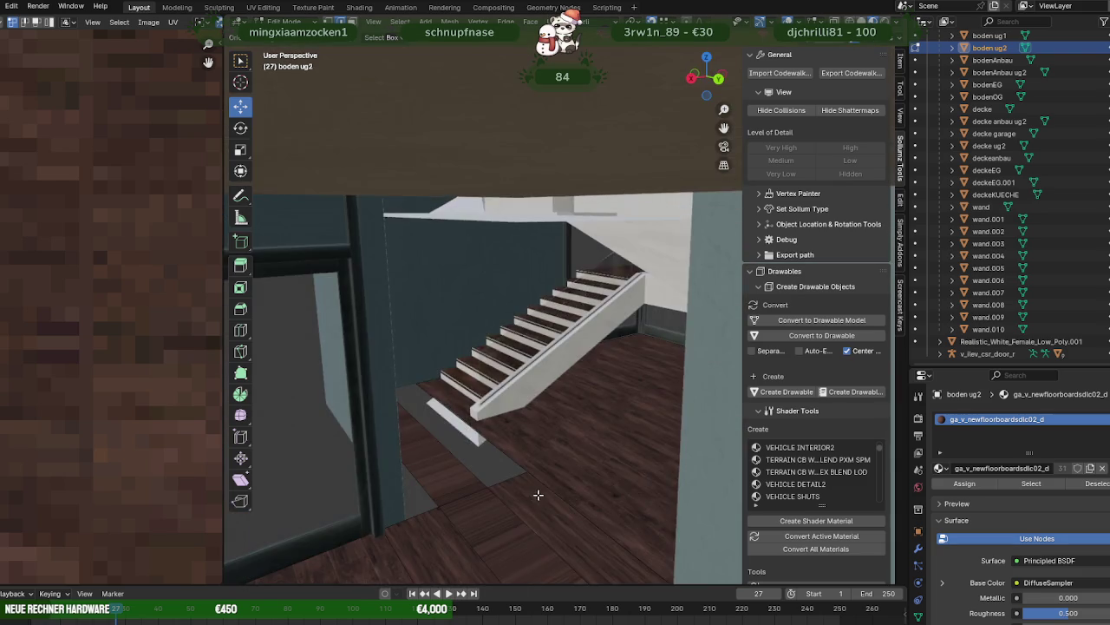
pyautogui.moveTo(513, 497); pyautogui.dragTo(590, 518, button='middle')
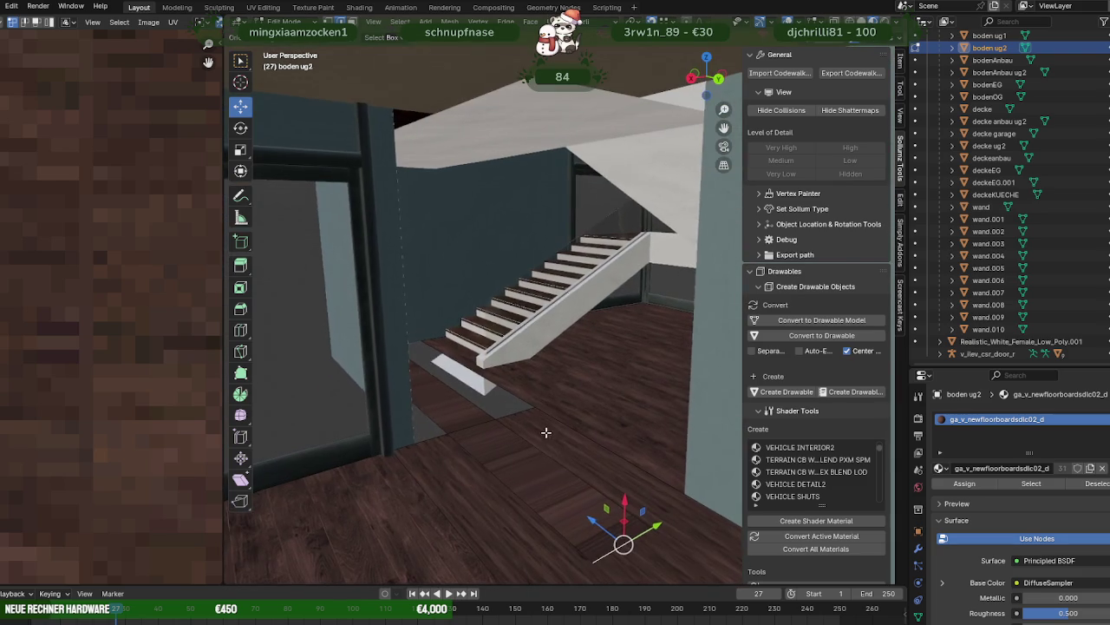
pyautogui.moveTo(590, 519); pyautogui.dragTo(543, 410)
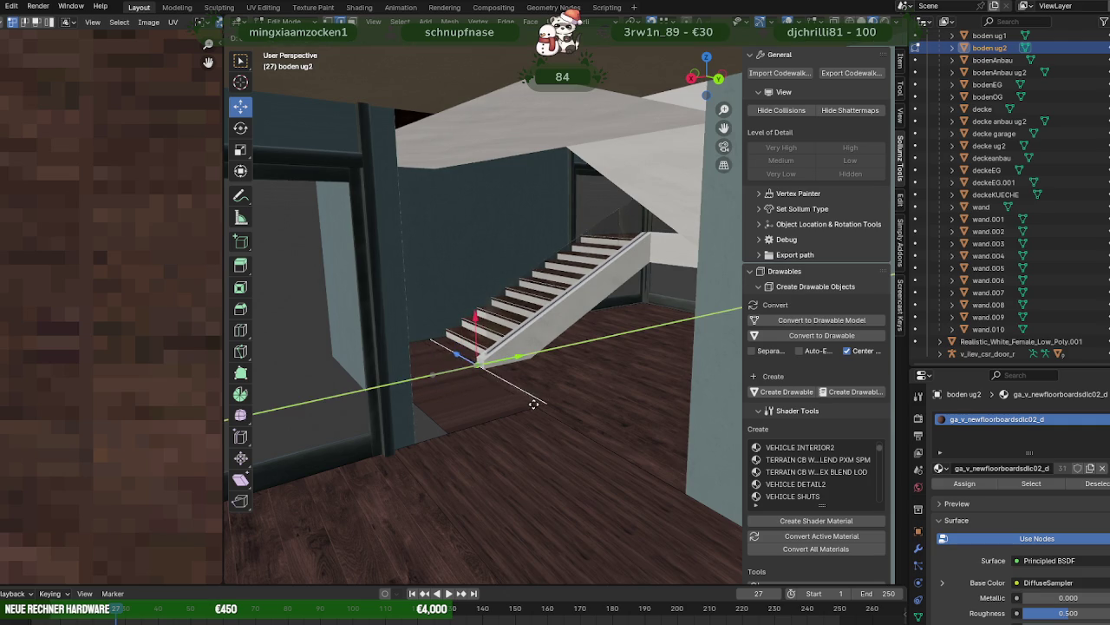
# - Slide the strip corner along Y to meet the staircase base, then leave Edit Mode
pyautogui.moveTo(423, 340); pyautogui.dragTo(408, 369, button='middle')
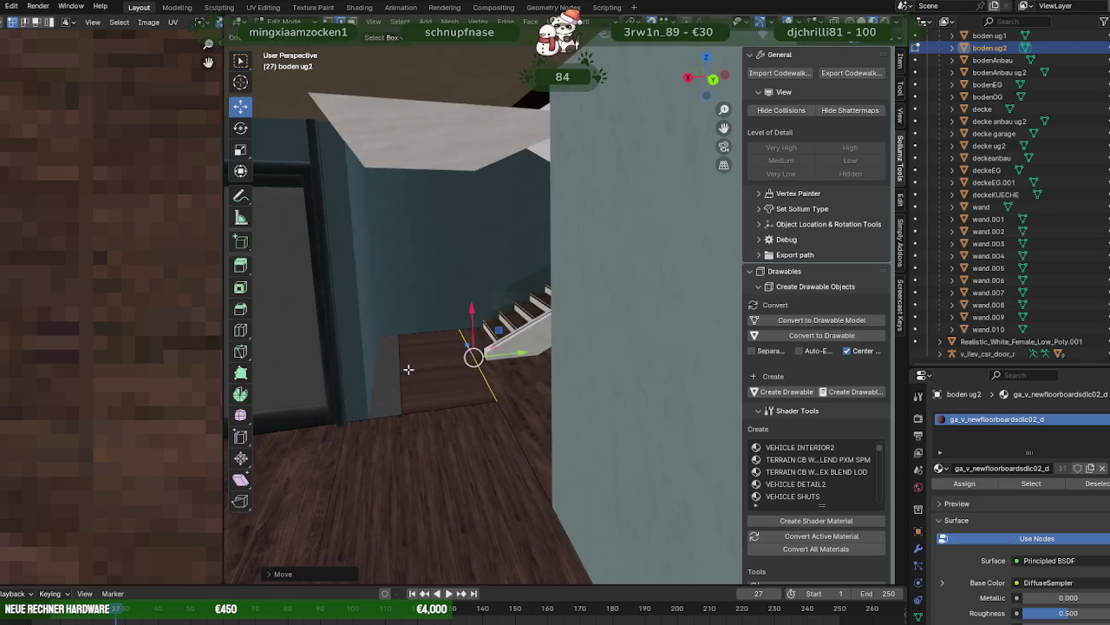
pyautogui.moveTo(456, 363); pyautogui.dragTo(393, 408)
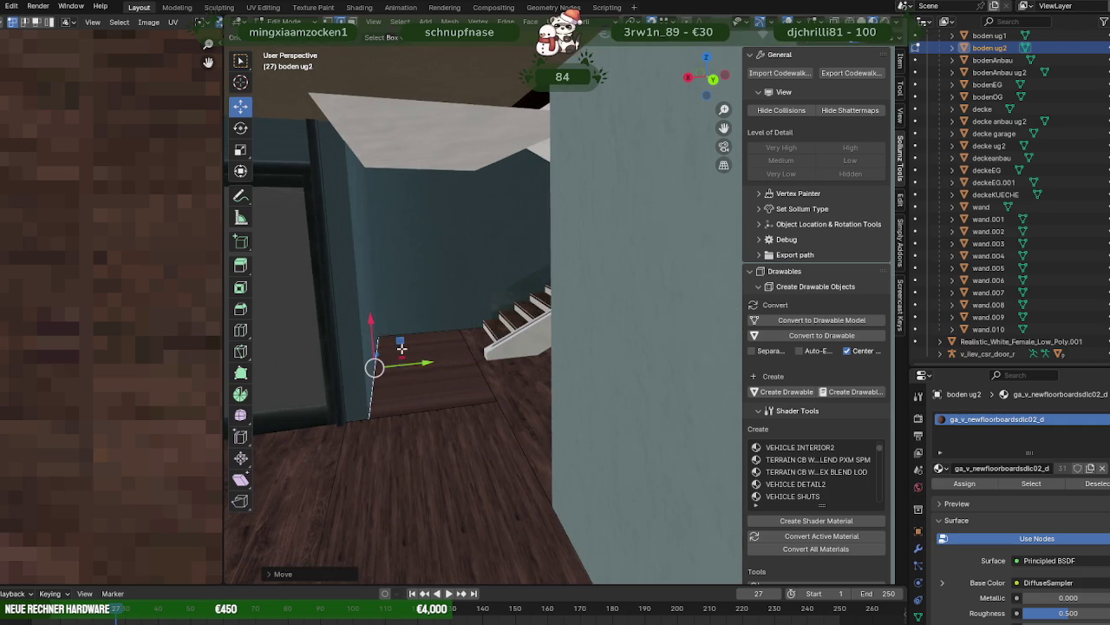
pyautogui.scroll(3, 468, 382)
pyautogui.scroll(3, 469, 382)
pyautogui.scroll(2, 469, 383)
pyautogui.press('Tab')
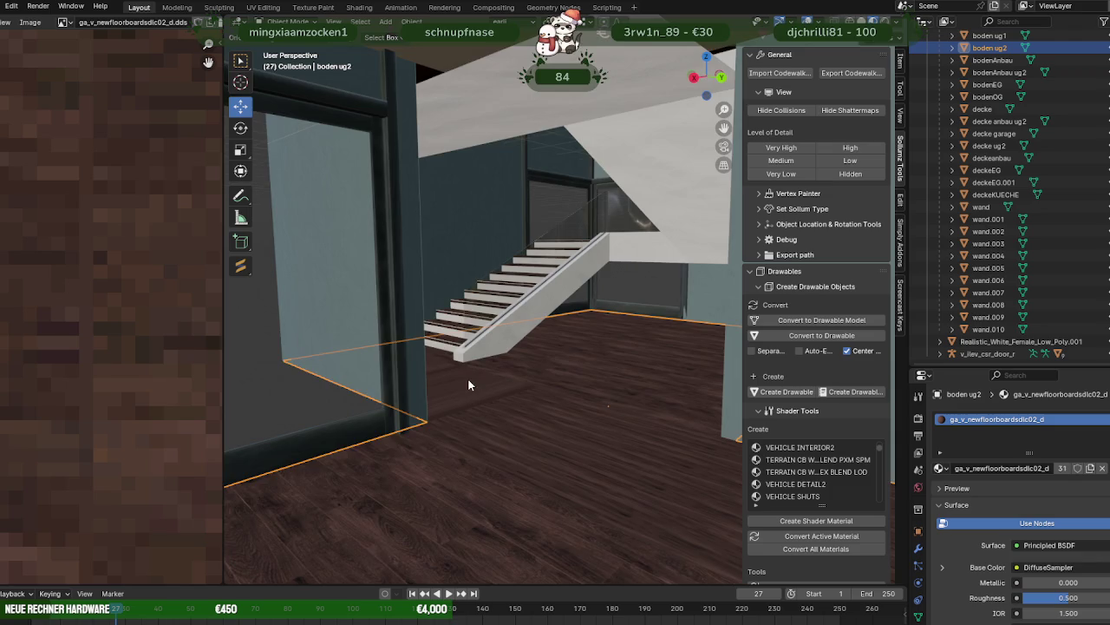
# - Hide the fensterinnen window frames object
pyautogui.click(292, 310)
pyautogui.scroll(2, 504, 356)
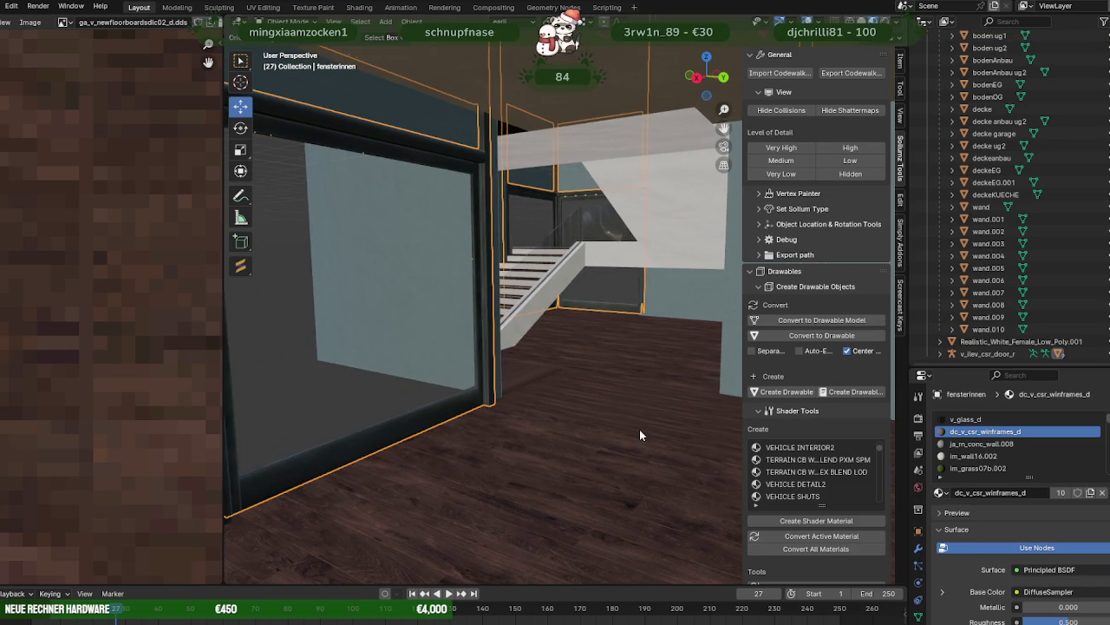
pyautogui.press('h')
# - Orbit to the stairs and start editing the heist stair piece model.014
pyautogui.moveTo(539, 319); pyautogui.dragTo(435, 303, button='middle')
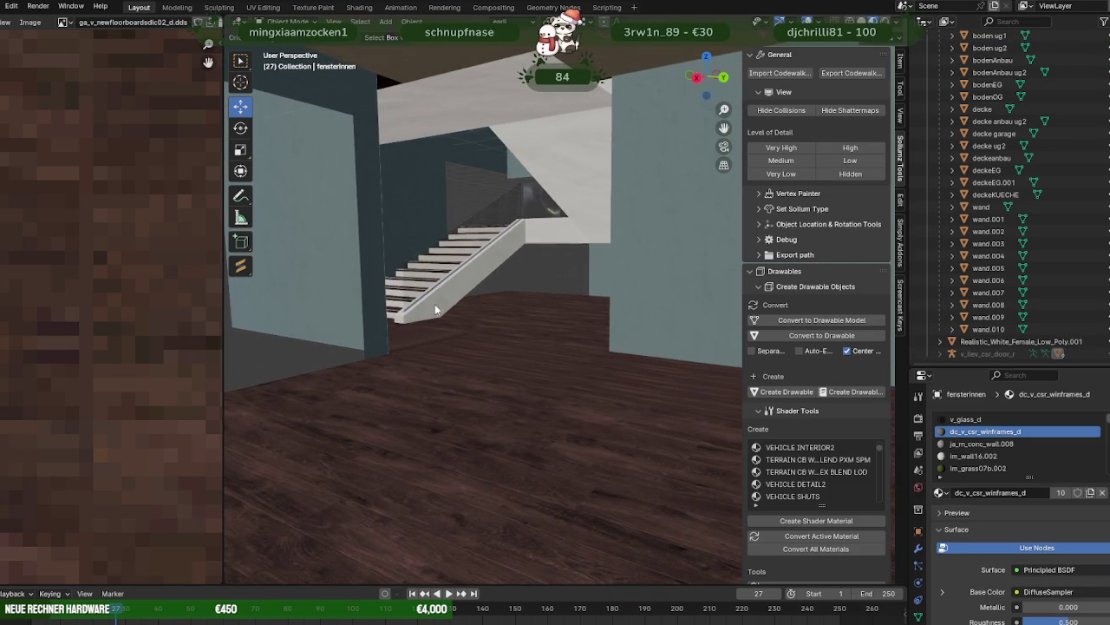
pyautogui.moveTo(305, 356)
pyautogui.mouseDown(button='middle')
pyautogui.moveTo(536, 345)
pyautogui.moveTo(575, 364)
pyautogui.moveTo(531, 293)
pyautogui.moveTo(507, 307)
pyautogui.mouseUp(button='middle')
pyautogui.scroll(3, 539, 352)
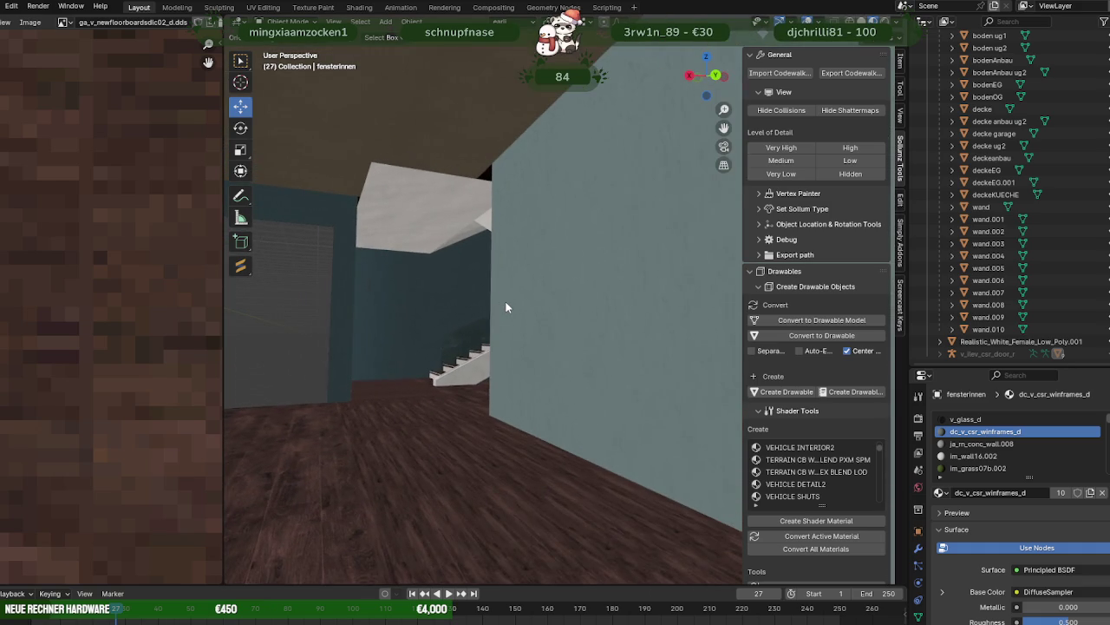
pyautogui.click(413, 208)
pyautogui.press('Tab')
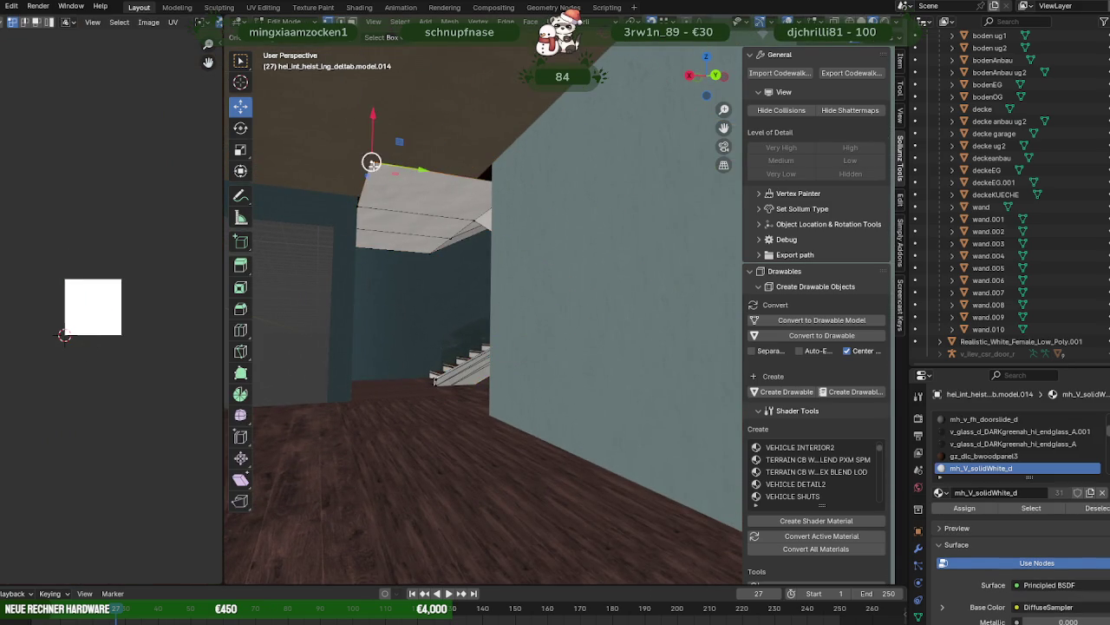
# - Zoom out and orbit the stairwell box to face a wall and the floor
pyautogui.scroll(-3, 373, 165)
pyautogui.scroll(-3, 397, 167)
pyautogui.scroll(-3, 399, 165)
pyautogui.scroll(-3, 417, 223)
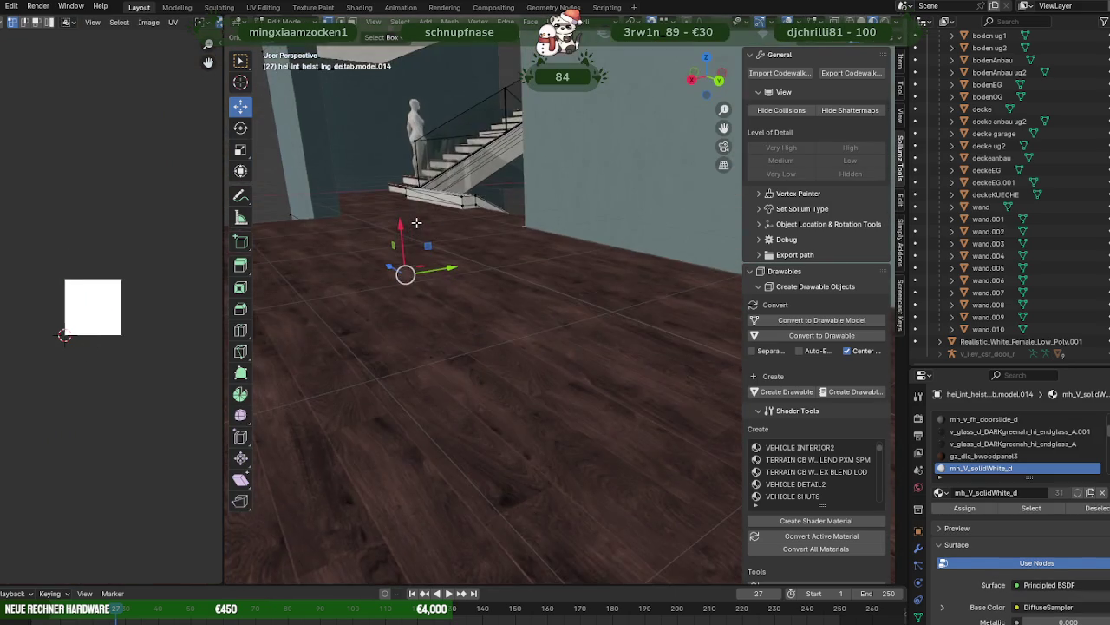
pyautogui.scroll(-2, 417, 223)
pyautogui.scroll(-2, 443, 223)
pyautogui.scroll(-2, 469, 223)
pyautogui.scroll(-3, 497, 223)
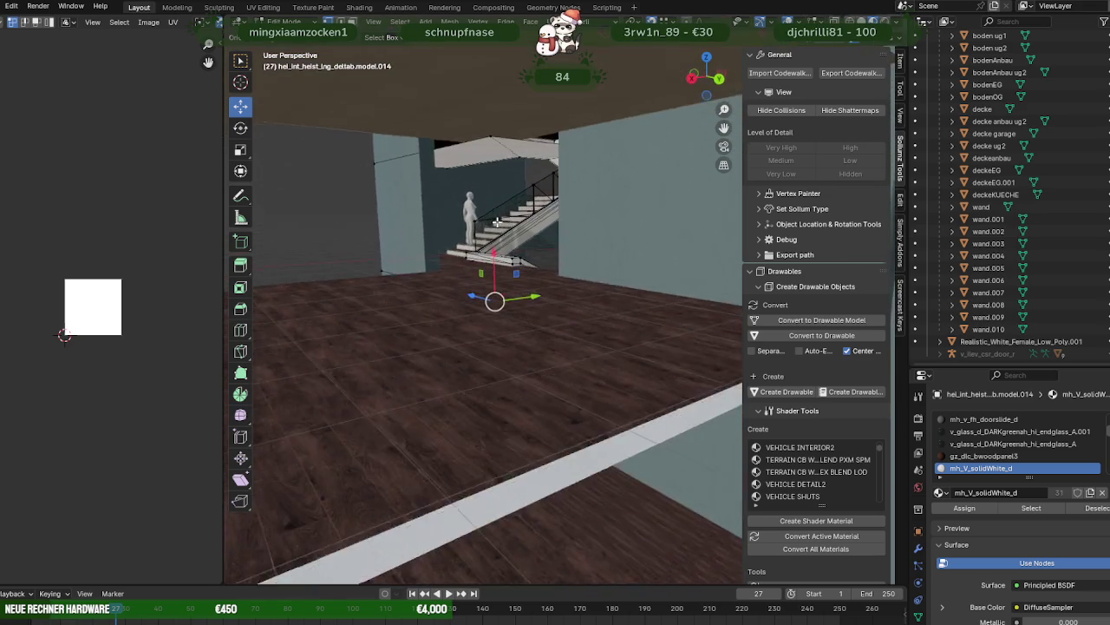
pyautogui.keyDown('shift'); pyautogui.scroll(-2, 496, 223); pyautogui.keyUp('shift')
pyautogui.keyDown('shift'); pyautogui.scroll(-3, 497, 220); pyautogui.keyUp('shift')
pyautogui.keyDown('shift'); pyautogui.scroll(-2, 498, 216); pyautogui.keyUp('shift')
pyautogui.keyDown('shift'); pyautogui.scroll(-3, 499, 211); pyautogui.keyUp('shift')
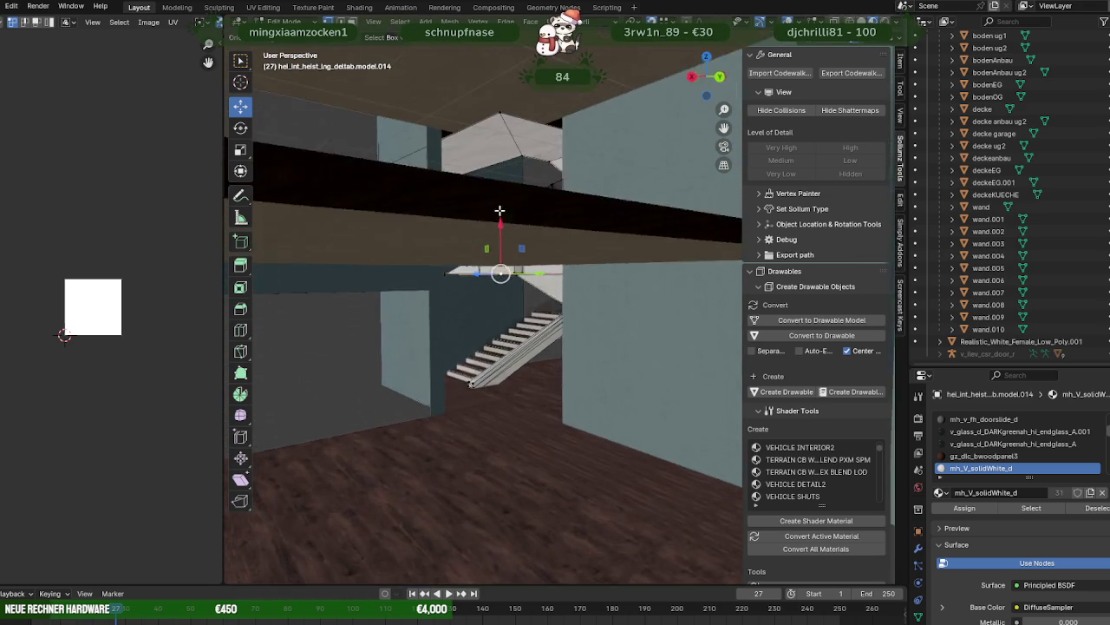
pyautogui.keyDown('shift'); pyautogui.scroll(-3, 500, 210); pyautogui.keyUp('shift')
pyautogui.moveTo(512, 216); pyautogui.dragTo(556, 227, button='middle')
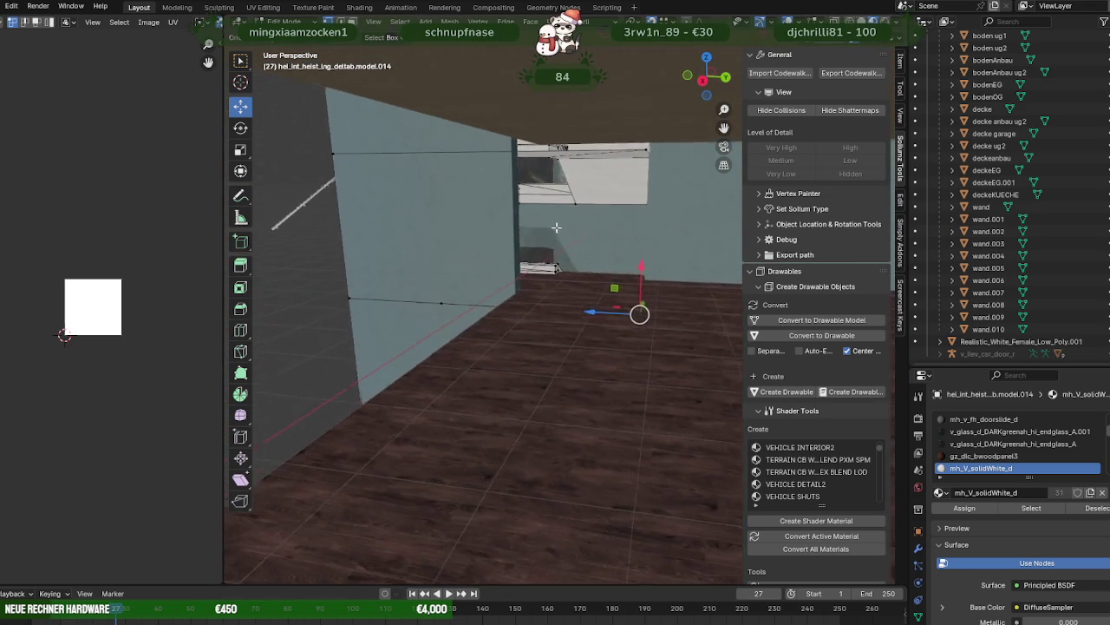
pyautogui.scroll(1, 556, 227)
pyautogui.scroll(2, 560, 234)
pyautogui.scroll(3, 555, 238)
pyautogui.scroll(3, 548, 236)
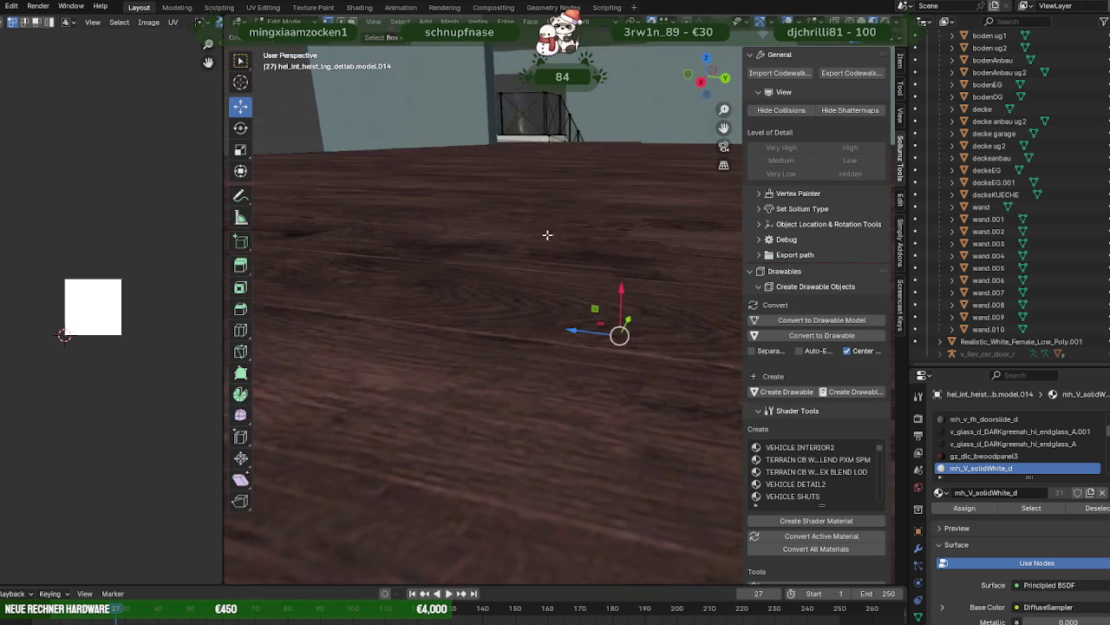
pyautogui.keyDown('shift'); pyautogui.scroll(-3, 548, 233); pyautogui.keyUp('shift')
pyautogui.keyDown('shift'); pyautogui.scroll(-2, 547, 224); pyautogui.keyUp('shift')
pyautogui.keyDown('shift'); pyautogui.scroll(-2, 548, 216); pyautogui.keyUp('shift')
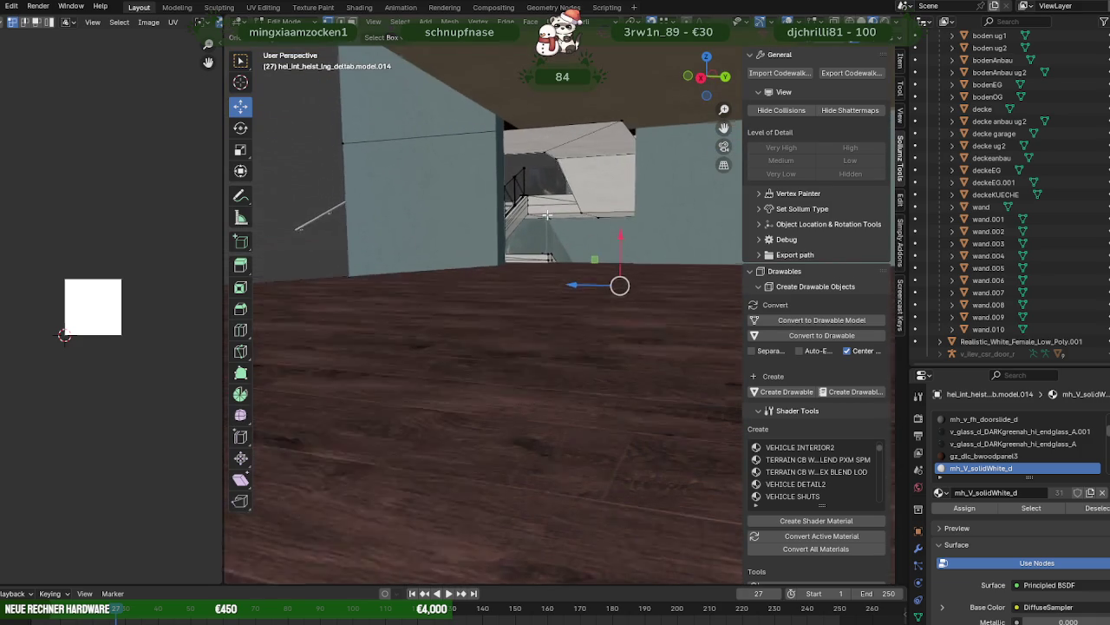
pyautogui.keyDown('shift'); pyautogui.scroll(-1, 547, 214); pyautogui.keyUp('shift')
# - Select the box's top and front faces, then dolly into the stairwell
pyautogui.click(539, 137)
pyautogui.keyDown('shift'); pyautogui.click(600, 157); pyautogui.keyUp('shift')
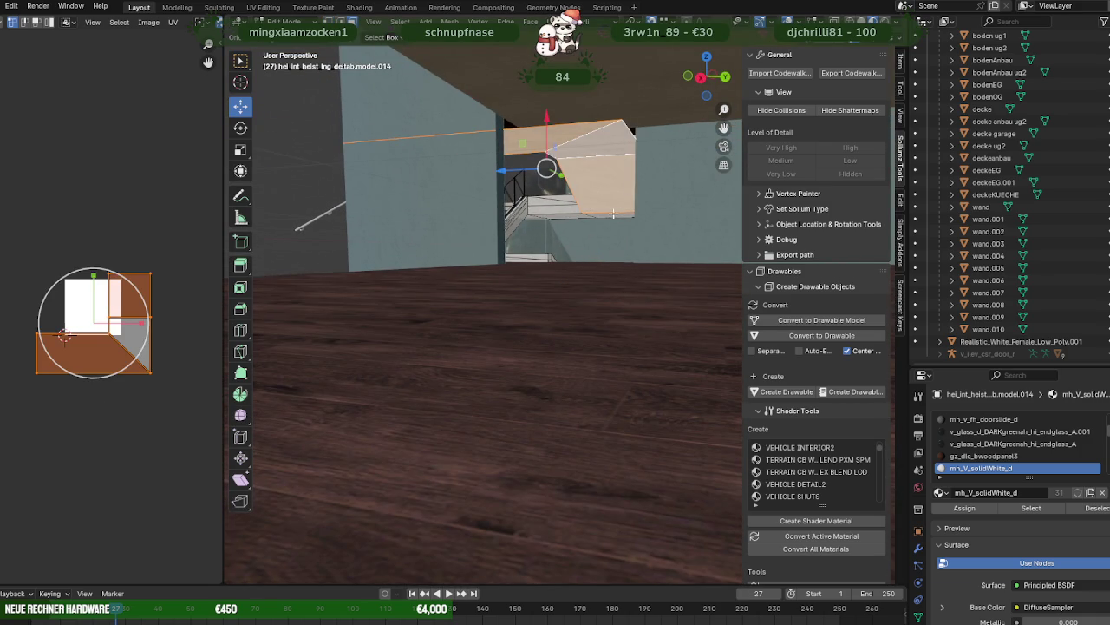
pyautogui.scroll(1, 598, 219)
pyautogui.scroll(3, 586, 226)
pyautogui.scroll(2, 572, 232)
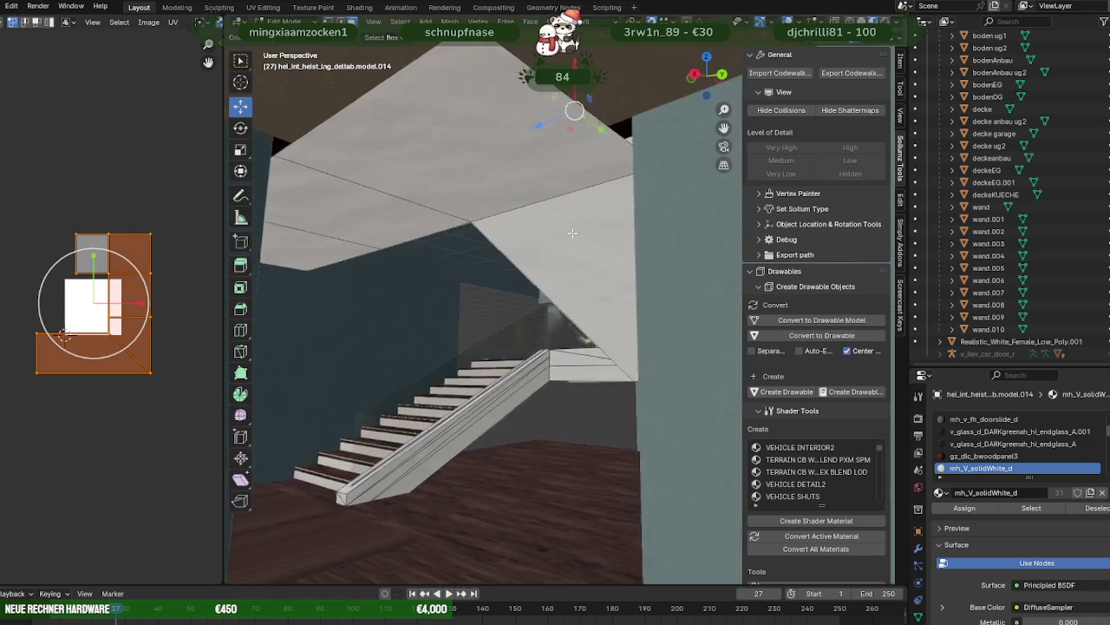
pyautogui.scroll(3, 573, 233)
pyautogui.scroll(2, 530, 274)
pyautogui.scroll(5, 1091, 190)
pyautogui.scroll(3, 1091, 190)
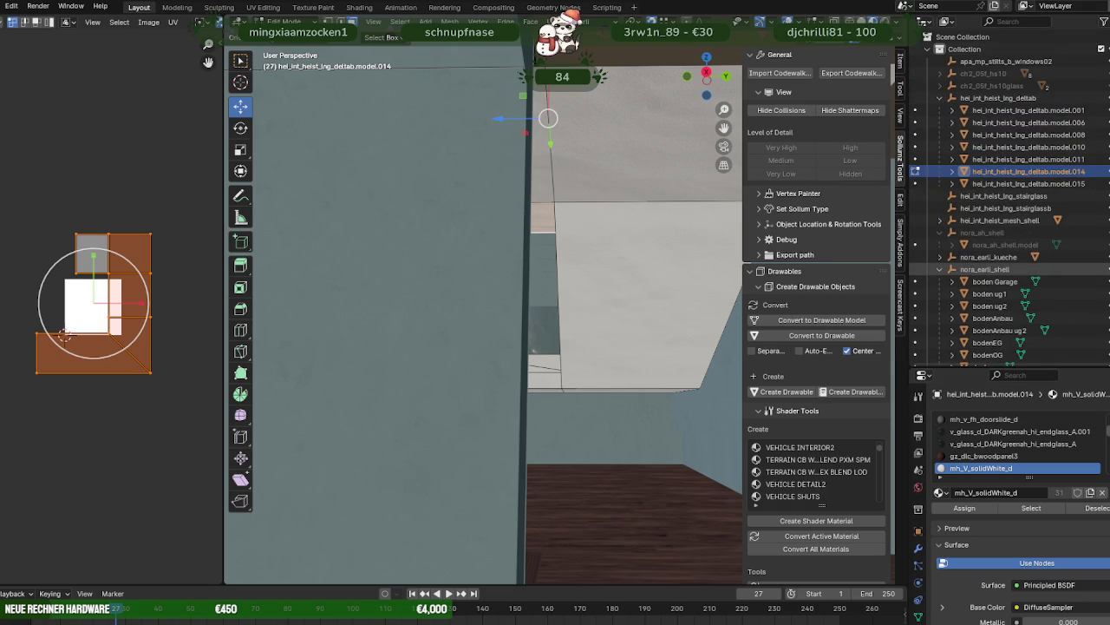
pyautogui.scroll(-4, 573, 200)
pyautogui.scroll(-3, 555, 180)
pyautogui.scroll(-3, 590, 179)
pyautogui.scroll(-1, 613, 178)
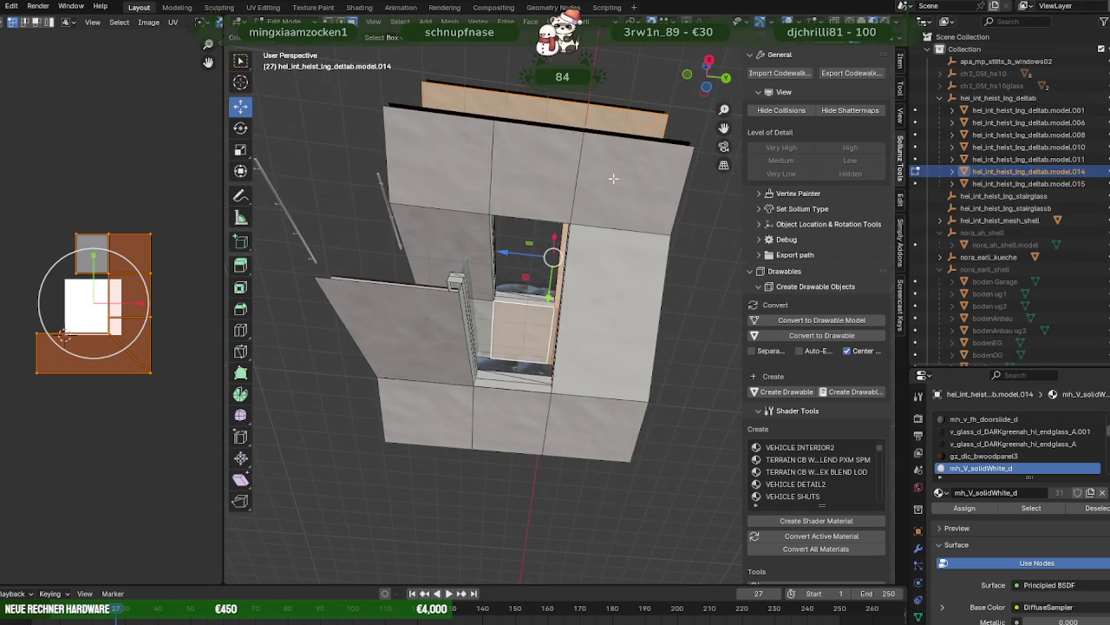
# - Add every remaining outer face of the stairwell box, including the door face, to the selection
pyautogui.keyDown('shift'); pyautogui.click(613, 177); pyautogui.keyUp('shift')
pyautogui.keyDown('shift'); pyautogui.click(525, 175); pyautogui.keyUp('shift')
pyautogui.keyDown('shift'); pyautogui.click(462, 181); pyautogui.keyUp('shift')
pyautogui.keyDown('shift'); pyautogui.click(458, 217); pyautogui.keyUp('shift')
pyautogui.keyDown('shift'); pyautogui.click(422, 358); pyautogui.keyUp('shift')
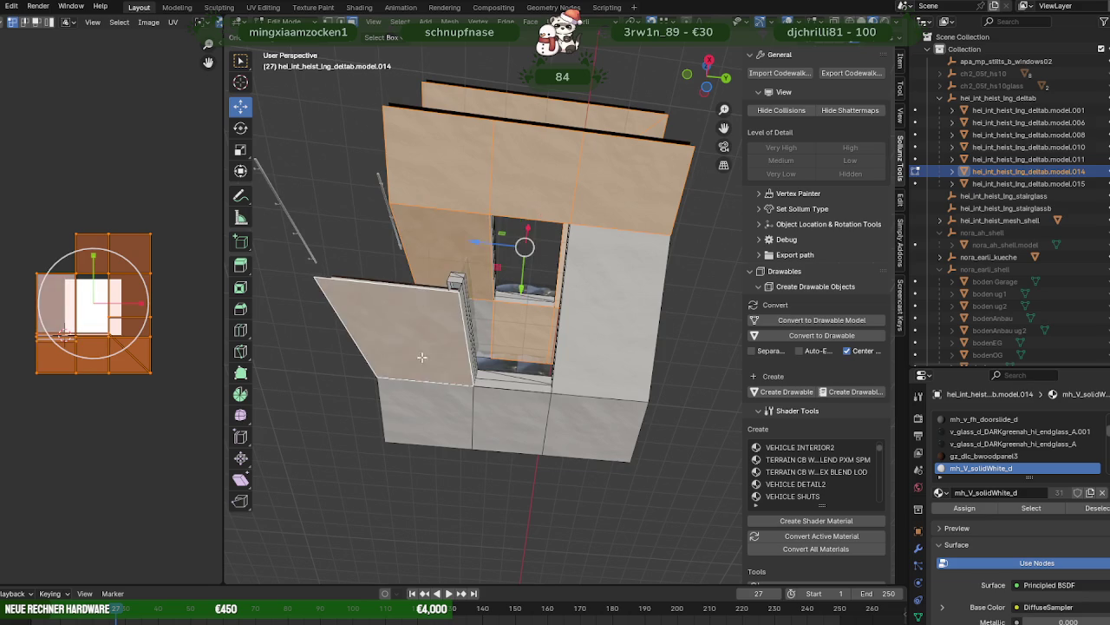
pyautogui.keyDown('shift'); pyautogui.click(416, 395); pyautogui.keyUp('shift')
pyautogui.keyDown('shift'); pyautogui.click(528, 418); pyautogui.keyUp('shift')
pyautogui.keyDown('shift'); pyautogui.click(577, 421); pyautogui.keyUp('shift')
# - Frame the selected faces, move them to their new position, and switch to wireframe
pyautogui.moveTo(577, 420)
pyautogui.mouseDown(button='middle')
pyautogui.moveTo(475, 302)
pyautogui.moveTo(645, 213)
pyautogui.moveTo(407, 222)
pyautogui.mouseUp(button='middle')
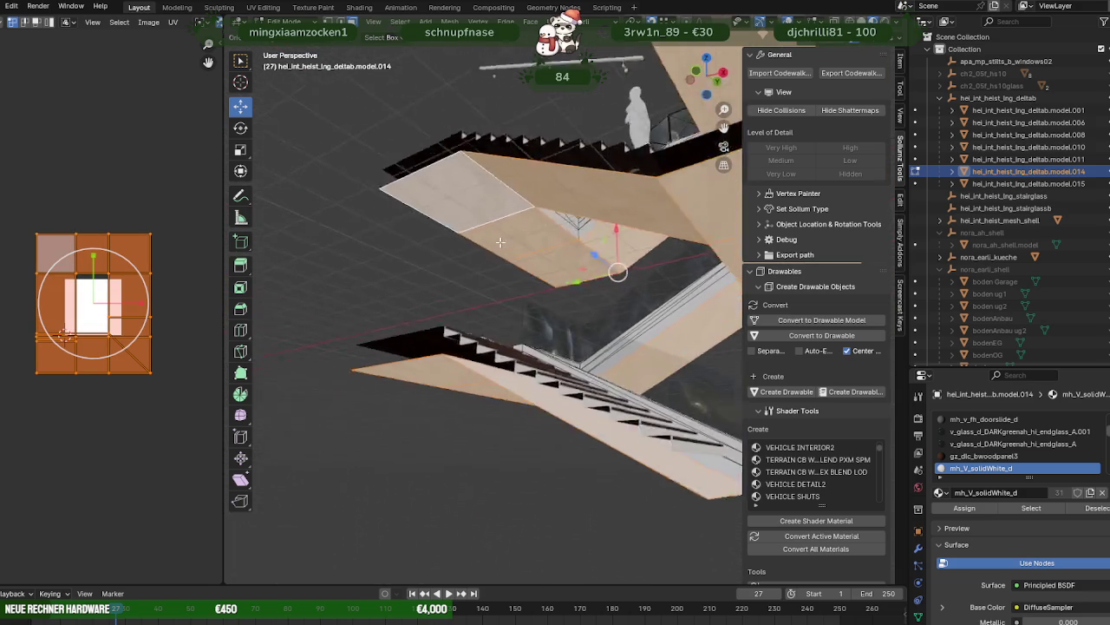
pyautogui.scroll(-5, 407, 222)
pyautogui.scroll(-3, 469, 203)
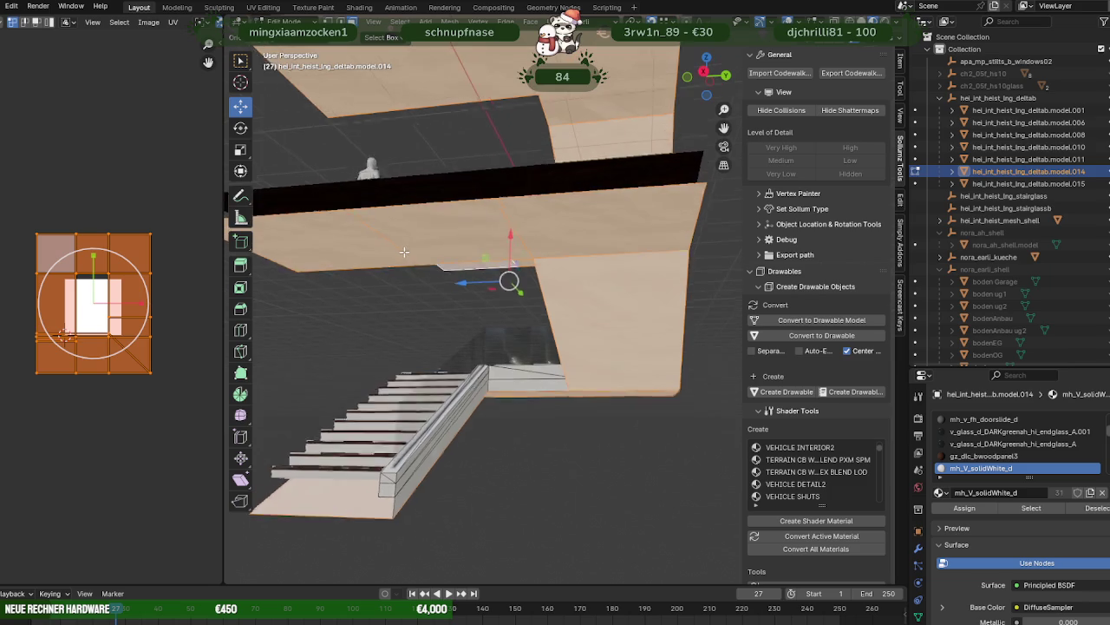
pyautogui.scroll(-3, 541, 206)
pyautogui.moveTo(622, 213); pyautogui.dragTo(587, 231, button='middle')
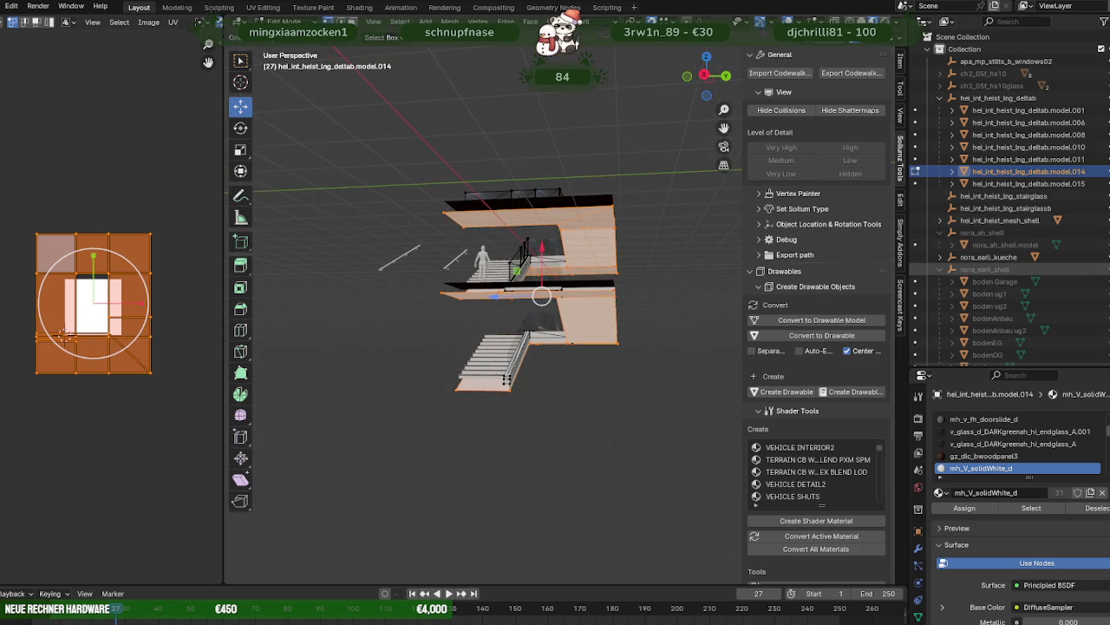
pyautogui.press('KP_Decimal')
pyautogui.moveTo(607, 286); pyautogui.dragTo(571, 281, button='middle')
pyautogui.moveTo(500, 270)
pyautogui.mouseDown(button='middle')
pyautogui.moveTo(499, 246)
pyautogui.moveTo(518, 251)
pyautogui.moveTo(496, 253)
pyautogui.mouseUp(button='middle')
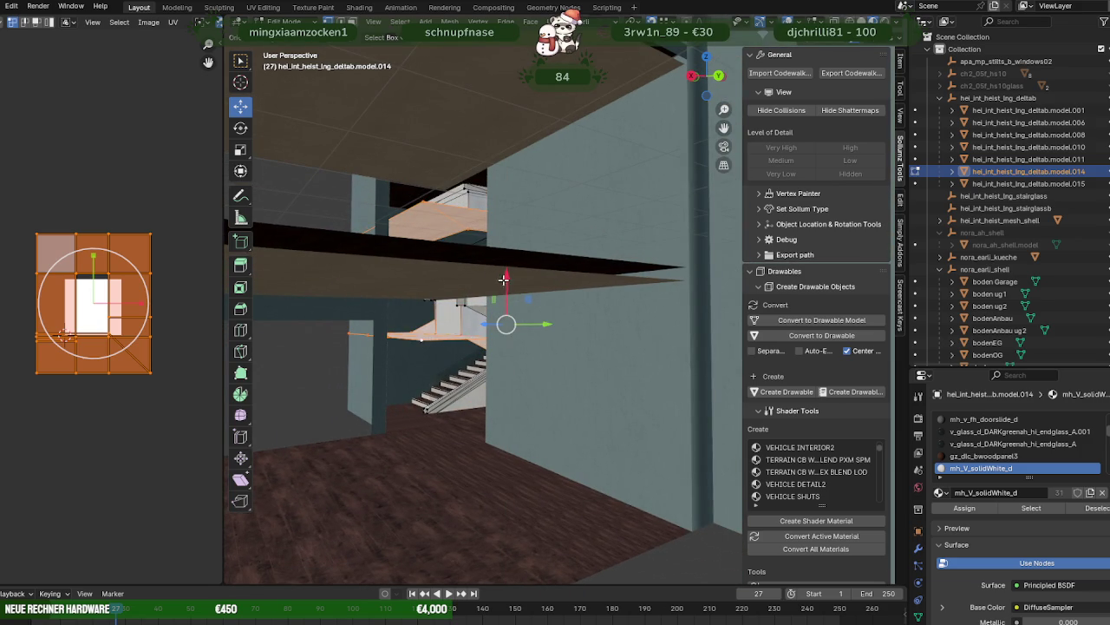
pyautogui.click(687, 279)
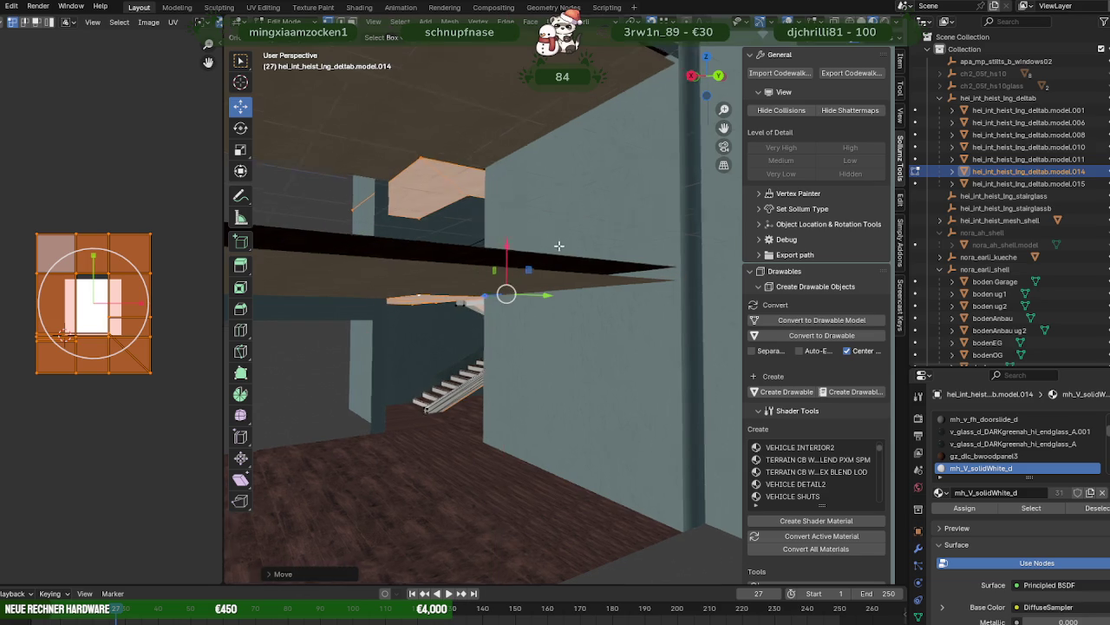
pyautogui.moveTo(552, 255); pyautogui.dragTo(524, 259, button='middle')
pyautogui.hotkey('shift', 'z')
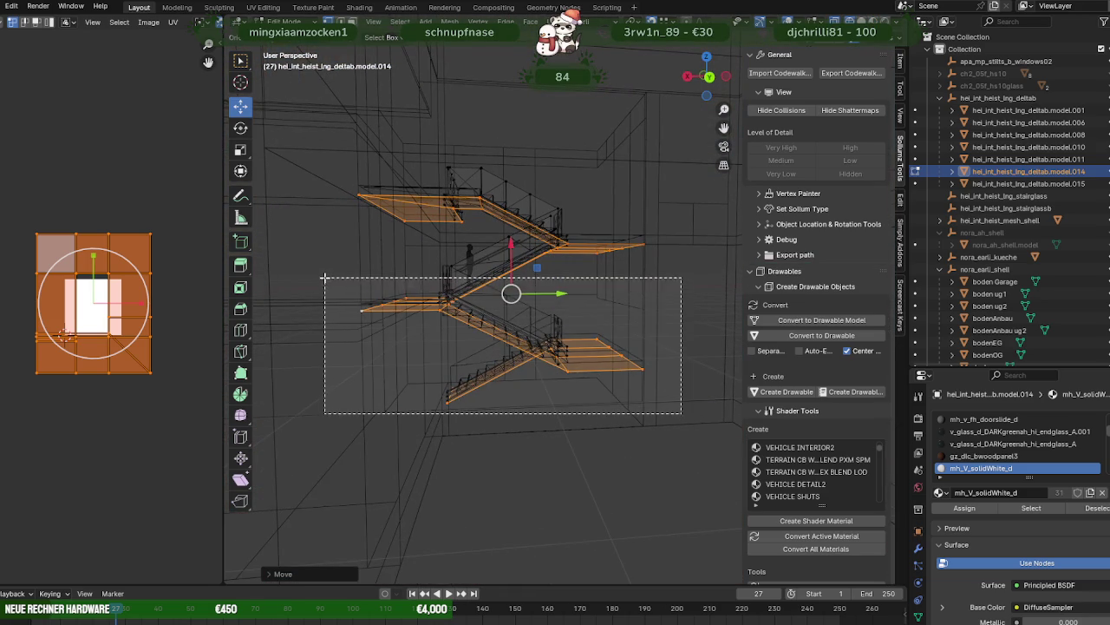
# - Keep only the top stair flight selected and view the slab in textured and wireframe shading
pyautogui.keyDown('ctrl'); pyautogui.moveTo(579, 399); pyautogui.dragTo(297, 268); pyautogui.keyUp('ctrl')
pyautogui.scroll(2, 529, 226)
pyautogui.scroll(3, 528, 230)
pyautogui.scroll(3, 529, 238)
pyautogui.hotkey('shift', 'z')
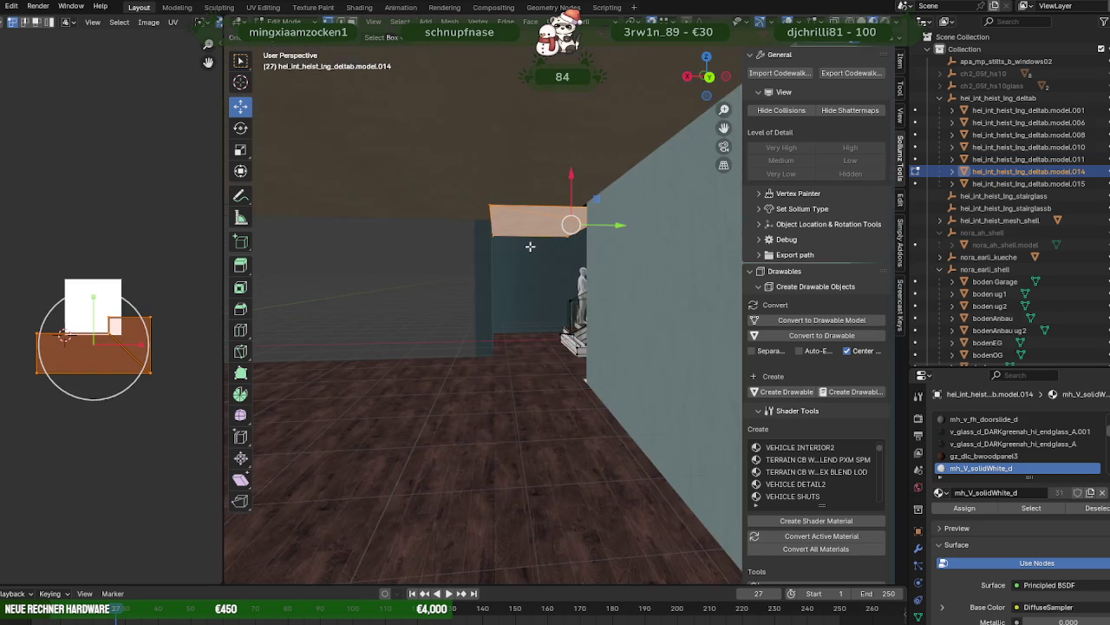
pyautogui.scroll(1, 529, 243)
pyautogui.moveTo(514, 210)
pyautogui.mouseDown(button='middle')
pyautogui.moveTo(601, 227)
pyautogui.moveTo(620, 199)
pyautogui.moveTo(597, 268)
pyautogui.moveTo(557, 312)
pyautogui.moveTo(565, 305)
pyautogui.moveTo(520, 303)
pyautogui.moveTo(529, 328)
pyautogui.moveTo(564, 286)
pyautogui.moveTo(590, 292)
pyautogui.moveTo(556, 299)
pyautogui.moveTo(530, 265)
pyautogui.moveTo(578, 252)
pyautogui.moveTo(650, 264)
pyautogui.mouseUp(button='middle')
pyautogui.hotkey('shift', 'z')
pyautogui.hotkey('shift', 'z')
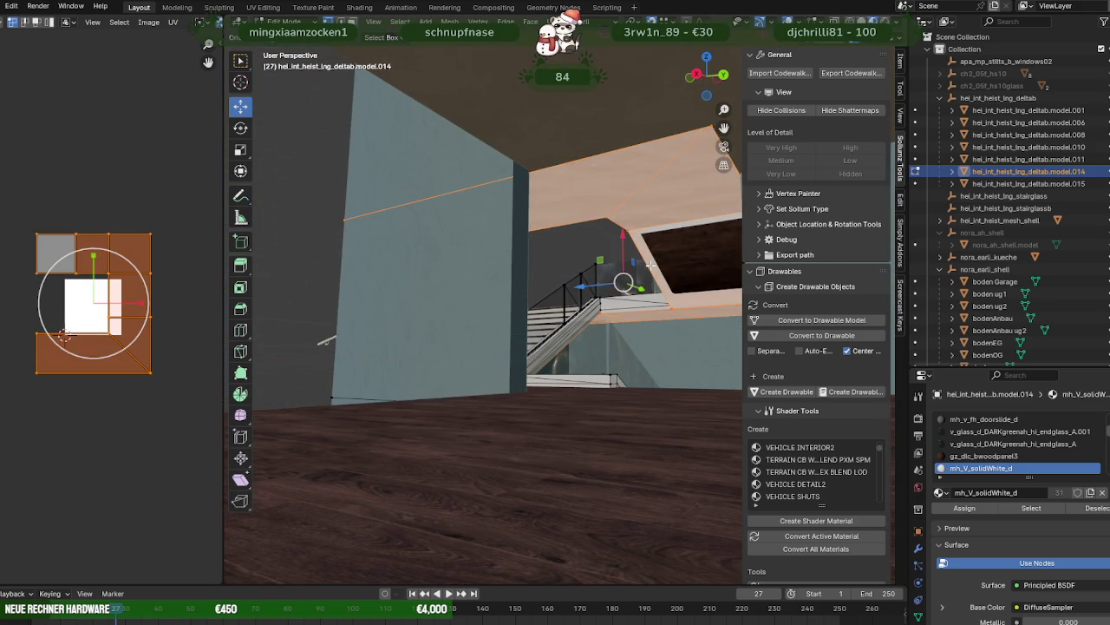
# - Test lowering the selected slab, then restore it to its original height
pyautogui.moveTo(650, 264); pyautogui.dragTo(634, 281, button='middle')
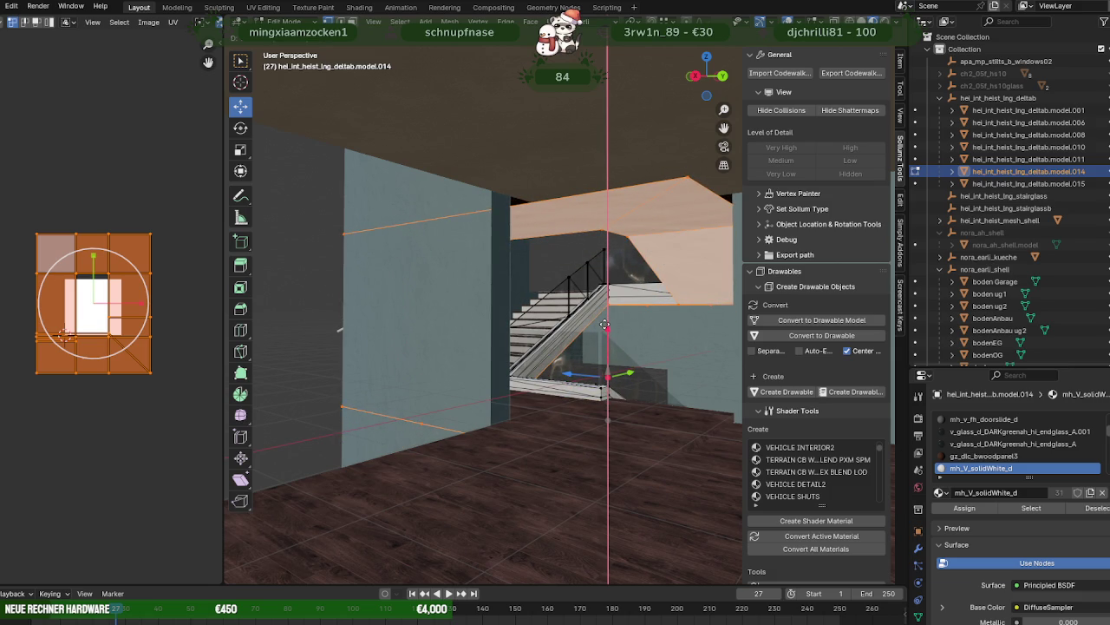
pyautogui.moveTo(612, 310); pyautogui.dragTo(595, 295, button='middle')
pyautogui.scroll(3, 595, 295)
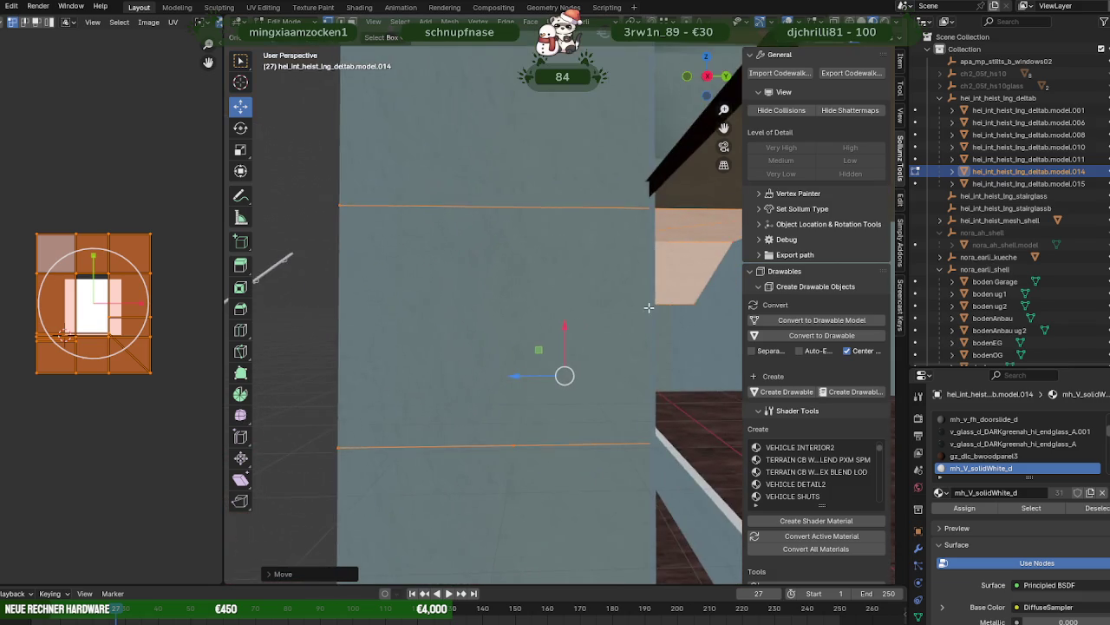
pyautogui.scroll(-3, 595, 295)
pyautogui.scroll(2, 596, 295)
pyautogui.scroll(4, 535, 280)
pyautogui.moveTo(501, 308)
pyautogui.mouseDown(button='middle')
pyautogui.moveTo(587, 262)
pyautogui.moveTo(596, 276)
pyautogui.mouseUp(button='middle')
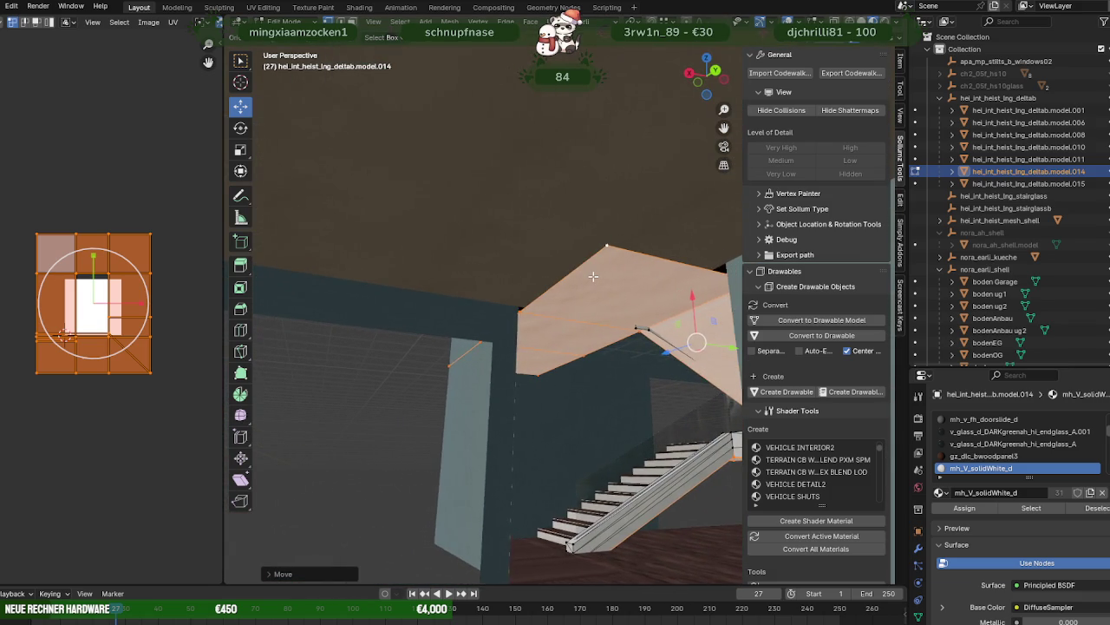
pyautogui.hotkey('ctrl', 'z')
pyautogui.hotkey('ctrl', 'shift', 'z')
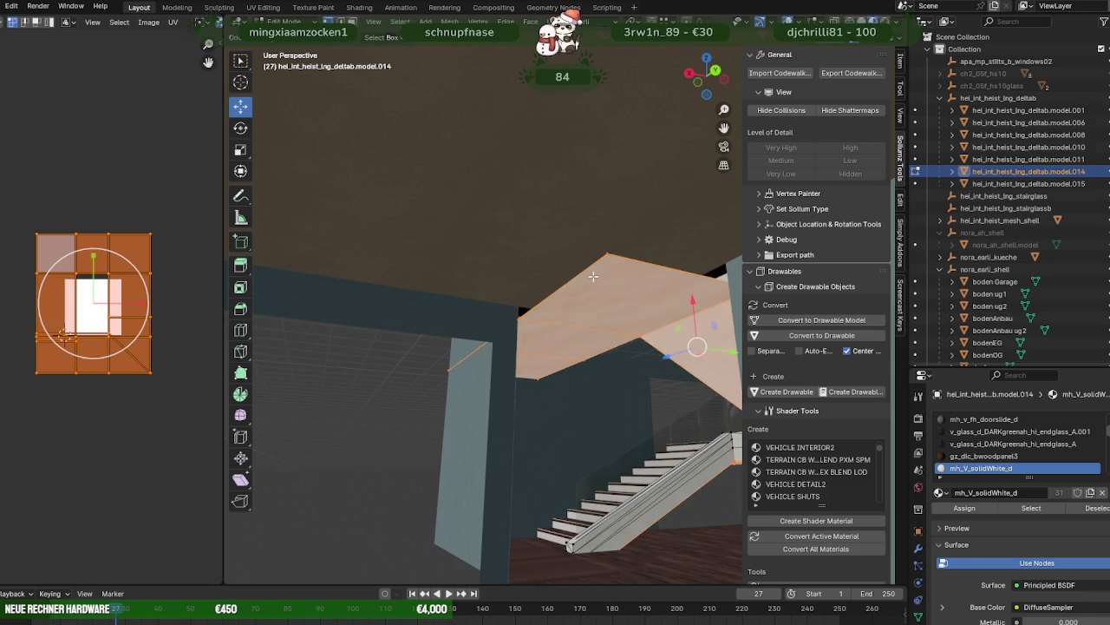
# - Make the decke ug2 ceiling the active object
pyautogui.moveTo(593, 276)
pyautogui.mouseDown(button='middle')
pyautogui.moveTo(536, 272)
pyautogui.moveTo(581, 272)
pyautogui.mouseUp(button='middle')
pyautogui.scroll(-5, 1032, 322)
pyautogui.scroll(-4, 1075, 334)
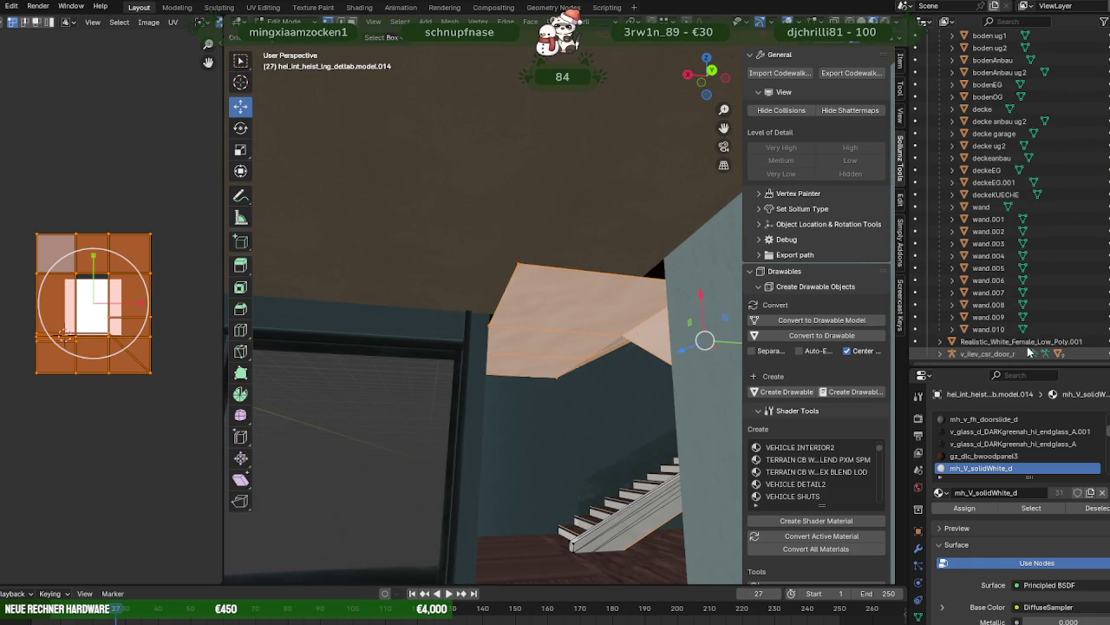
pyautogui.scroll(-2, 602, 260)
pyautogui.scroll(-2, 607, 263)
pyautogui.scroll(-2, 608, 269)
pyautogui.scroll(-3, 602, 285)
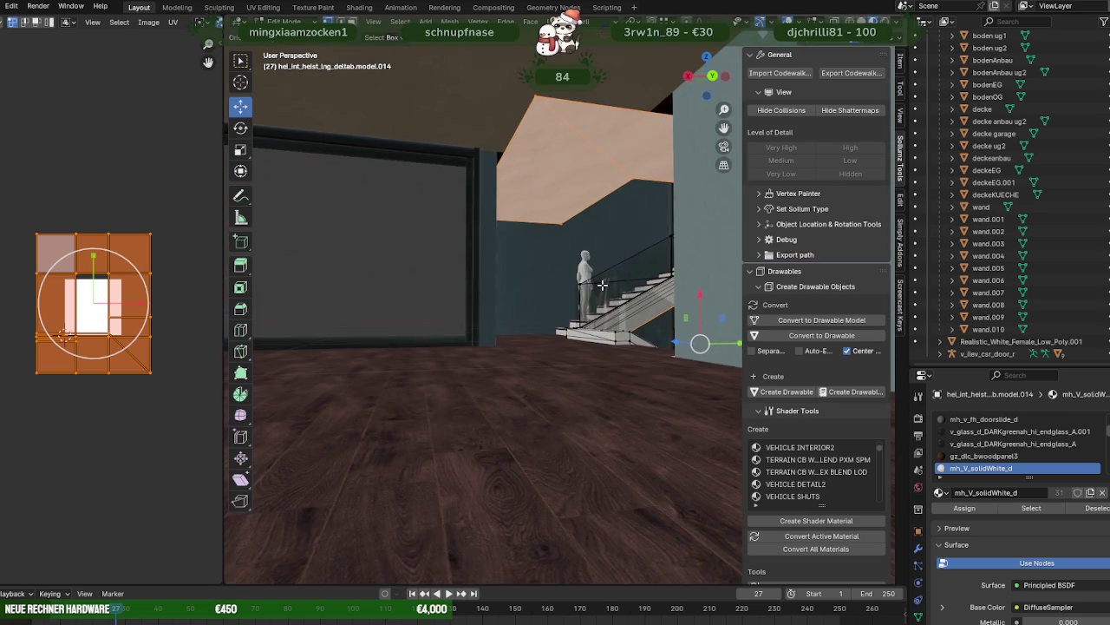
pyautogui.moveTo(595, 258); pyautogui.dragTo(587, 270, button='middle')
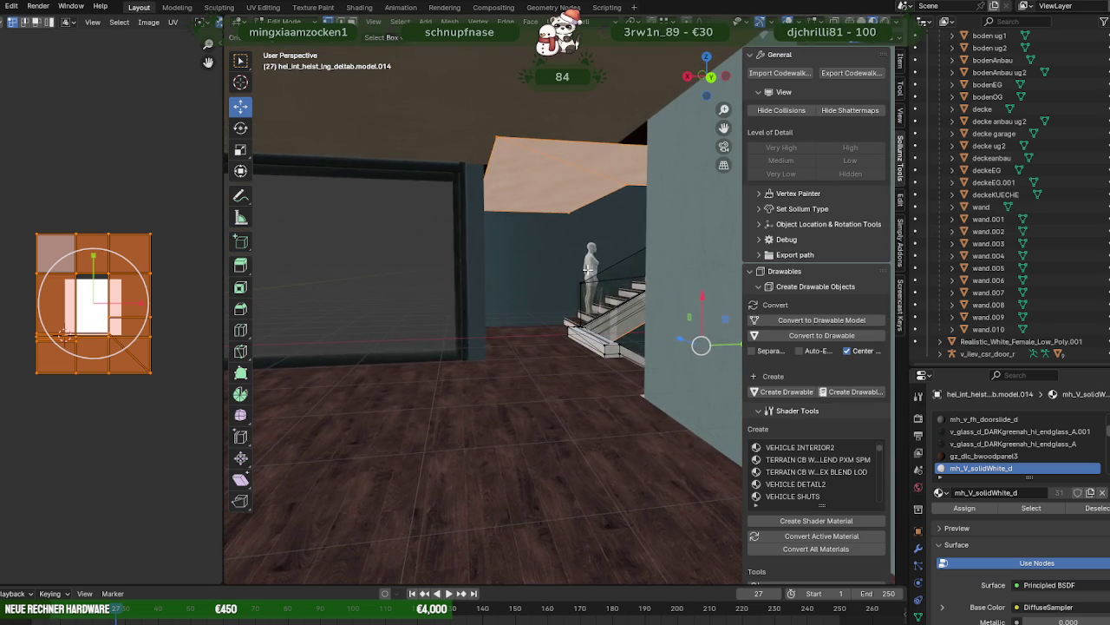
pyautogui.click(536, 104)
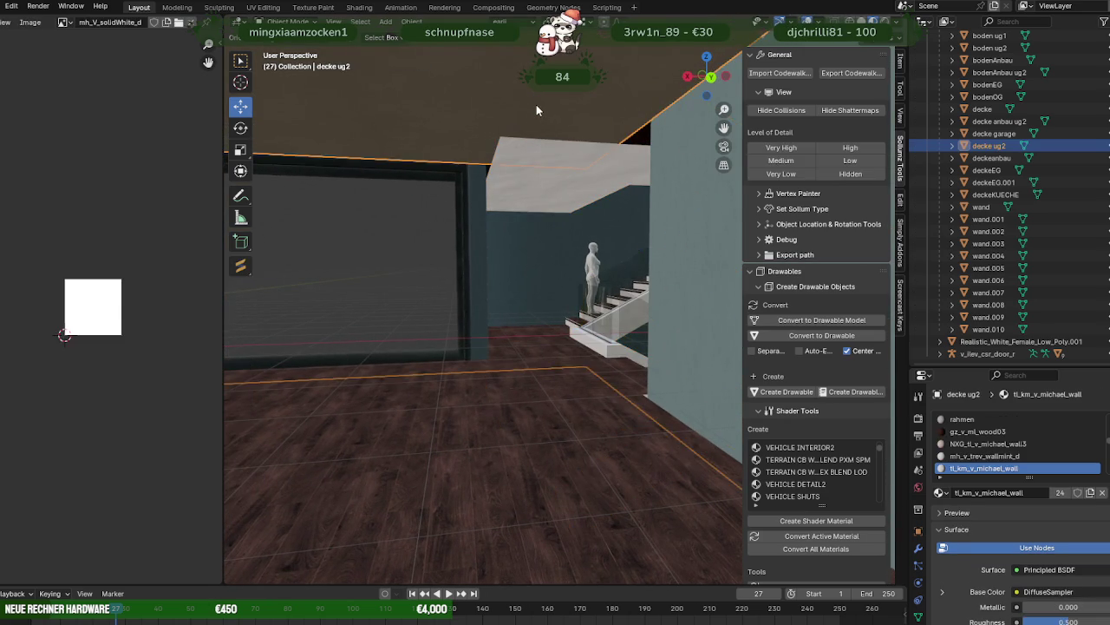
# - Frame the decke ug2 slab, raise it along Z, then nudge it slightly lower
pyautogui.press('KP_Decimal')
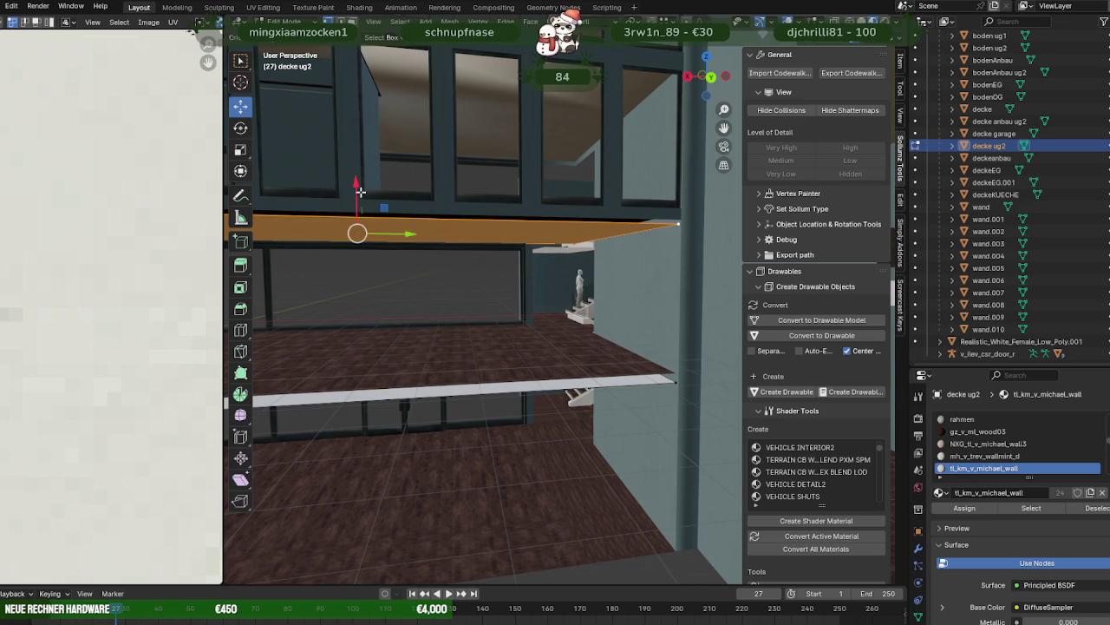
pyautogui.moveTo(359, 190); pyautogui.dragTo(550, 250)
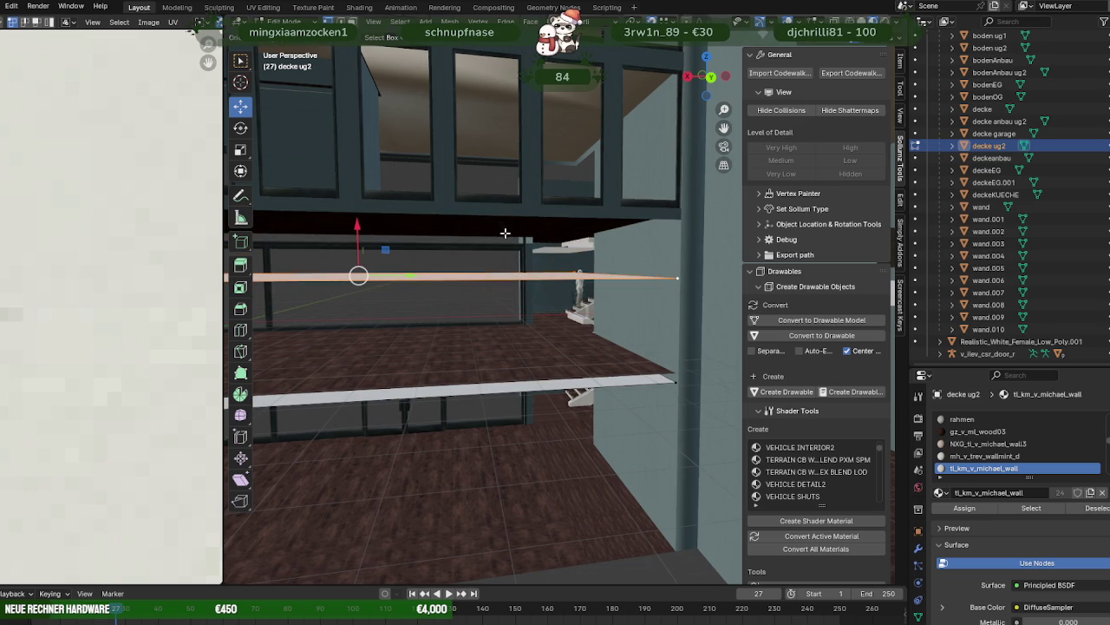
pyautogui.moveTo(369, 227); pyautogui.dragTo(370, 229)
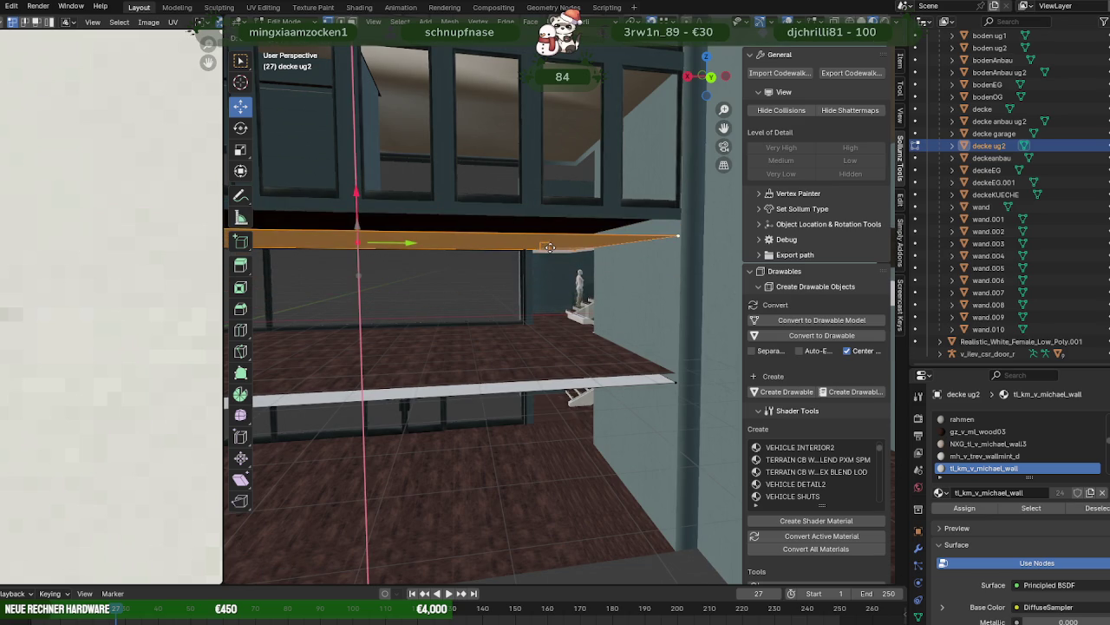
pyautogui.scroll(2, 530, 242)
pyautogui.scroll(1, 531, 245)
pyautogui.scroll(2, 532, 246)
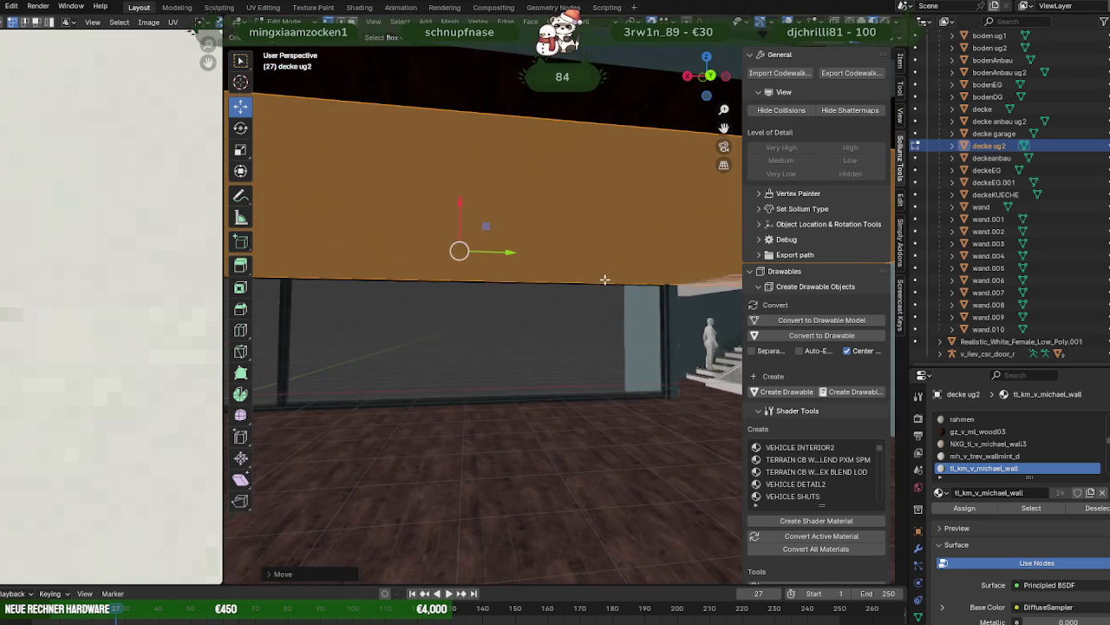
pyautogui.scroll(1, 535, 250)
pyautogui.moveTo(535, 250)
pyautogui.mouseDown(button='middle')
pyautogui.moveTo(619, 253)
pyautogui.moveTo(460, 237)
pyautogui.mouseUp(button='middle')
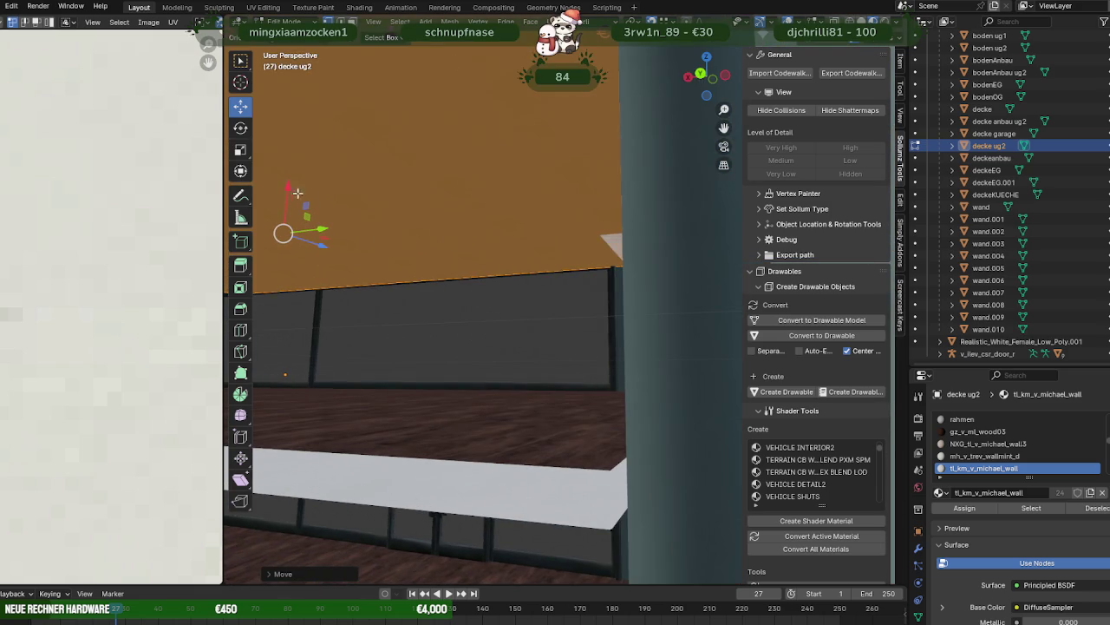
pyautogui.moveTo(613, 258); pyautogui.dragTo(613, 260)
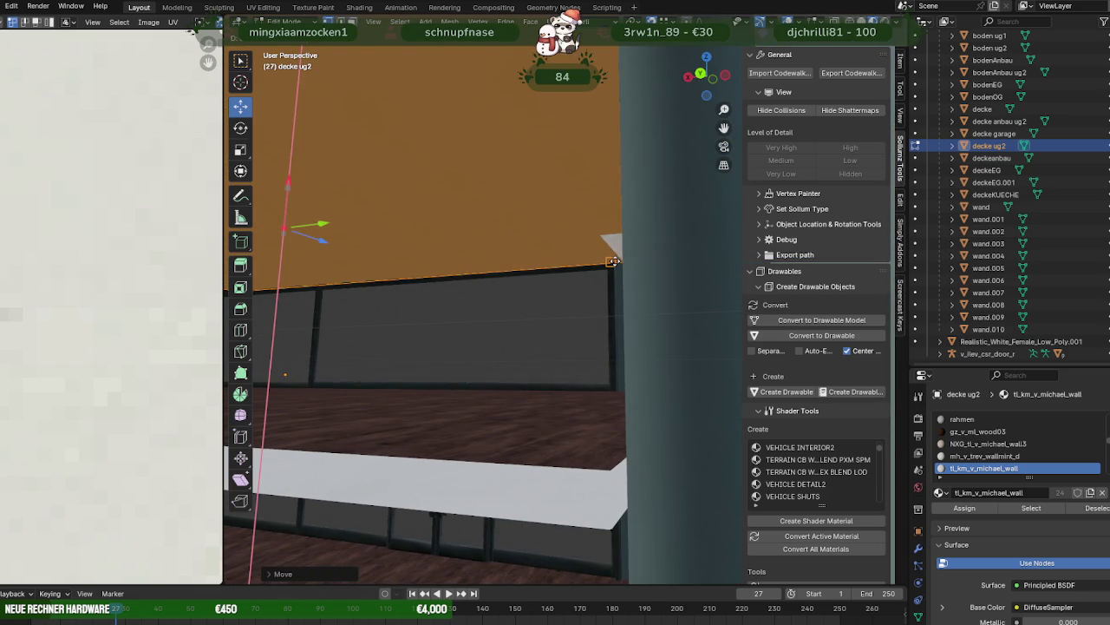
pyautogui.moveTo(588, 251)
pyautogui.mouseDown(button='middle')
pyautogui.moveTo(612, 253)
pyautogui.moveTo(595, 277)
pyautogui.moveTo(577, 252)
pyautogui.moveTo(581, 263)
pyautogui.mouseUp(button='middle')
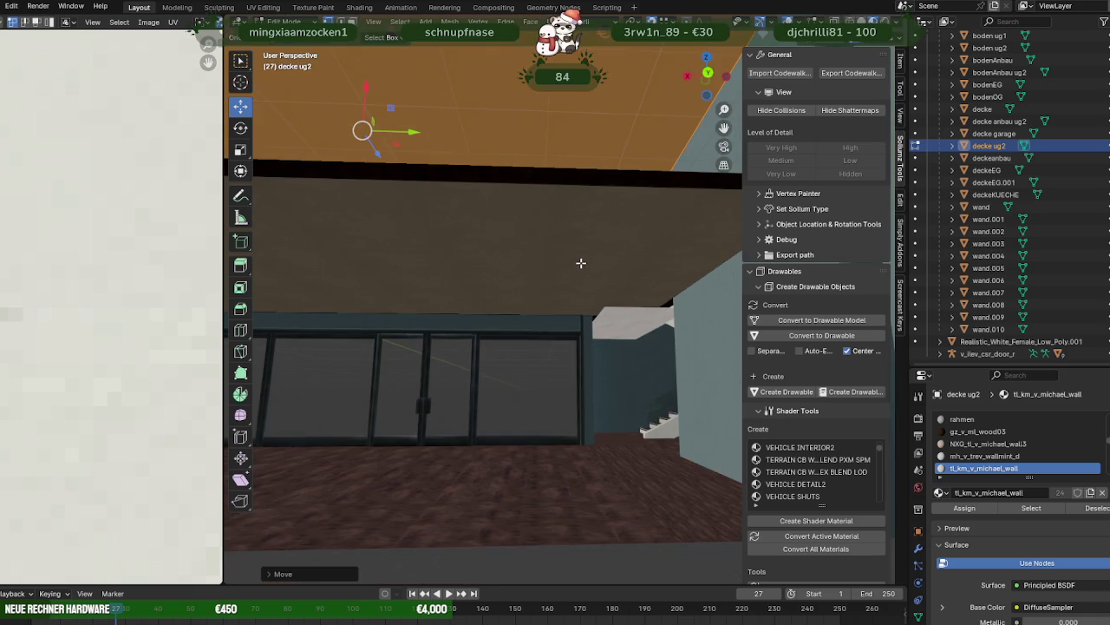
# - Reopen decke ug2 in Edit Mode with its ceiling slab face selected
pyautogui.press('Tab')
pyautogui.click(571, 268)
pyautogui.click(571, 267)
pyautogui.press('Tab')
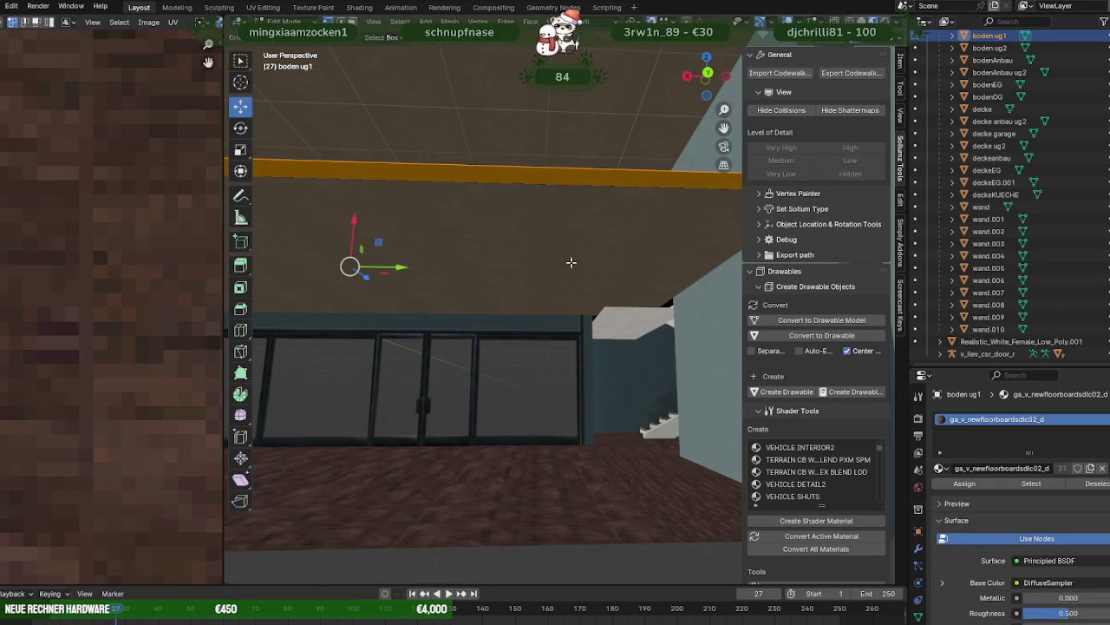
pyautogui.click(569, 279)
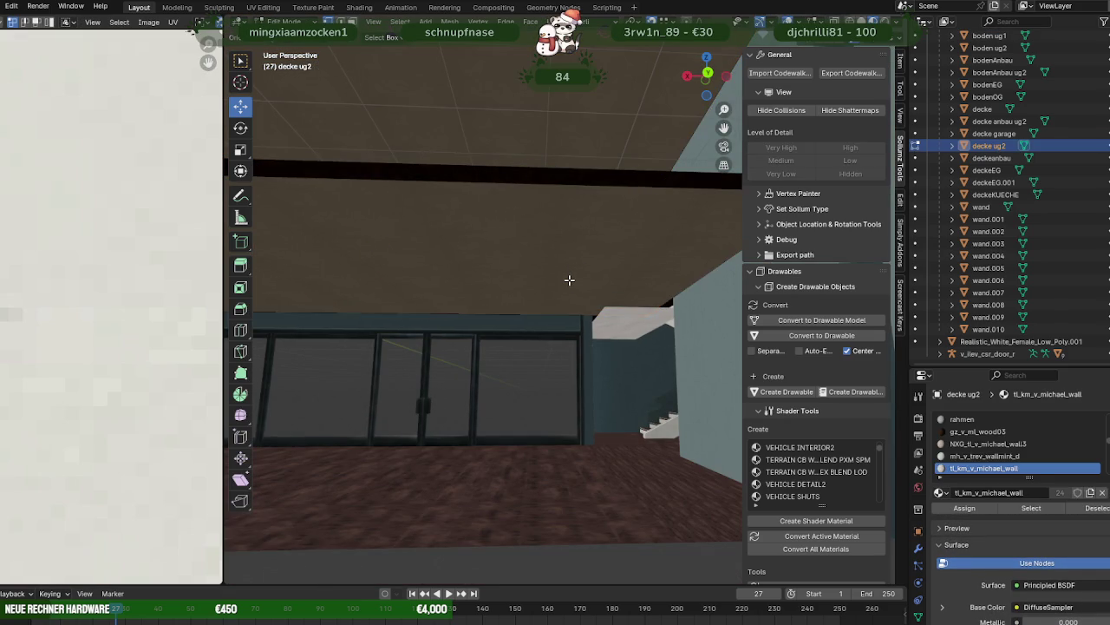
pyautogui.click(569, 280)
pyautogui.scroll(-4, 561, 280)
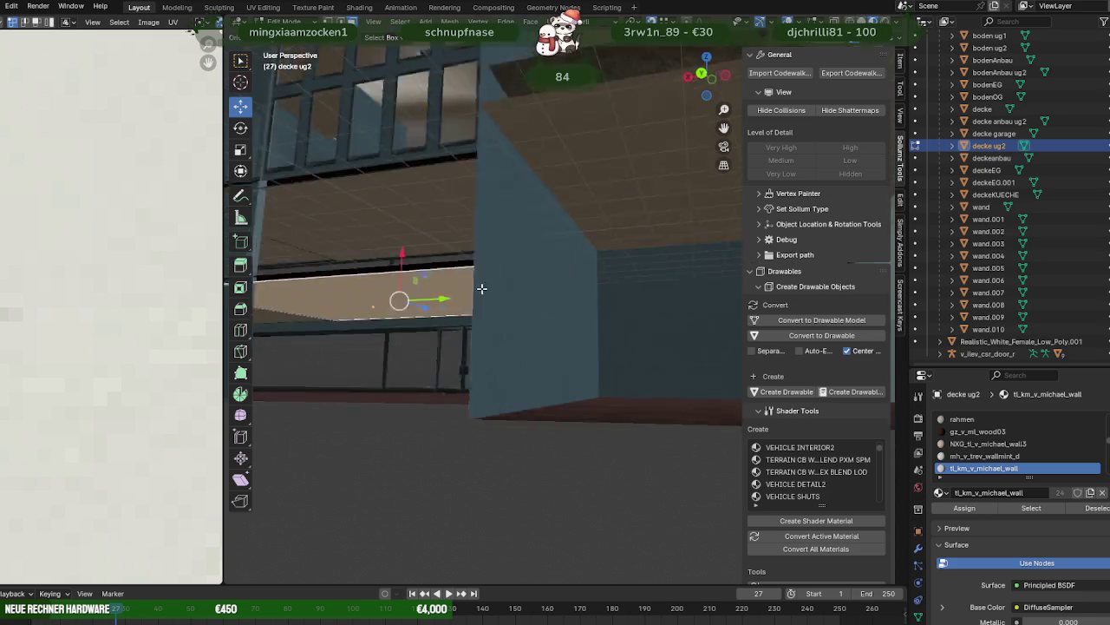
pyautogui.scroll(-2, 481, 287)
pyautogui.scroll(2, 512, 289)
pyautogui.scroll(2, 506, 289)
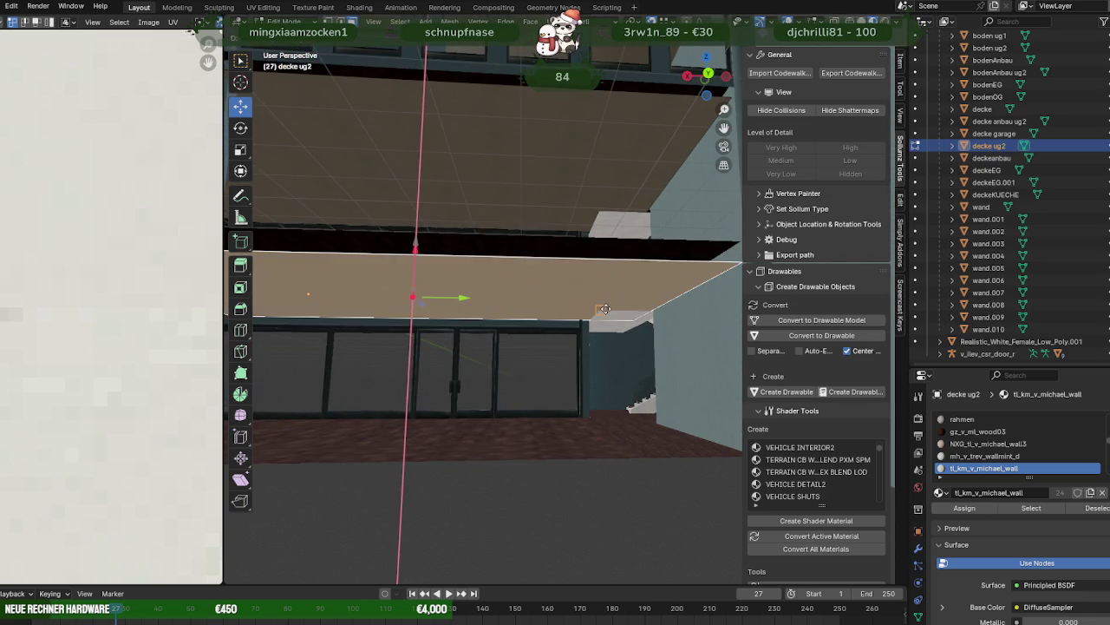
# - Orbit to show the upper windows and select the heist stairwell ceiling object
pyautogui.moveTo(595, 321); pyautogui.dragTo(587, 333, button='middle')
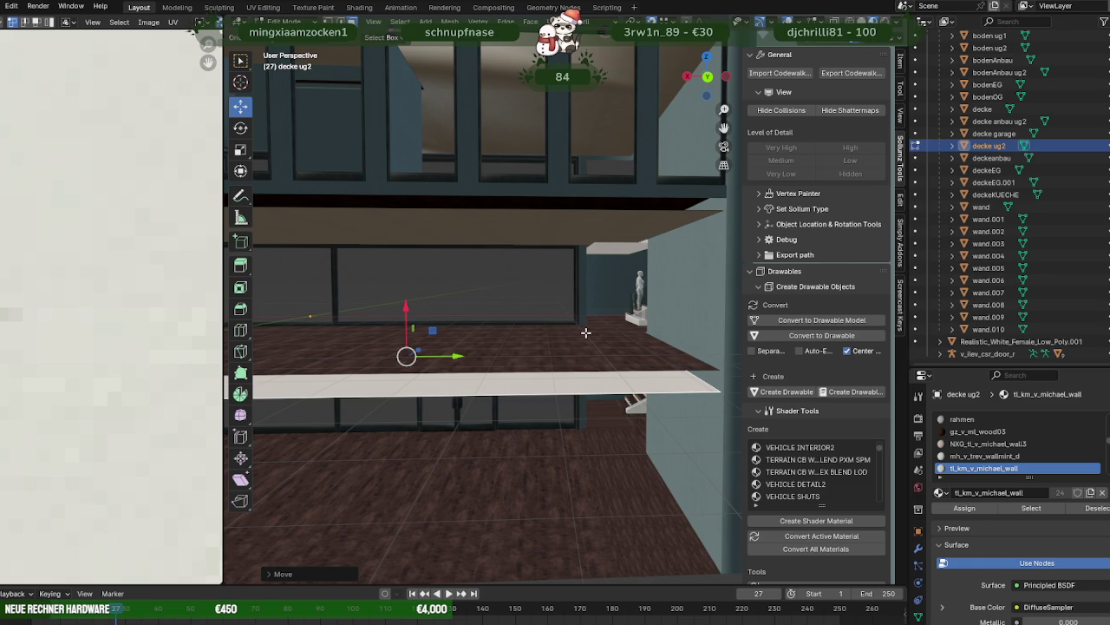
pyautogui.moveTo(595, 268); pyautogui.dragTo(596, 318, button='middle')
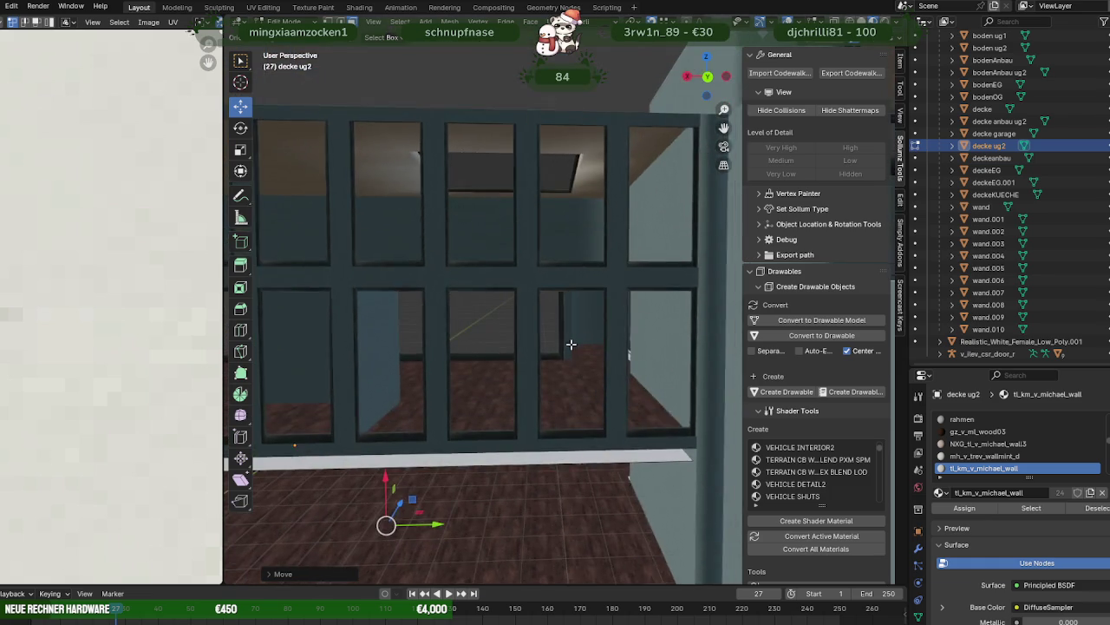
pyautogui.scroll(4, 597, 317)
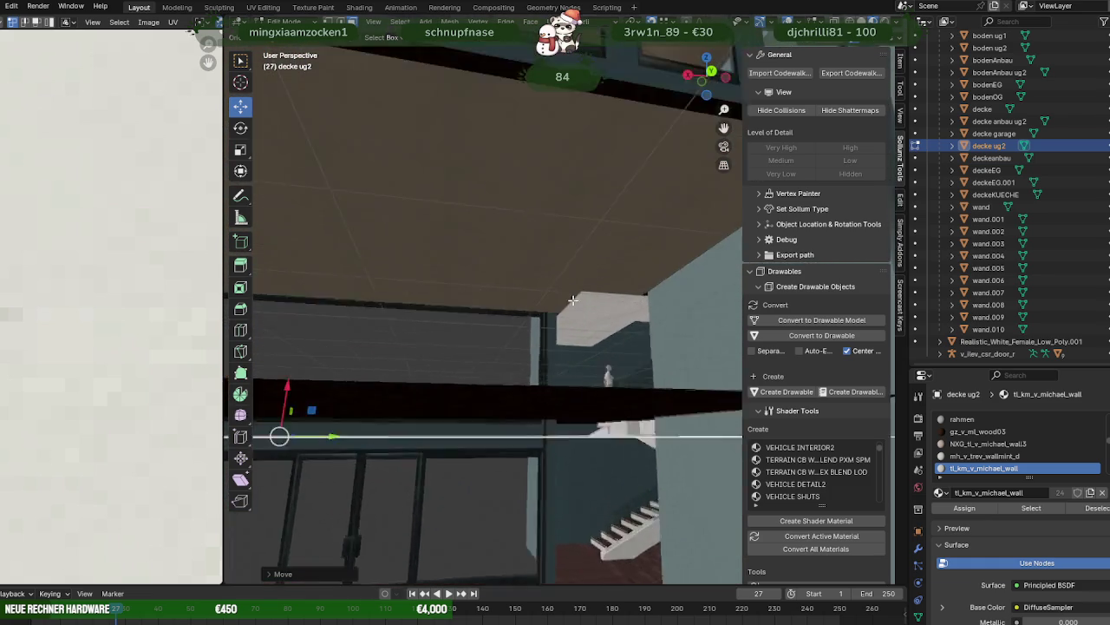
pyautogui.scroll(4, 566, 302)
pyautogui.scroll(-5, 566, 302)
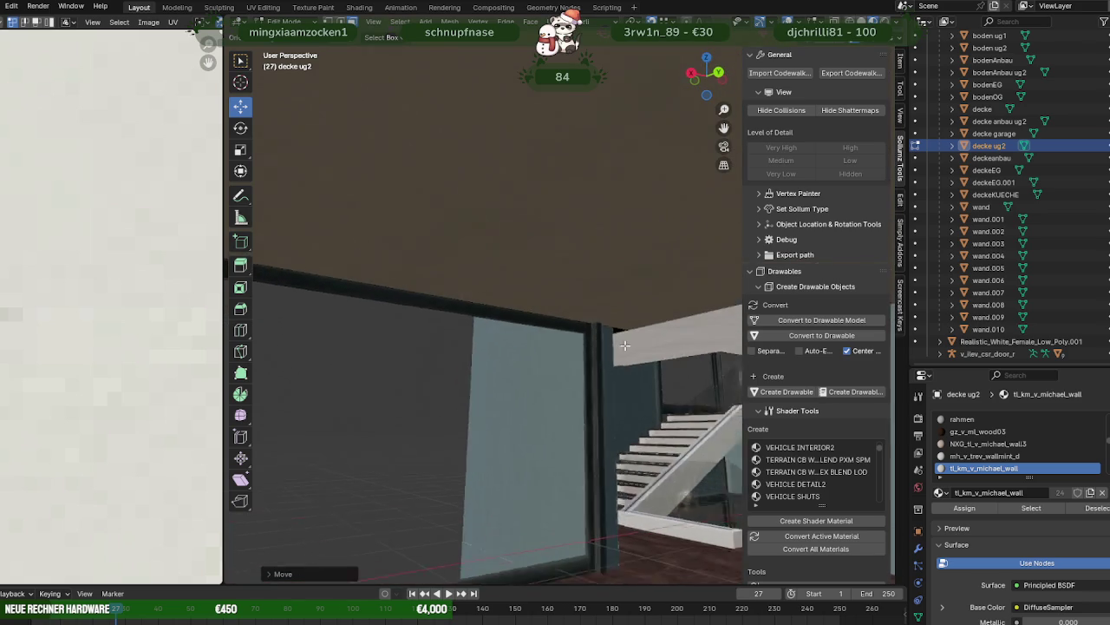
pyautogui.moveTo(607, 308); pyautogui.dragTo(575, 319, button='middle')
pyautogui.click(611, 290)
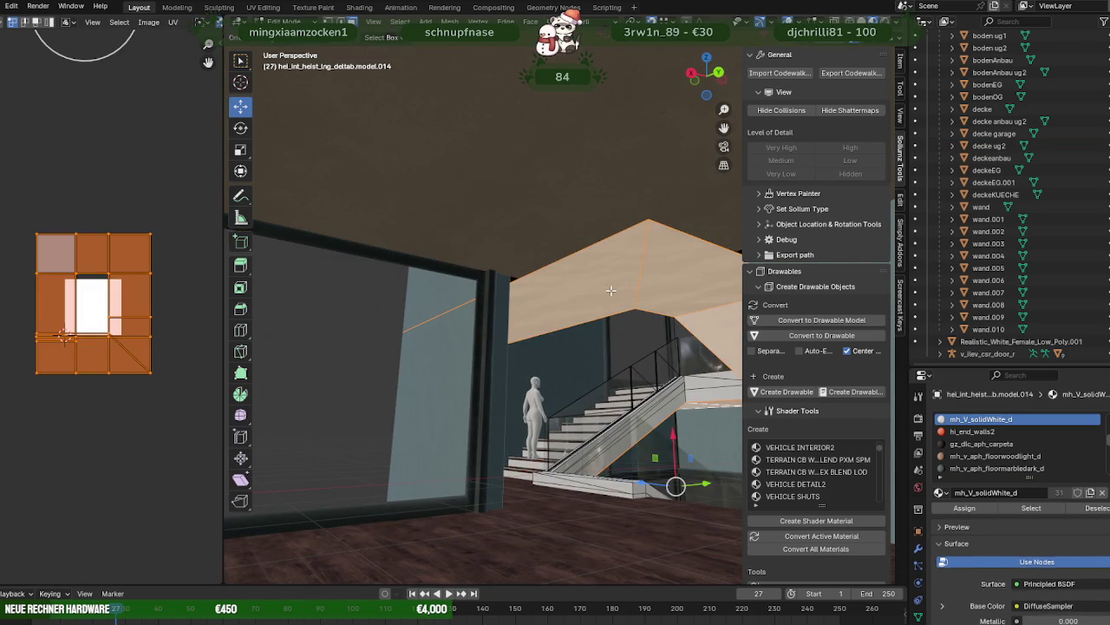
# - Select the stairwell ceiling face and frame it in the view
pyautogui.click(611, 290)
pyautogui.press('KP_Decimal')
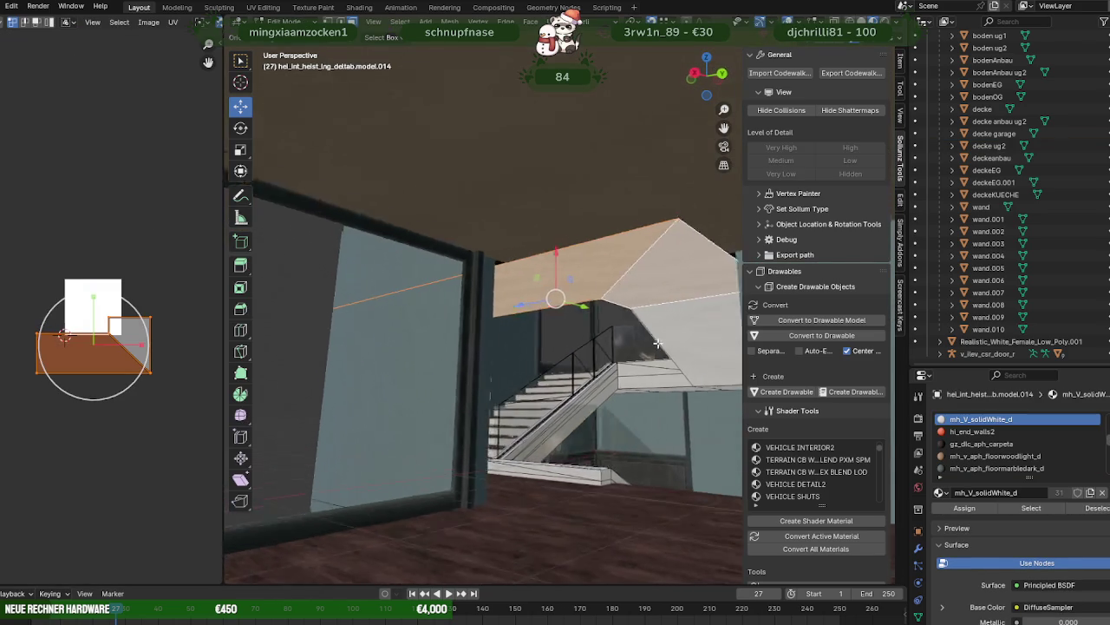
pyautogui.scroll(-2, 685, 352)
pyautogui.scroll(-2, 672, 352)
pyautogui.scroll(-1, 656, 354)
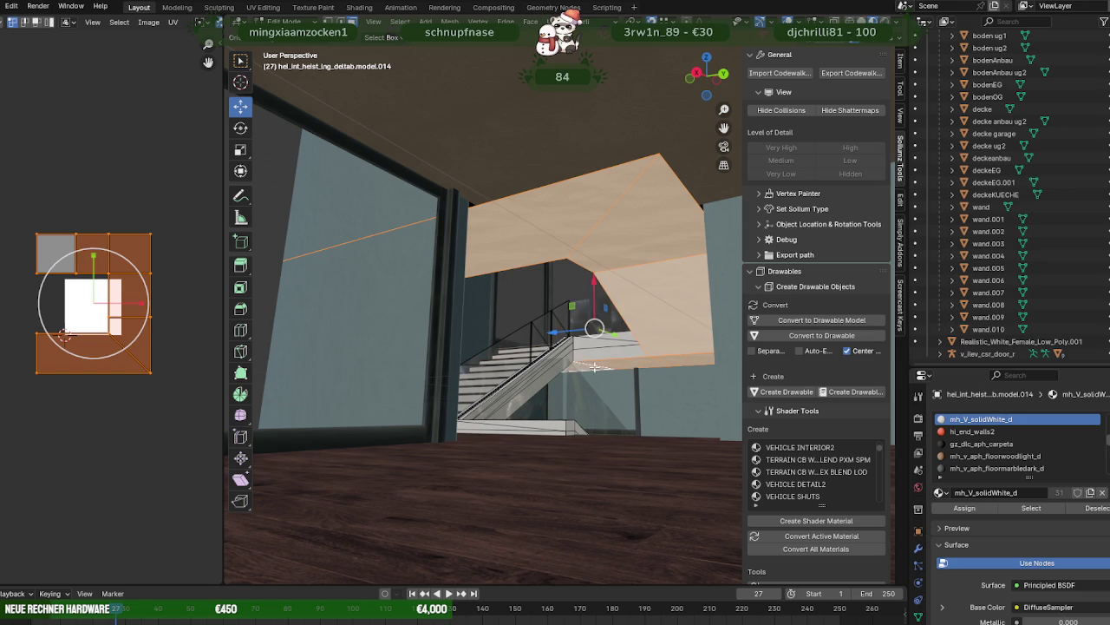
pyautogui.moveTo(595, 368); pyautogui.dragTo(499, 304, button='middle')
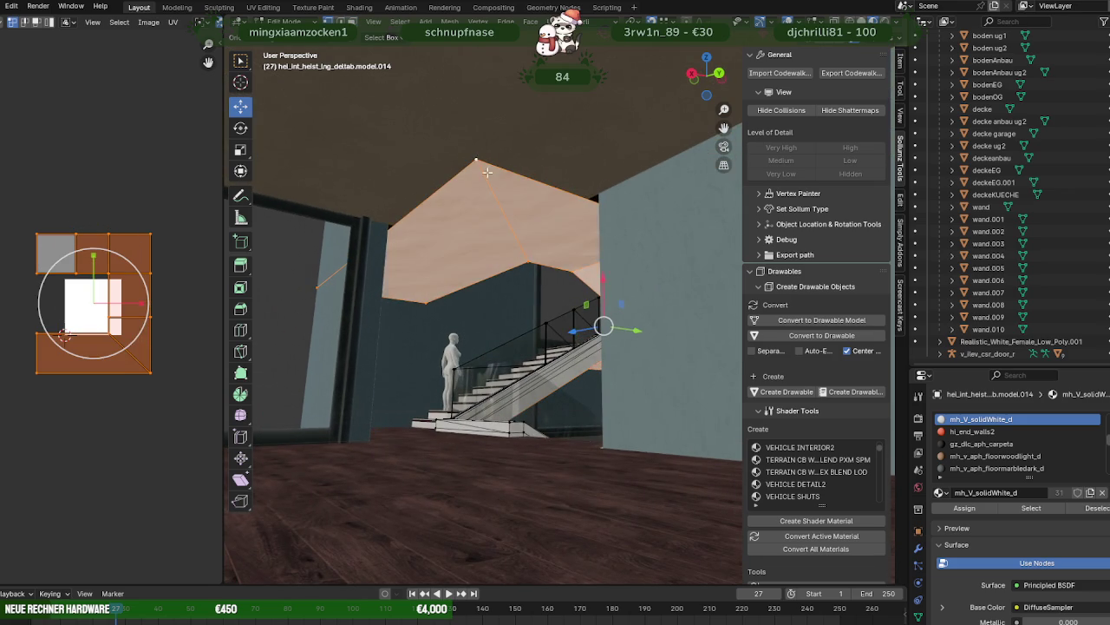
# - In wireframe view, raise the ceiling face along Z, then restore solid shading
pyautogui.hotkey('shift', 'z')
pyautogui.scroll(-2, 535, 237)
pyautogui.scroll(-2, 528, 246)
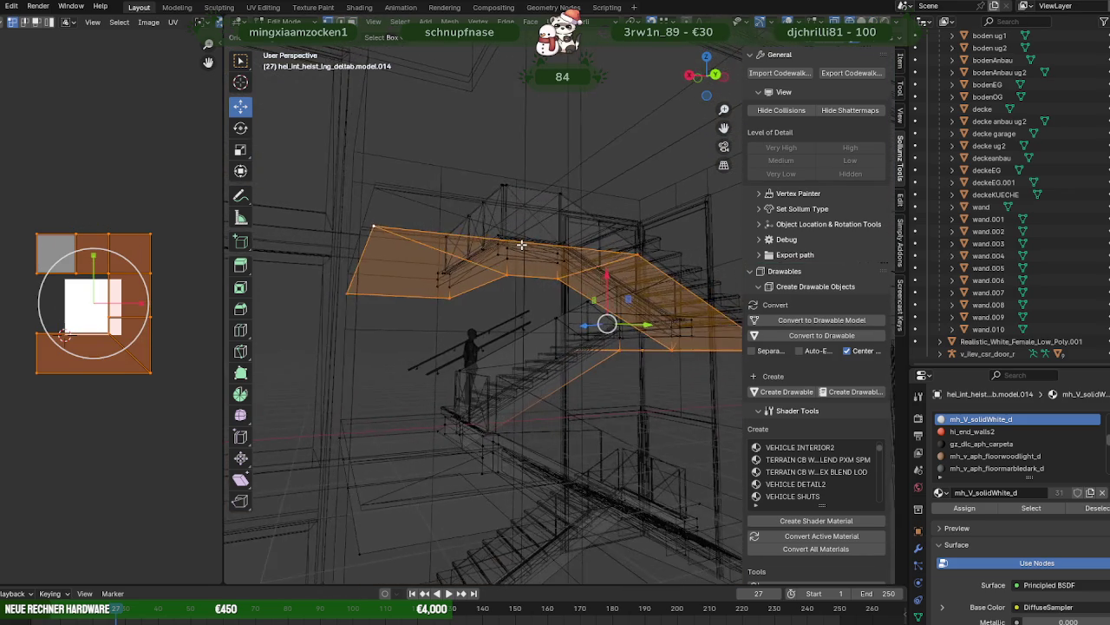
pyautogui.scroll(-1, 526, 248)
pyautogui.moveTo(531, 257); pyautogui.dragTo(534, 269, button='middle')
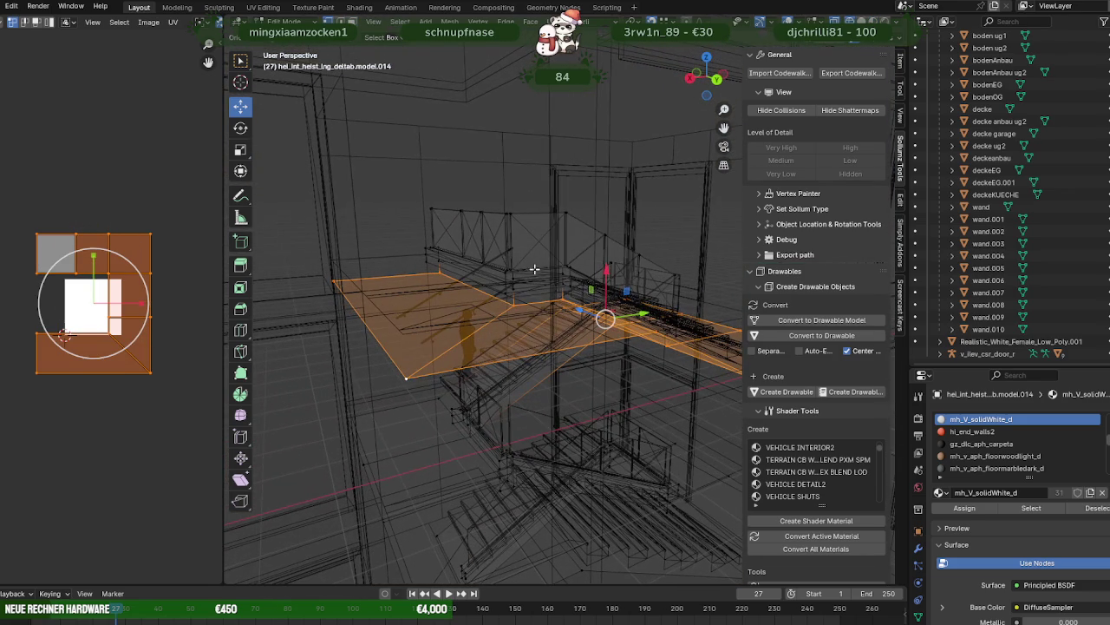
pyautogui.moveTo(604, 274); pyautogui.dragTo(471, 305)
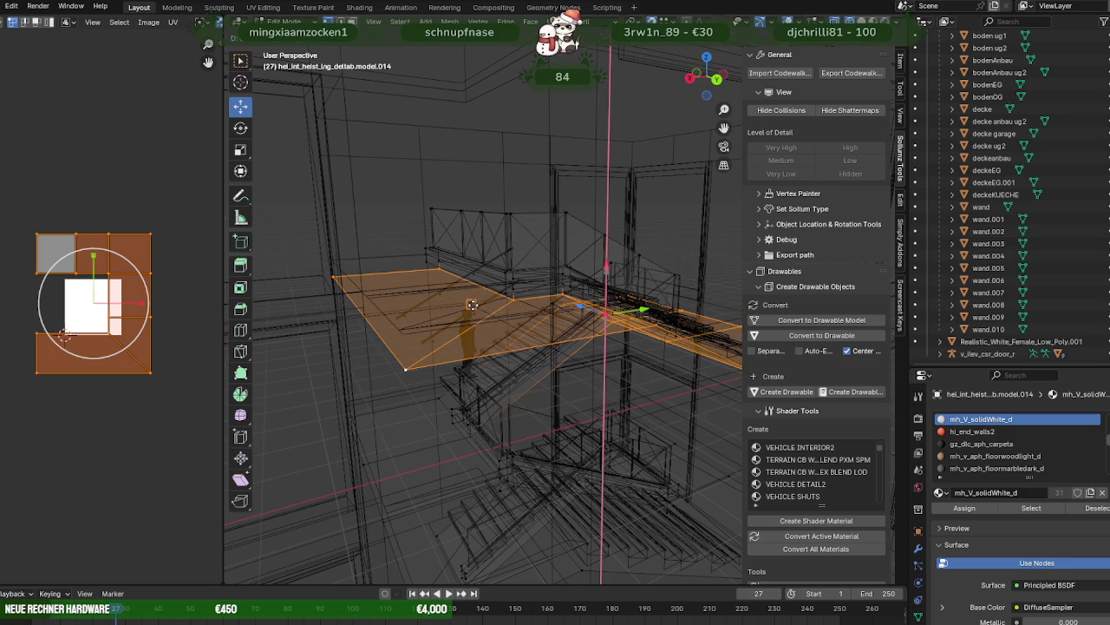
pyautogui.moveTo(471, 305); pyautogui.dragTo(601, 305)
pyautogui.hotkey('shift', 'z')
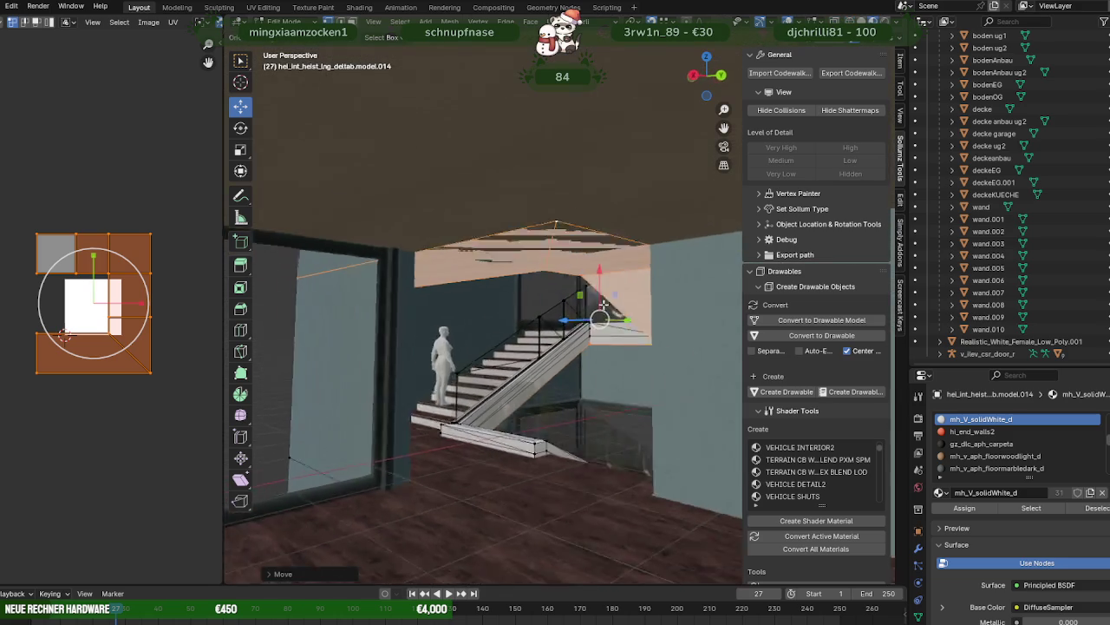
# - Inspect the teal wall and raised ceiling from below, then return to Object Mode
pyautogui.scroll(2, 601, 305)
pyautogui.scroll(2, 590, 287)
pyautogui.scroll(2, 581, 269)
pyautogui.scroll(2, 577, 262)
pyautogui.scroll(-5, 573, 258)
pyautogui.scroll(4, 495, 280)
pyautogui.moveTo(421, 307); pyautogui.dragTo(379, 324, button='middle')
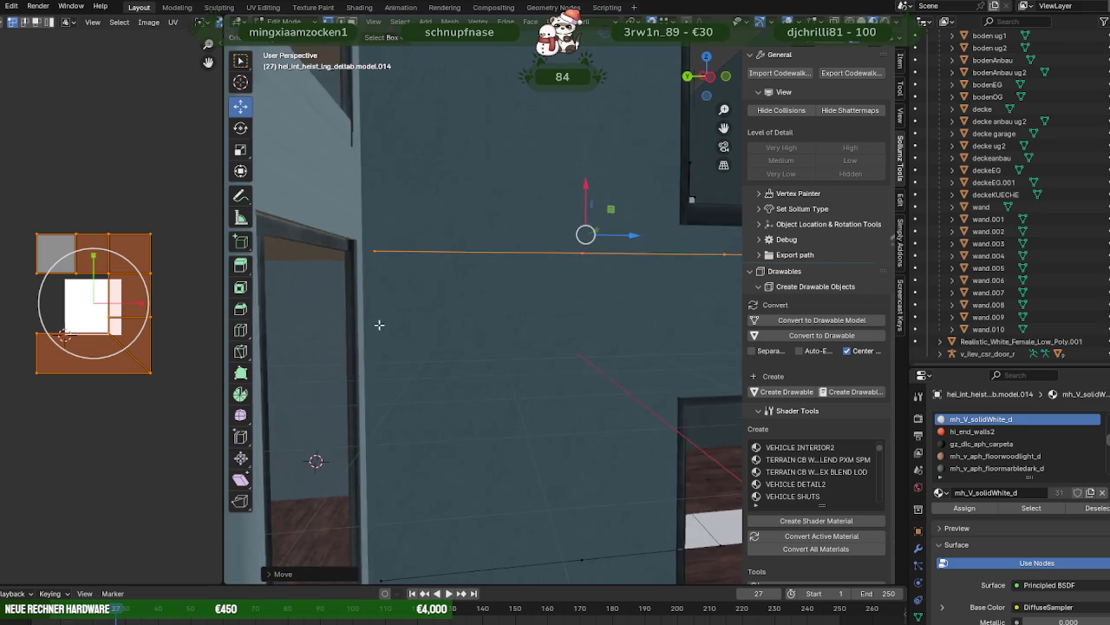
pyautogui.scroll(-3, 379, 324)
pyautogui.scroll(3, 476, 347)
pyautogui.moveTo(477, 347)
pyautogui.mouseDown(button='middle')
pyautogui.moveTo(591, 315)
pyautogui.moveTo(488, 315)
pyautogui.moveTo(541, 332)
pyautogui.moveTo(476, 332)
pyautogui.mouseUp(button='middle')
pyautogui.moveTo(588, 323)
pyautogui.mouseDown(button='middle')
pyautogui.moveTo(496, 359)
pyautogui.moveTo(565, 360)
pyautogui.moveTo(534, 364)
pyautogui.moveTo(533, 376)
pyautogui.moveTo(598, 366)
pyautogui.moveTo(548, 364)
pyautogui.moveTo(652, 507)
pyautogui.moveTo(589, 421)
pyautogui.mouseUp(button='middle')
pyautogui.press('Tab')
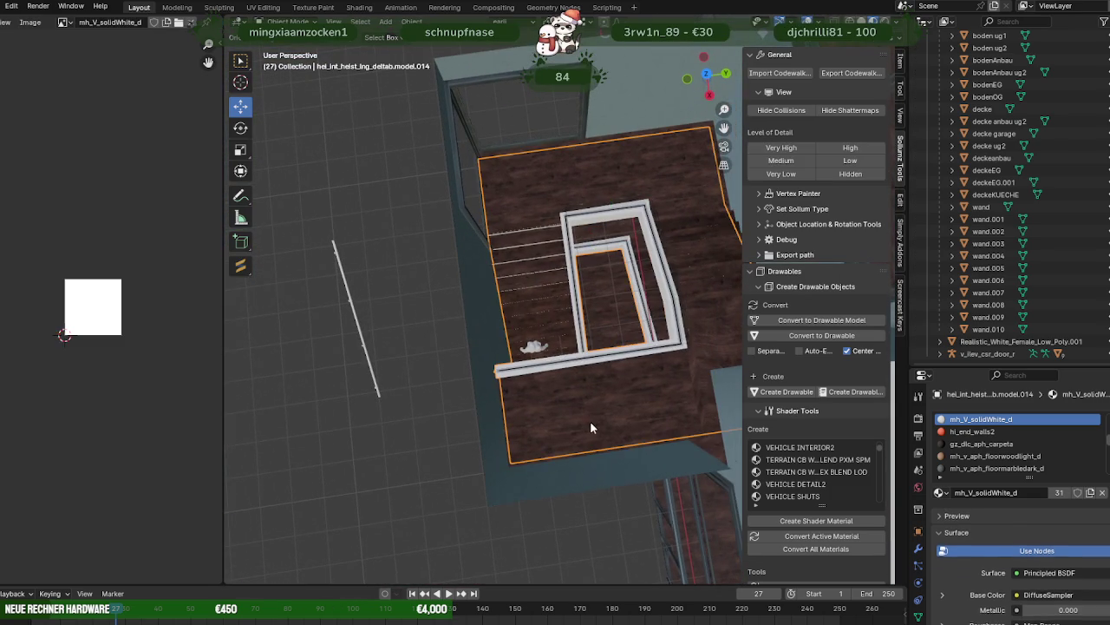
# - Swing round to the building's side wall windows and select the fensterinnen frames object
pyautogui.moveTo(431, 298)
pyautogui.mouseDown(button='middle')
pyautogui.moveTo(613, 253)
pyautogui.moveTo(562, 250)
pyautogui.moveTo(528, 203)
pyautogui.moveTo(491, 179)
pyautogui.moveTo(440, 174)
pyautogui.moveTo(499, 265)
pyautogui.moveTo(467, 356)
pyautogui.moveTo(532, 330)
pyautogui.moveTo(610, 319)
pyautogui.moveTo(505, 313)
pyautogui.moveTo(553, 318)
pyautogui.moveTo(543, 330)
pyautogui.moveTo(644, 334)
pyautogui.moveTo(666, 310)
pyautogui.moveTo(610, 358)
pyautogui.moveTo(610, 372)
pyautogui.moveTo(639, 377)
pyautogui.moveTo(580, 335)
pyautogui.moveTo(451, 285)
pyautogui.moveTo(450, 385)
pyautogui.moveTo(478, 400)
pyautogui.moveTo(464, 407)
pyautogui.moveTo(599, 423)
pyautogui.moveTo(589, 433)
pyautogui.moveTo(556, 365)
pyautogui.moveTo(482, 358)
pyautogui.moveTo(414, 303)
pyautogui.moveTo(420, 292)
pyautogui.moveTo(449, 390)
pyautogui.moveTo(524, 385)
pyautogui.moveTo(458, 315)
pyautogui.moveTo(377, 276)
pyautogui.moveTo(441, 373)
pyautogui.mouseUp(button='middle')
pyautogui.scroll(2, 501, 327)
pyautogui.scroll(2, 501, 326)
pyautogui.scroll(3, 647, 320)
pyautogui.scroll(5, 653, 304)
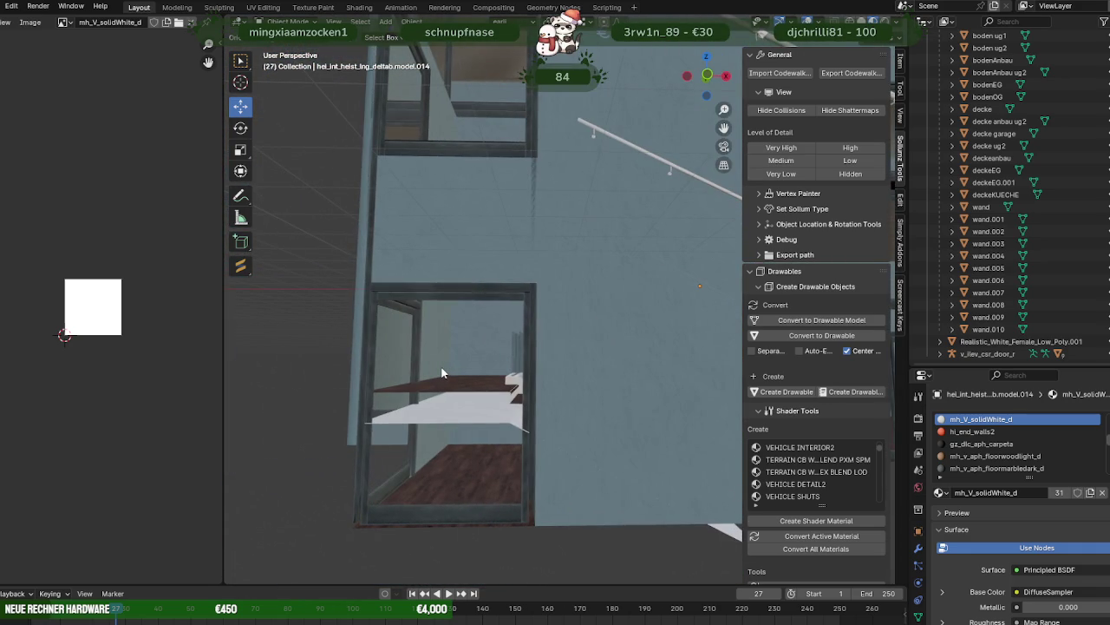
pyautogui.click(529, 424)
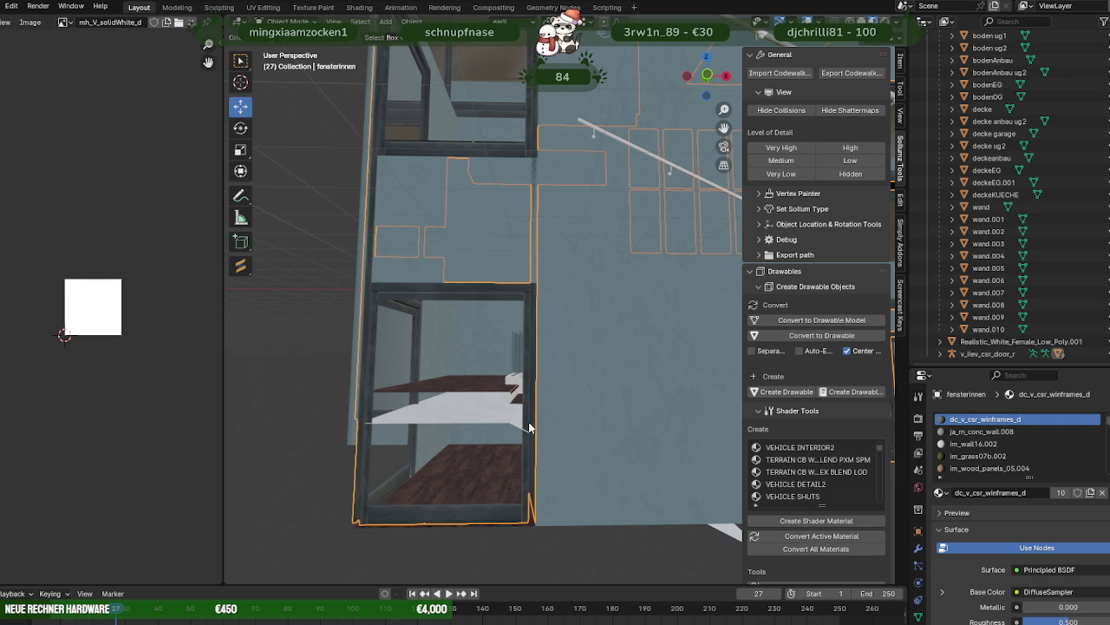
# - Orbit around the building's left side and zoom in on a window frame
pyautogui.moveTo(581, 458)
pyautogui.mouseDown(button='middle')
pyautogui.moveTo(704, 504)
pyautogui.moveTo(511, 459)
pyautogui.moveTo(471, 460)
pyautogui.moveTo(500, 486)
pyautogui.moveTo(713, 484)
pyautogui.moveTo(674, 463)
pyautogui.mouseUp(button='middle')
pyautogui.scroll(-5, 557, 475)
pyautogui.scroll(2, 713, 478)
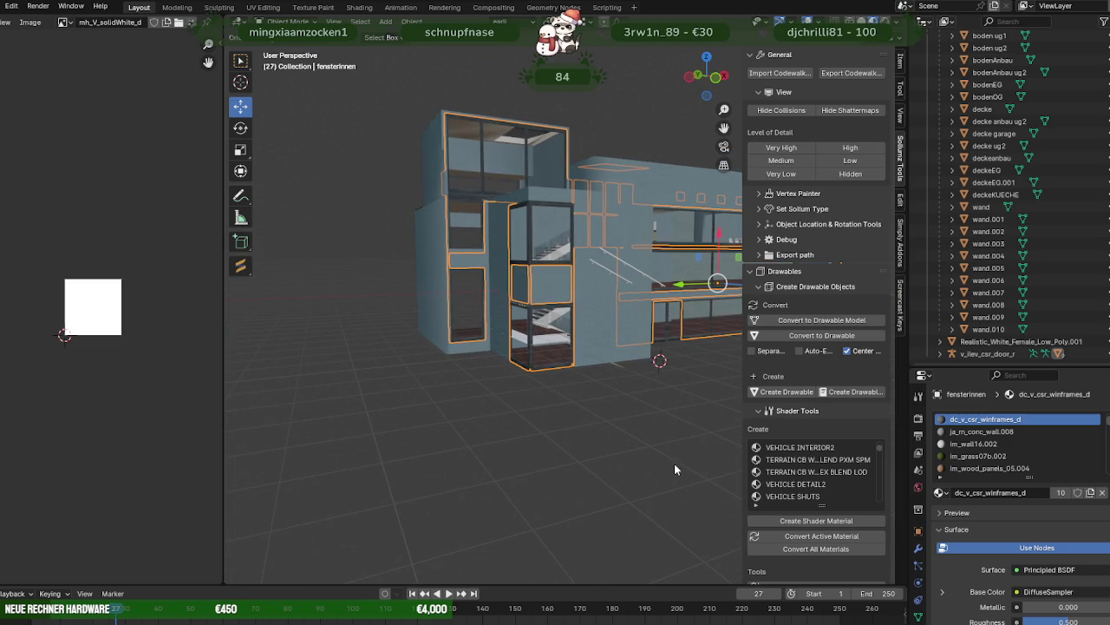
pyautogui.moveTo(674, 463)
pyautogui.mouseDown(button='middle')
pyautogui.moveTo(609, 427)
pyautogui.moveTo(592, 447)
pyautogui.moveTo(566, 445)
pyautogui.moveTo(579, 414)
pyautogui.moveTo(610, 414)
pyautogui.mouseUp(button='middle')
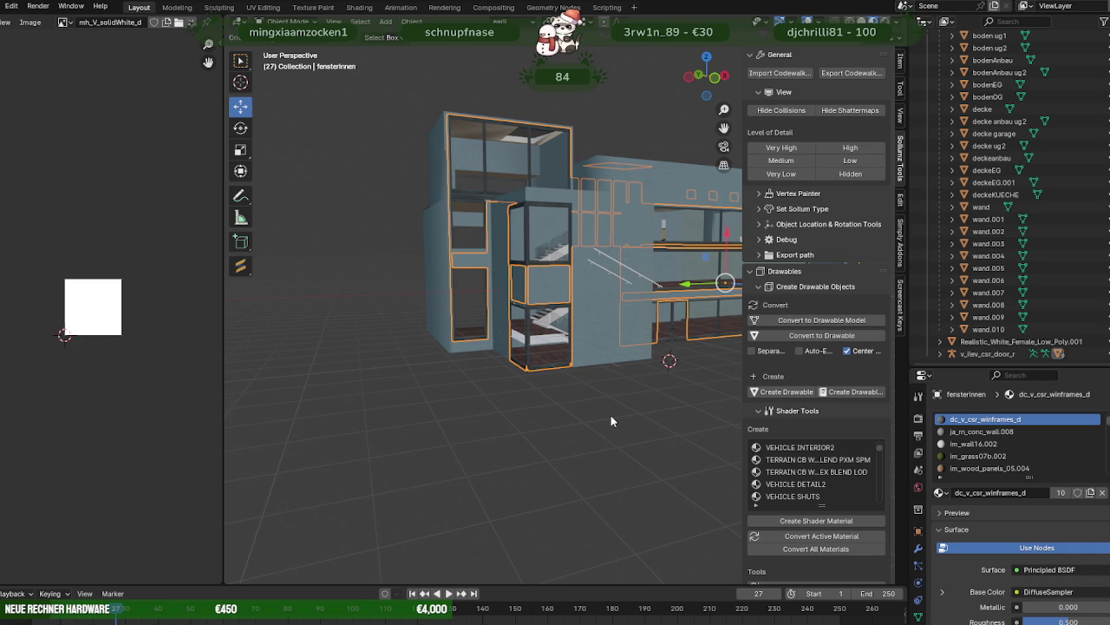
pyautogui.moveTo(595, 399); pyautogui.dragTo(587, 400, button='middle')
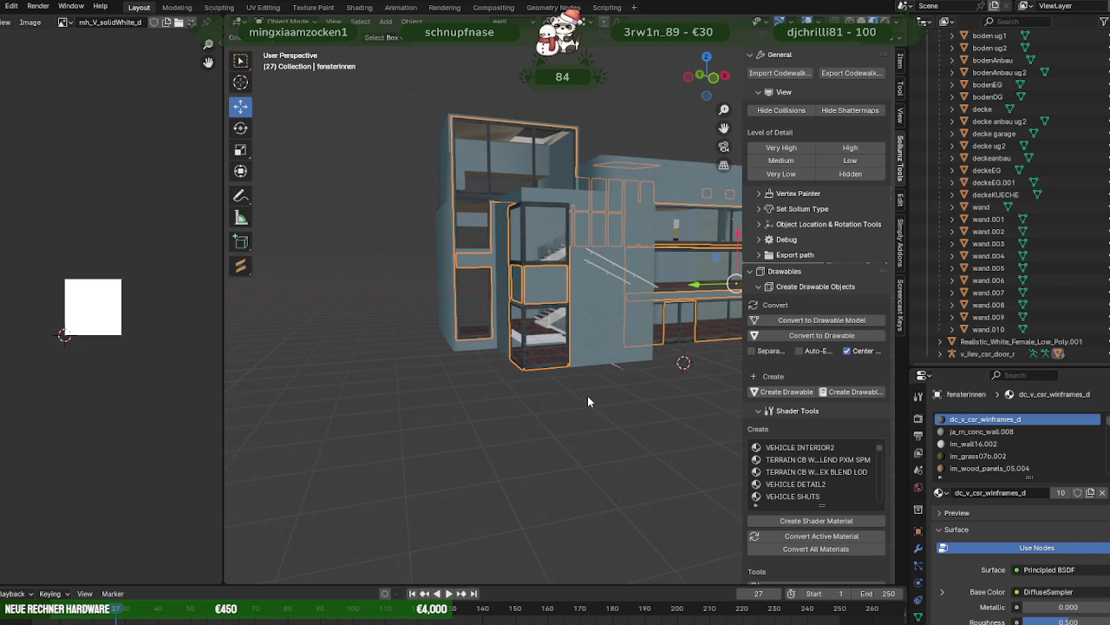
pyautogui.moveTo(587, 395)
pyautogui.mouseDown(button='middle')
pyautogui.moveTo(497, 396)
pyautogui.moveTo(545, 412)
pyautogui.mouseUp(button='middle')
pyautogui.scroll(3, 507, 412)
pyautogui.scroll(5, 479, 412)
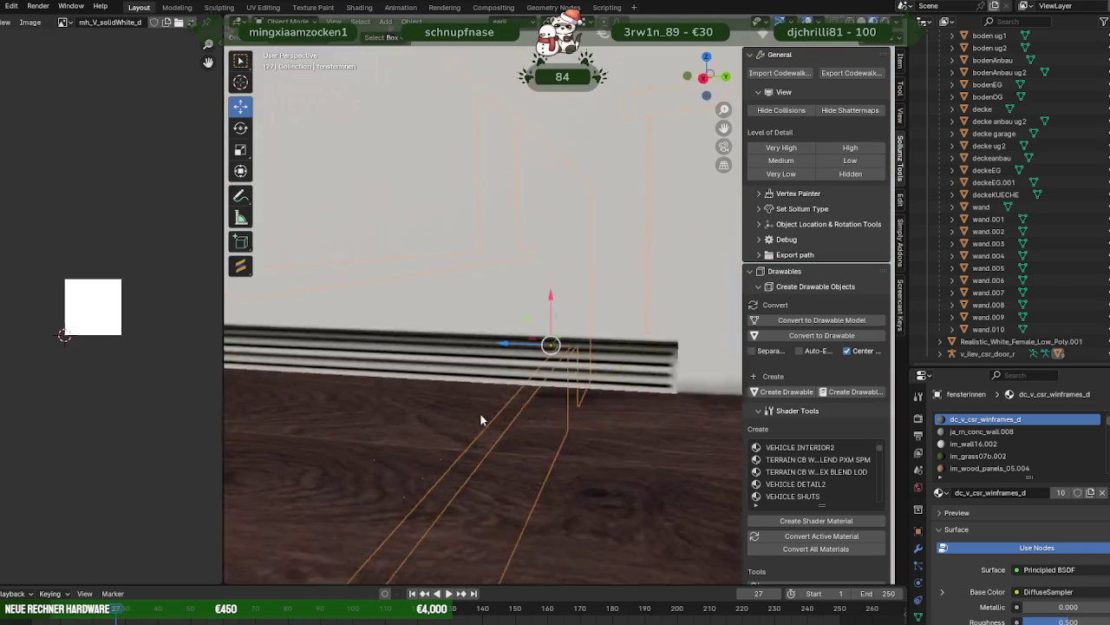
pyautogui.scroll(3, 474, 414)
pyautogui.scroll(3, 475, 407)
# - Orbit out to view the interior stairs and then the whole building
pyautogui.moveTo(475, 406)
pyautogui.mouseDown(button='middle')
pyautogui.moveTo(389, 409)
pyautogui.moveTo(429, 407)
pyautogui.mouseUp(button='middle')
pyautogui.scroll(3, 459, 409)
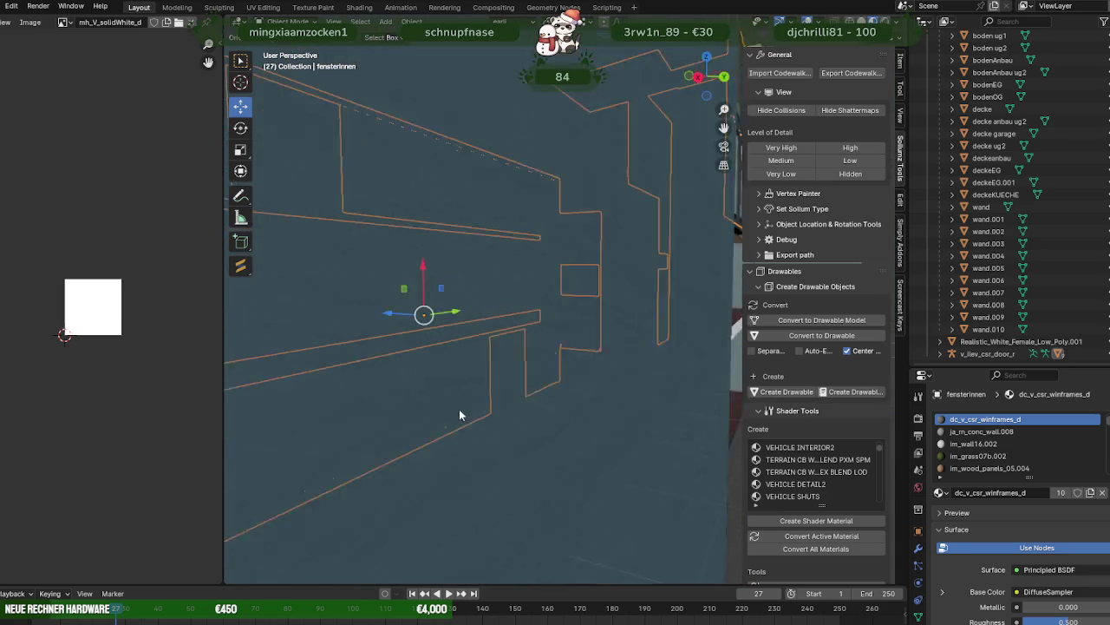
pyautogui.scroll(-5, 459, 409)
pyautogui.moveTo(506, 408)
pyautogui.mouseDown(button='middle')
pyautogui.moveTo(669, 416)
pyautogui.moveTo(554, 411)
pyautogui.moveTo(445, 433)
pyautogui.moveTo(361, 419)
pyautogui.moveTo(570, 437)
pyautogui.moveTo(576, 384)
pyautogui.moveTo(605, 377)
pyautogui.moveTo(421, 467)
pyautogui.mouseUp(button='middle')
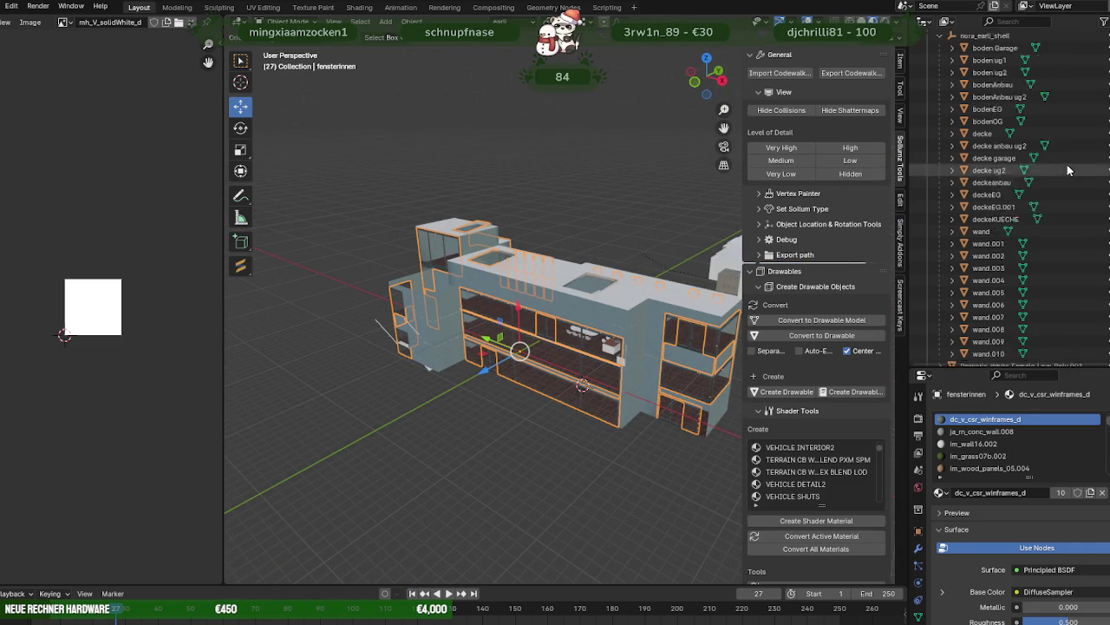
pyautogui.scroll(5, 997, 182)
pyautogui.scroll(-3, 1016, 229)
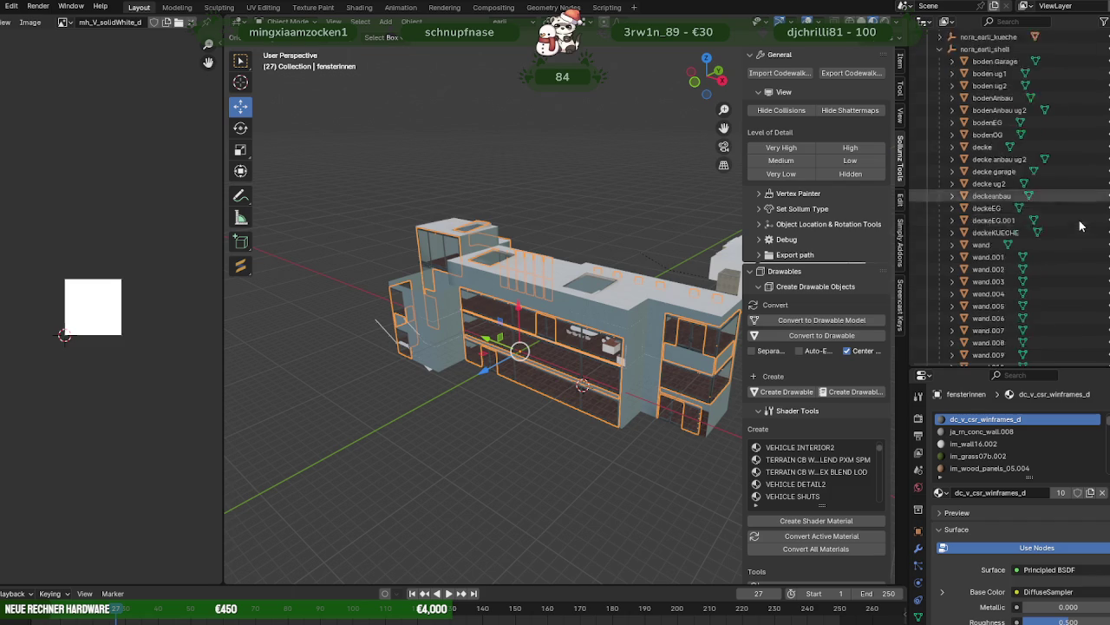
pyautogui.scroll(-3, 1017, 229)
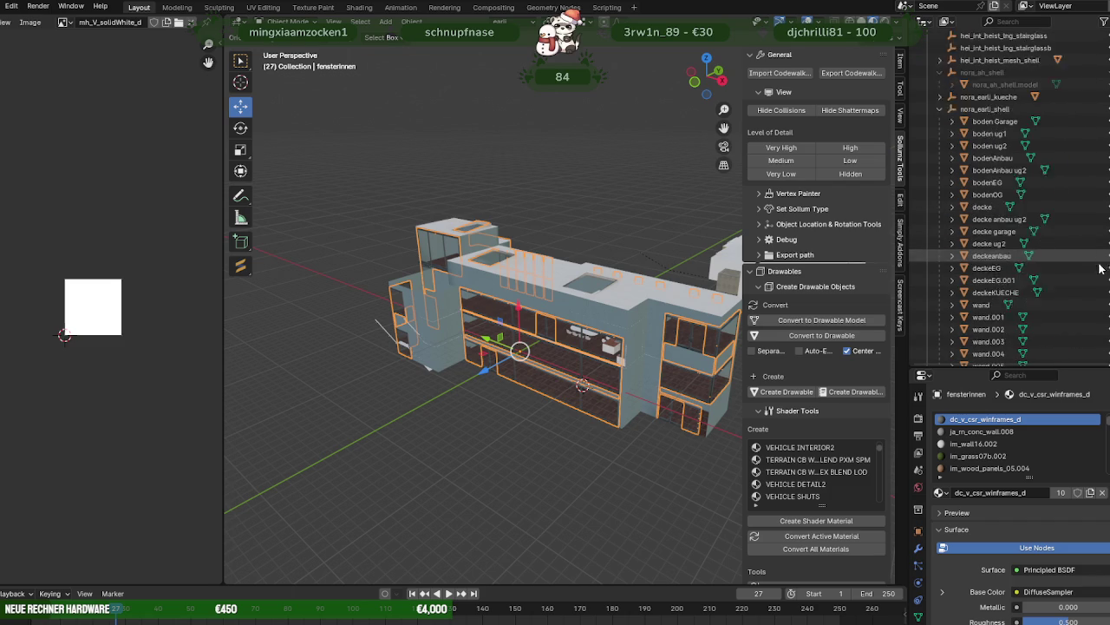
# - Hide the window frames, rename the object to 'fenster', and hide nora_earli_shell
pyautogui.press('h')
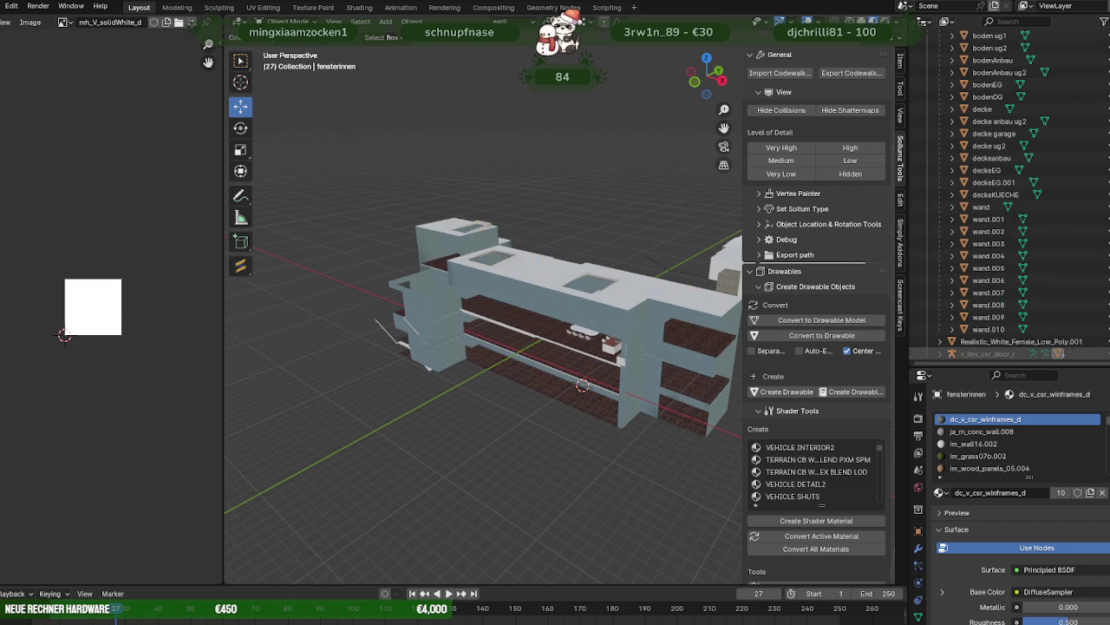
pyautogui.click(985, 351)
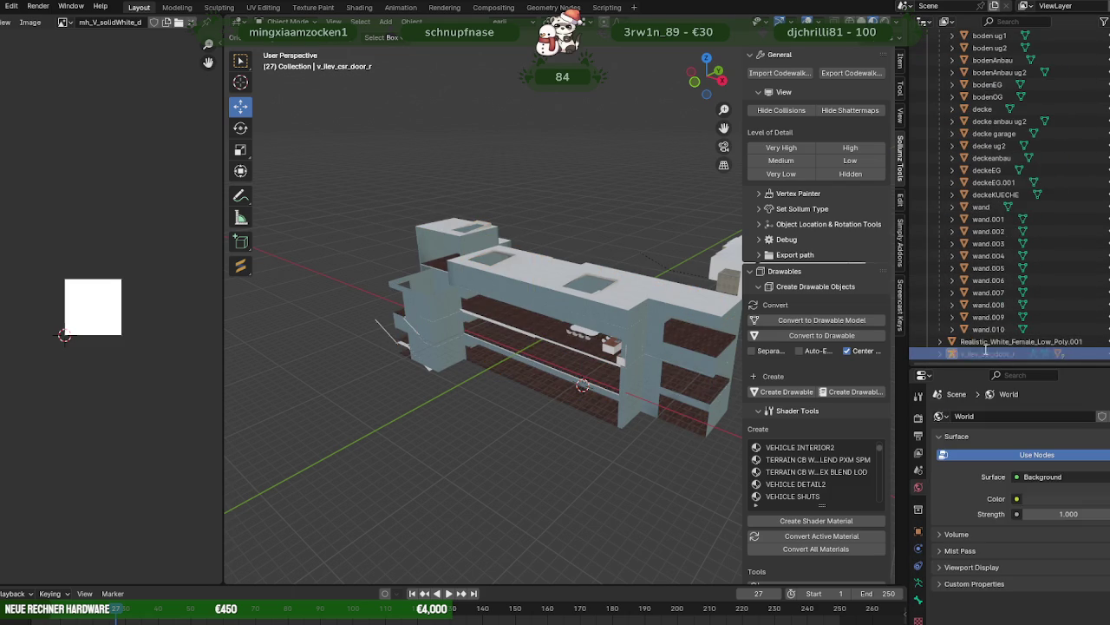
pyautogui.write('fenster')
pyautogui.press('Return')
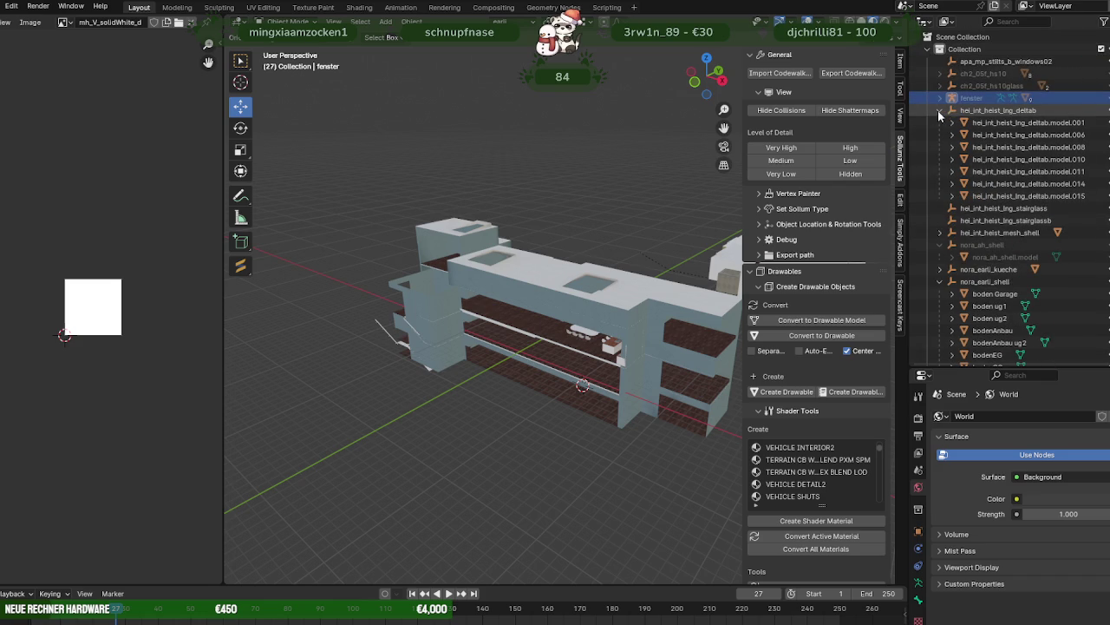
pyautogui.click(1106, 283)
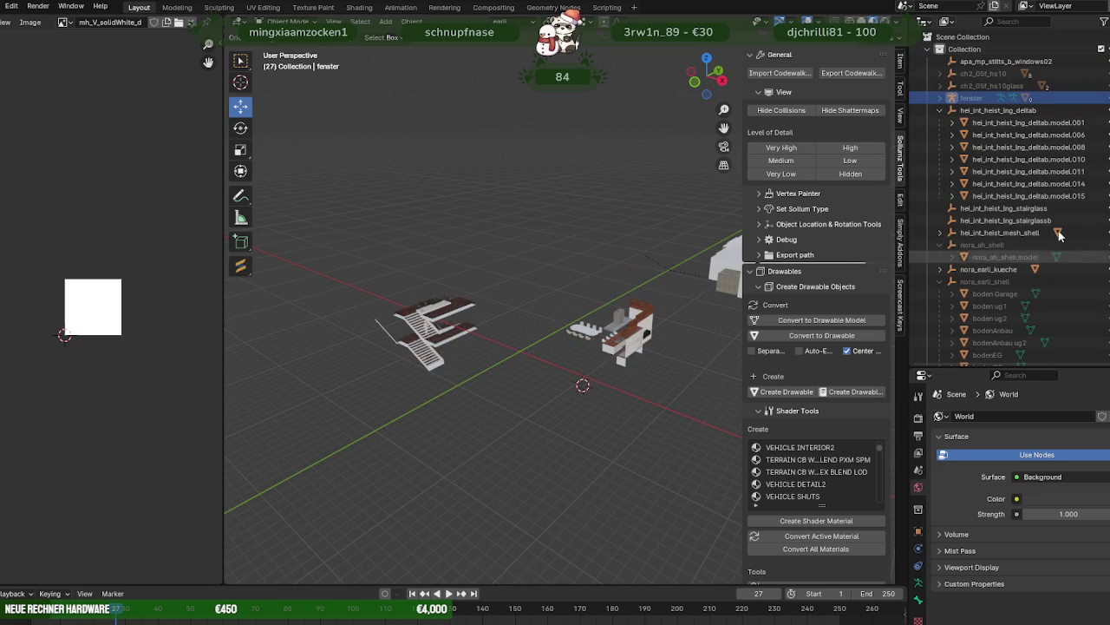
# - Select the hei_int_heist_lng_deltab stair pieces, model.006 through model.015, and frame them
pyautogui.click(1004, 111)
pyautogui.click(467, 306)
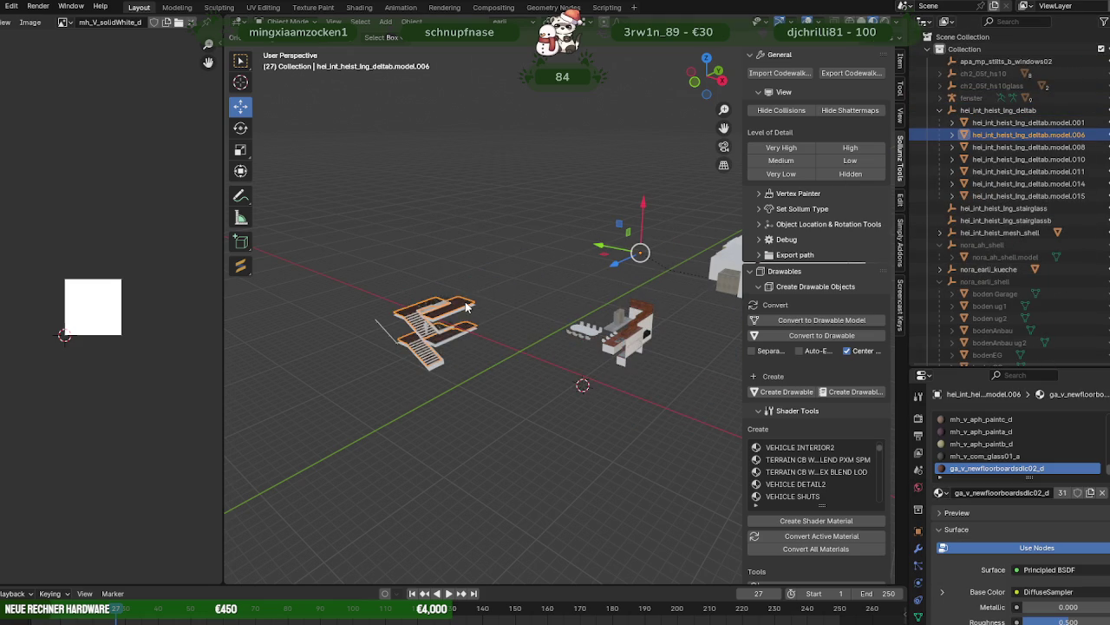
pyautogui.moveTo(578, 278)
pyautogui.mouseDown(button='middle')
pyautogui.moveTo(533, 269)
pyautogui.moveTo(600, 266)
pyautogui.mouseUp(button='middle')
pyautogui.scroll(3, 629, 259)
pyautogui.scroll(2, 630, 260)
pyautogui.click(478, 364)
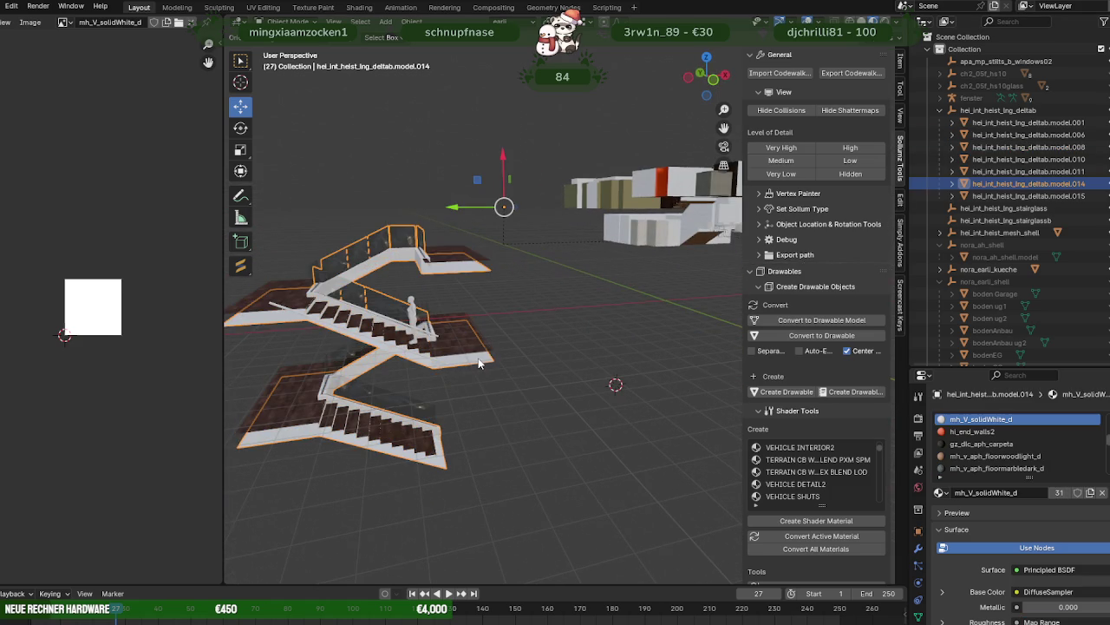
pyautogui.keyDown('shift'); pyautogui.click(476, 351); pyautogui.keyUp('shift')
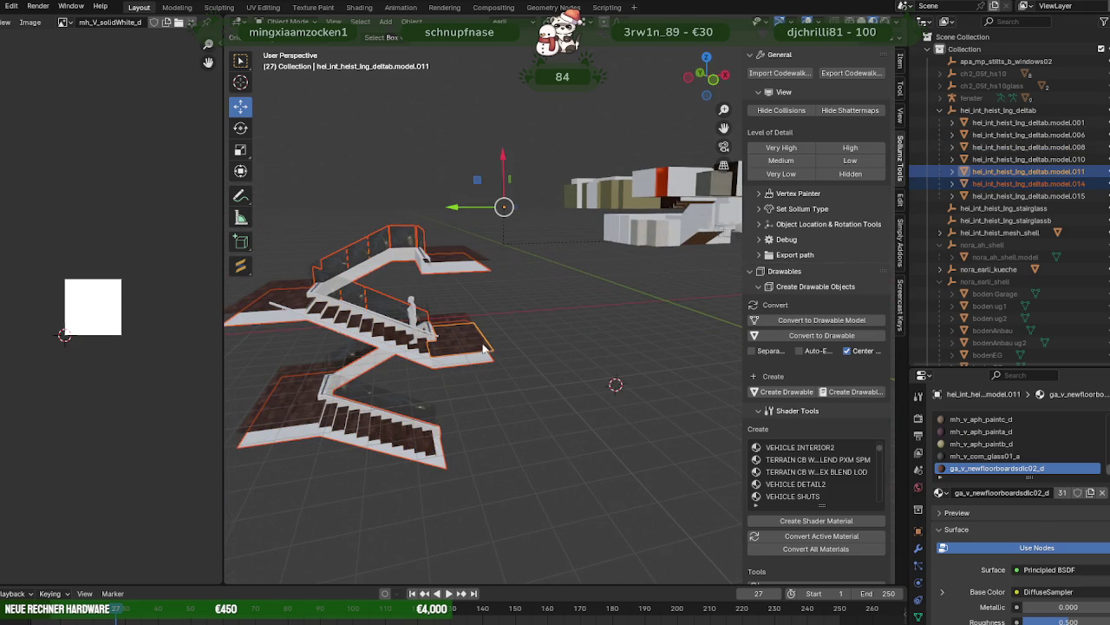
pyautogui.click(1028, 122)
pyautogui.press('KP_Decimal')
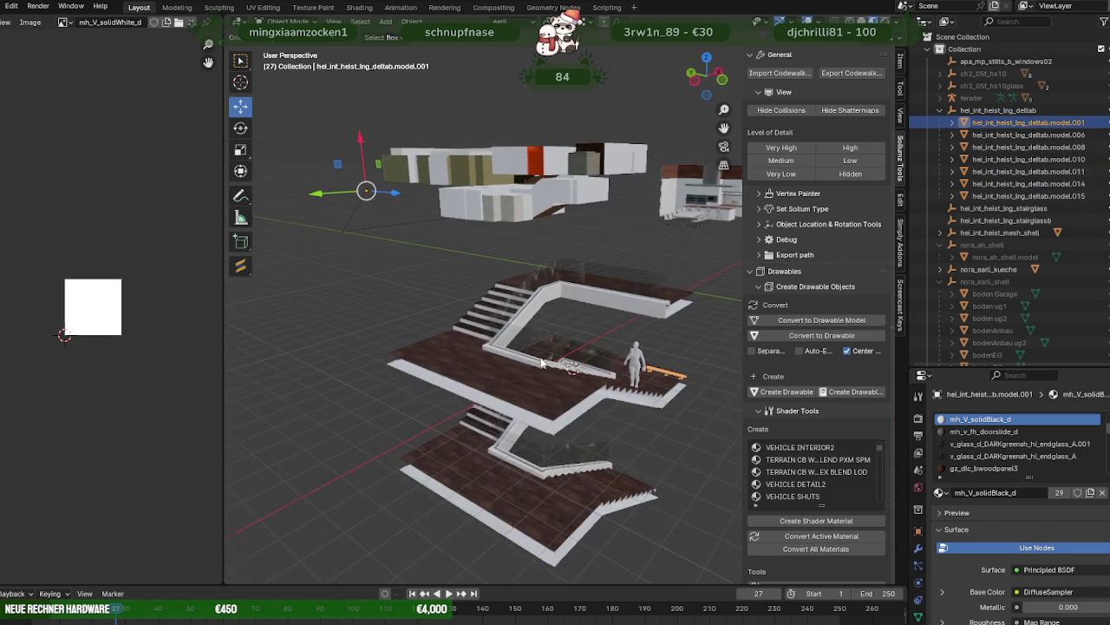
pyautogui.click(990, 135)
pyautogui.keyDown('shift'); pyautogui.click(990, 196); pyautogui.keyUp('shift')
pyautogui.press('KP_Decimal')
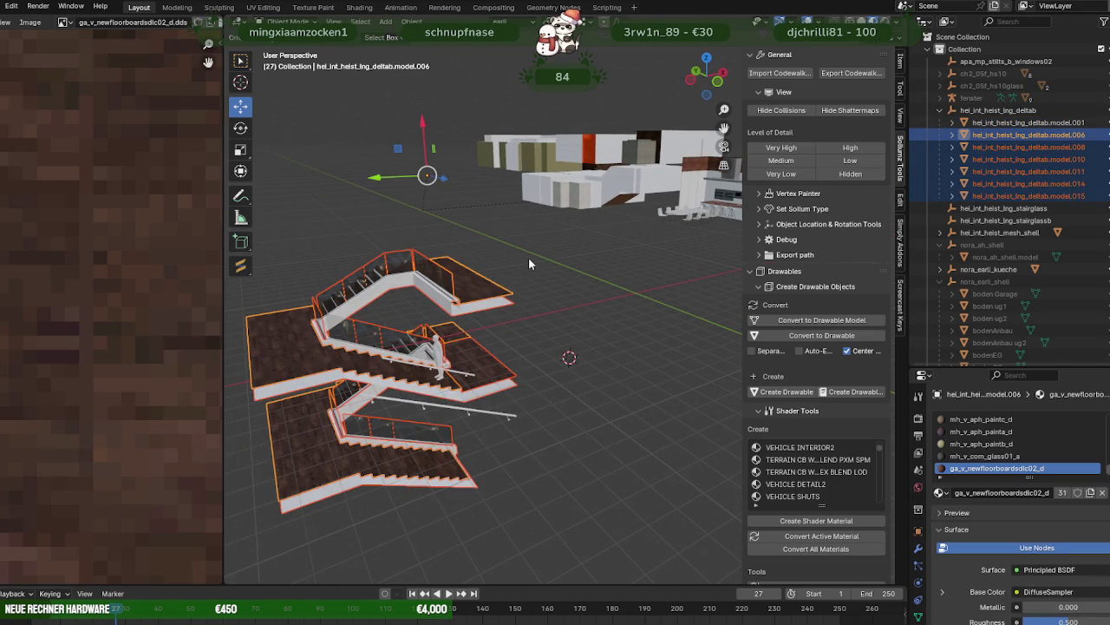
# - Join the stair pieces into model.006, deselect, and show nora_earli_shell again
pyautogui.rightClick(526, 257)
pyautogui.click(516, 255)
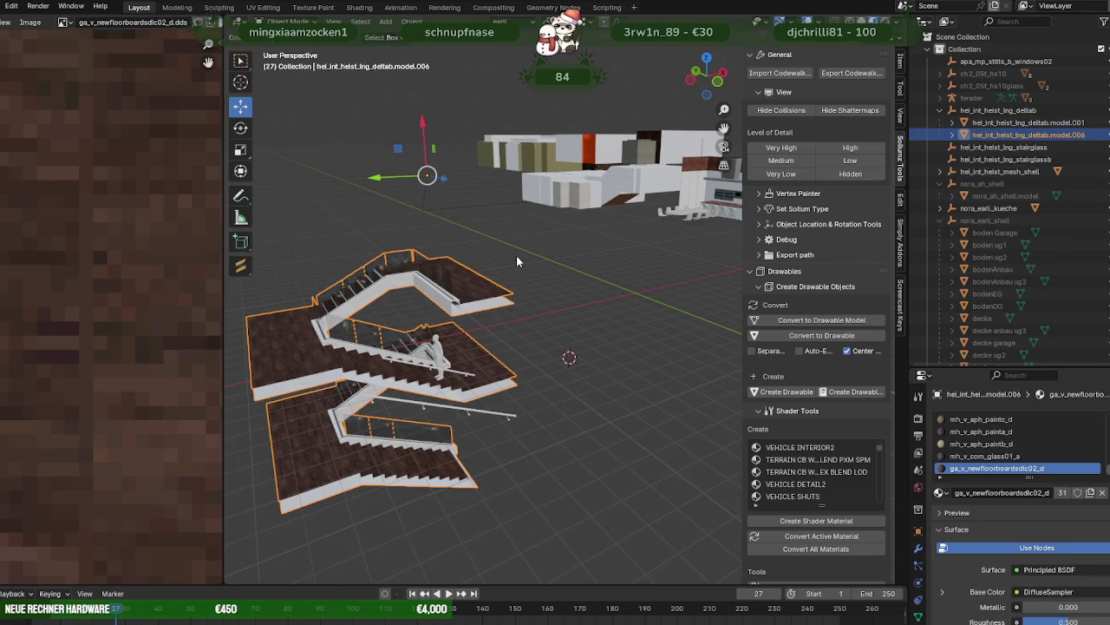
pyautogui.moveTo(547, 272)
pyautogui.mouseDown(button='middle')
pyautogui.moveTo(629, 369)
pyautogui.moveTo(564, 293)
pyautogui.moveTo(599, 329)
pyautogui.moveTo(572, 272)
pyautogui.mouseUp(button='middle')
pyautogui.click(564, 293)
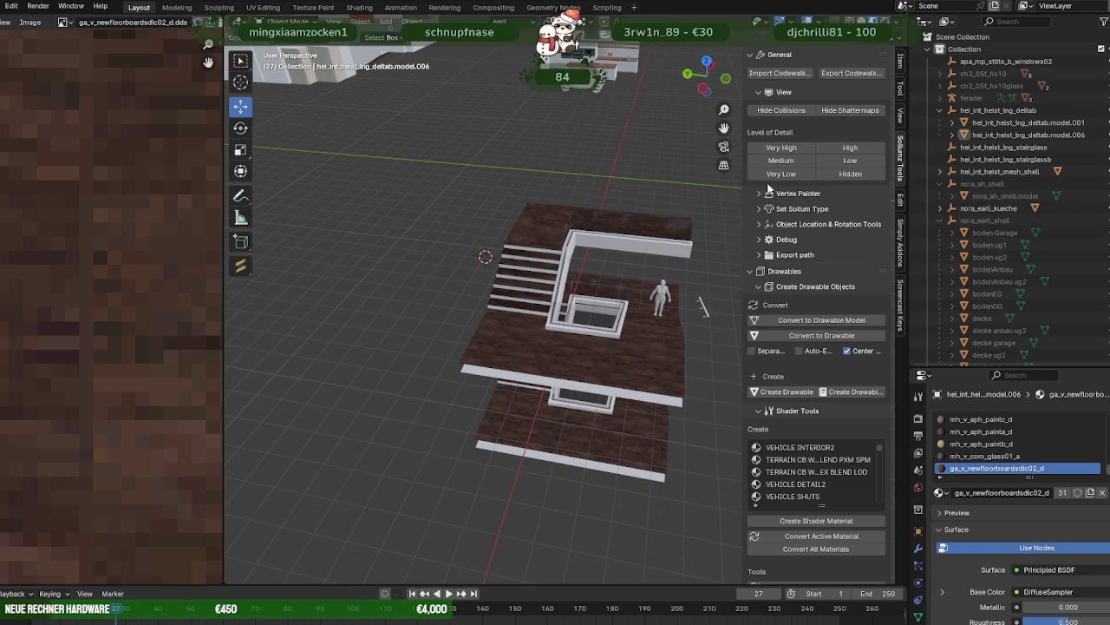
pyautogui.click(1101, 223)
# - Orbit to inspect the stair opening within the house, then switch to the Forge browser
pyautogui.moveTo(578, 209)
pyautogui.mouseDown(button='middle')
pyautogui.moveTo(465, 207)
pyautogui.moveTo(610, 305)
pyautogui.moveTo(509, 351)
pyautogui.mouseUp(button='middle')
pyautogui.scroll(-3, 465, 207)
pyautogui.scroll(2, 554, 340)
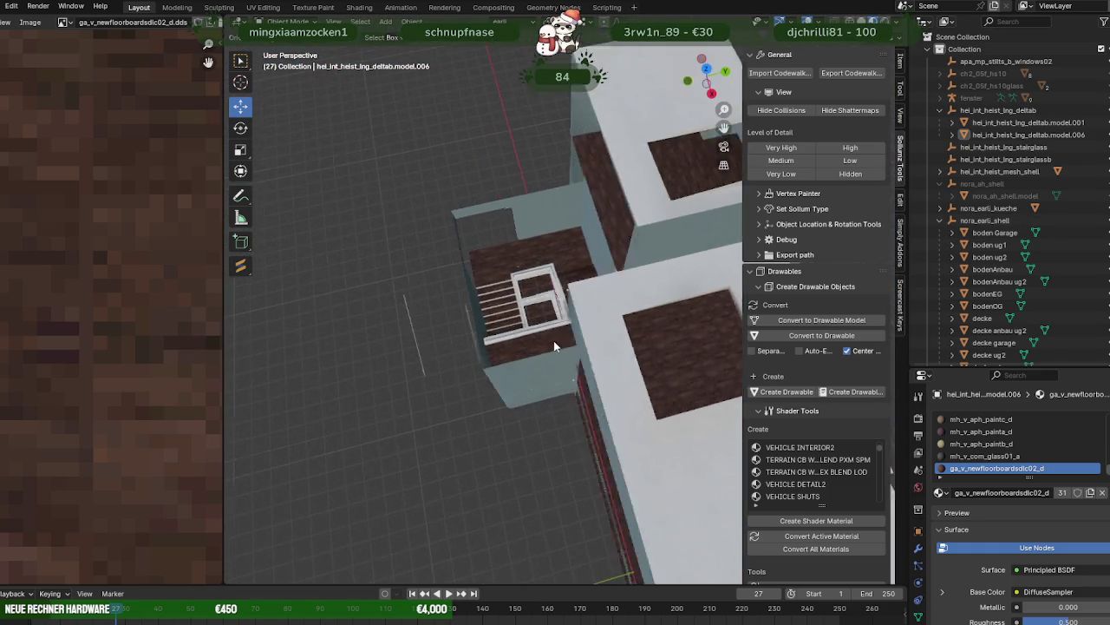
pyautogui.scroll(4, 553, 340)
pyautogui.moveTo(583, 315)
pyautogui.mouseDown(button='middle')
pyautogui.moveTo(504, 324)
pyautogui.moveTo(683, 266)
pyautogui.moveTo(606, 270)
pyautogui.moveTo(584, 261)
pyautogui.moveTo(662, 253)
pyautogui.moveTo(618, 231)
pyautogui.moveTo(566, 234)
pyautogui.moveTo(556, 247)
pyautogui.moveTo(583, 246)
pyautogui.moveTo(662, 293)
pyautogui.moveTo(533, 303)
pyautogui.moveTo(492, 362)
pyautogui.moveTo(565, 326)
pyautogui.mouseUp(button='middle')
pyautogui.scroll(1, 609, 266)
pyautogui.scroll(2, 669, 251)
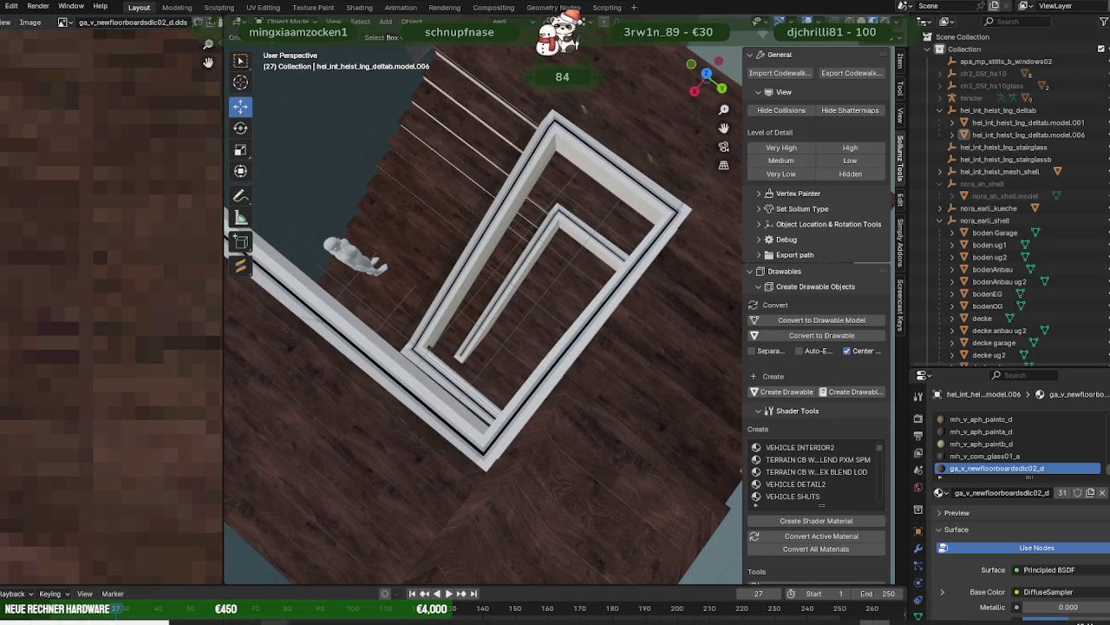
pyautogui.click(303, 560)
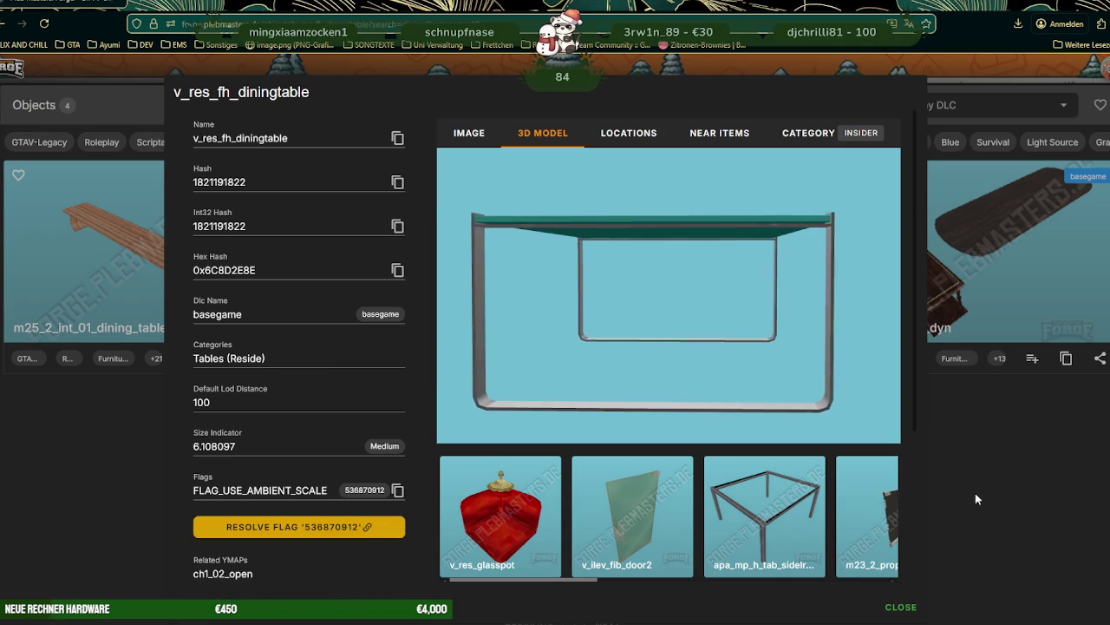
# - Close the v_res_fh_diningtable details, drop the Tables category, and reload the lamp search
pyautogui.click(977, 499)
pyautogui.write('lamp')
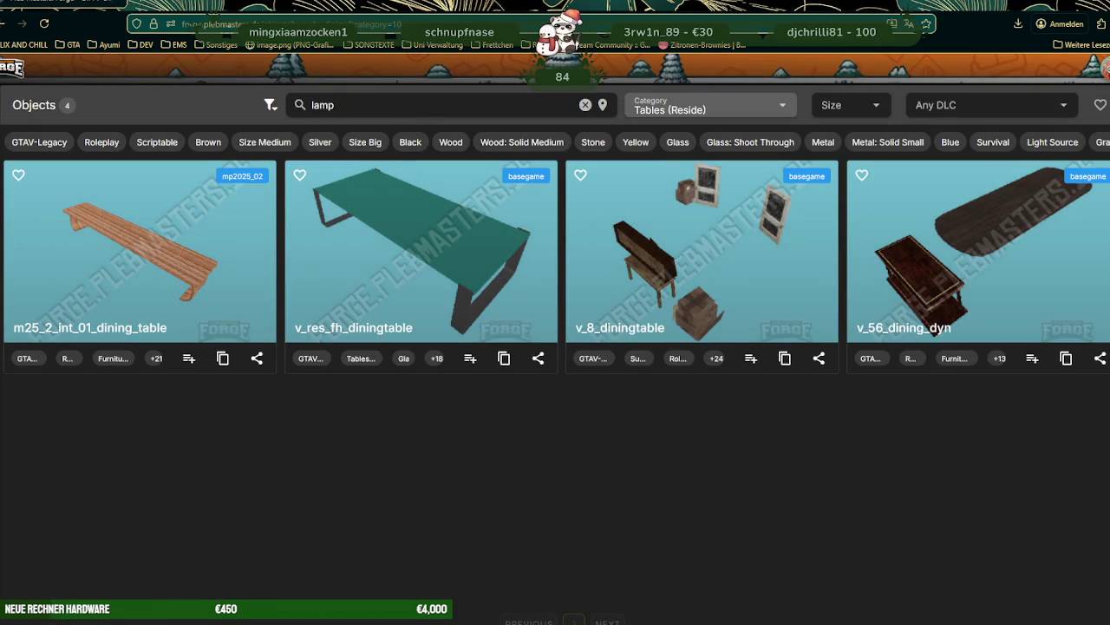
pyautogui.press('Return')
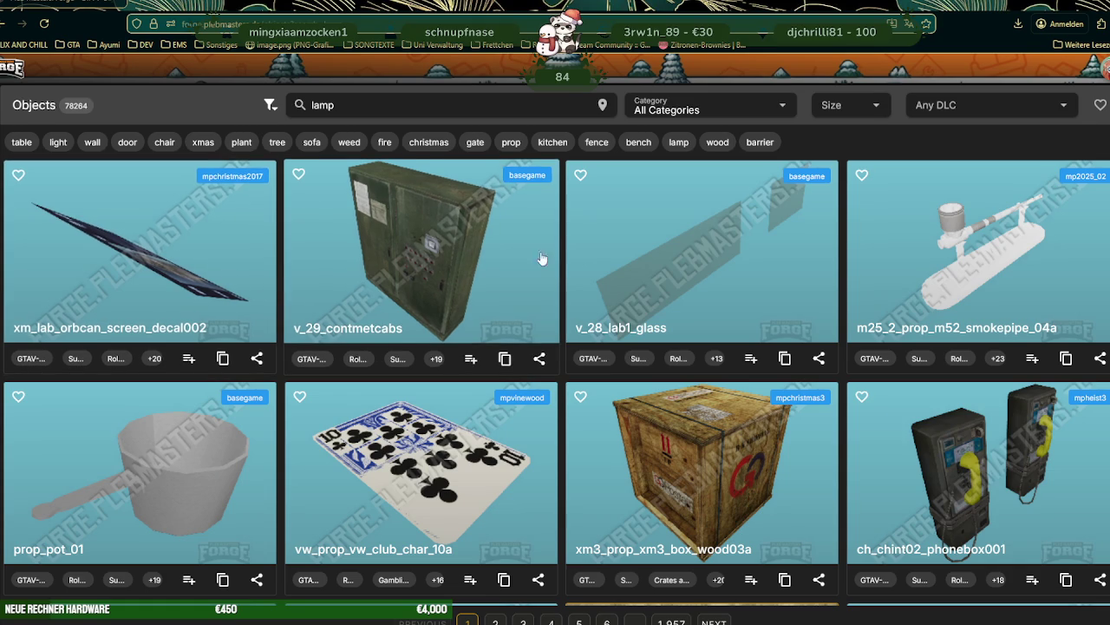
pyautogui.scroll(-3, 476, 141)
pyautogui.scroll(3, 476, 142)
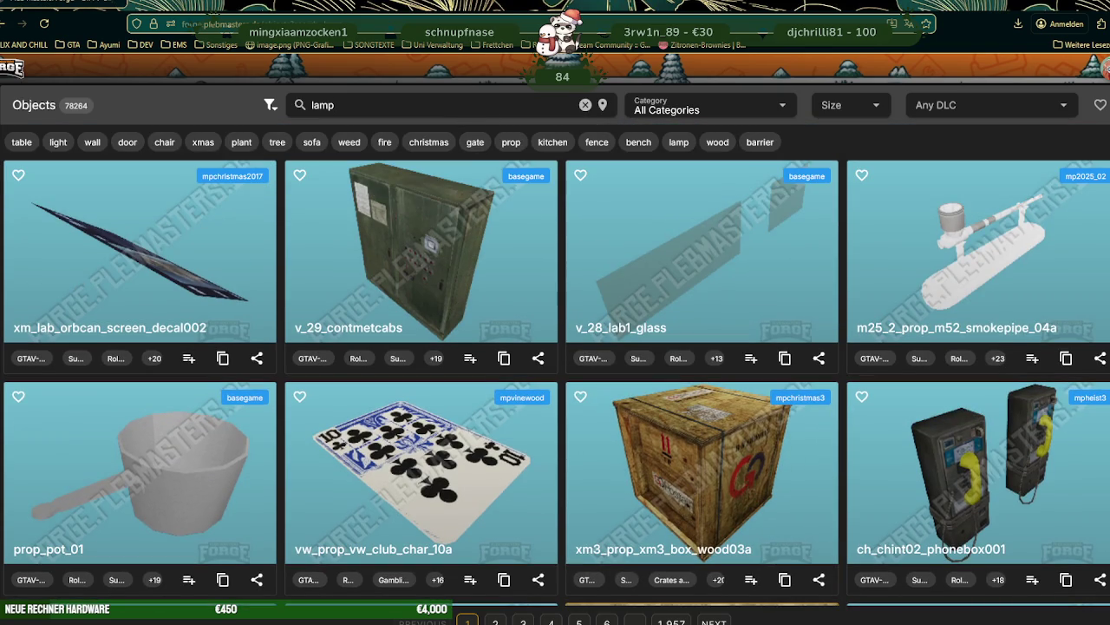
pyautogui.click(540, 180)
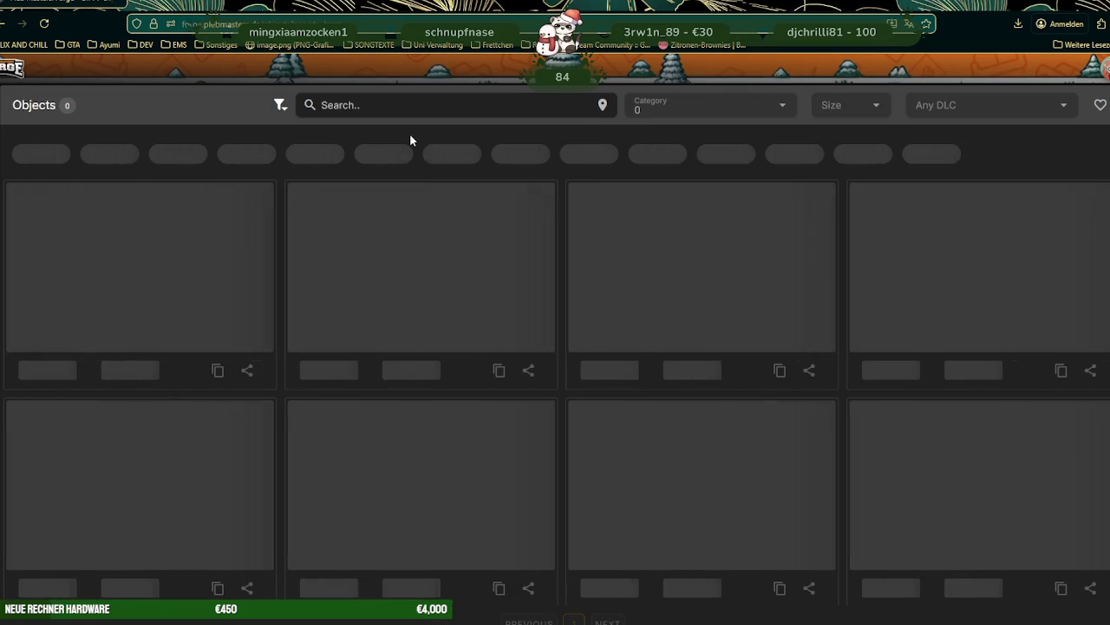
pyautogui.click(411, 107)
pyautogui.write('lamp')
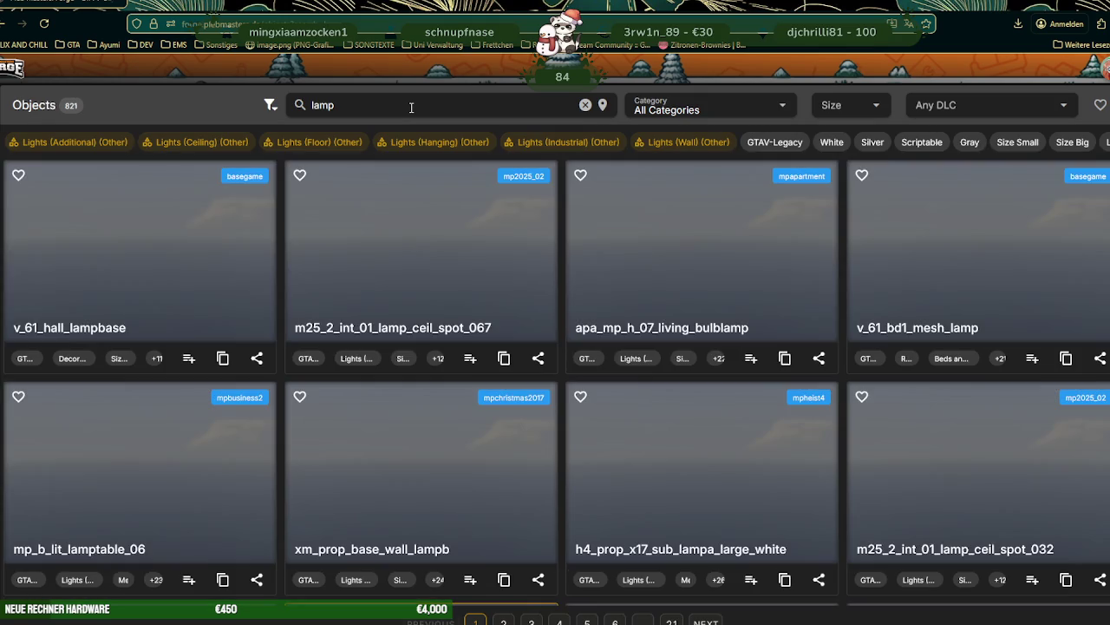
pyautogui.scroll(-3, 583, 228)
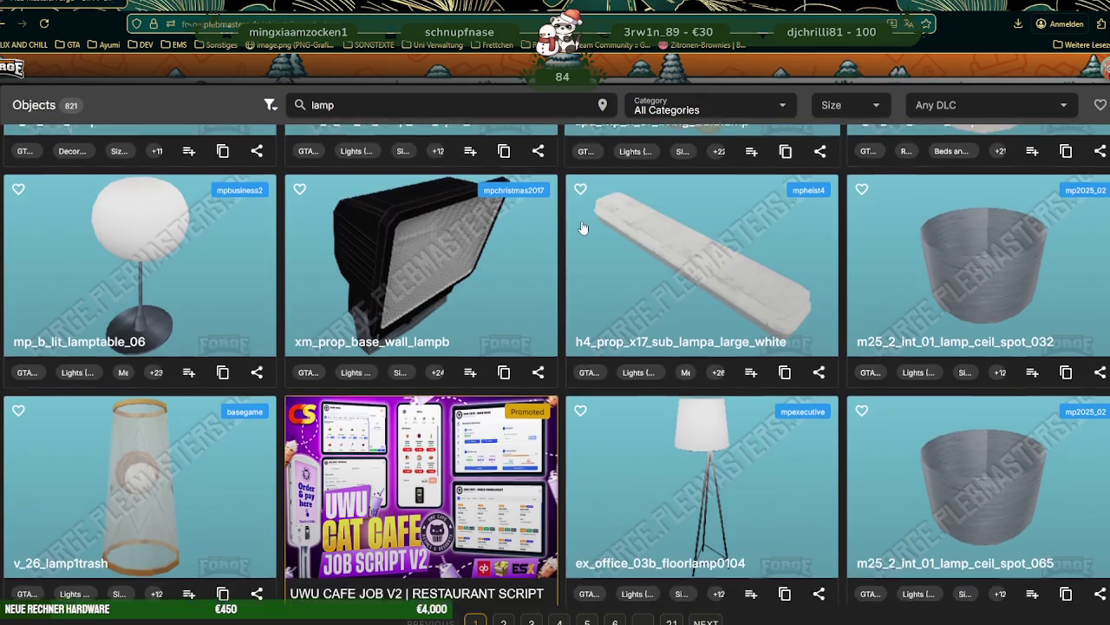
pyautogui.scroll(-2, 583, 228)
pyautogui.scroll(-3, 583, 228)
pyautogui.scroll(-1, 583, 230)
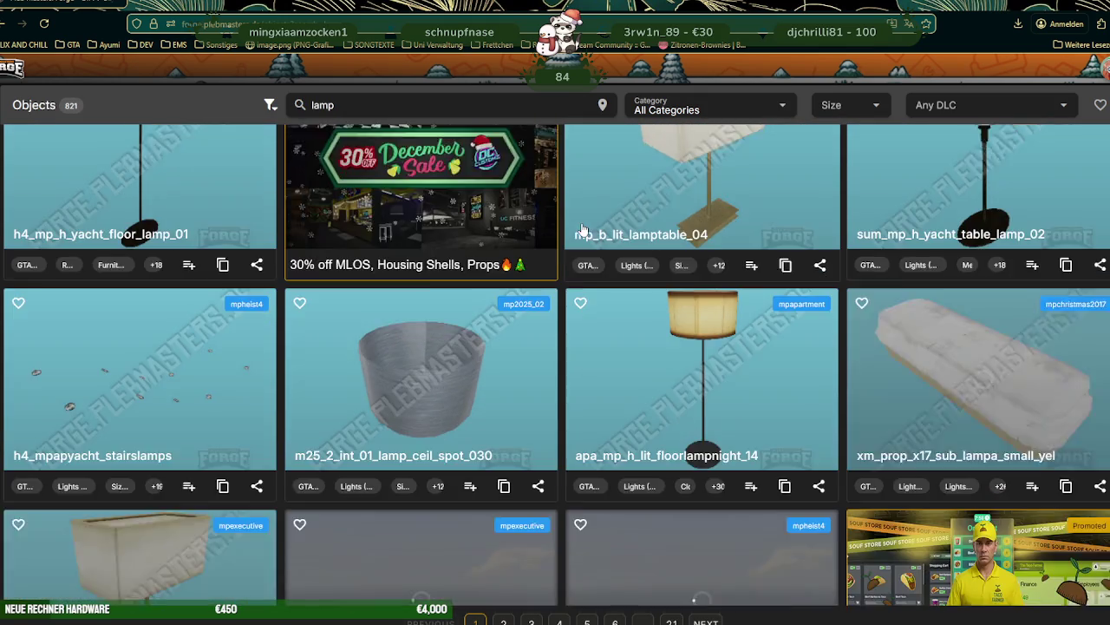
pyautogui.scroll(-1, 583, 230)
pyautogui.scroll(-2, 583, 230)
pyautogui.scroll(-1, 583, 230)
pyautogui.scroll(-4, 583, 228)
pyautogui.scroll(2, 583, 234)
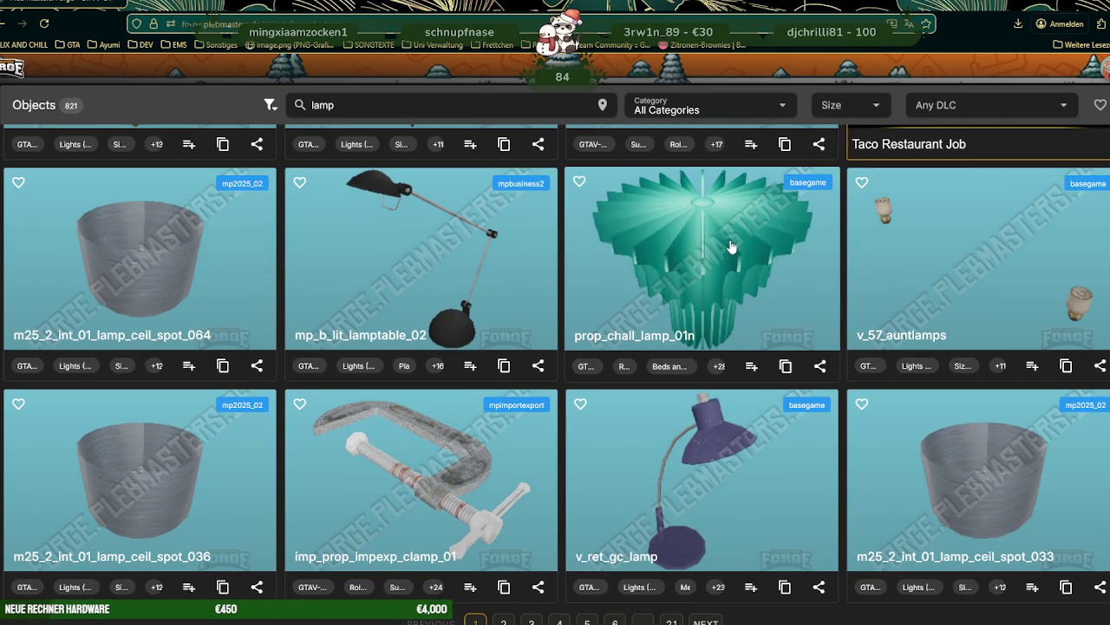
pyautogui.scroll(-1, 732, 248)
pyautogui.scroll(-4, 729, 246)
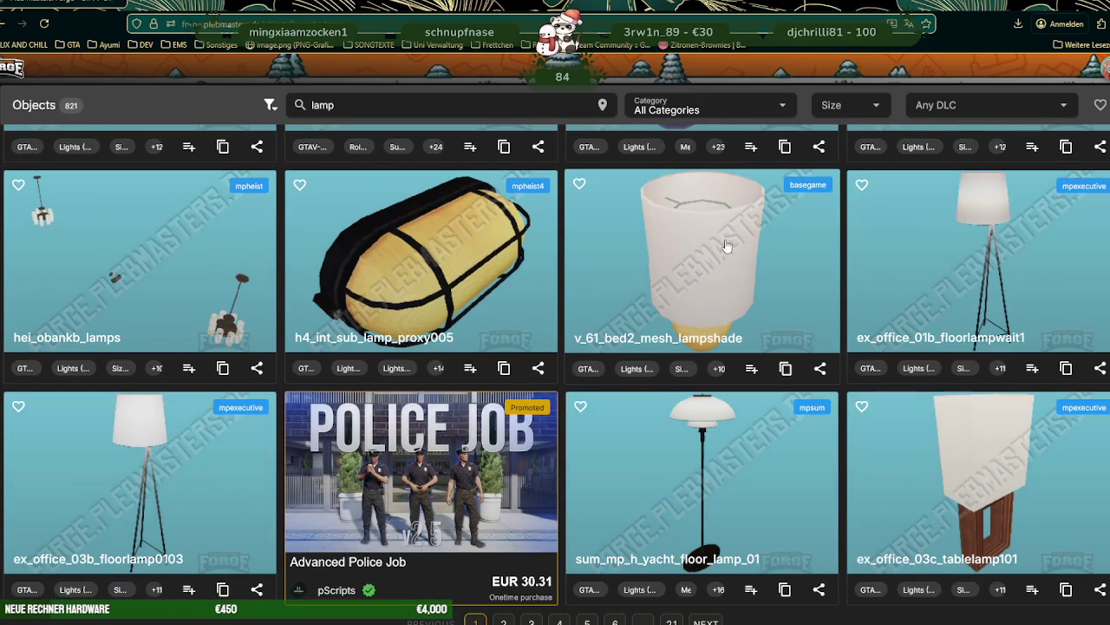
pyautogui.scroll(-2, 727, 247)
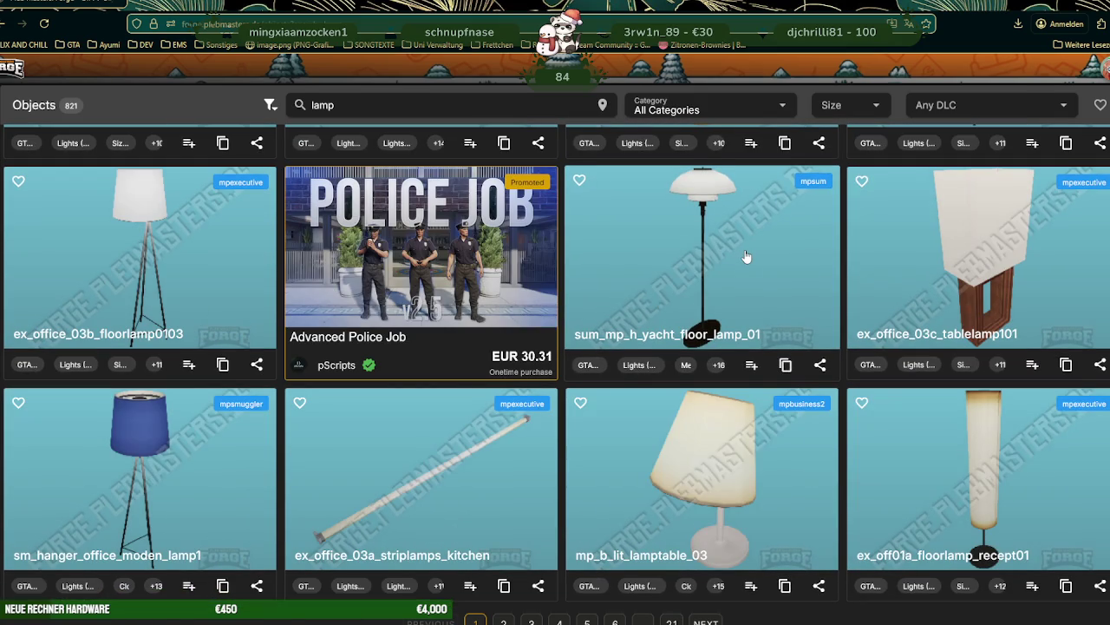
pyautogui.click(706, 621)
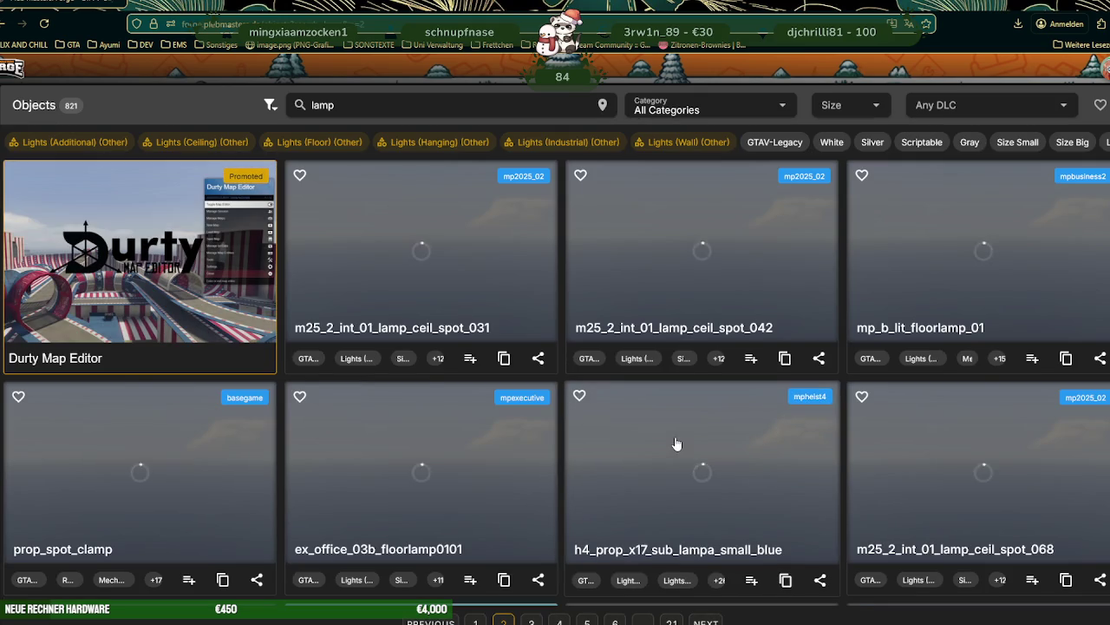
pyautogui.scroll(-5, 681, 443)
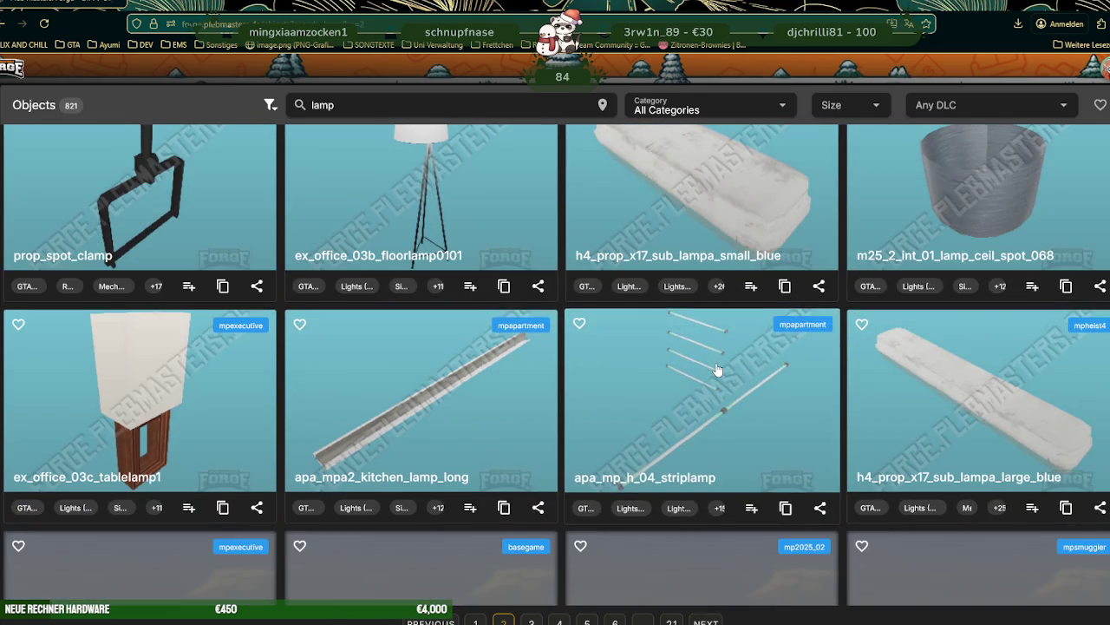
pyautogui.scroll(-2, 717, 368)
pyautogui.scroll(-2, 716, 369)
pyautogui.scroll(-1, 716, 369)
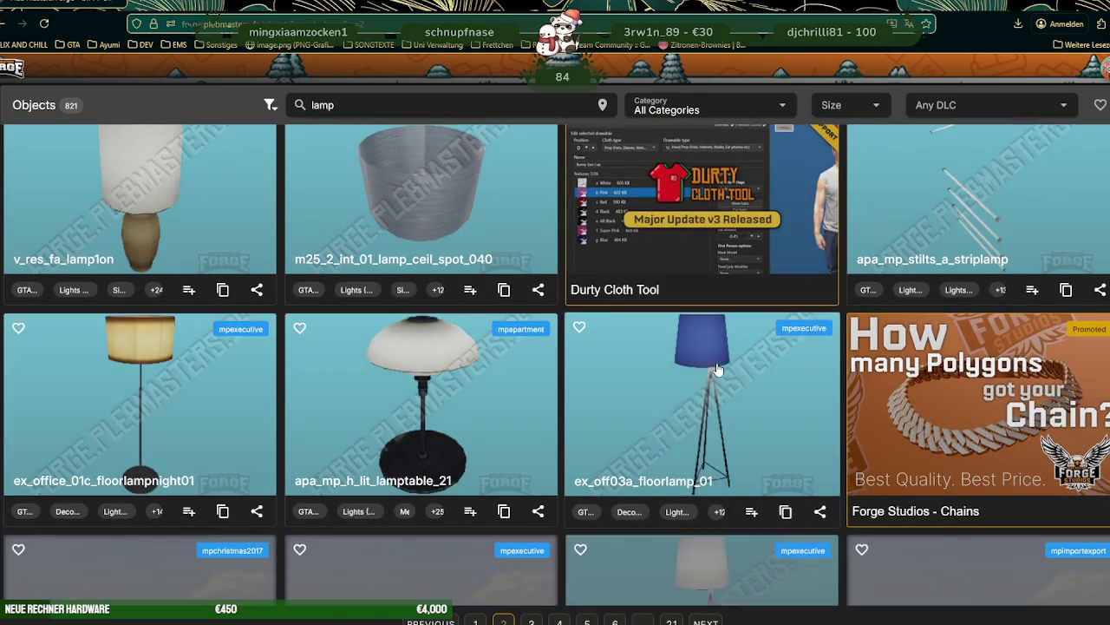
pyautogui.scroll(-1, 717, 371)
pyautogui.scroll(-3, 717, 371)
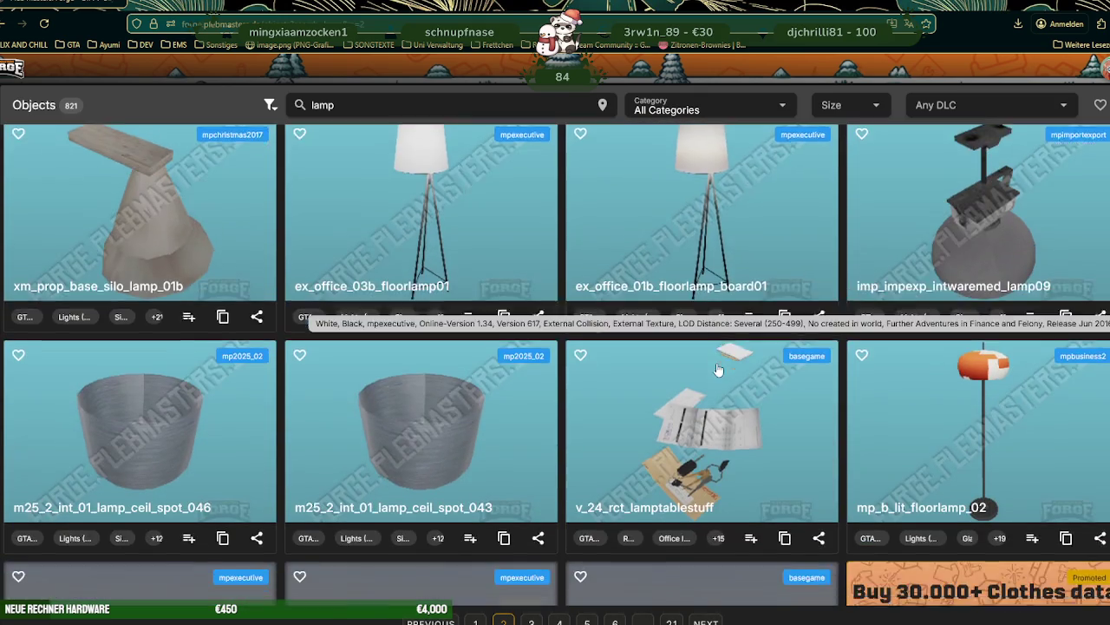
pyautogui.scroll(-3, 717, 371)
pyautogui.scroll(-4, 717, 370)
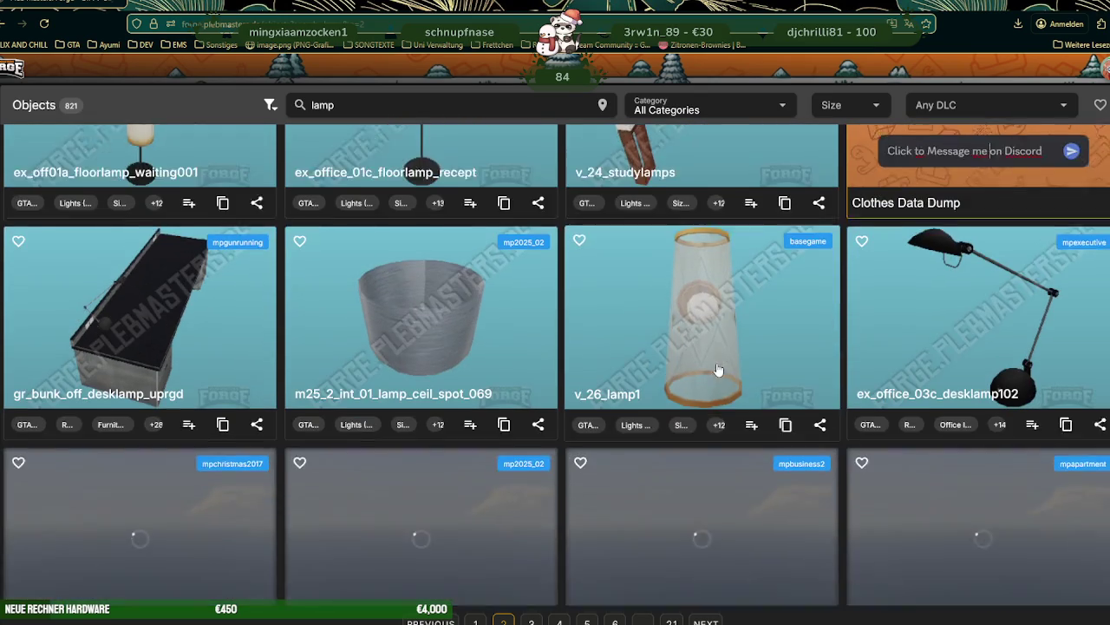
pyautogui.click(706, 621)
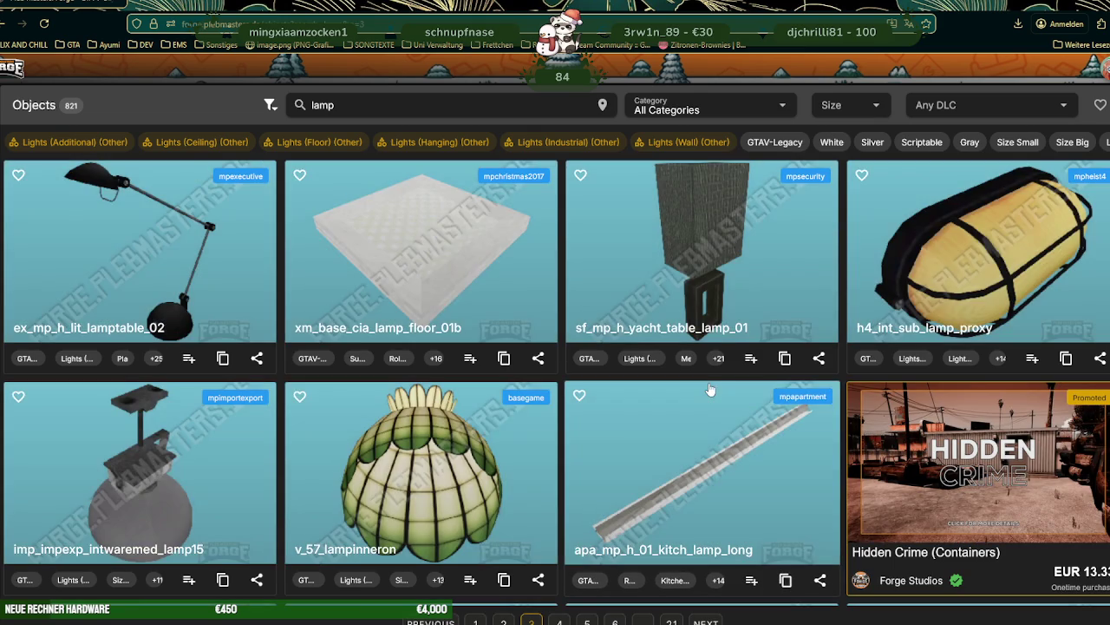
pyautogui.scroll(-2, 707, 382)
pyautogui.scroll(-2, 708, 381)
pyautogui.scroll(-2, 709, 384)
pyautogui.scroll(-3, 709, 385)
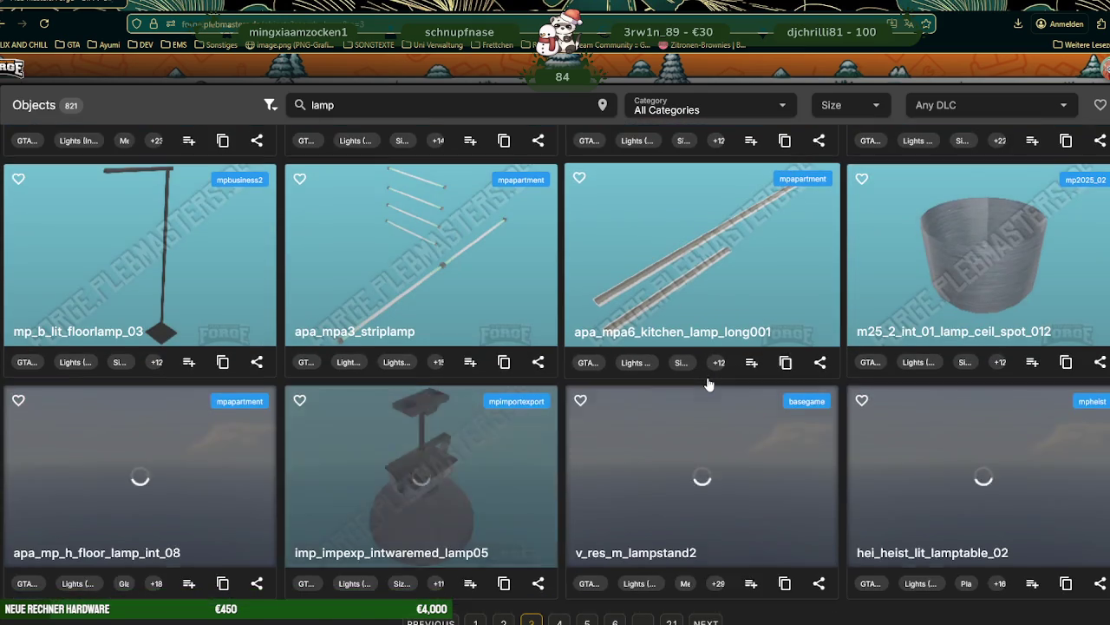
pyautogui.scroll(-2, 708, 384)
pyautogui.scroll(-1, 709, 384)
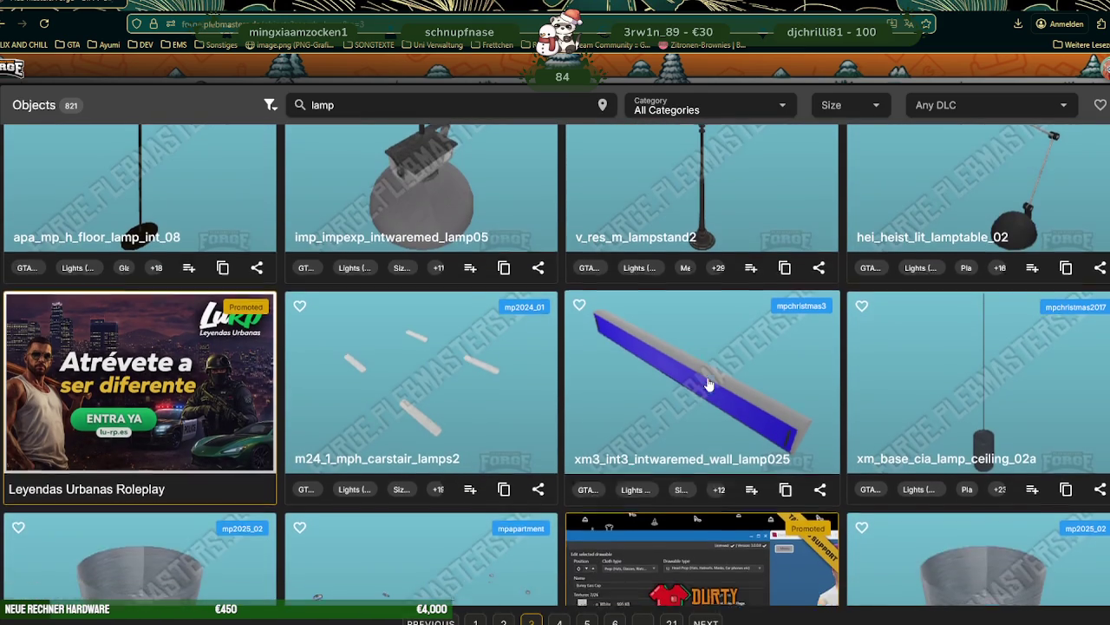
pyautogui.scroll(-2, 709, 384)
pyautogui.scroll(-1, 709, 384)
pyautogui.scroll(-2, 708, 385)
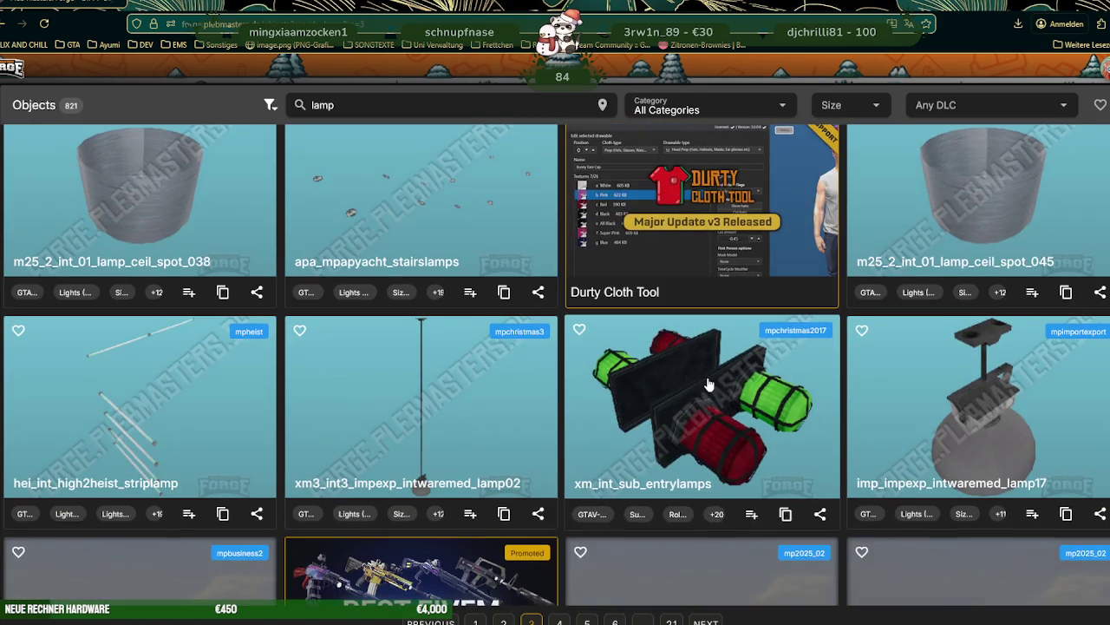
pyautogui.scroll(-2, 709, 385)
pyautogui.scroll(-1, 709, 384)
pyautogui.scroll(-1, 708, 384)
pyautogui.scroll(-1, 708, 385)
pyautogui.scroll(-1, 709, 384)
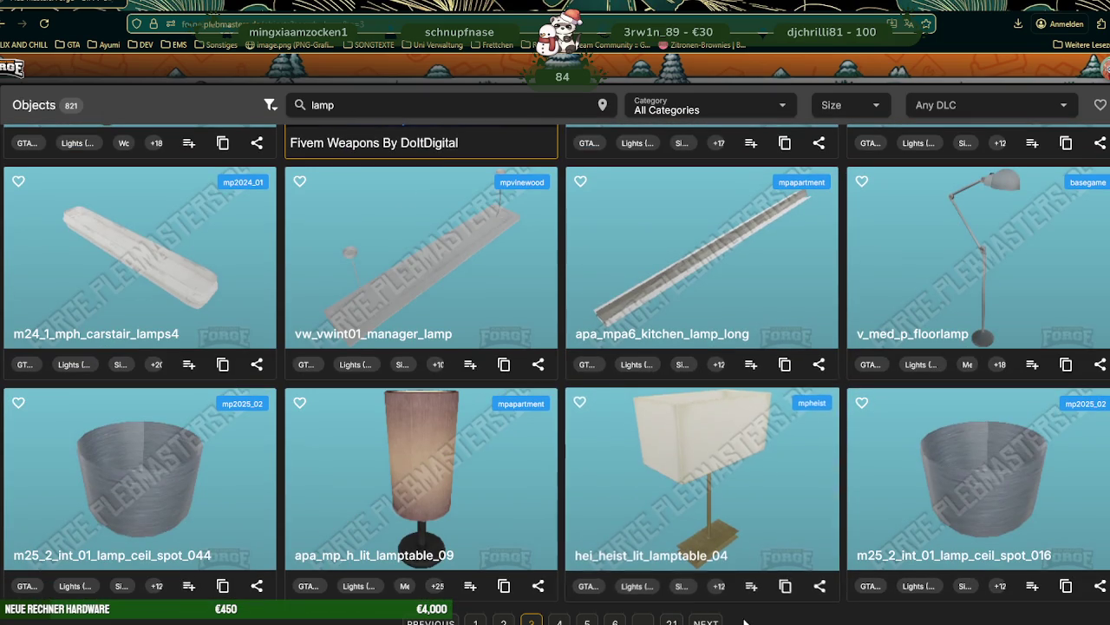
pyautogui.click(706, 621)
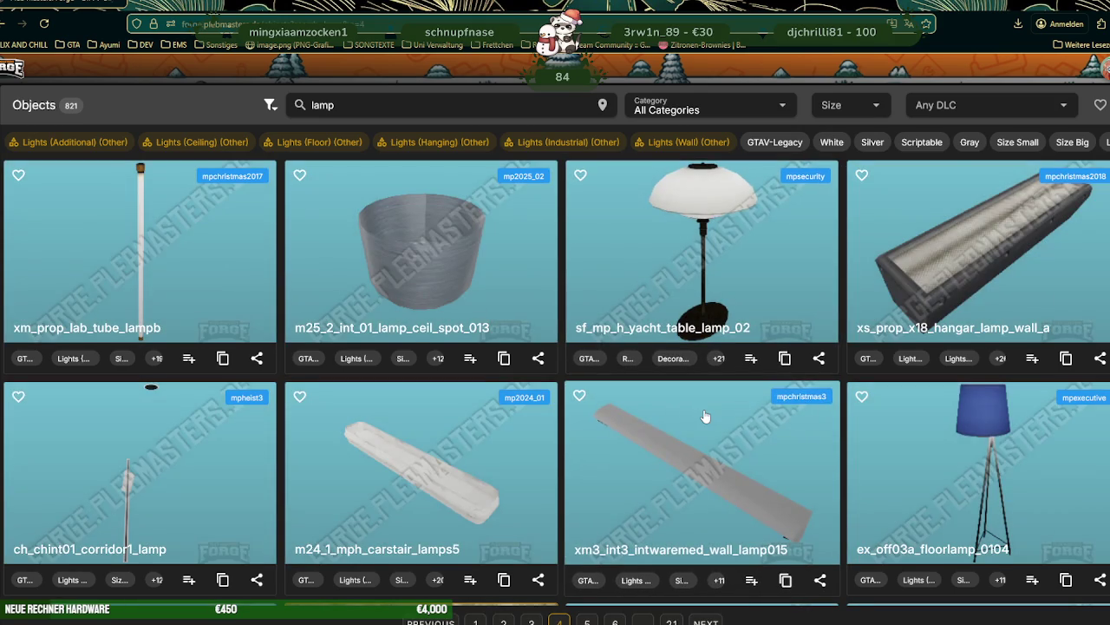
# - Scroll through the lamp result cards on page 4
pyautogui.scroll(-4, 705, 417)
pyautogui.scroll(-3, 705, 417)
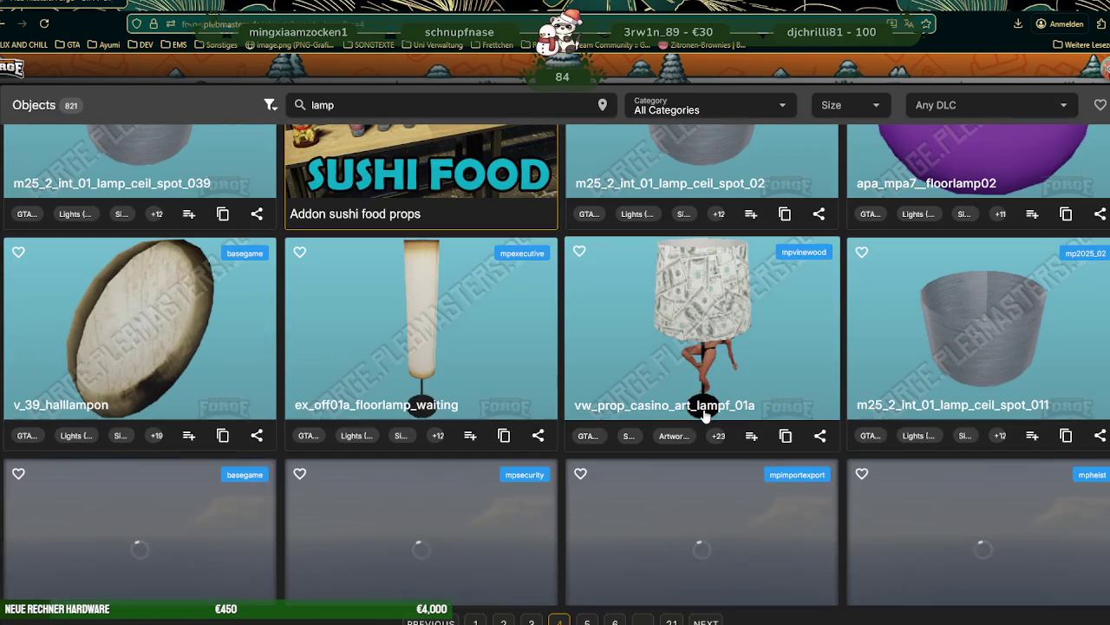
pyautogui.scroll(-2, 705, 416)
pyautogui.scroll(-2, 705, 416)
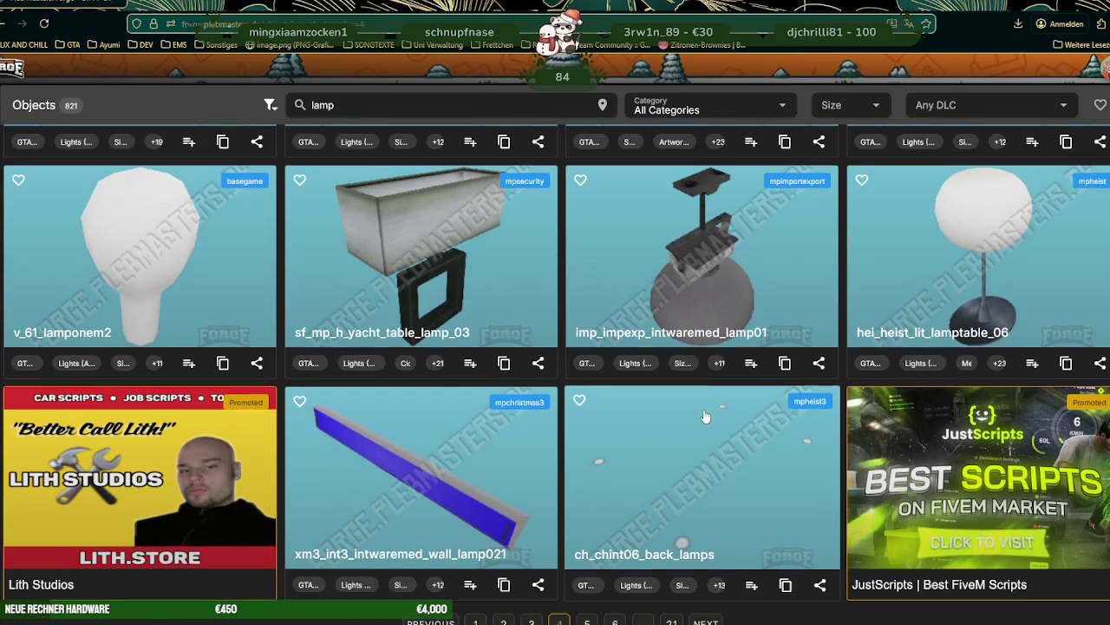
pyautogui.scroll(-3, 705, 417)
pyautogui.scroll(-3, 707, 430)
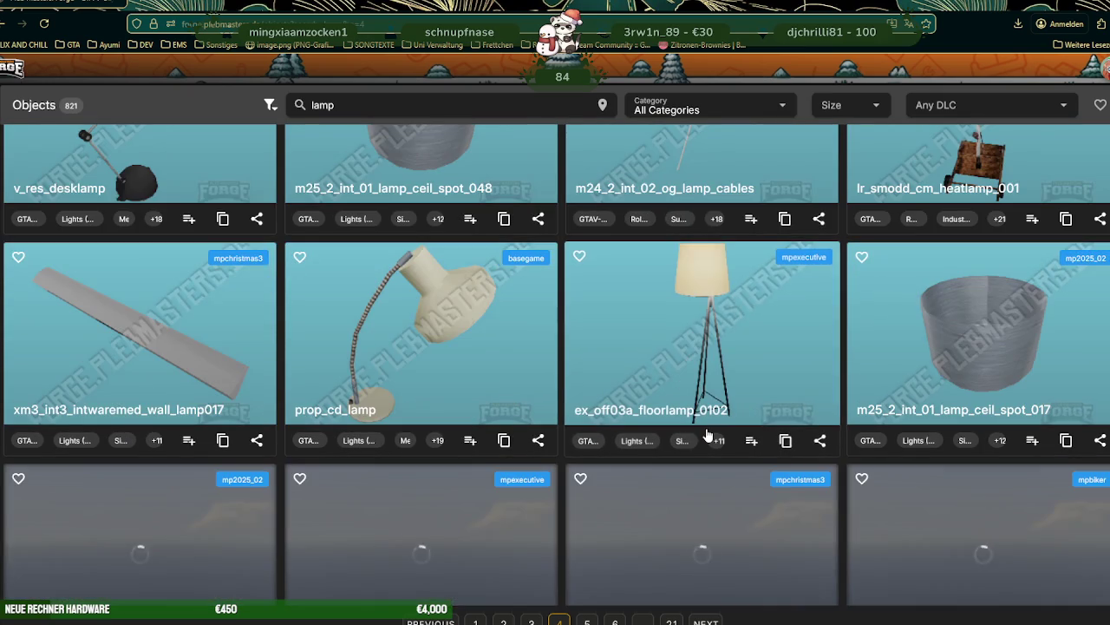
pyautogui.scroll(-4, 707, 432)
pyautogui.scroll(-2, 708, 434)
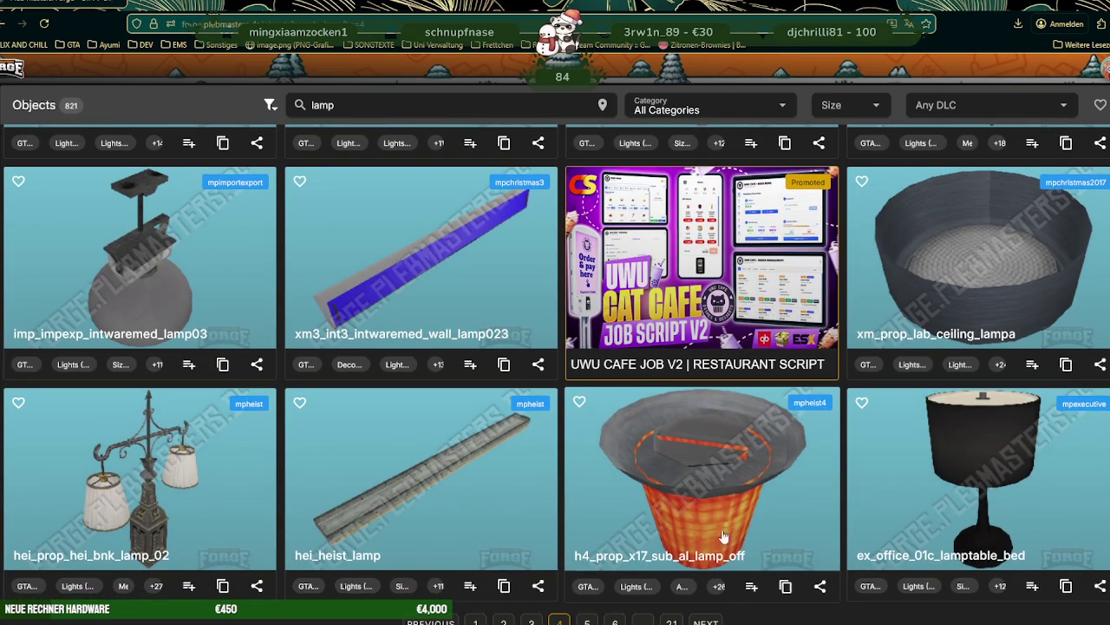
# - Browse the page 5 lamp results, then advance to page 6
pyautogui.click(706, 622)
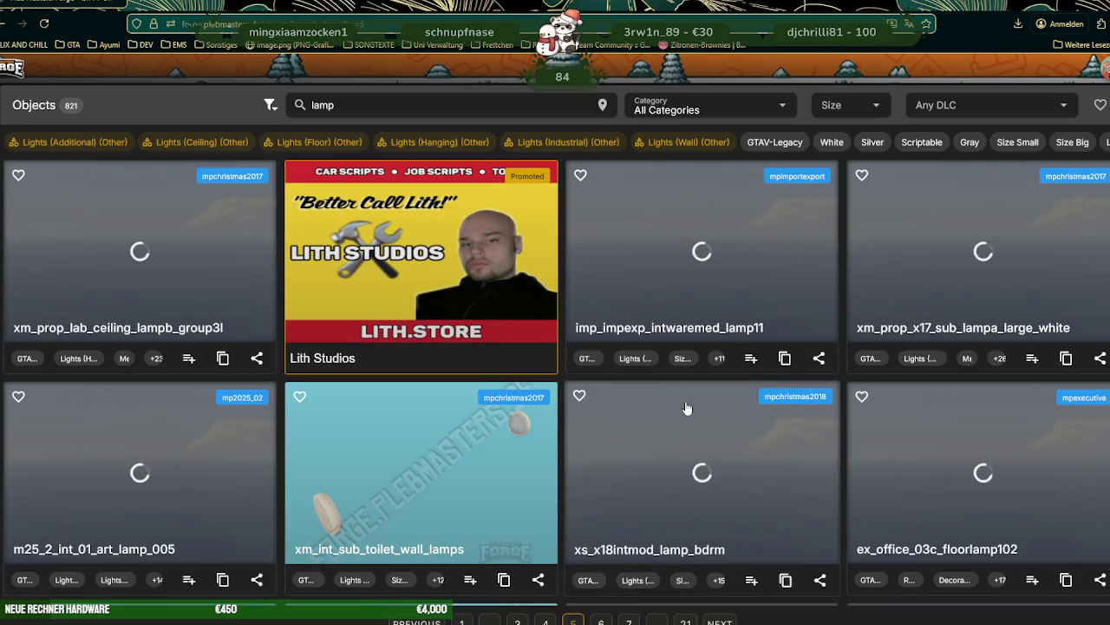
pyautogui.scroll(-2, 686, 408)
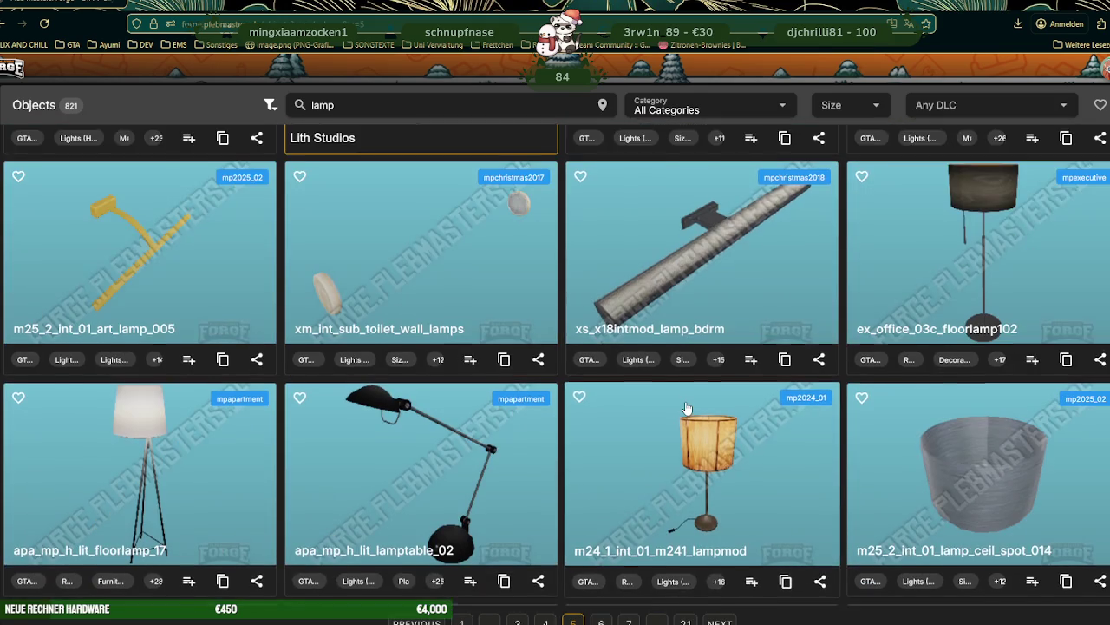
pyautogui.scroll(-3, 687, 407)
pyautogui.scroll(-3, 686, 407)
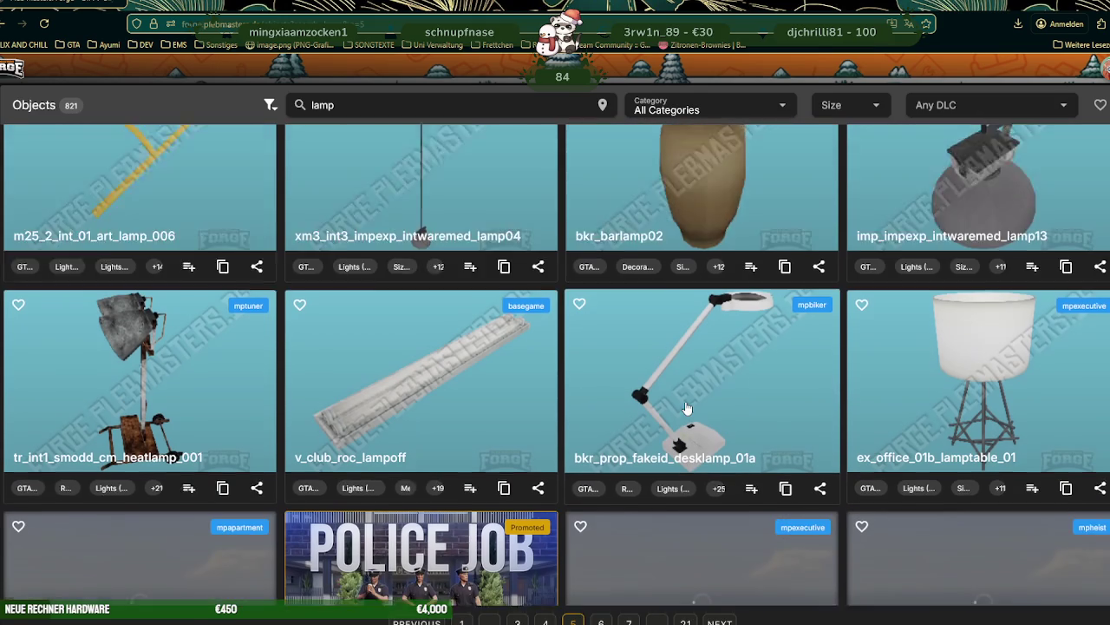
pyautogui.scroll(-4, 687, 407)
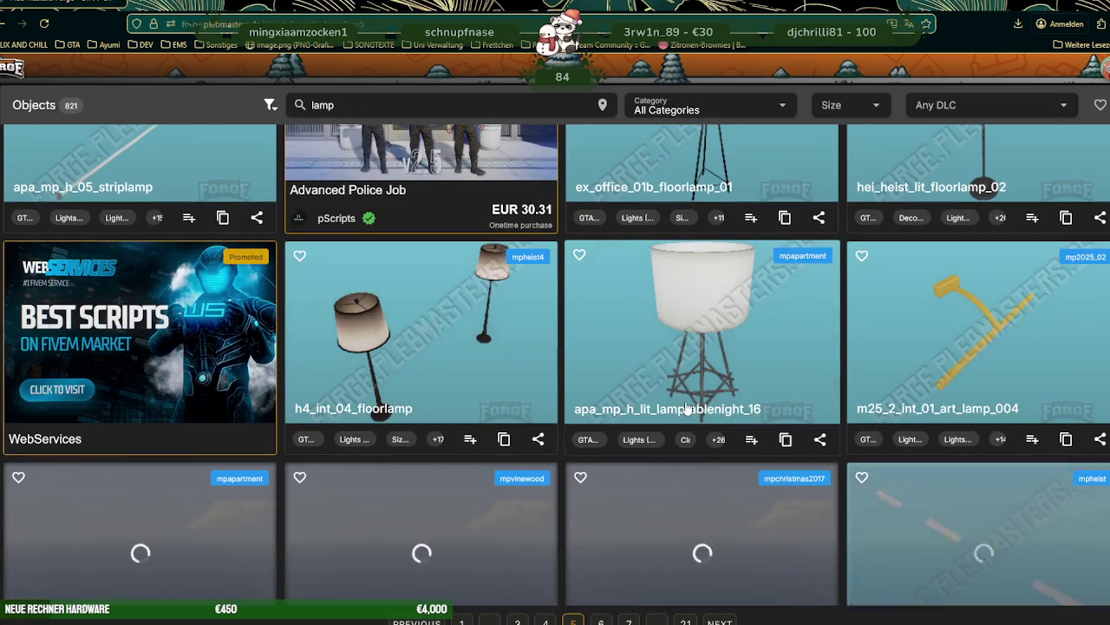
pyautogui.scroll(-3, 687, 408)
pyautogui.scroll(-3, 686, 407)
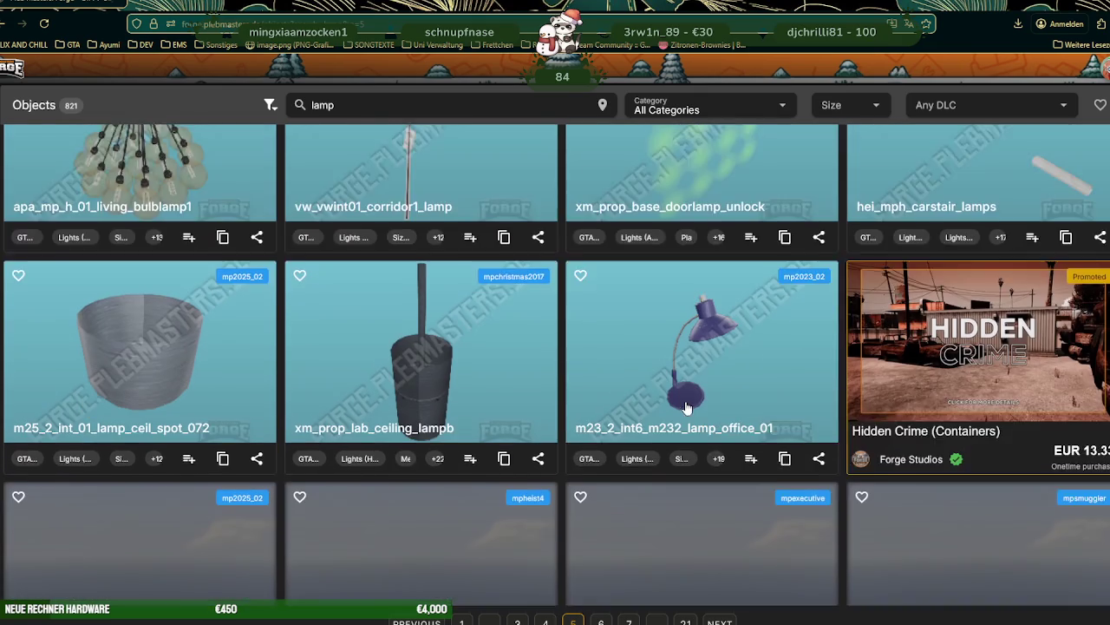
pyautogui.scroll(-3, 686, 407)
pyautogui.scroll(-1, 686, 407)
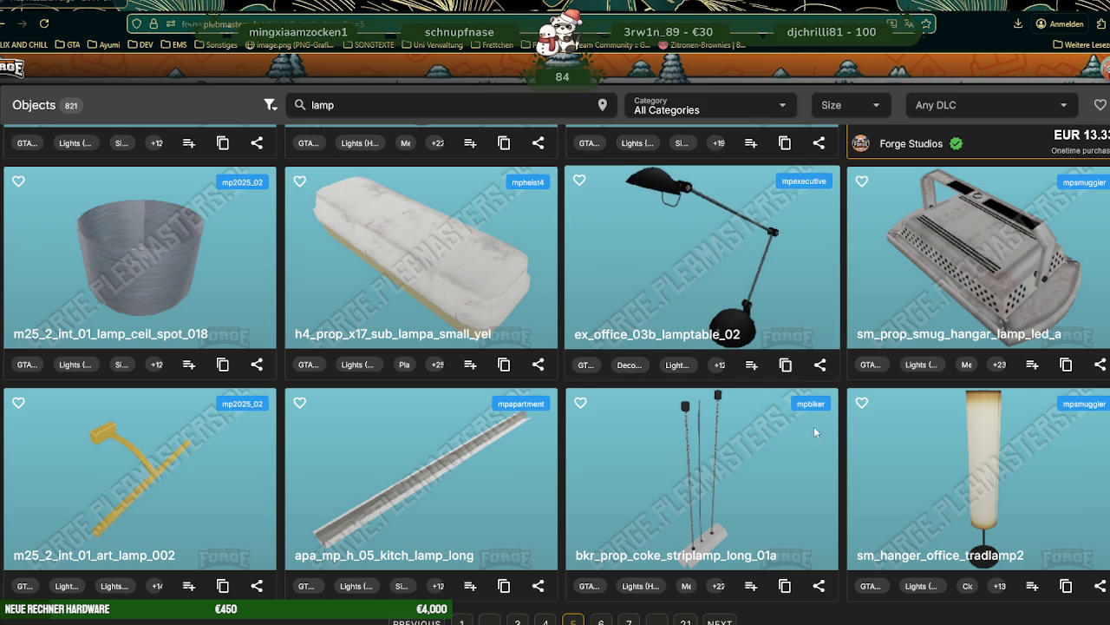
pyautogui.click(720, 621)
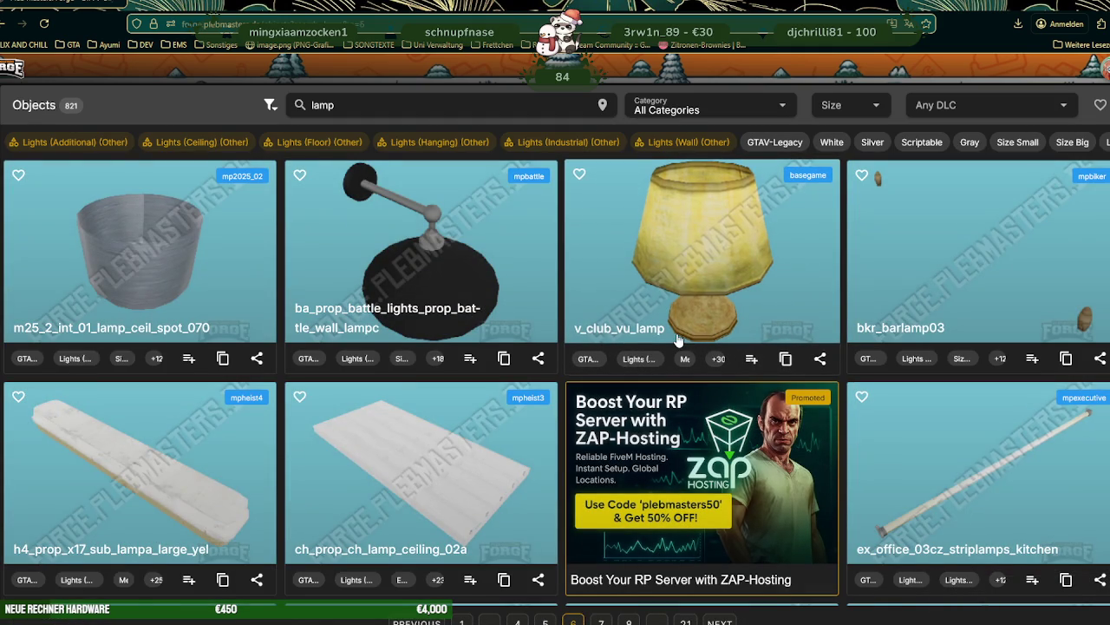
# - Scan all the lamp cards on results page 6, then advance to page 7
pyautogui.scroll(-4, 680, 337)
pyautogui.scroll(-3, 676, 295)
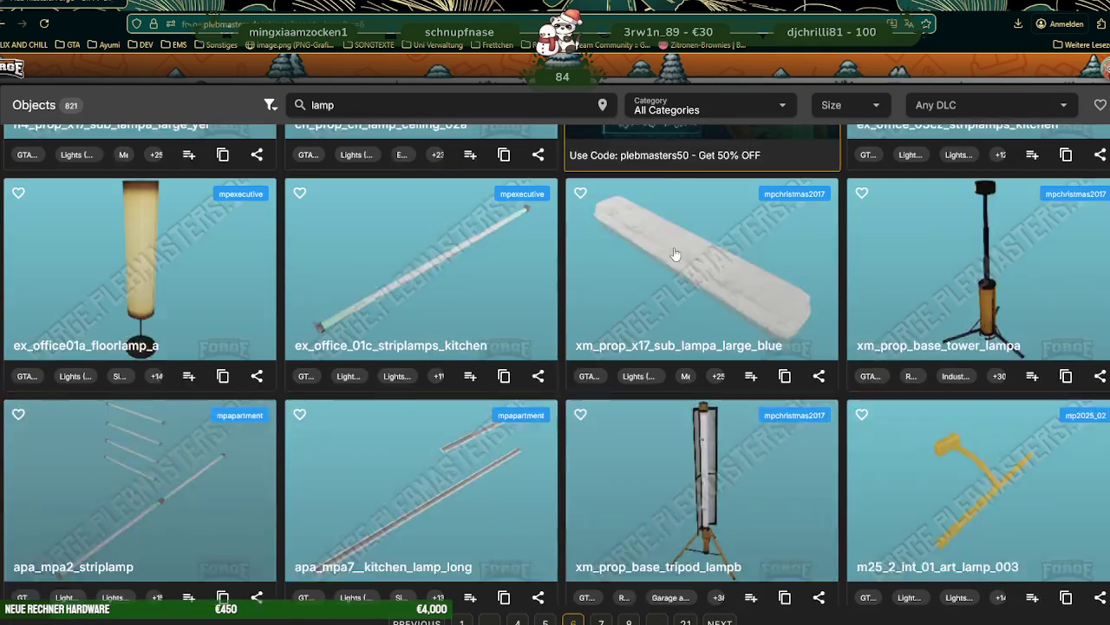
pyautogui.scroll(-3, 675, 254)
pyautogui.scroll(-2, 675, 254)
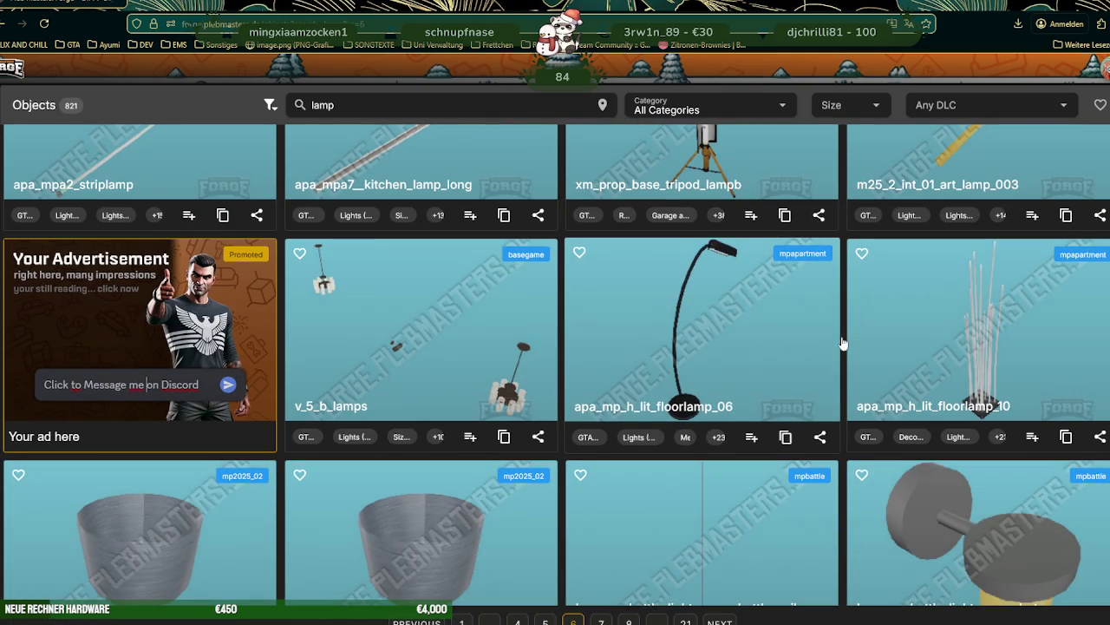
pyautogui.scroll(-3, 915, 337)
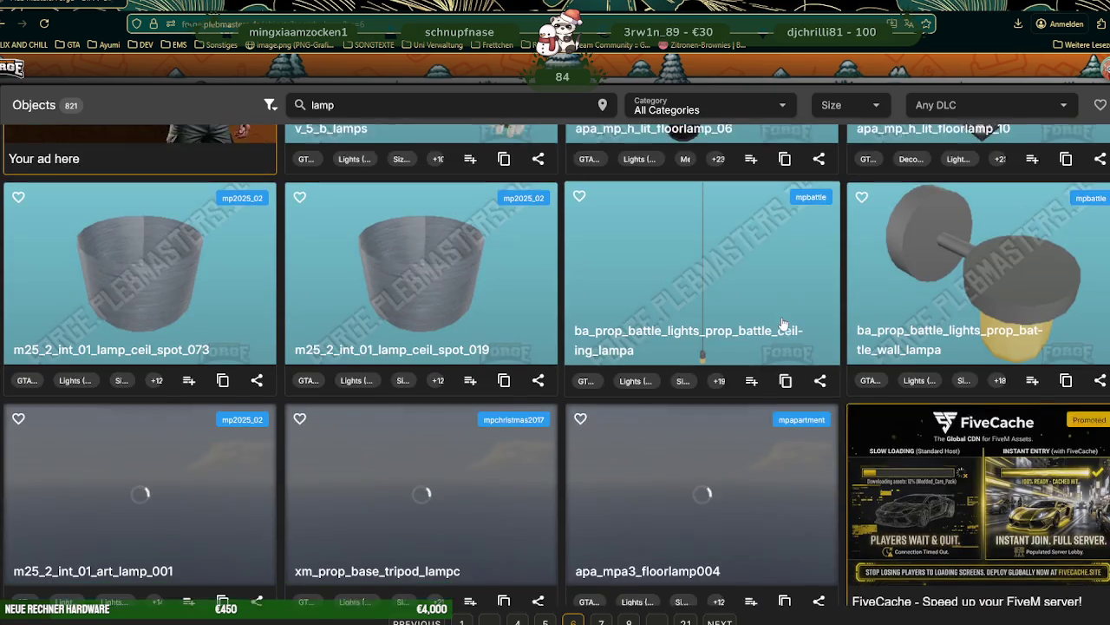
pyautogui.scroll(-3, 783, 325)
pyautogui.scroll(-2, 783, 324)
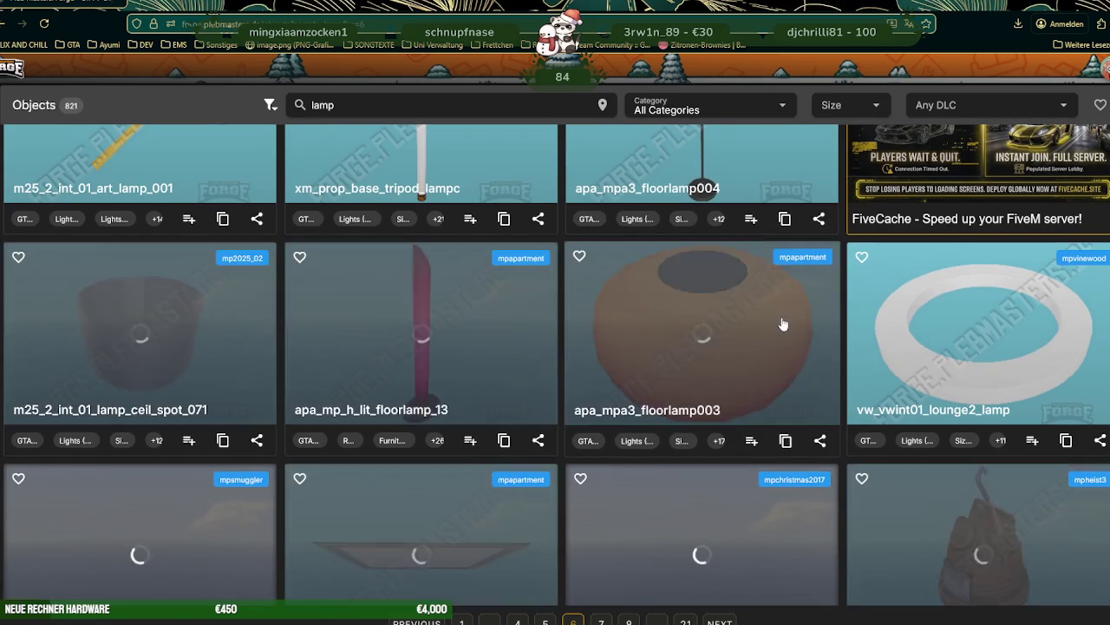
pyautogui.scroll(-3, 783, 324)
pyautogui.scroll(-1, 783, 325)
pyautogui.scroll(-2, 783, 324)
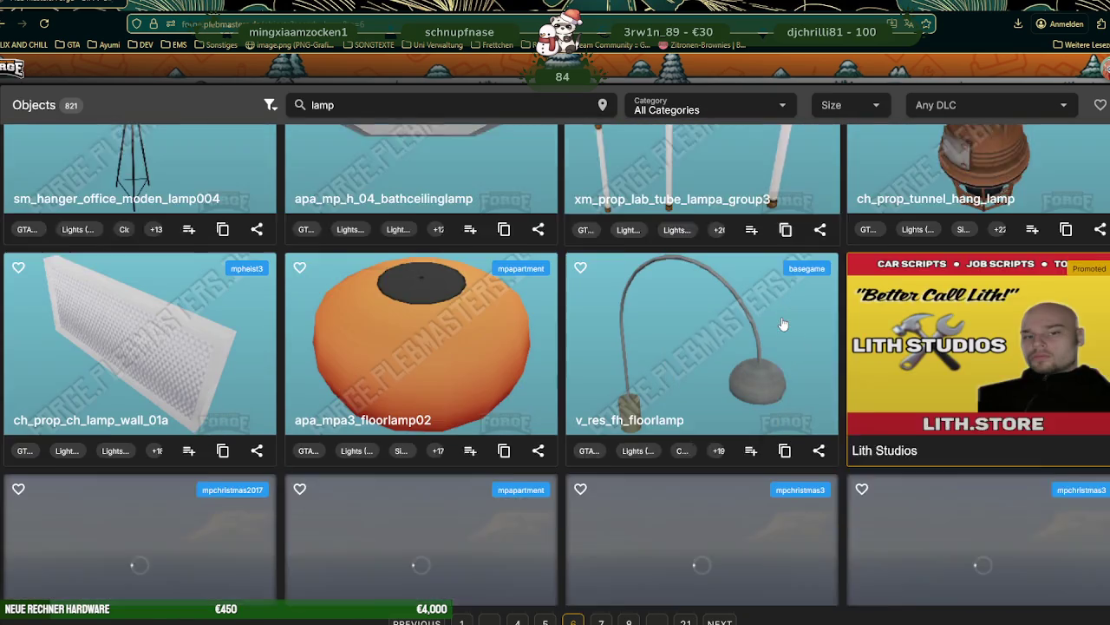
pyautogui.scroll(-1, 783, 324)
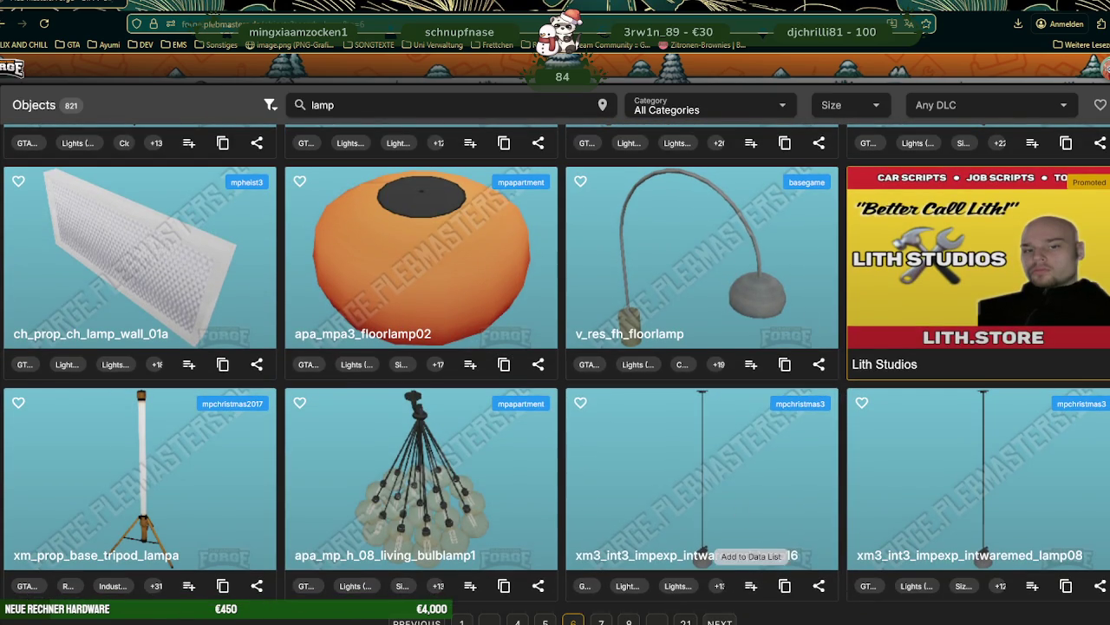
pyautogui.click(719, 621)
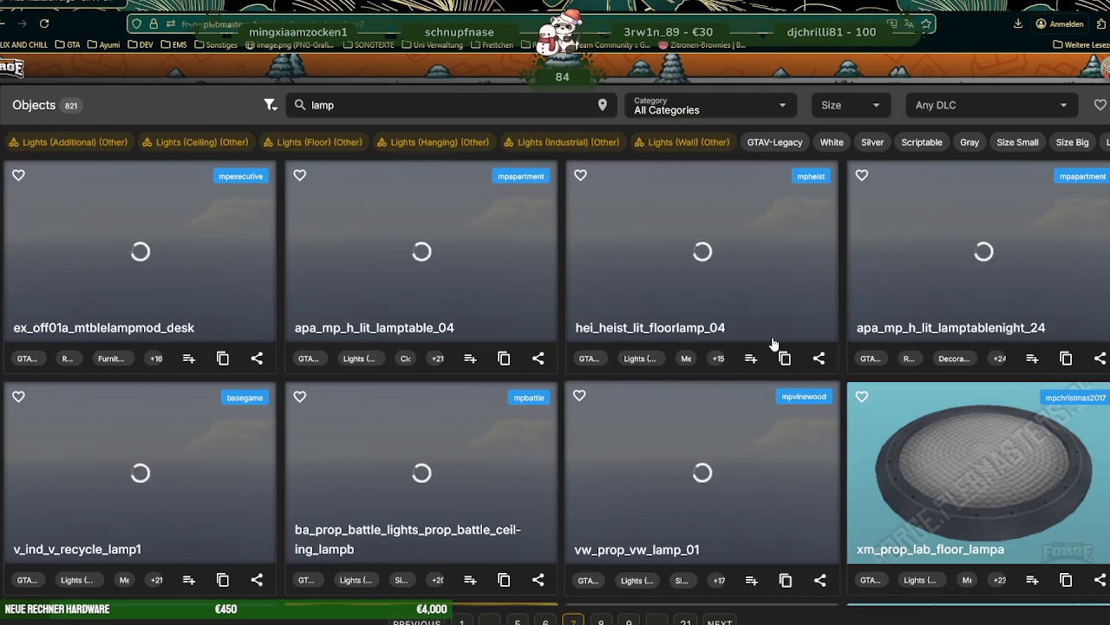
# - Look over the page 7 lamp cards, then advance to page 8
pyautogui.scroll(-1, 752, 302)
pyautogui.scroll(-1, 755, 295)
pyautogui.scroll(-2, 757, 286)
pyautogui.scroll(-1, 757, 280)
pyautogui.scroll(-2, 759, 282)
pyautogui.scroll(-2, 760, 283)
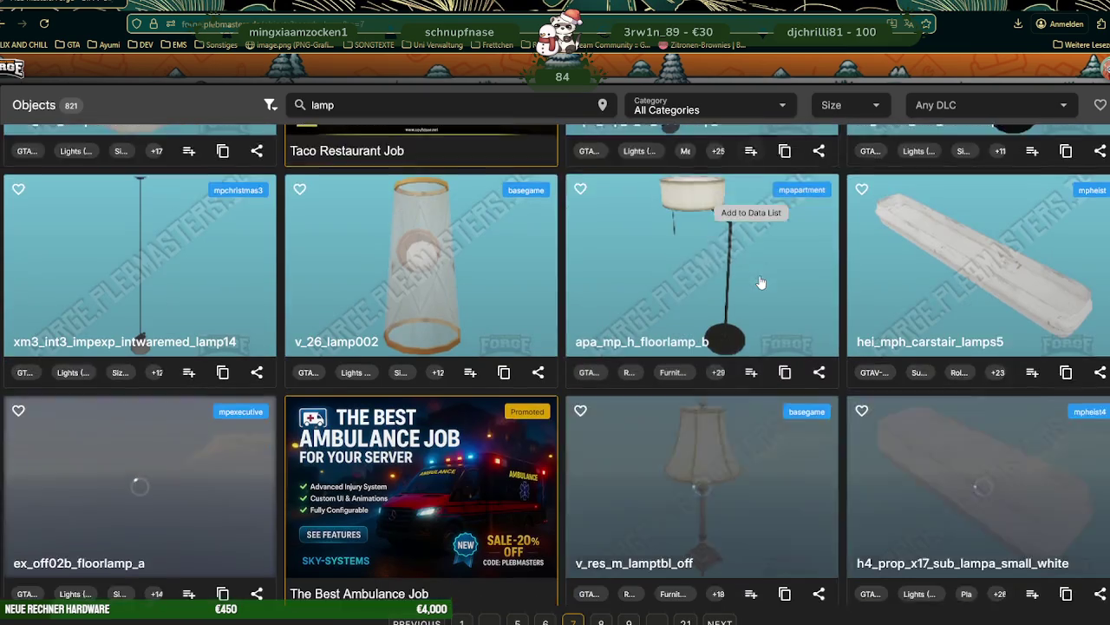
pyautogui.scroll(-2, 759, 282)
pyautogui.scroll(-2, 759, 282)
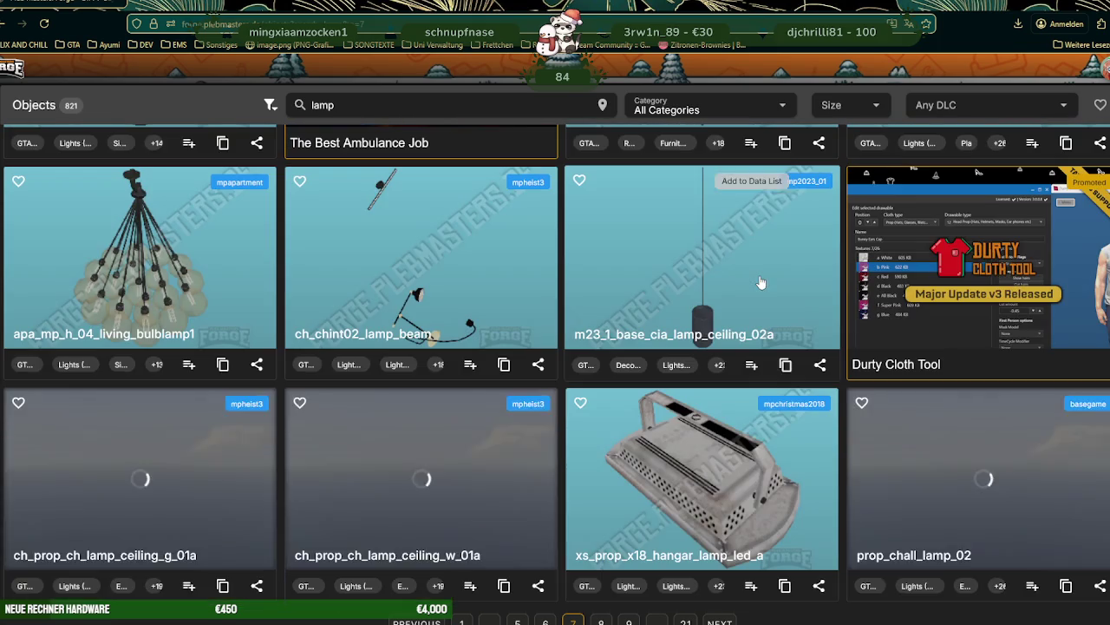
pyautogui.scroll(-1, 759, 288)
pyautogui.scroll(-2, 758, 289)
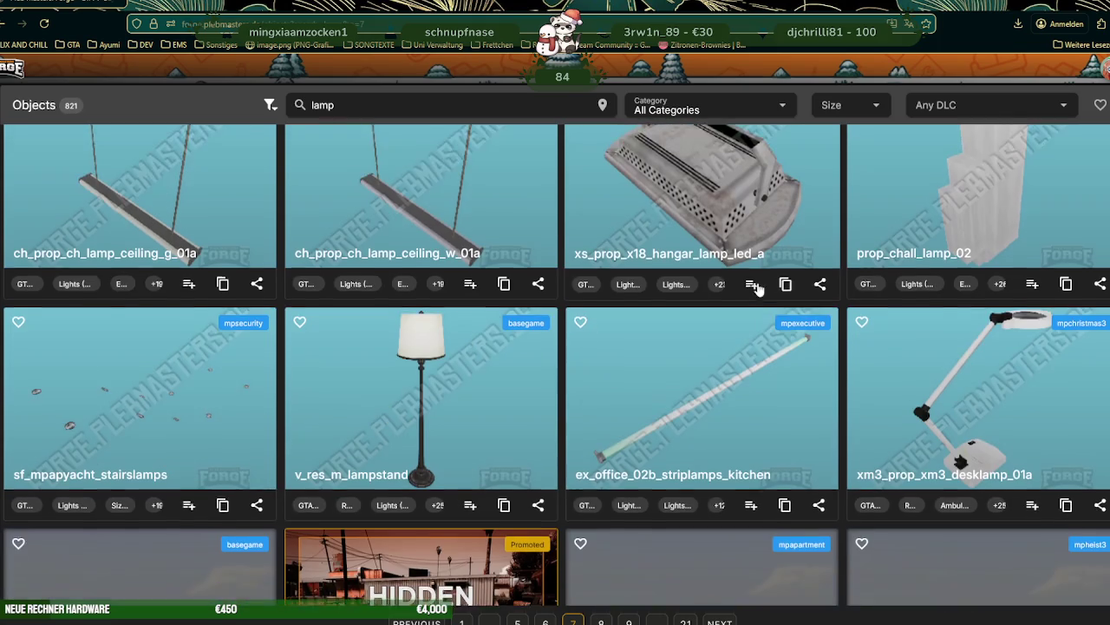
pyautogui.scroll(-1, 758, 289)
pyautogui.scroll(-2, 759, 289)
pyautogui.scroll(-2, 759, 289)
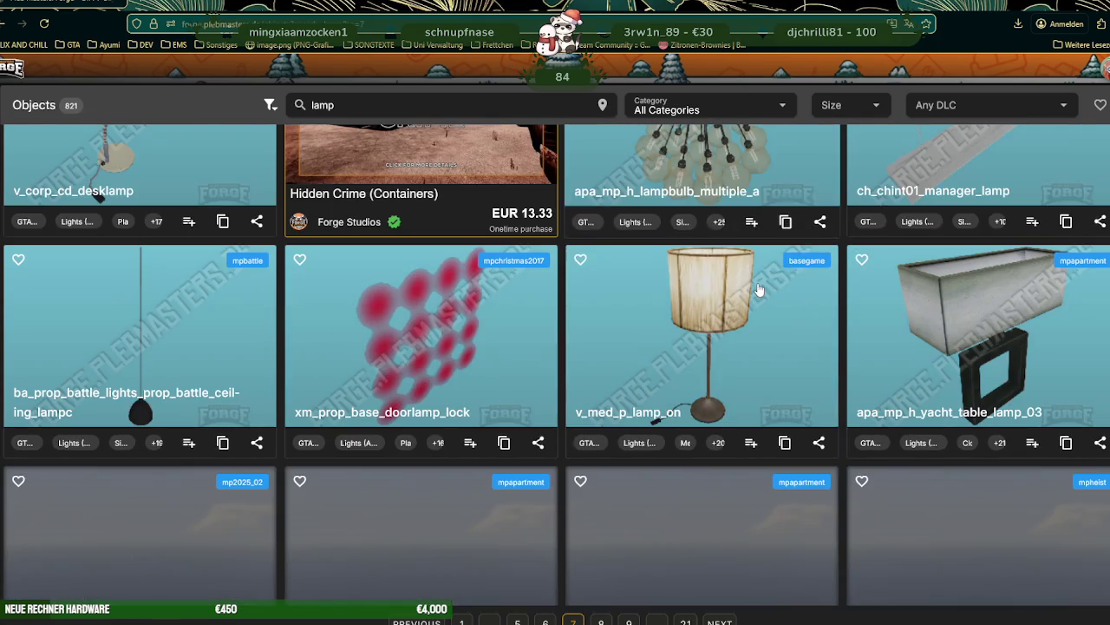
pyautogui.scroll(-1, 759, 289)
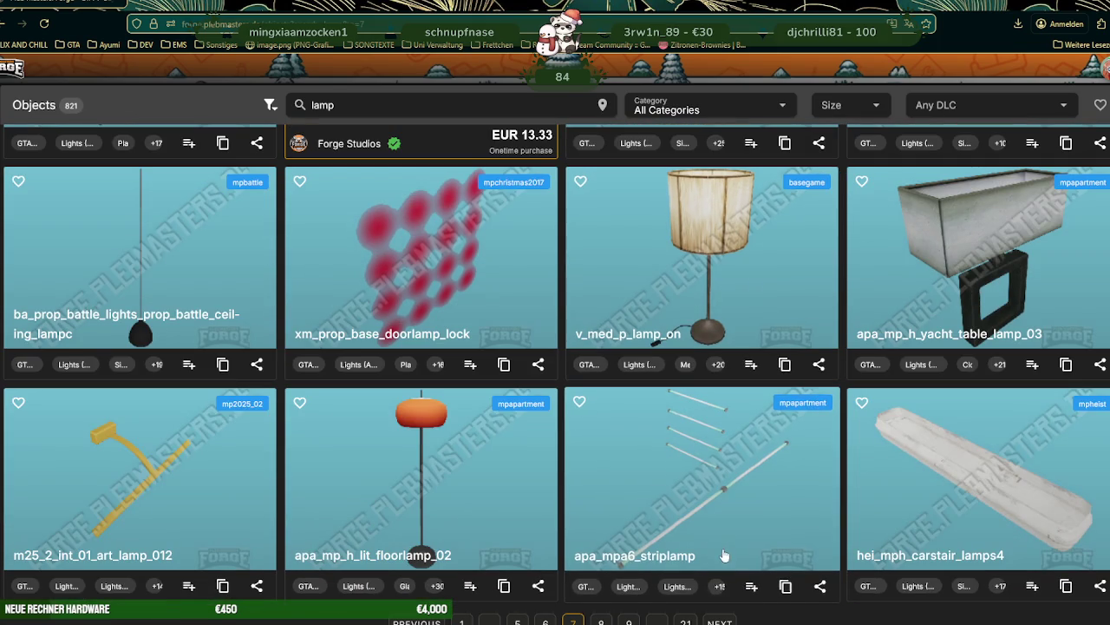
pyautogui.click(719, 621)
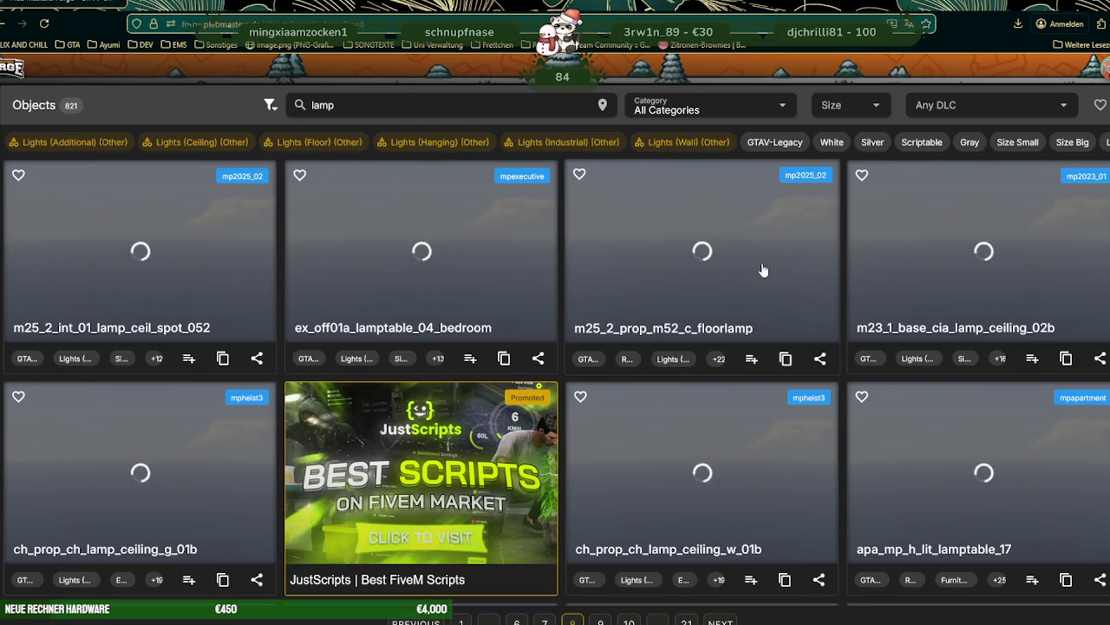
# - Look over the page 8 lamp cards, then move on to page 9
pyautogui.scroll(-2, 804, 268)
pyautogui.scroll(-1, 804, 268)
pyautogui.scroll(-1, 804, 268)
pyautogui.scroll(-2, 805, 268)
pyautogui.scroll(-1, 804, 268)
pyautogui.scroll(-2, 804, 268)
pyautogui.scroll(-1, 804, 268)
pyautogui.scroll(-1, 804, 268)
pyautogui.scroll(-2, 804, 268)
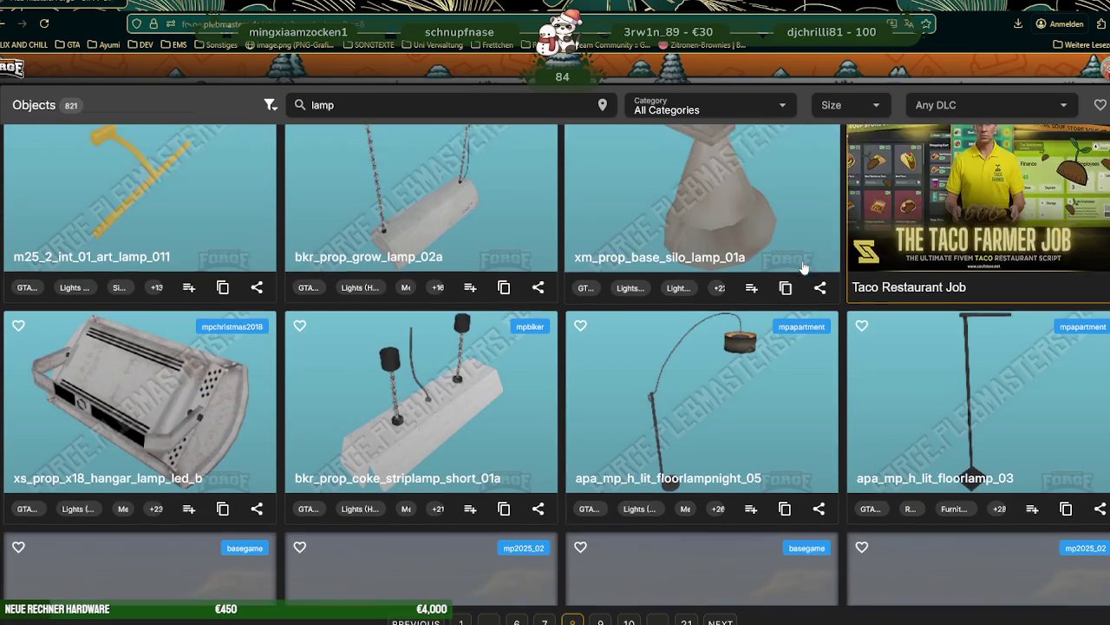
pyautogui.scroll(-1, 804, 268)
pyautogui.scroll(-2, 804, 268)
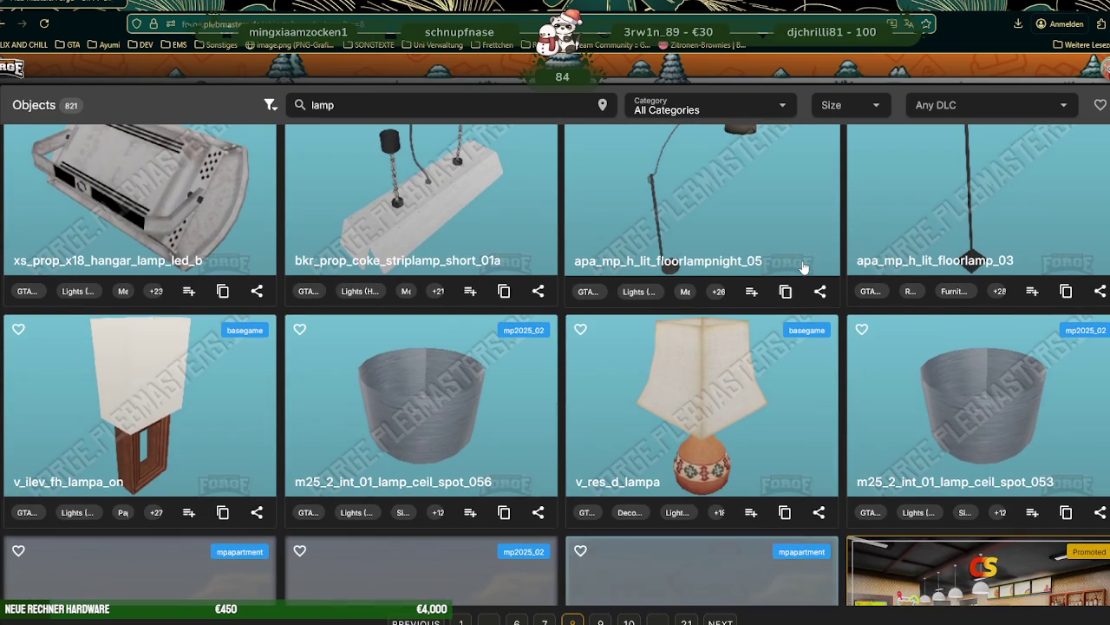
pyautogui.scroll(-2, 804, 268)
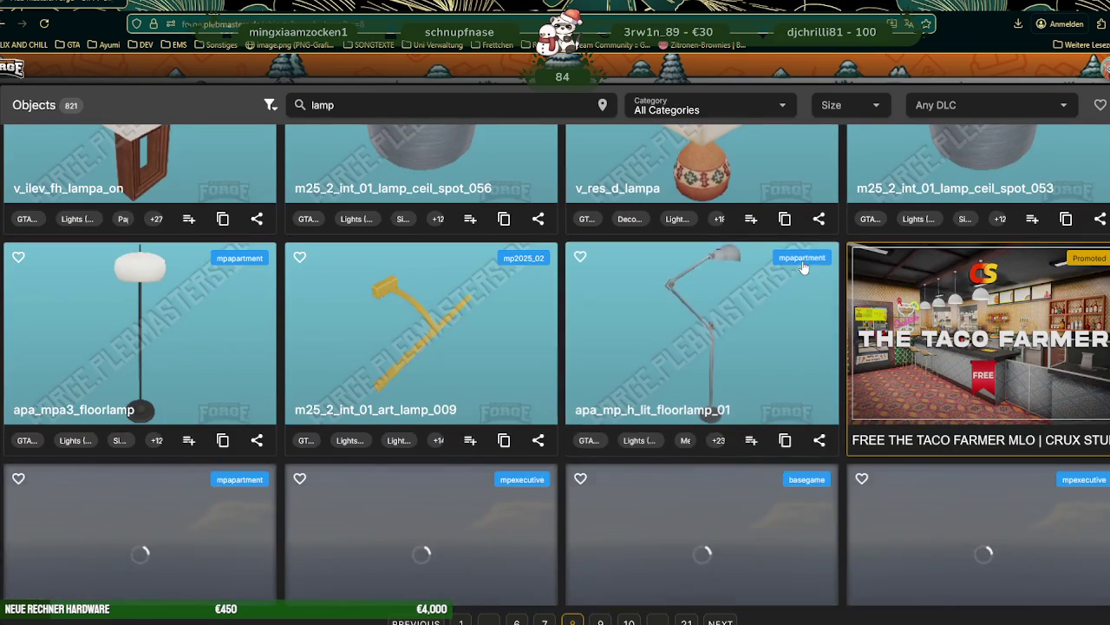
pyautogui.scroll(-2, 804, 268)
pyautogui.scroll(2, 804, 268)
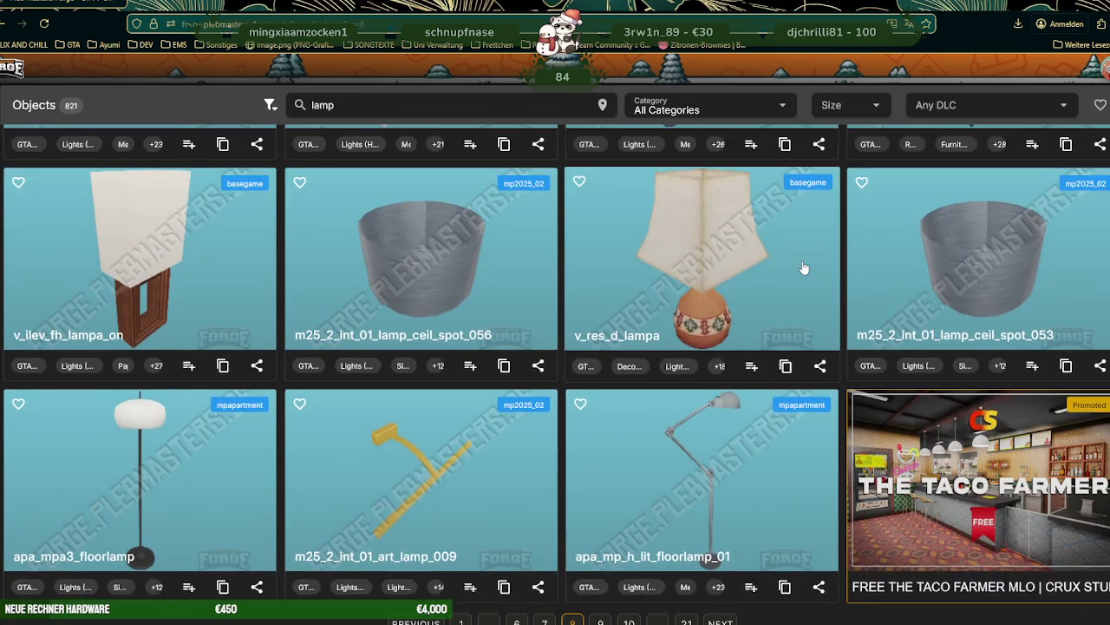
pyautogui.scroll(-3, 804, 268)
pyautogui.scroll(-2, 804, 268)
pyautogui.scroll(-1, 805, 268)
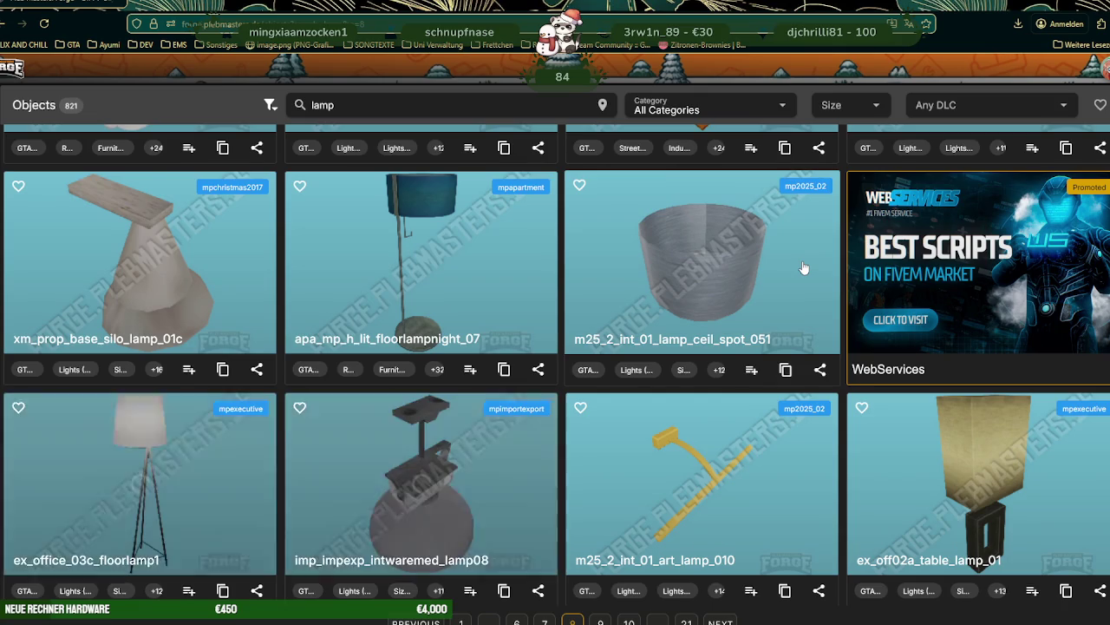
pyautogui.click(722, 622)
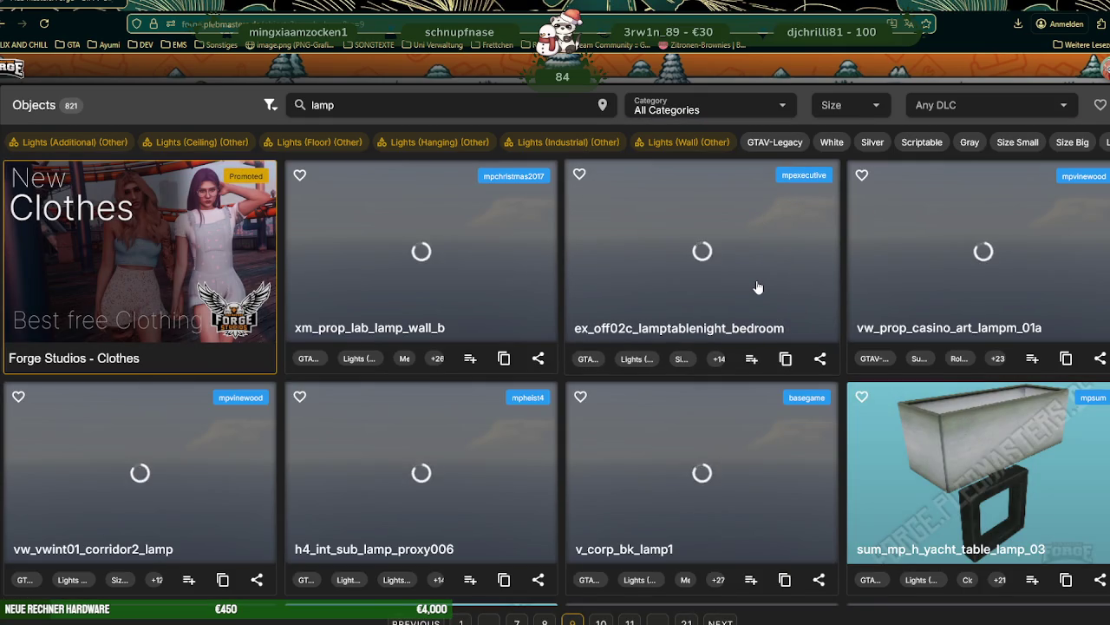
# - Scan the remaining page 9 lamp cards, then go to page 10
pyautogui.scroll(-1, 780, 296)
pyautogui.scroll(-2, 780, 296)
pyautogui.scroll(-2, 780, 296)
pyautogui.scroll(-1, 780, 295)
pyautogui.scroll(-1, 780, 296)
pyautogui.scroll(-2, 780, 293)
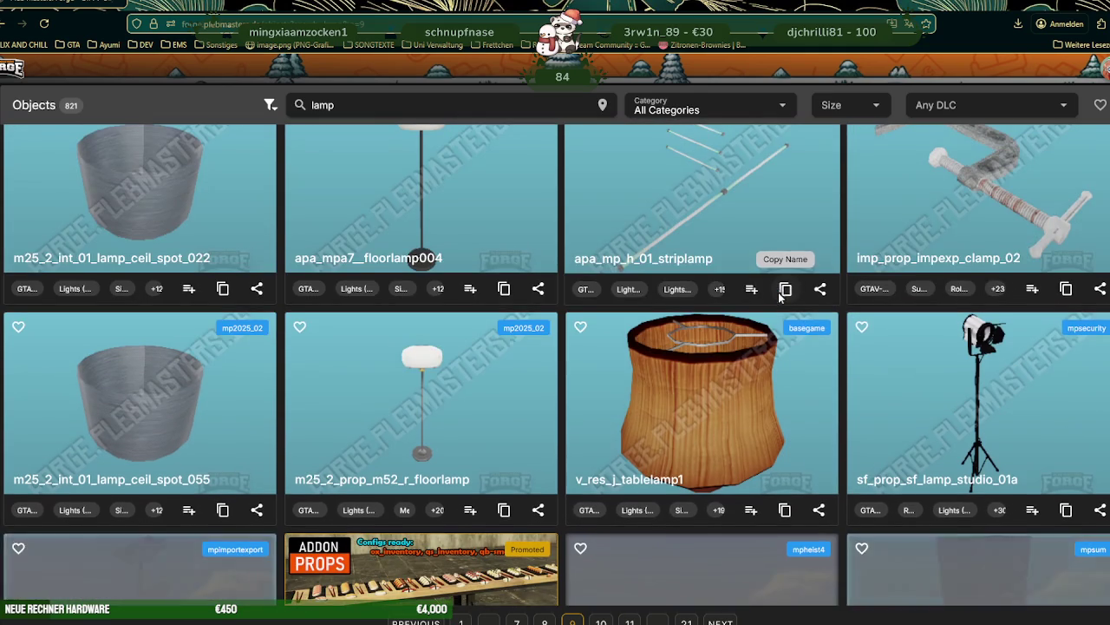
pyautogui.scroll(-3, 779, 296)
pyautogui.scroll(-2, 777, 299)
pyautogui.scroll(-1, 772, 305)
pyautogui.scroll(-1, 763, 314)
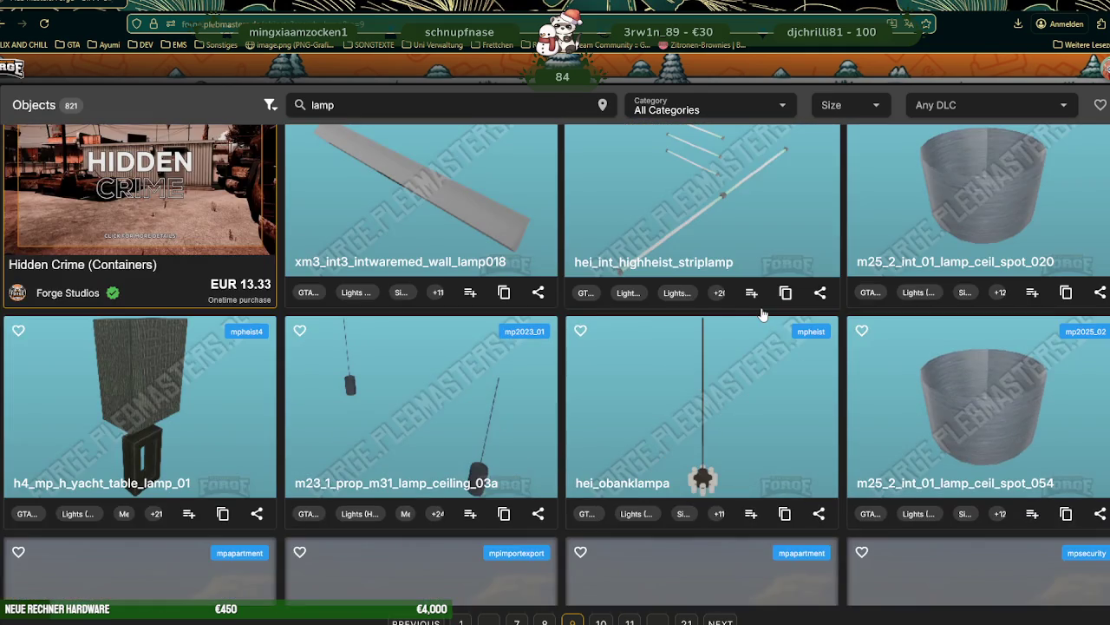
pyautogui.scroll(-1, 763, 315)
pyautogui.scroll(-2, 762, 314)
pyautogui.scroll(-2, 763, 314)
pyautogui.scroll(-3, 762, 314)
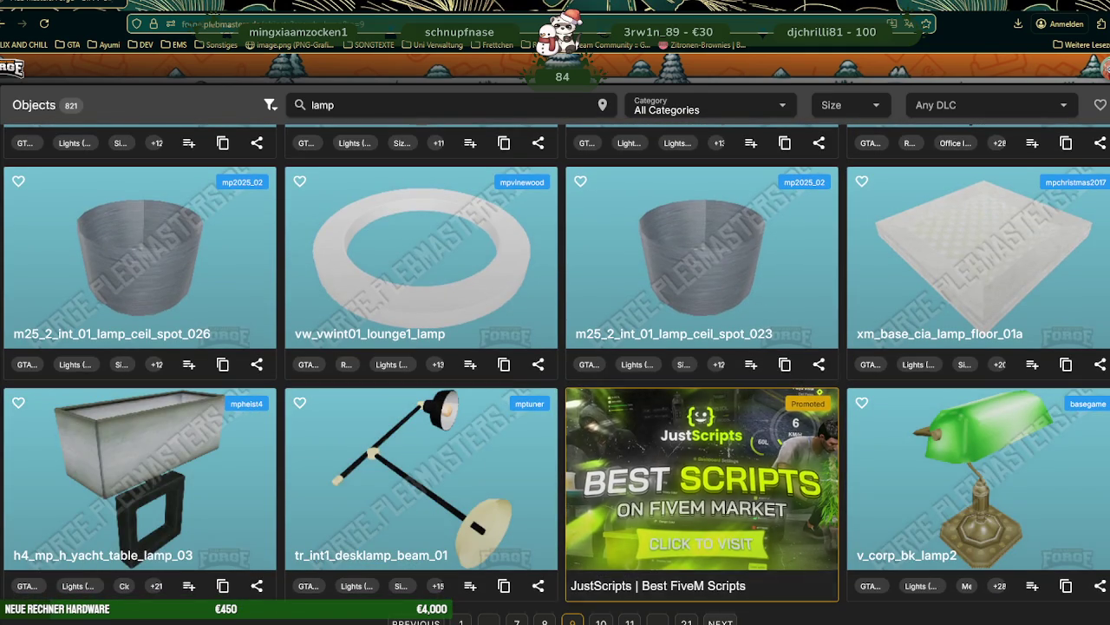
pyautogui.click(721, 621)
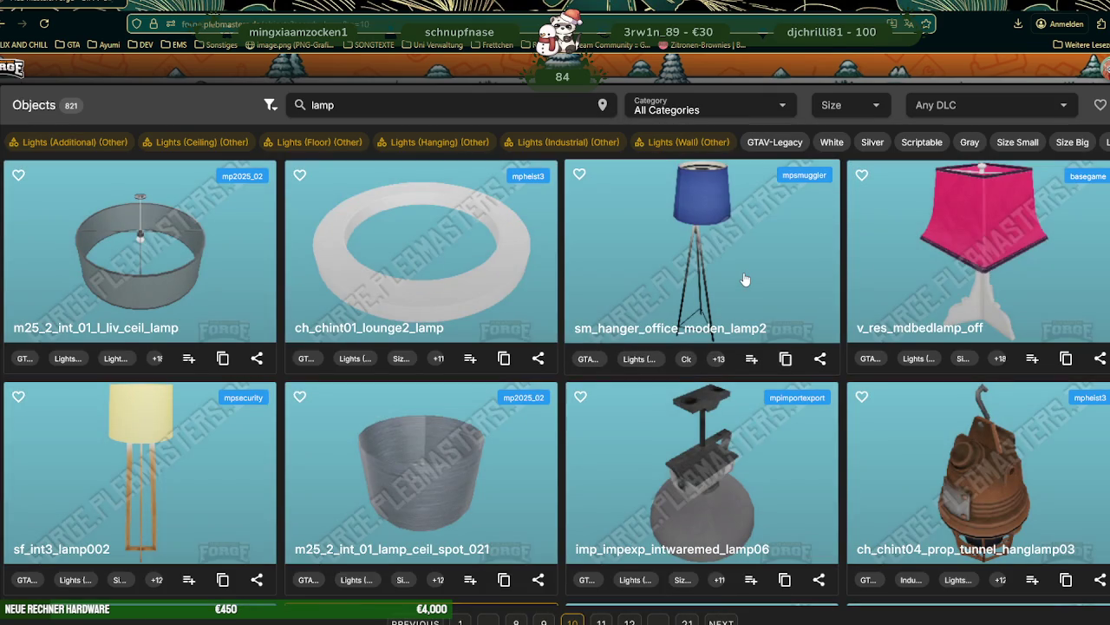
# - Review page 10's ceiling, hanging and table lamps, then go to page 11
pyautogui.scroll(-4, 744, 272)
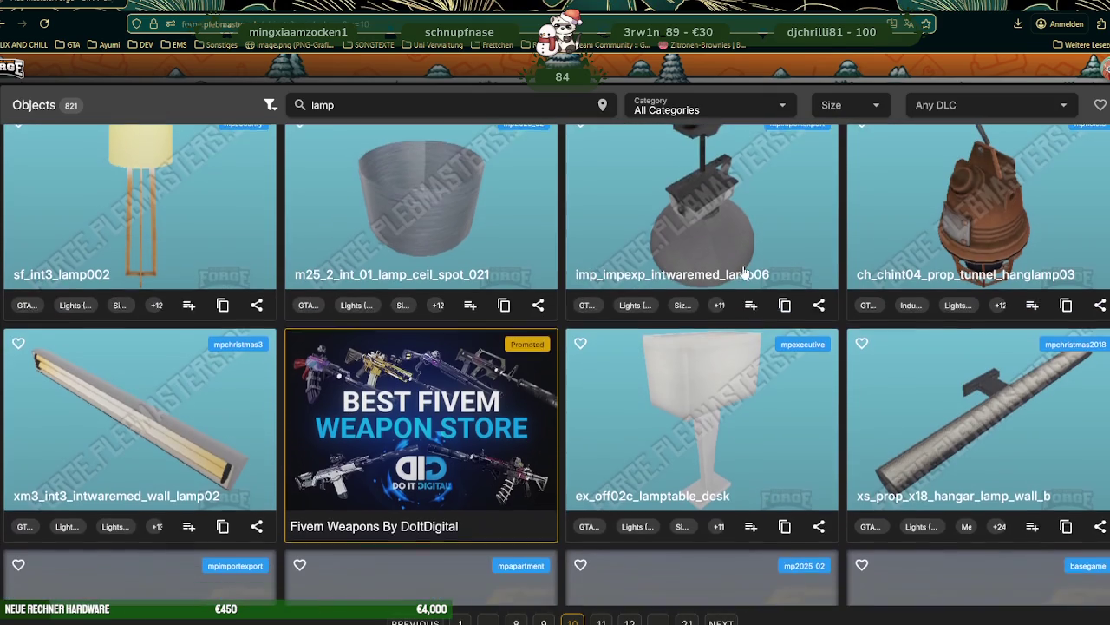
pyautogui.scroll(-1, 744, 272)
pyautogui.scroll(-4, 745, 272)
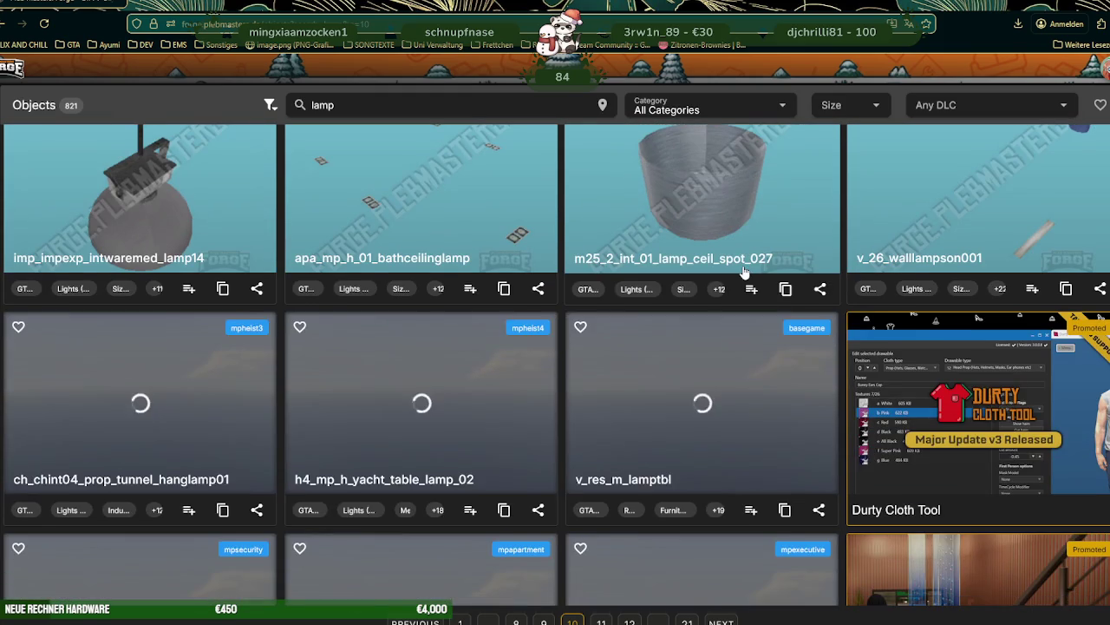
pyautogui.scroll(-2, 744, 272)
pyautogui.scroll(-1, 742, 272)
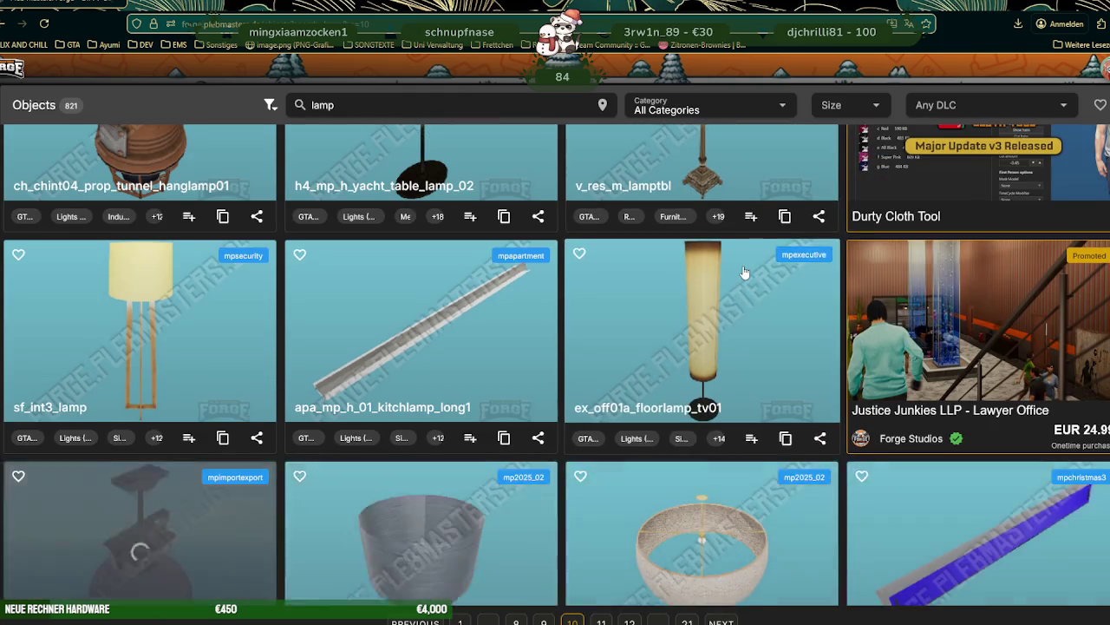
pyautogui.scroll(-3, 745, 272)
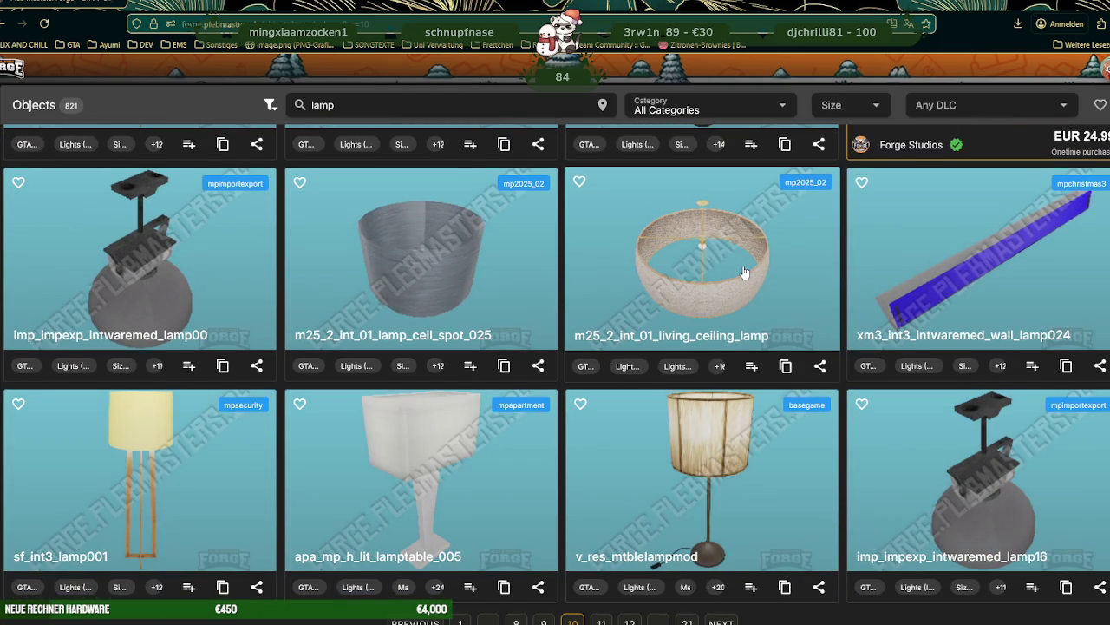
pyautogui.scroll(-1, 745, 273)
pyautogui.scroll(-3, 745, 273)
pyautogui.scroll(-1, 745, 273)
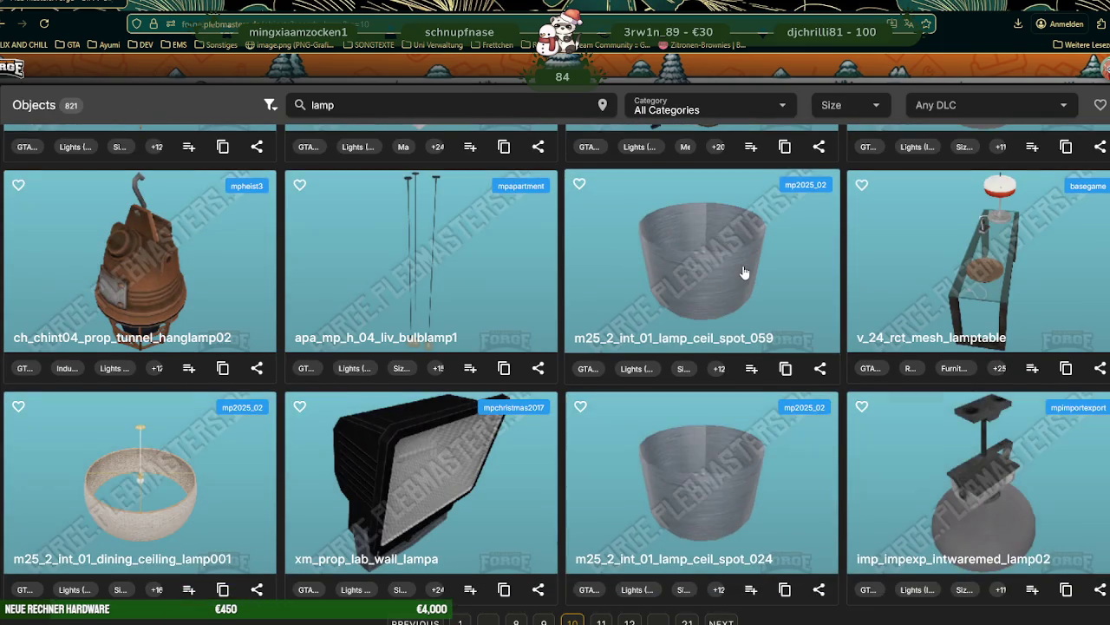
pyautogui.scroll(-2, 744, 272)
pyautogui.scroll(-2, 742, 266)
pyautogui.scroll(4, 742, 266)
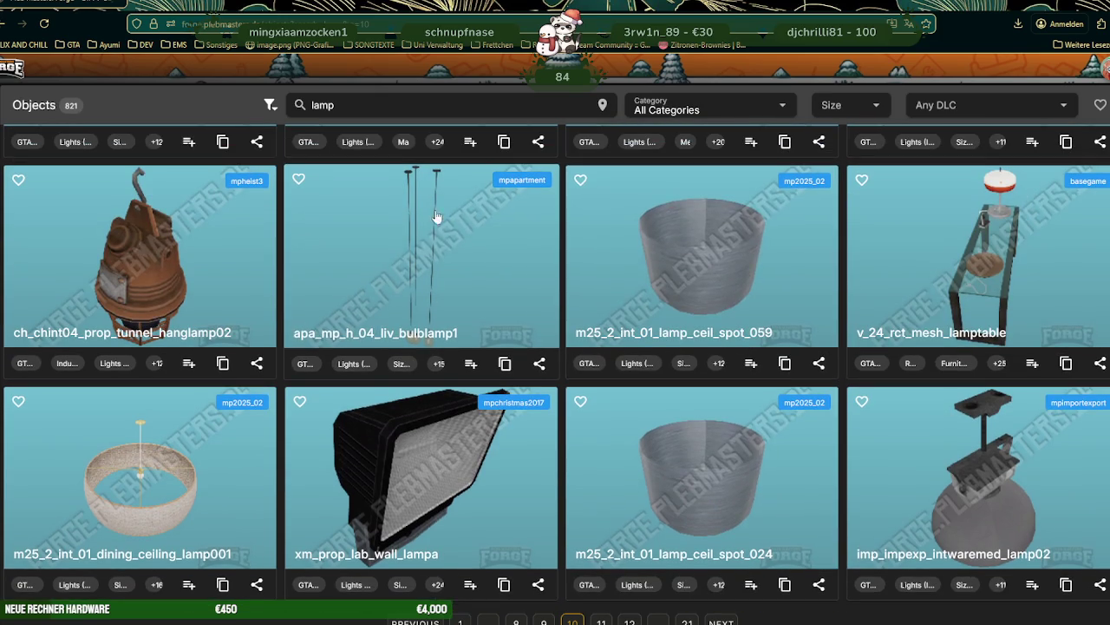
pyautogui.scroll(-2, 559, 250)
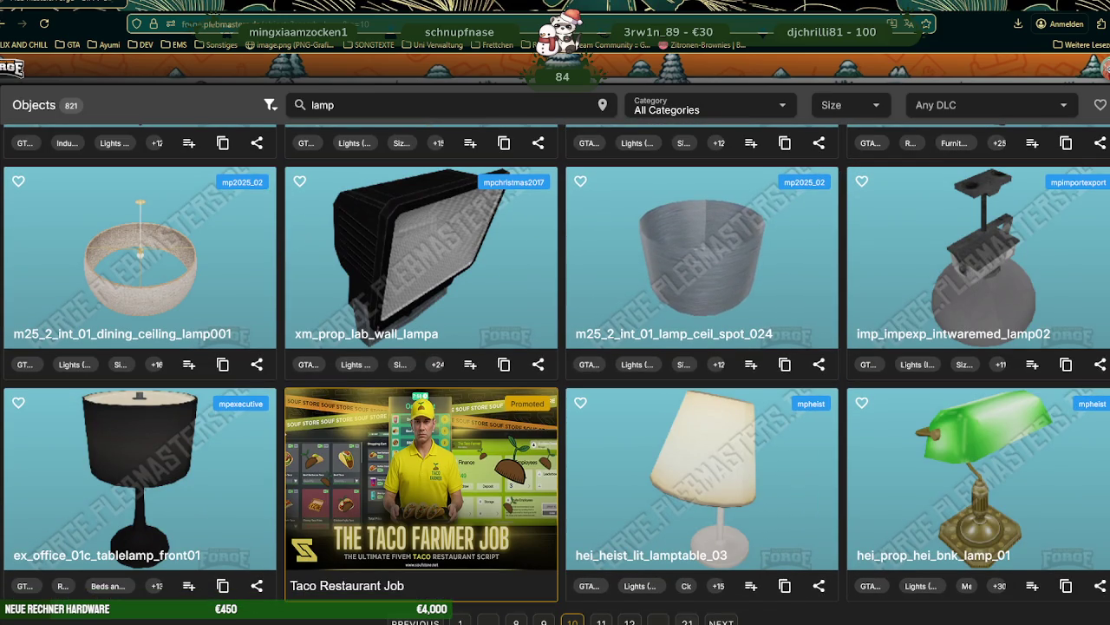
pyautogui.click(722, 622)
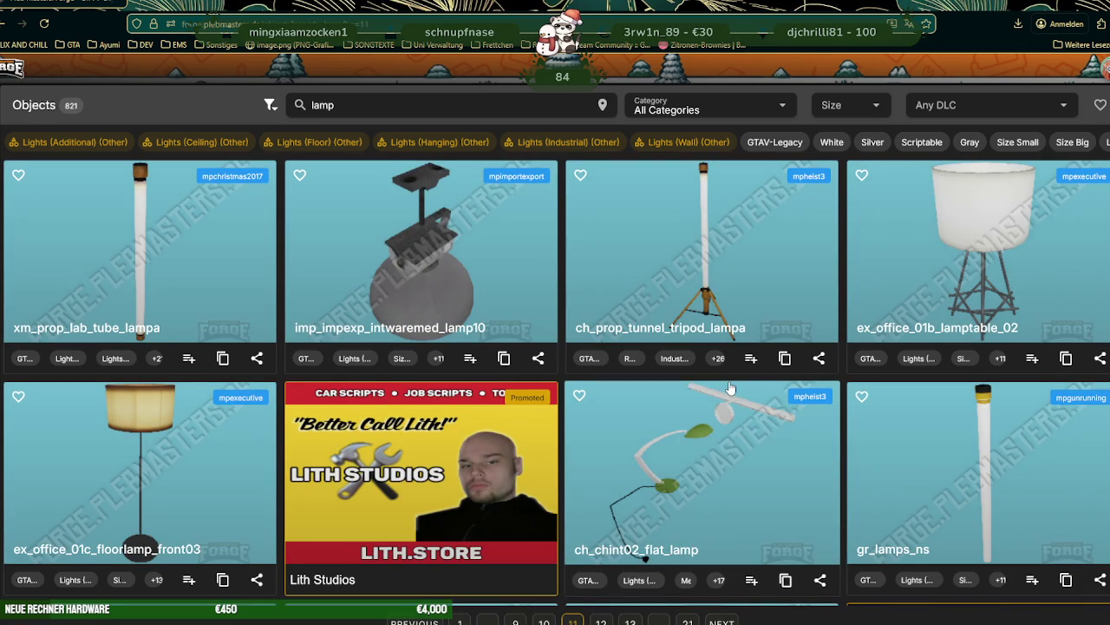
# - Scan the page 11 lamp cards, then go to page 12
pyautogui.scroll(-3, 732, 387)
pyautogui.scroll(-3, 731, 382)
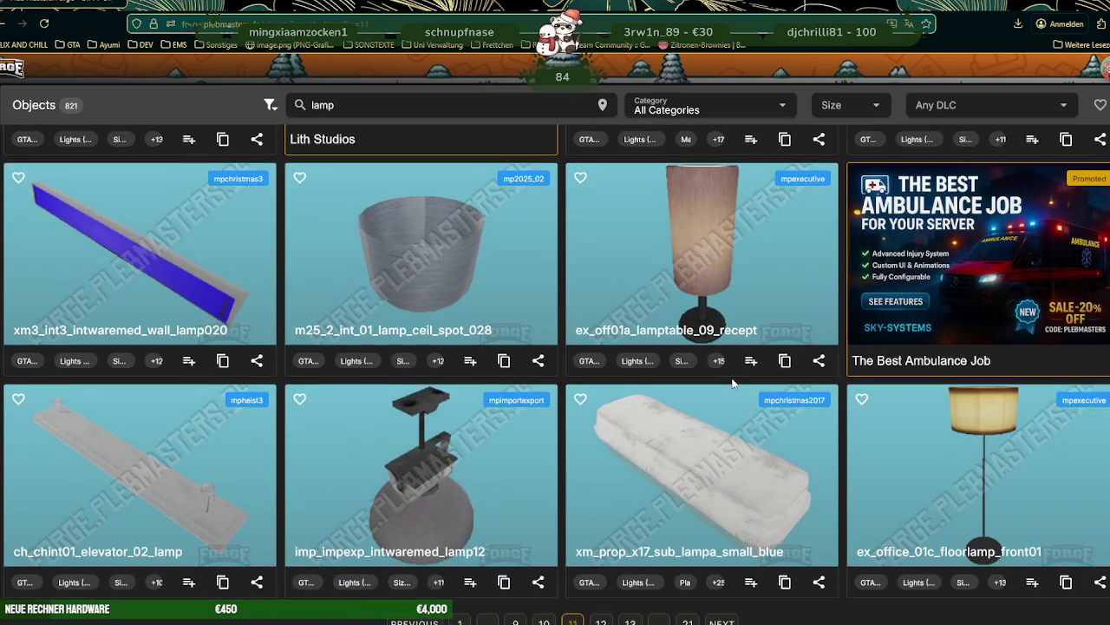
pyautogui.scroll(-3, 732, 382)
pyautogui.scroll(-3, 732, 382)
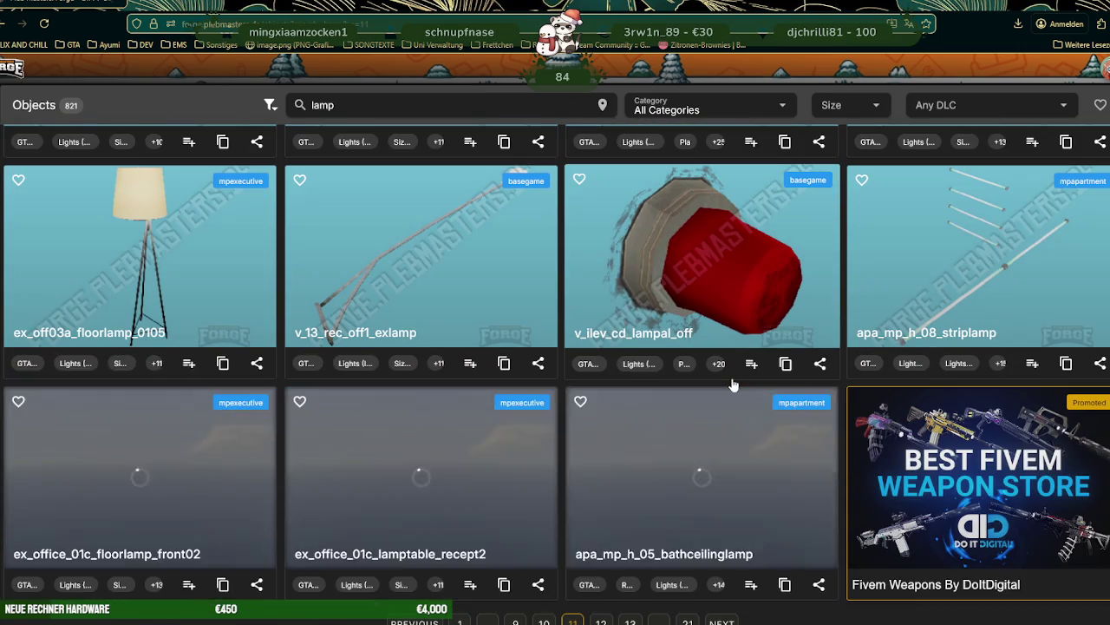
pyautogui.scroll(-2, 733, 385)
pyautogui.scroll(-1, 733, 385)
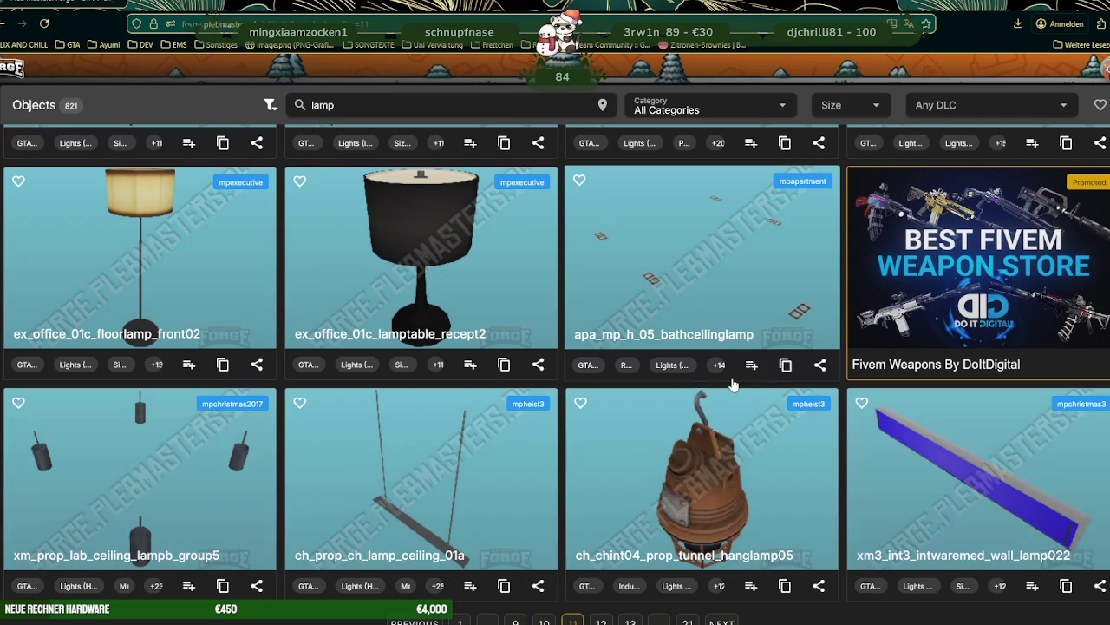
pyautogui.scroll(-3, 732, 383)
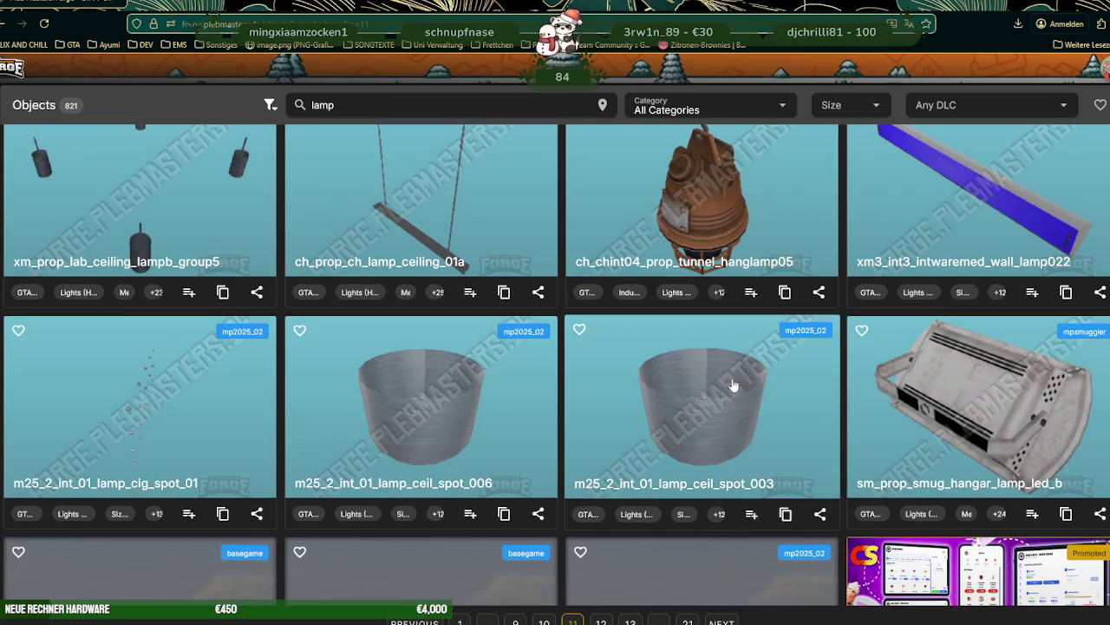
pyautogui.scroll(-2, 737, 373)
pyautogui.scroll(-3, 739, 371)
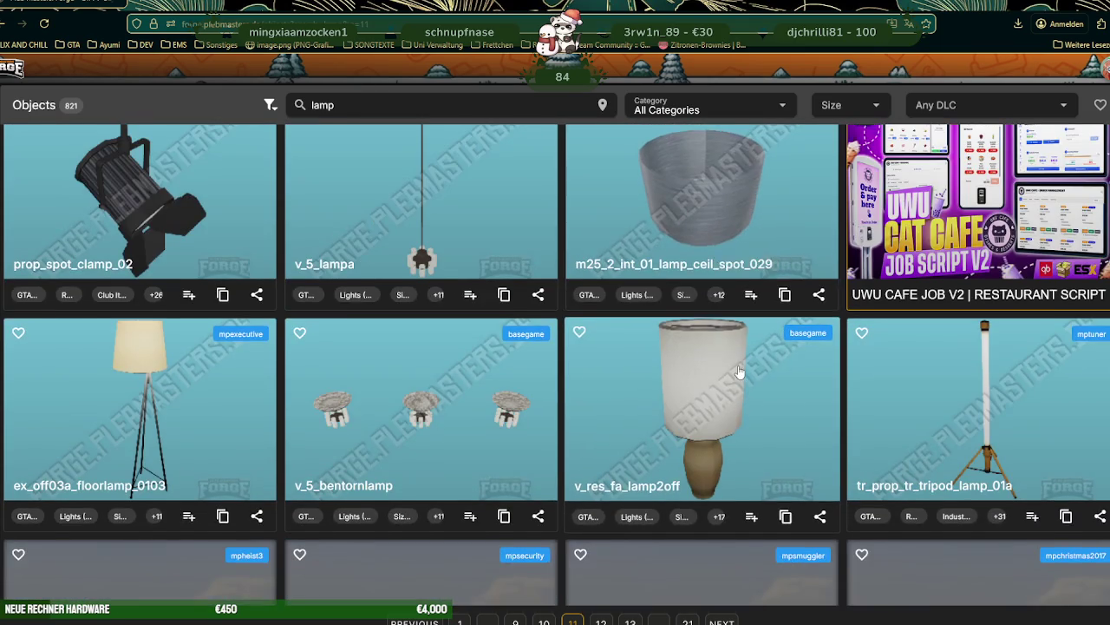
pyautogui.scroll(-2, 739, 372)
pyautogui.click(722, 622)
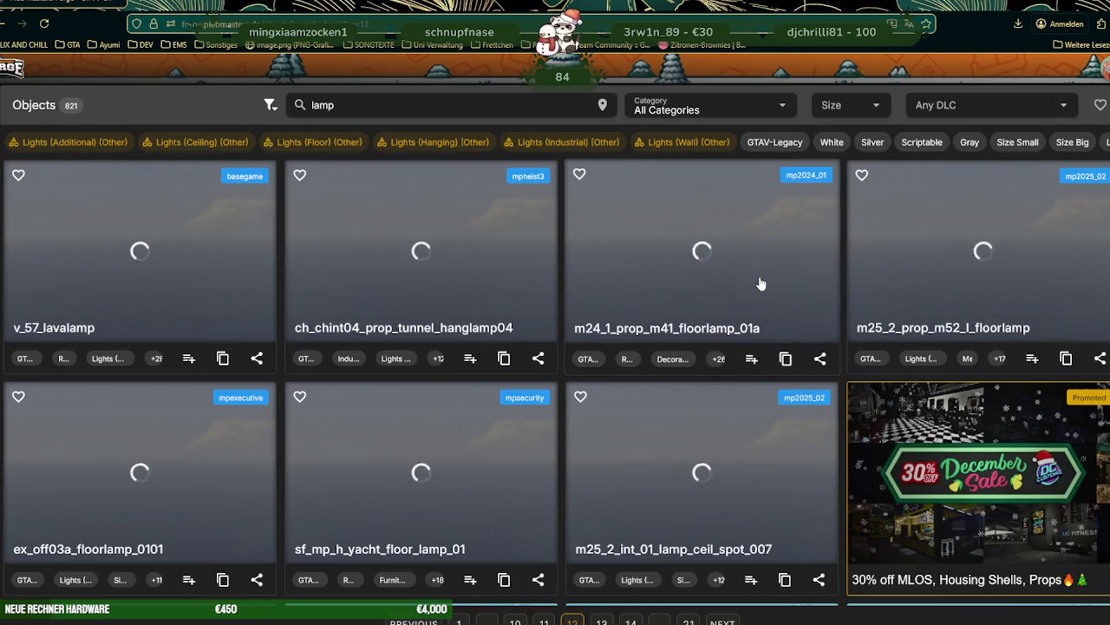
# - Look through the page 12 lamp cards, then load the next results page
pyautogui.scroll(-3, 759, 284)
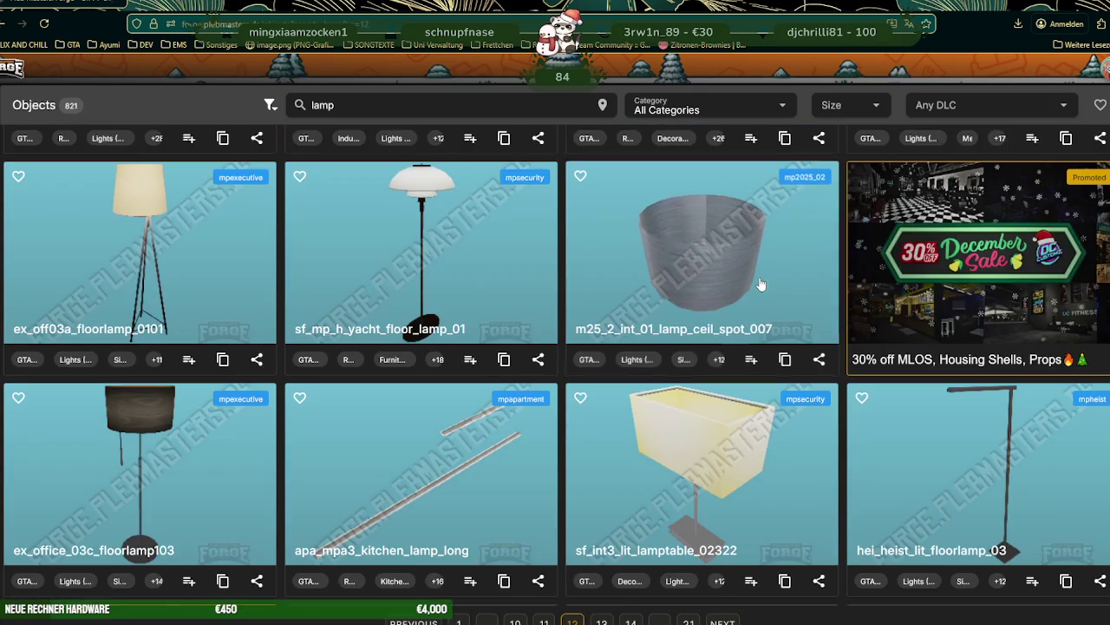
pyautogui.scroll(-3, 759, 283)
pyautogui.scroll(-2, 759, 284)
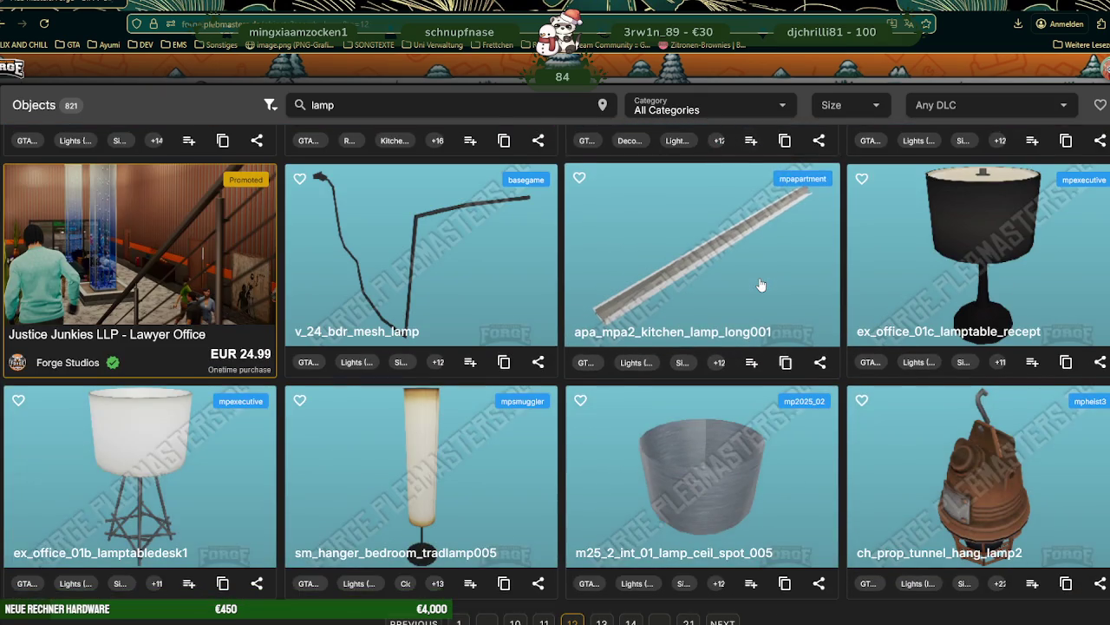
pyautogui.scroll(-3, 759, 284)
pyautogui.scroll(-2, 761, 285)
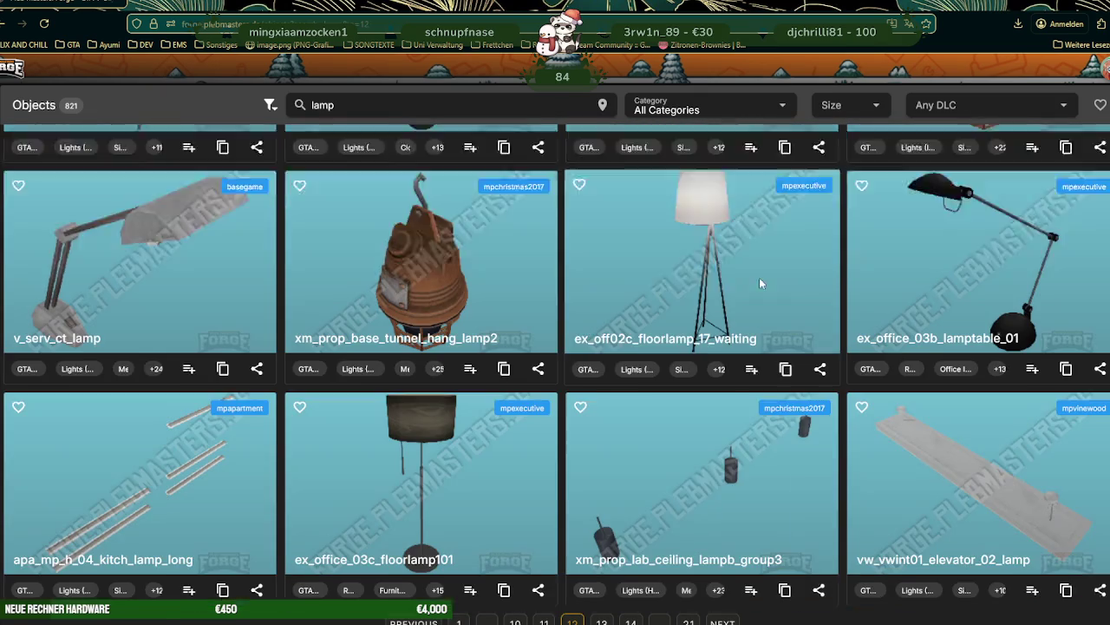
pyautogui.scroll(-2, 760, 285)
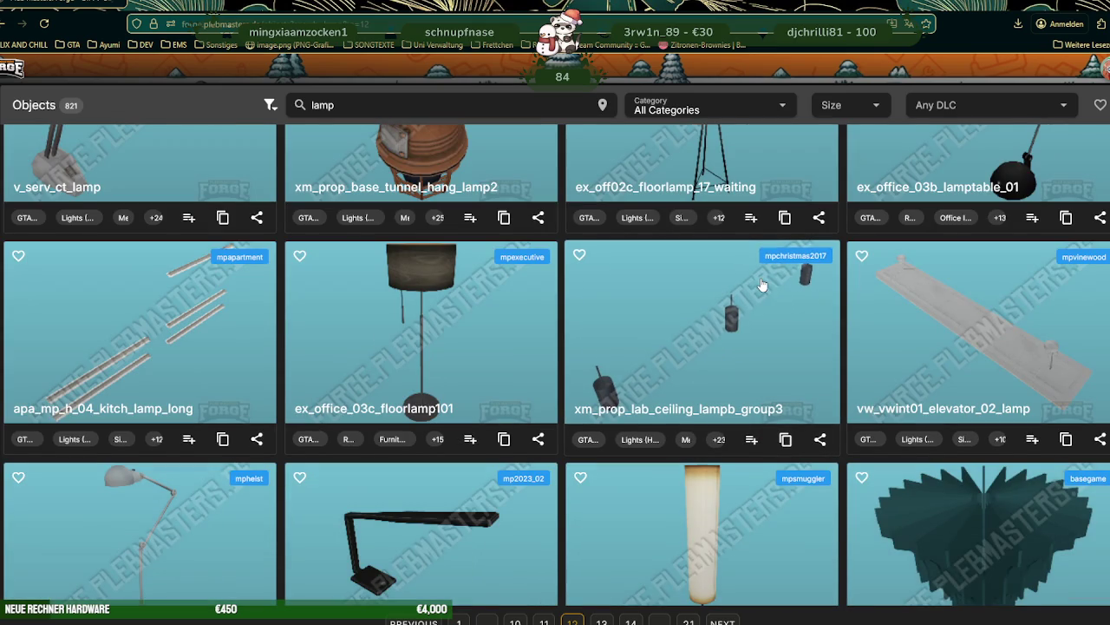
pyautogui.scroll(-2, 760, 288)
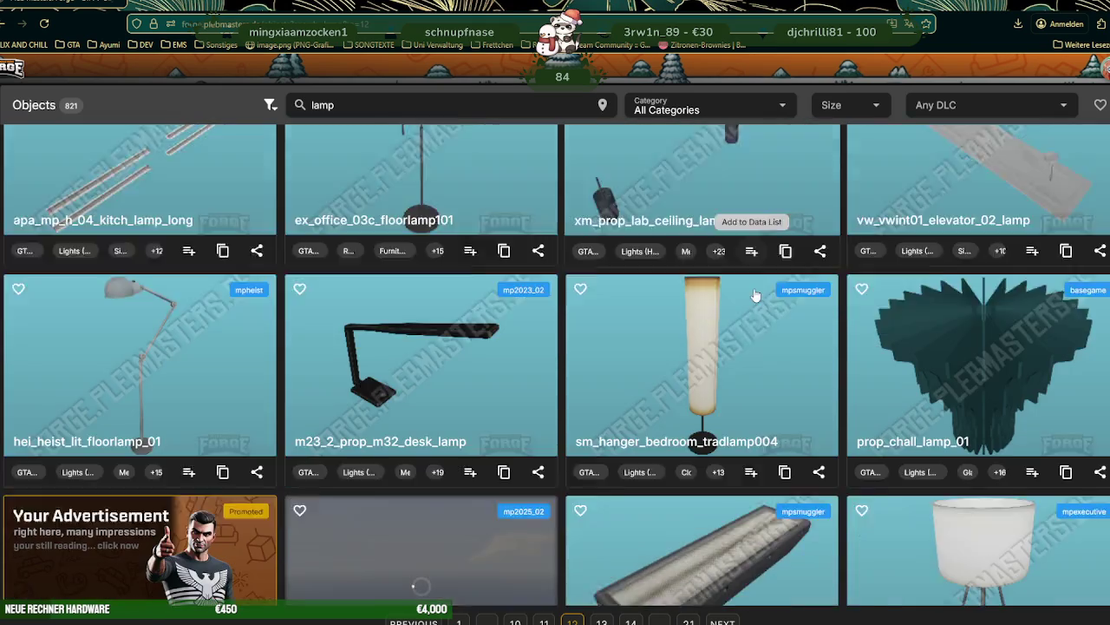
pyautogui.scroll(-3, 754, 293)
pyautogui.scroll(-3, 752, 297)
pyautogui.scroll(-2, 754, 299)
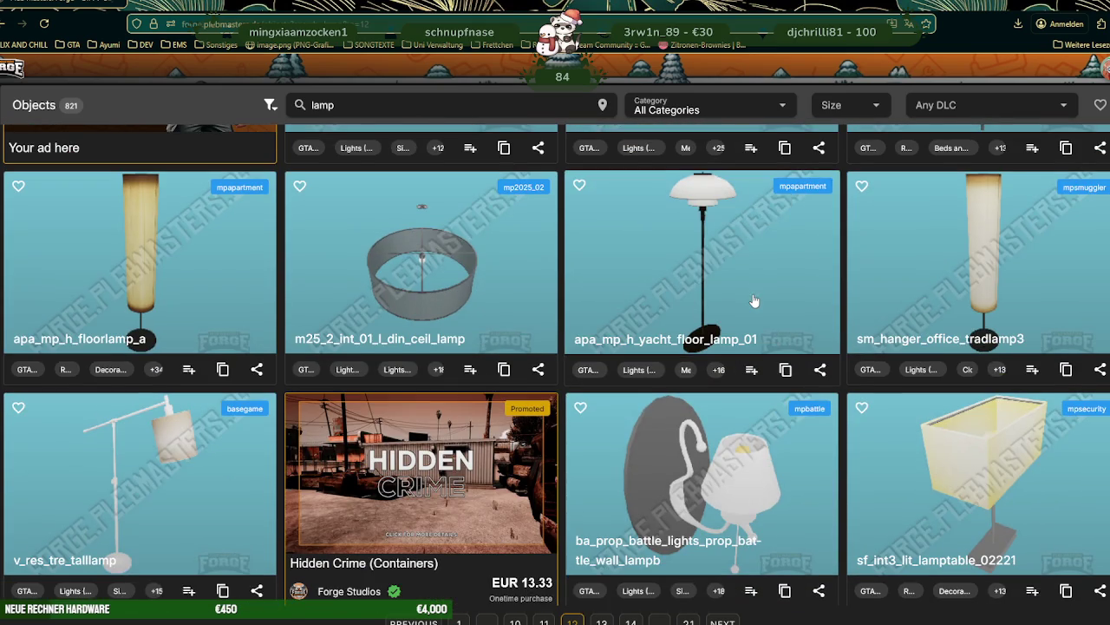
pyautogui.click(723, 621)
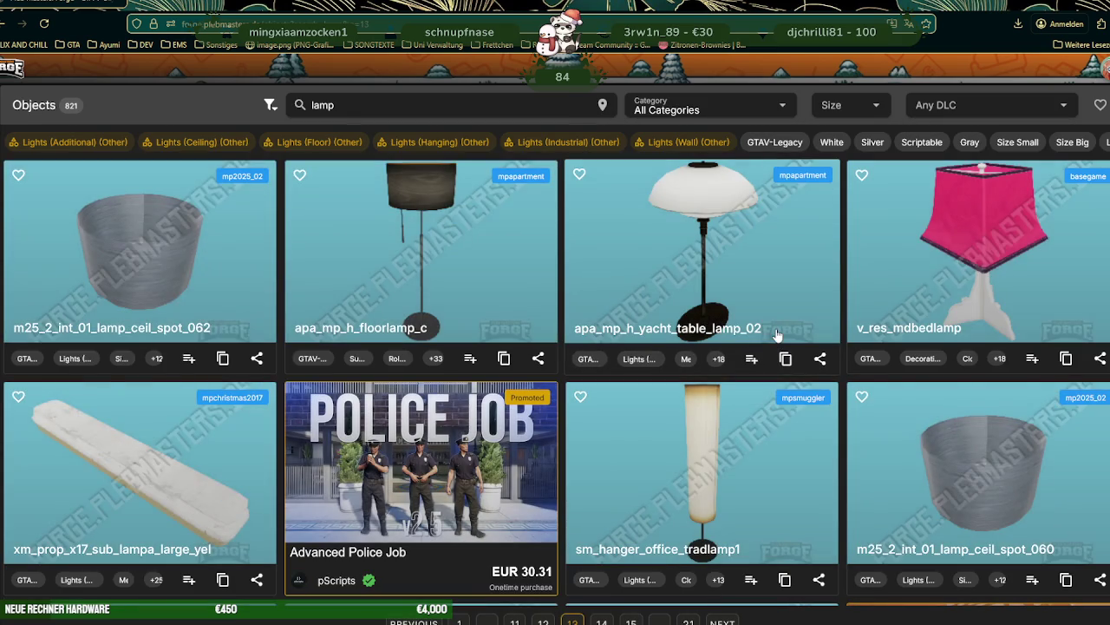
# - Find m25_2_int_01_hanginglamp01 in the new results and return to the CodeWalker world view
pyautogui.scroll(-2, 777, 335)
pyautogui.scroll(-2, 777, 321)
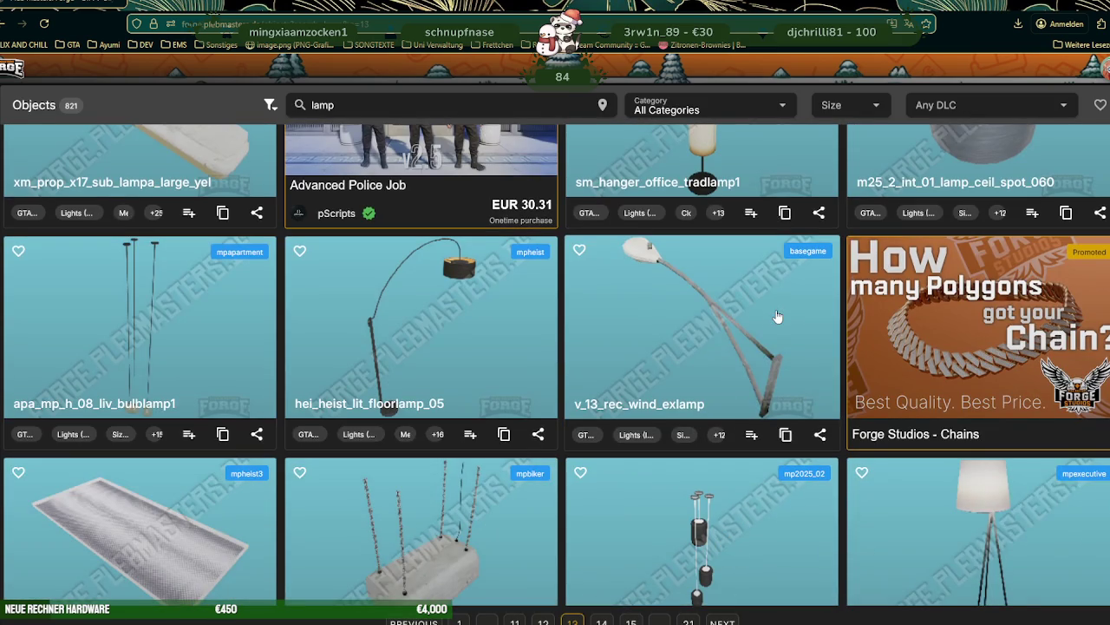
pyautogui.scroll(-3, 778, 317)
pyautogui.scroll(-1, 777, 317)
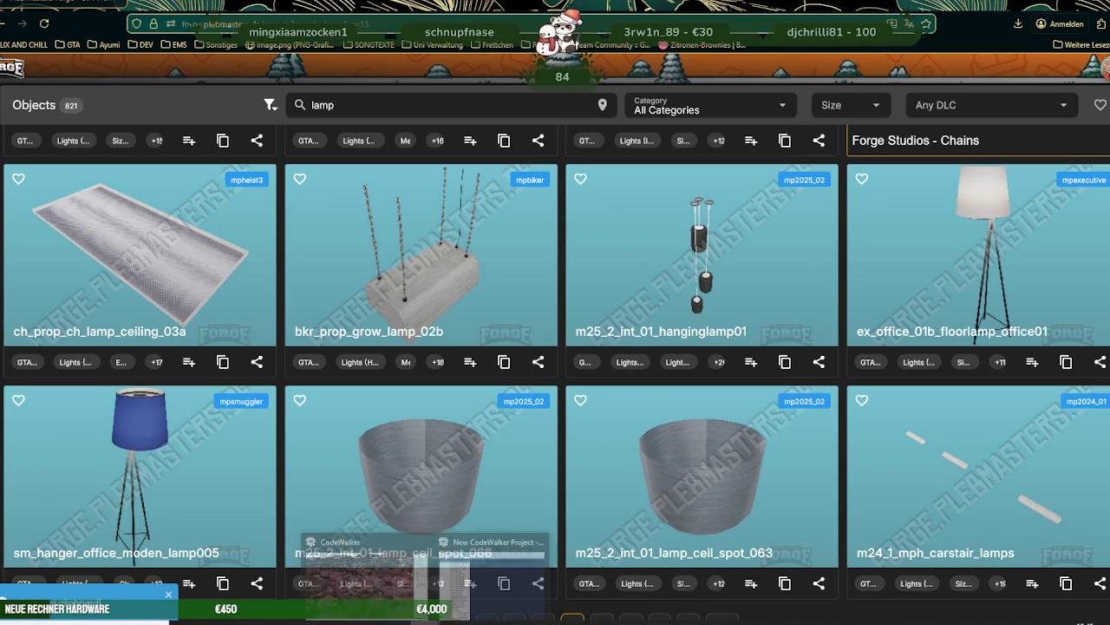
pyautogui.click(383, 570)
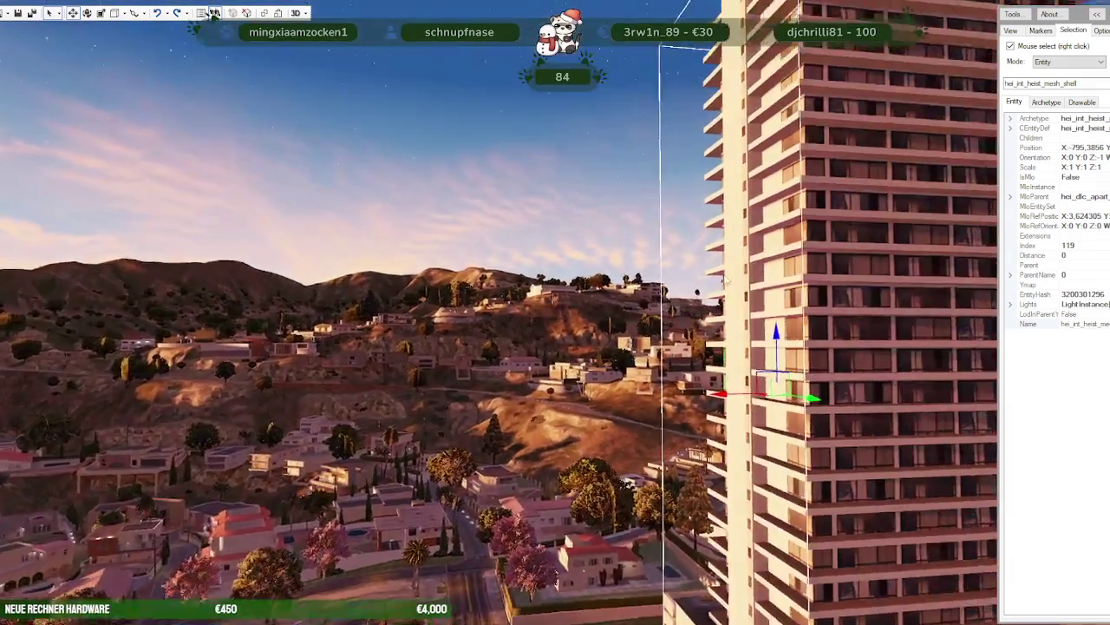
# - Fly and orbit the camera over the hillside house's garden and pool
pyautogui.scroll(-5, 729, 280)
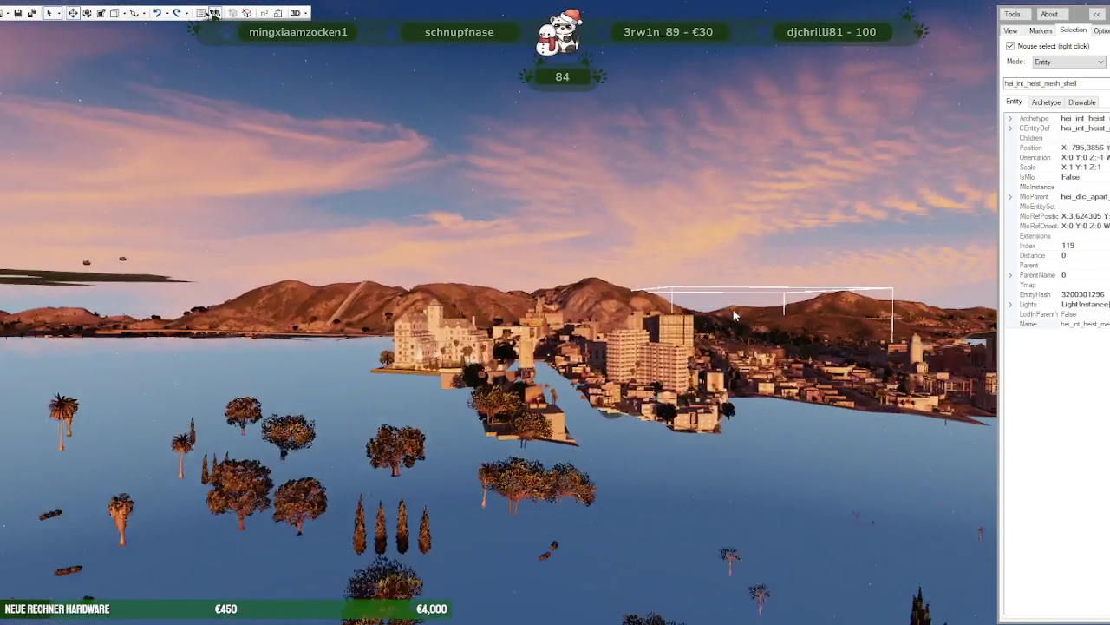
pyautogui.scroll(5, 734, 315)
pyautogui.moveTo(734, 316)
pyautogui.mouseDown()
pyautogui.moveTo(612, 286)
pyautogui.moveTo(531, 287)
pyautogui.moveTo(463, 375)
pyautogui.mouseUp()
pyautogui.scroll(-5, 530, 287)
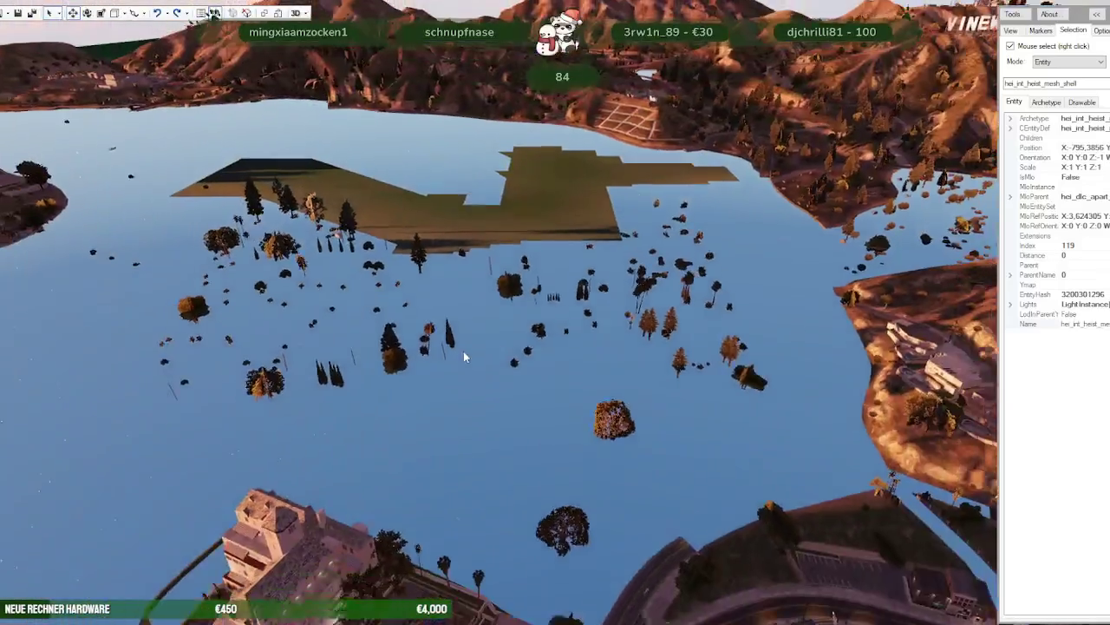
pyautogui.scroll(5, 463, 374)
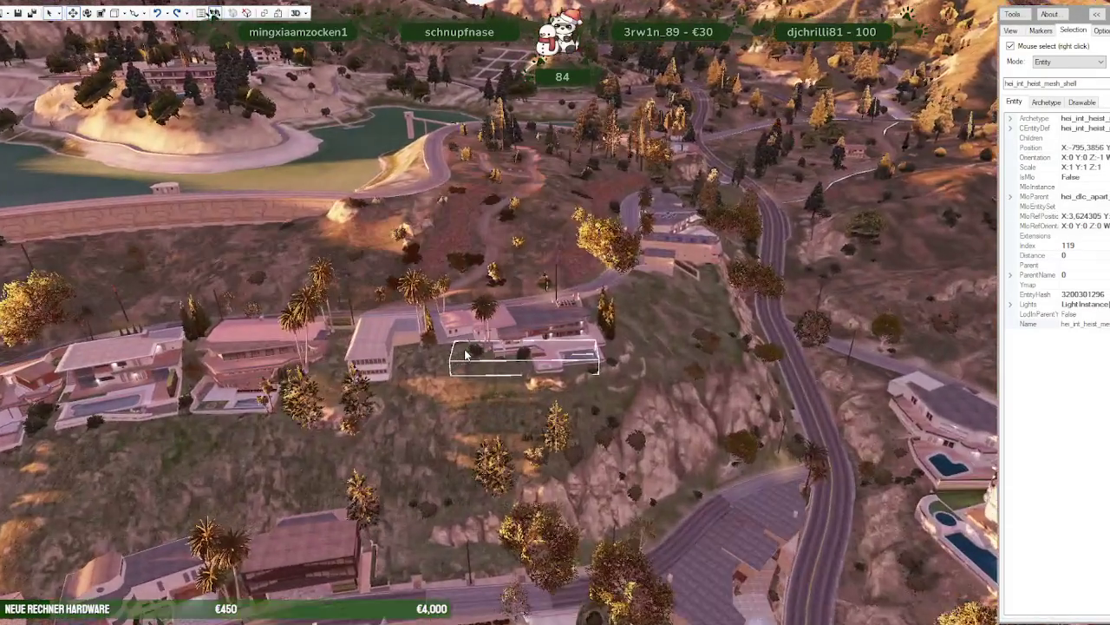
pyautogui.scroll(5, 464, 355)
pyautogui.moveTo(464, 356)
pyautogui.mouseDown()
pyautogui.moveTo(445, 327)
pyautogui.moveTo(476, 299)
pyautogui.moveTo(430, 410)
pyautogui.moveTo(390, 350)
pyautogui.mouseUp()
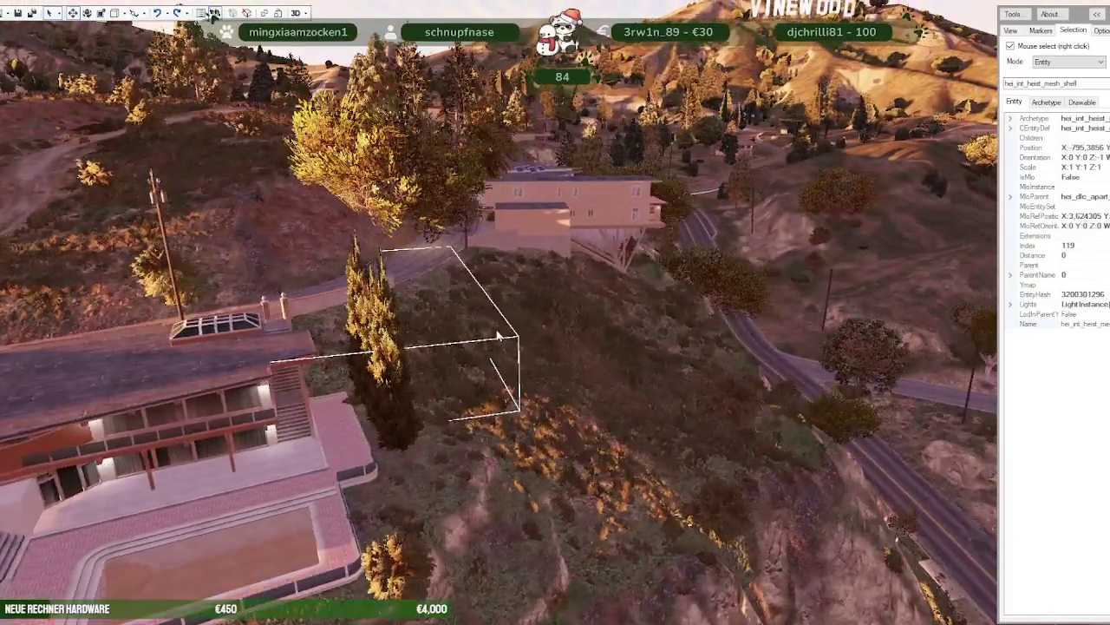
pyautogui.scroll(-5, 445, 327)
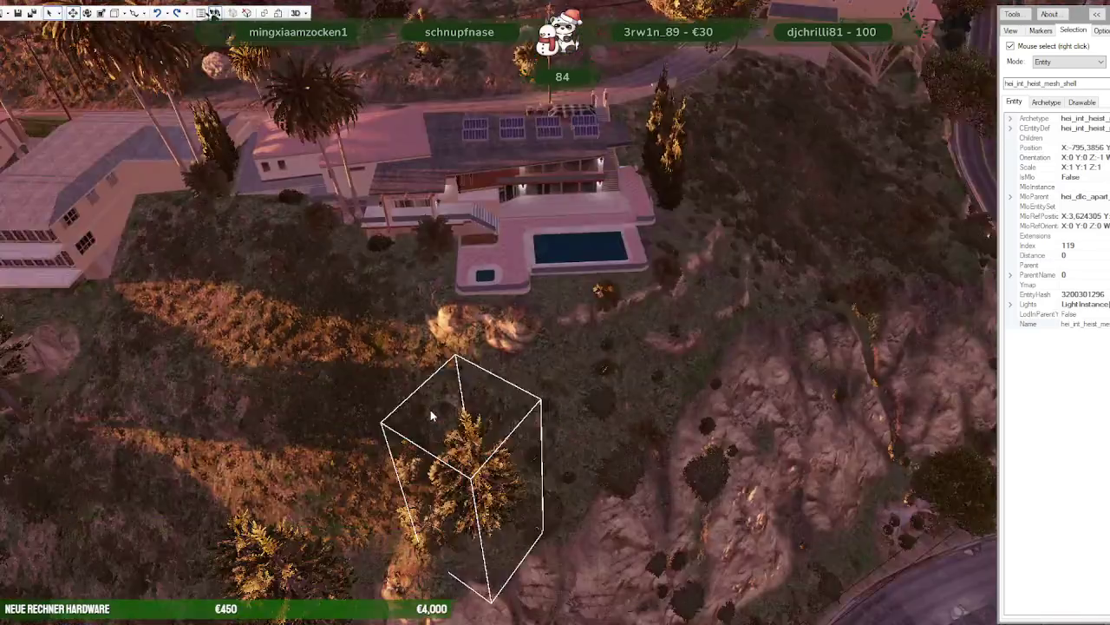
pyautogui.scroll(-5, 430, 409)
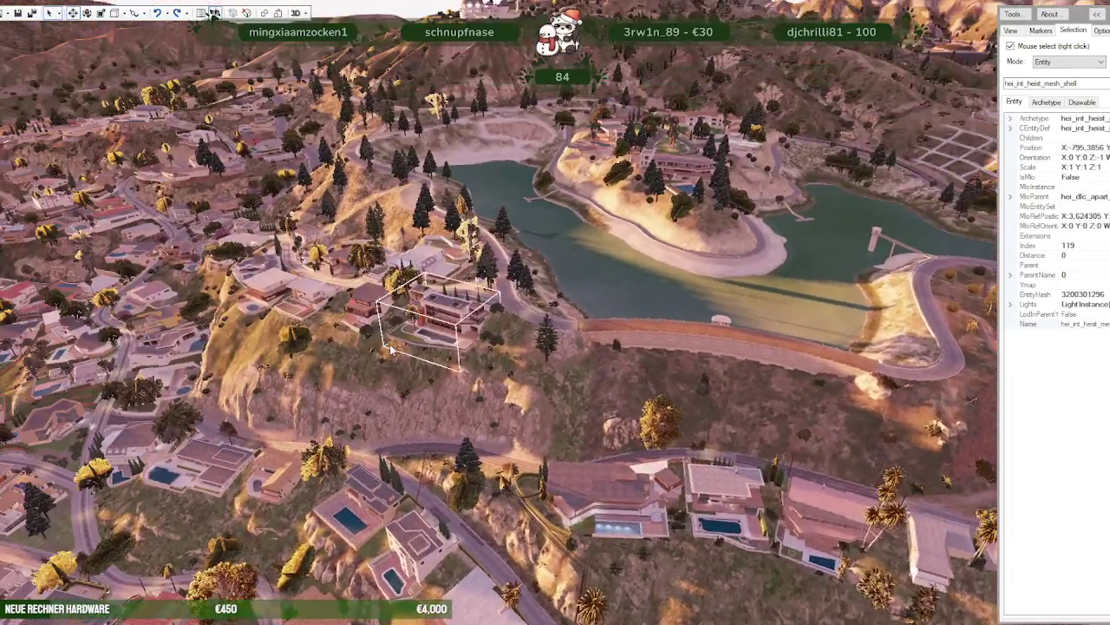
pyautogui.scroll(3, 390, 350)
pyautogui.scroll(3, 382, 372)
pyautogui.scroll(3, 382, 372)
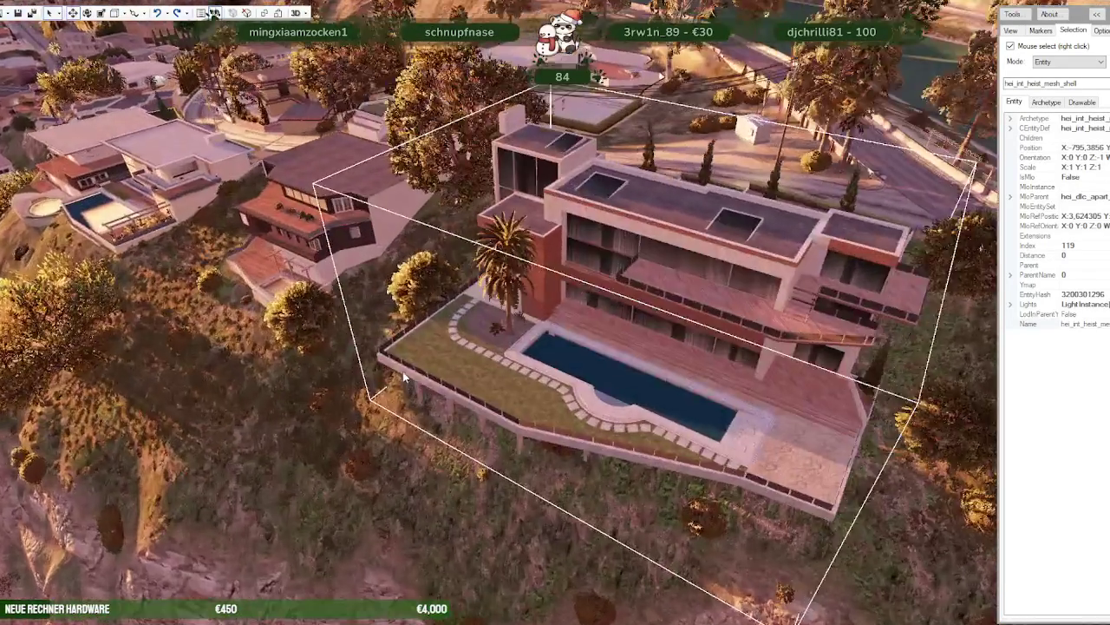
pyautogui.scroll(3, 402, 371)
pyautogui.moveTo(442, 365); pyautogui.dragTo(543, 324)
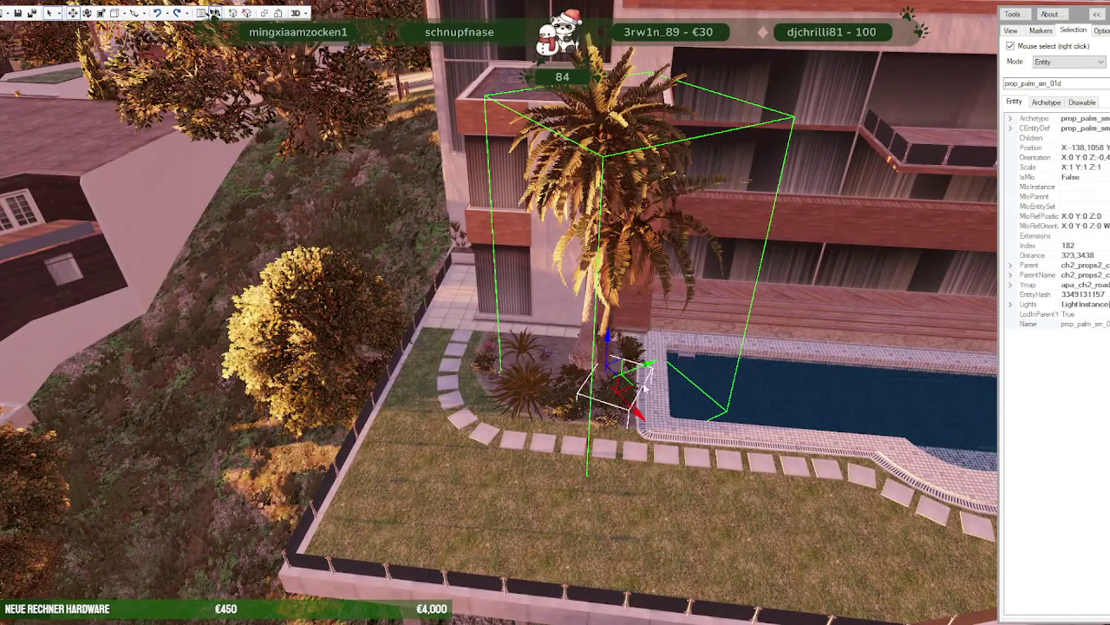
# - Add a second prop_palm_sm_01d palm beside the pool and move it against the house wall
pyautogui.moveTo(648, 371); pyautogui.dragTo(540, 405)
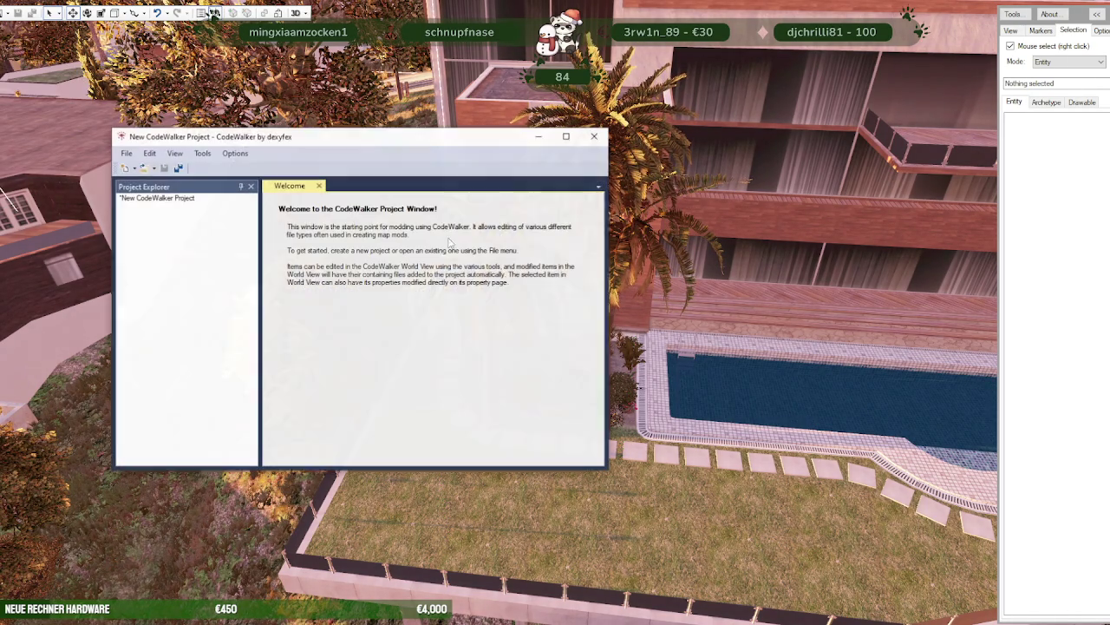
pyautogui.moveTo(372, 143); pyautogui.dragTo(316, 155)
pyautogui.click(584, 295)
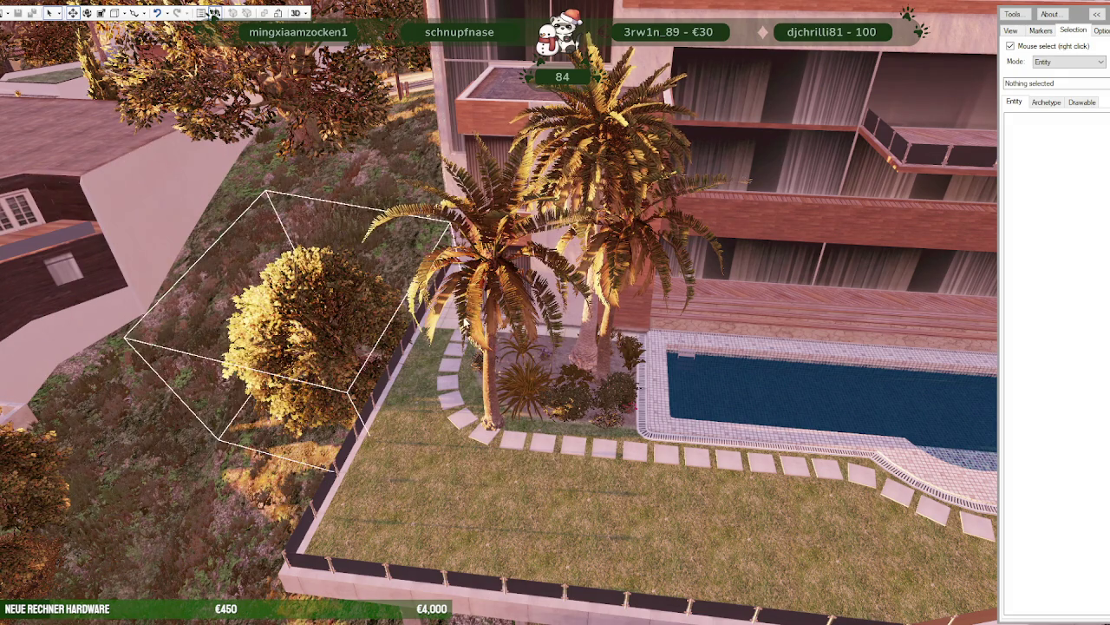
pyautogui.rightClick(422, 330)
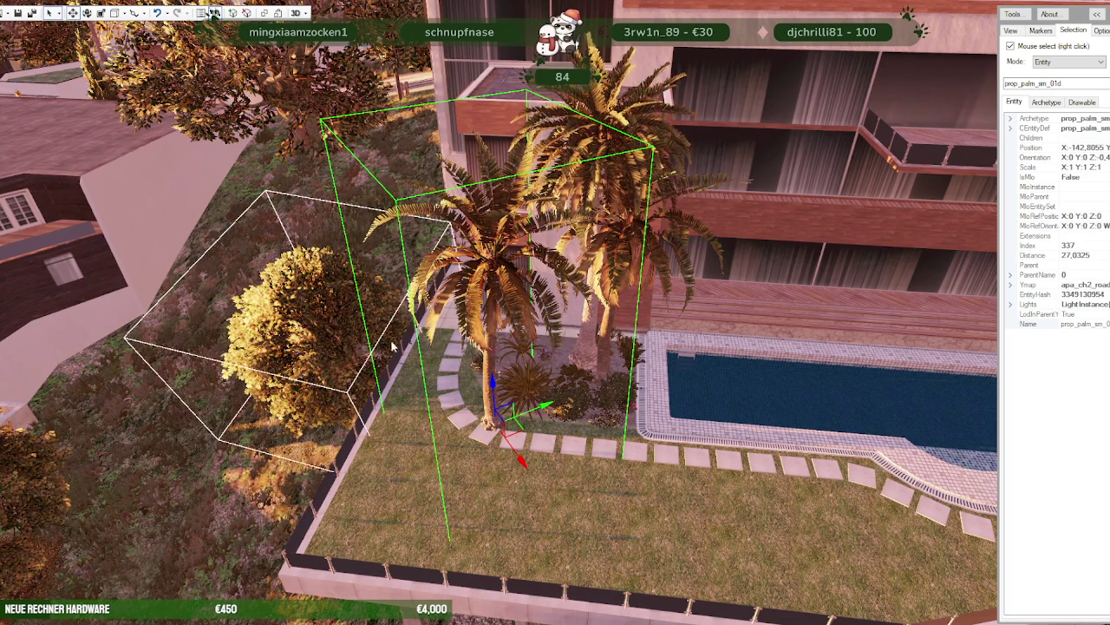
pyautogui.moveTo(534, 419); pyautogui.dragTo(521, 420)
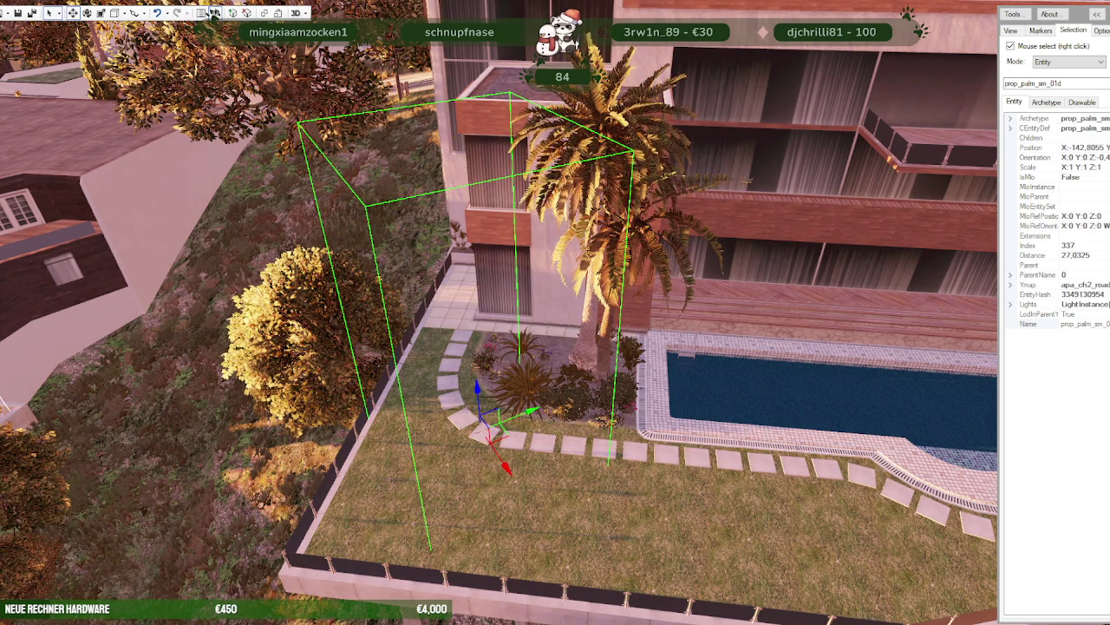
pyautogui.moveTo(477, 392)
pyautogui.mouseDown()
pyautogui.moveTo(407, 163)
pyautogui.moveTo(444, 248)
pyautogui.moveTo(520, 278)
pyautogui.mouseUp()
# - Select the m25_2_int_01_hanginglamp01 lamp and move it onto the house facade
pyautogui.rightClick(449, 240)
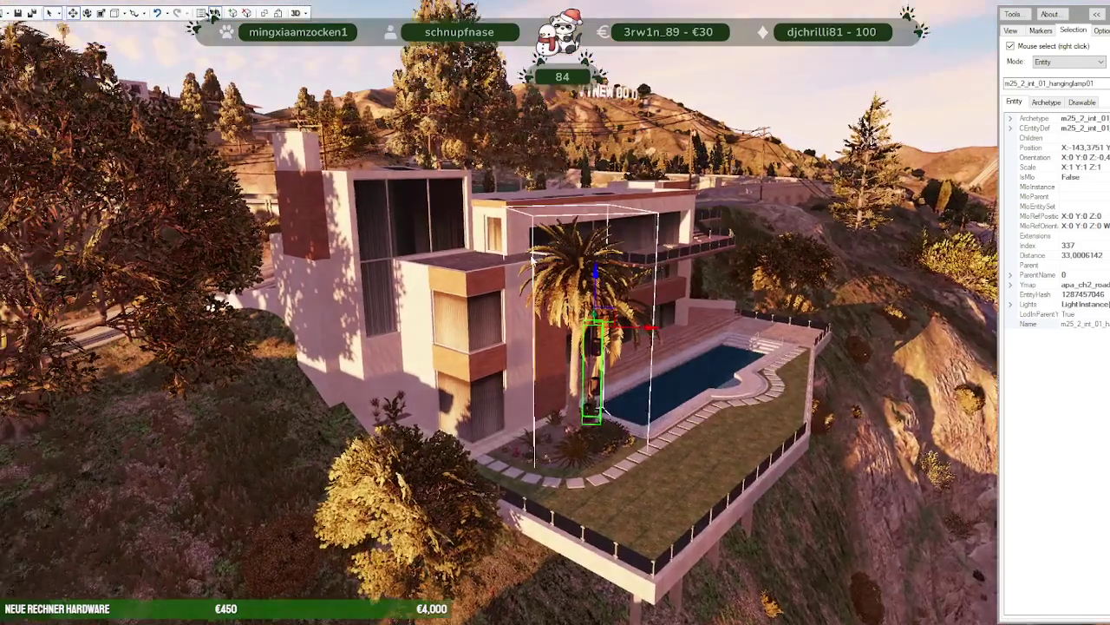
pyautogui.scroll(5, 562, 304)
pyautogui.scroll(-5, 561, 302)
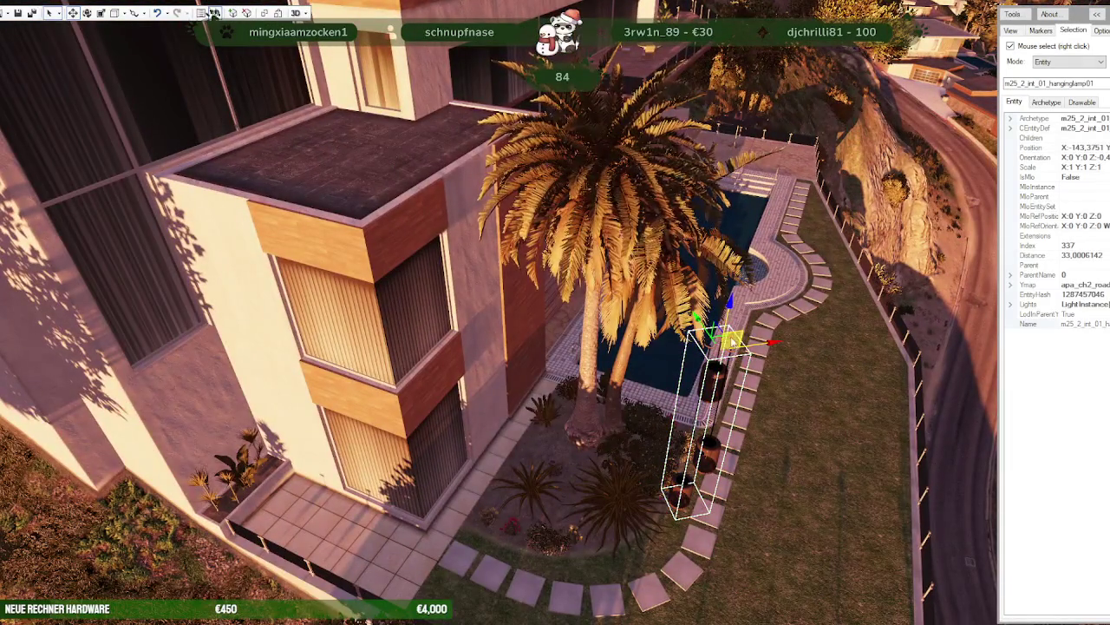
pyautogui.press('w')
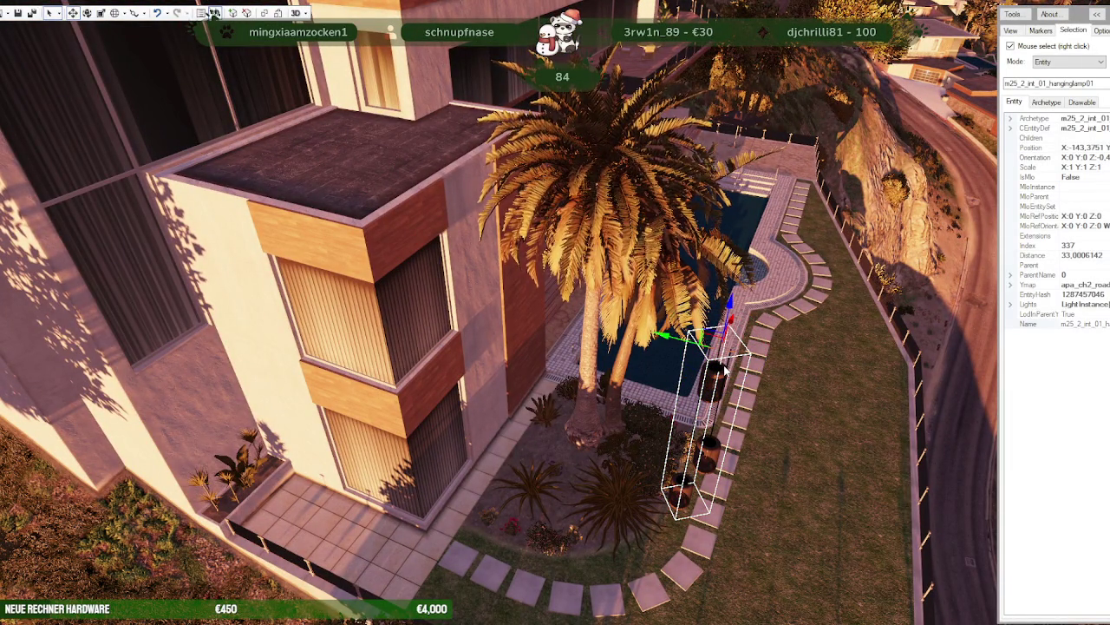
pyautogui.moveTo(712, 334); pyautogui.dragTo(427, 299)
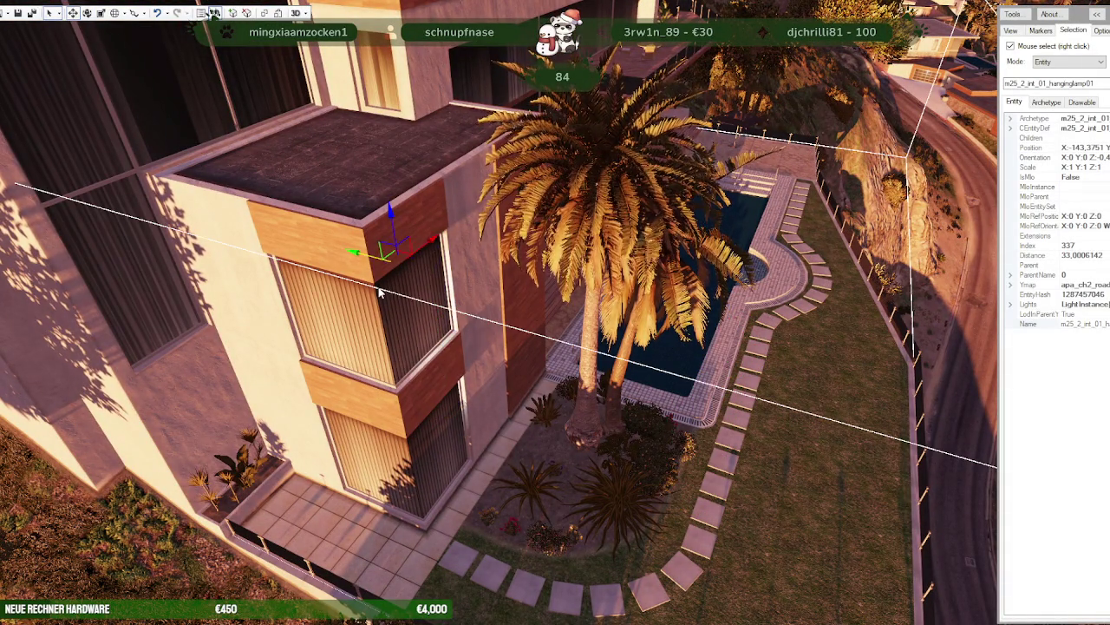
# - Face the wall and raise the hanging lamp higher up the facade
pyautogui.scroll(2, 526, 354)
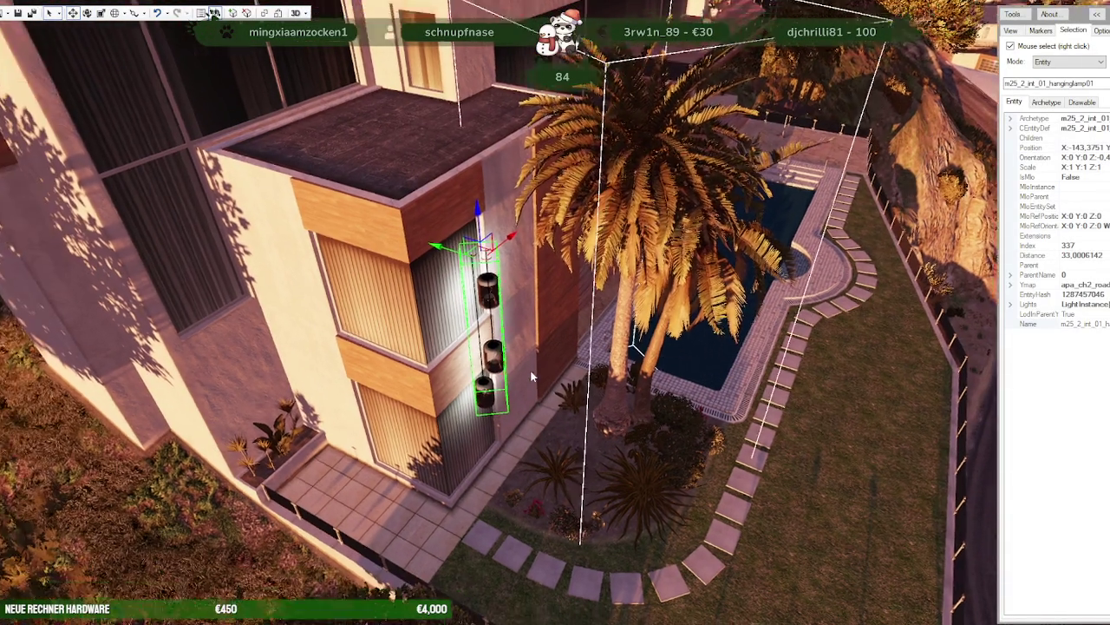
pyautogui.scroll(2, 529, 389)
pyautogui.scroll(2, 530, 395)
pyautogui.scroll(1, 525, 382)
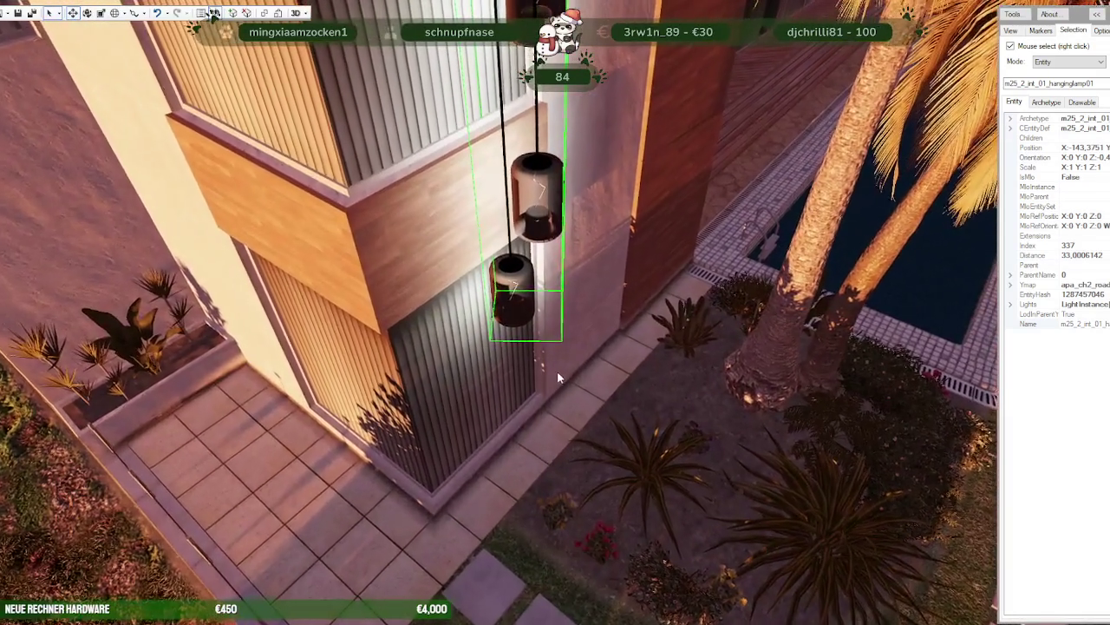
pyautogui.scroll(2, 557, 371)
pyautogui.moveTo(584, 359); pyautogui.dragTo(507, 269)
pyautogui.scroll(-2, 507, 269)
pyautogui.scroll(-2, 529, 208)
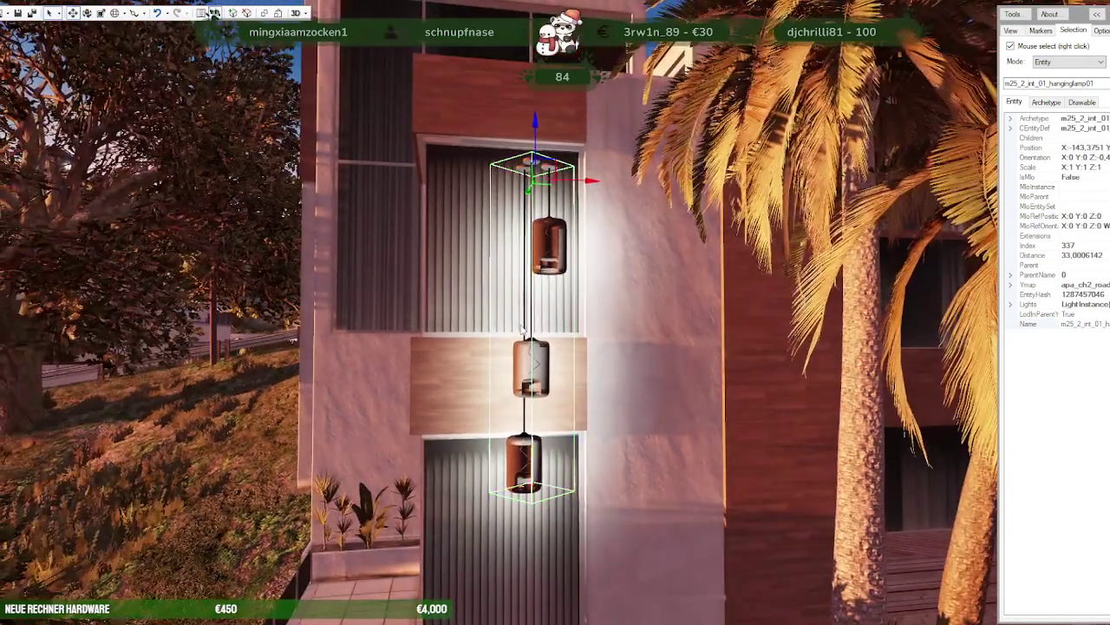
pyautogui.moveTo(536, 147); pyautogui.dragTo(513, 91)
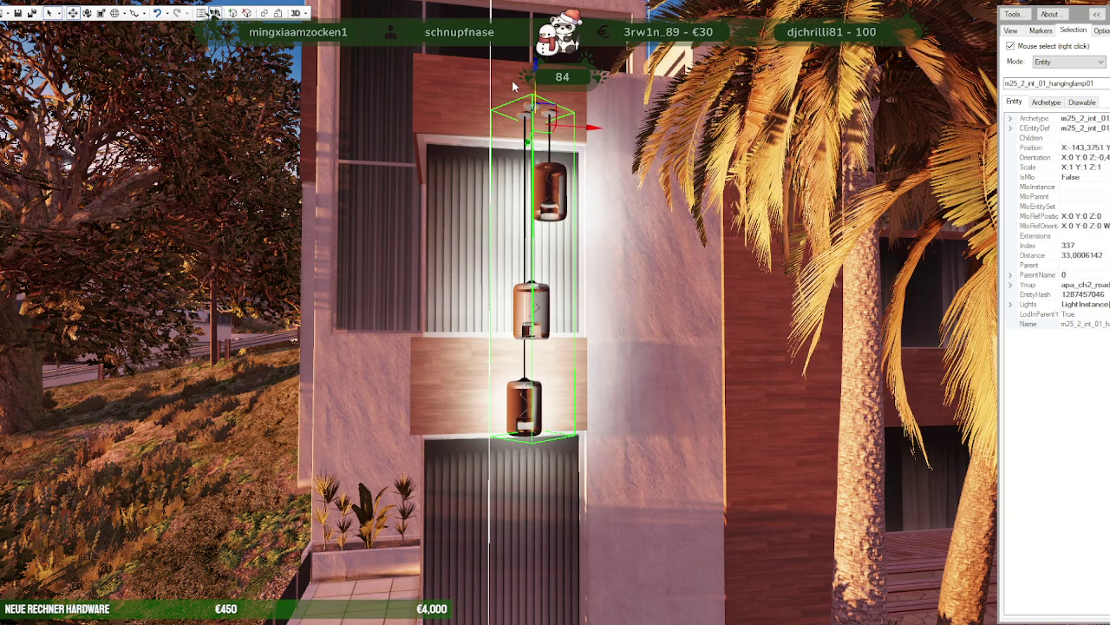
pyautogui.hotkey('alt', 'Tab')
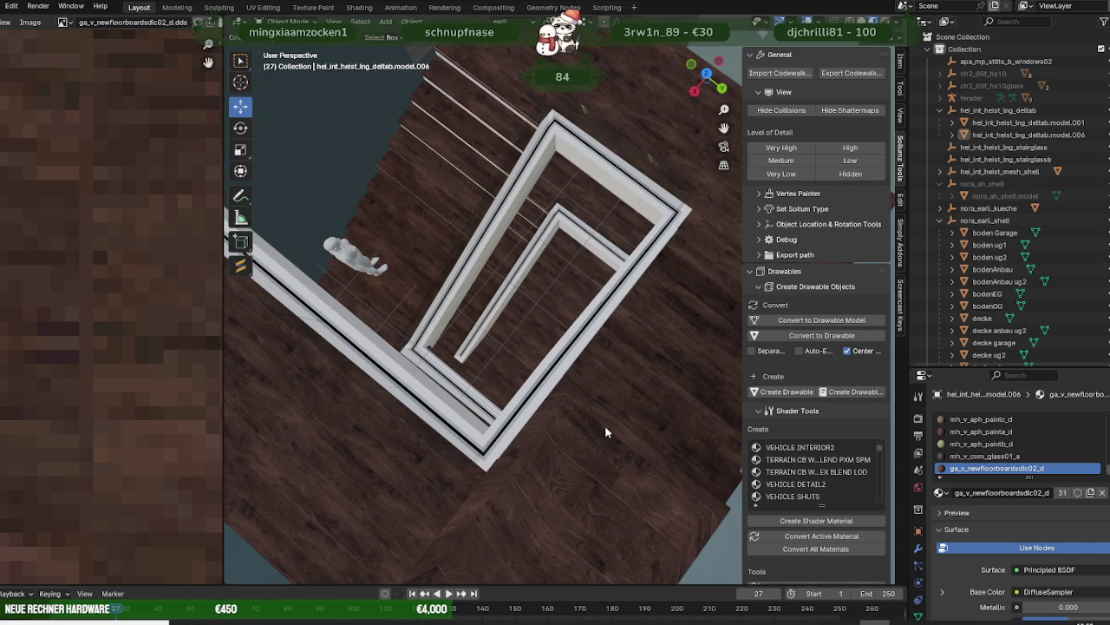
pyautogui.moveTo(582, 382)
pyautogui.mouseDown(button='middle')
pyautogui.moveTo(497, 308)
pyautogui.moveTo(392, 261)
pyautogui.moveTo(292, 253)
pyautogui.moveTo(325, 264)
pyautogui.moveTo(411, 197)
pyautogui.mouseUp(button='middle')
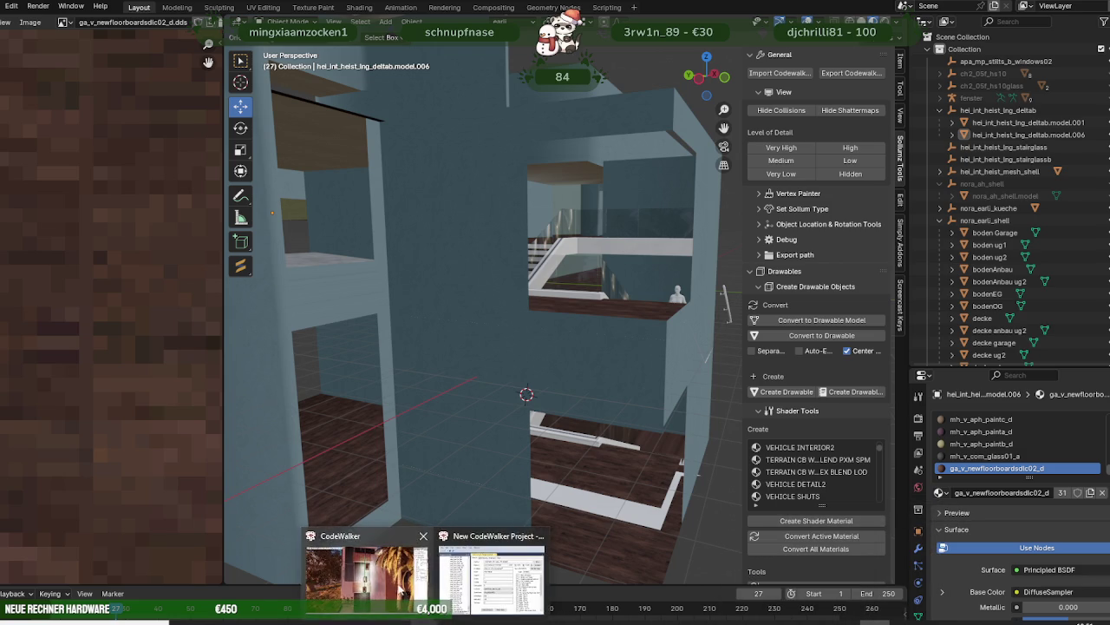
pyautogui.click(363, 570)
pyautogui.press('d')
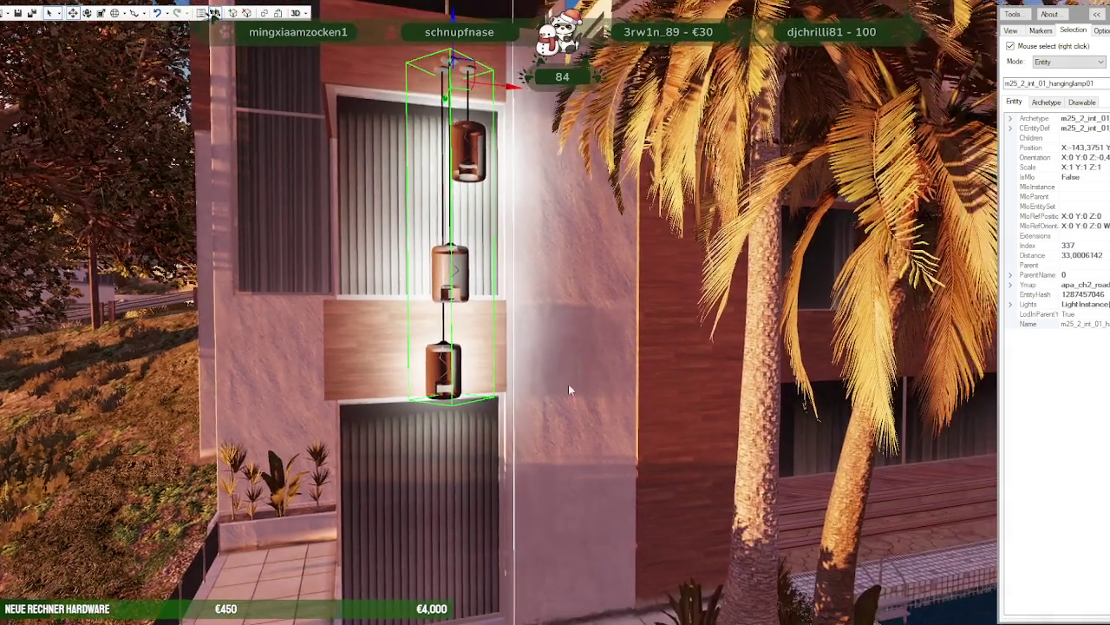
pyautogui.press('s')
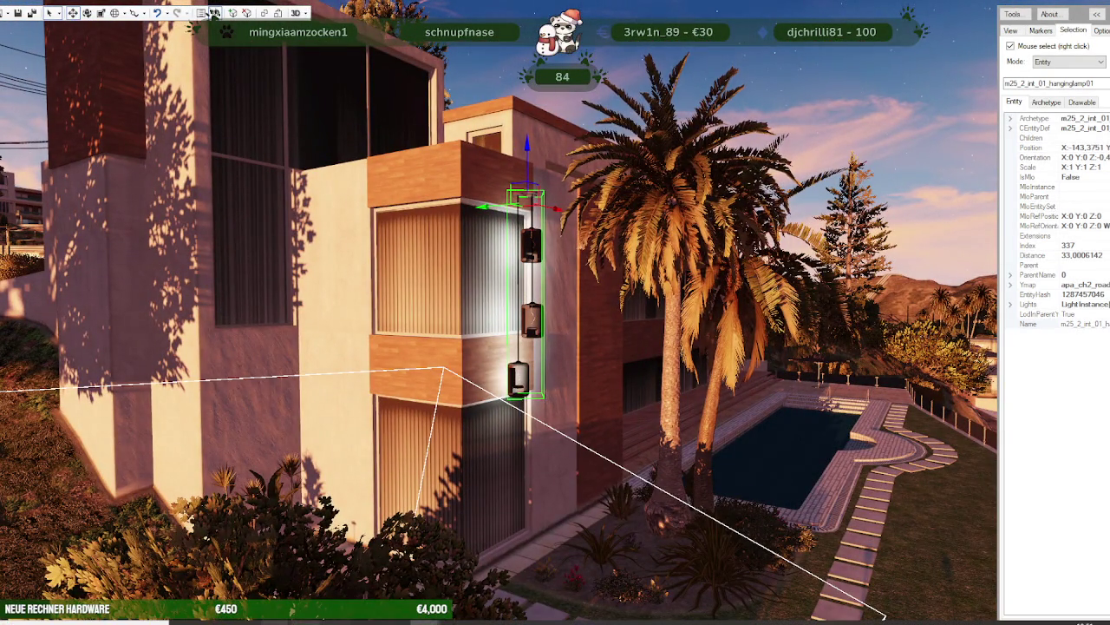
pyautogui.click(342, 599)
# - Scroll further through the Forge lamp search results, then return to the CodeWalker hillside house scene
pyautogui.scroll(-3, 676, 356)
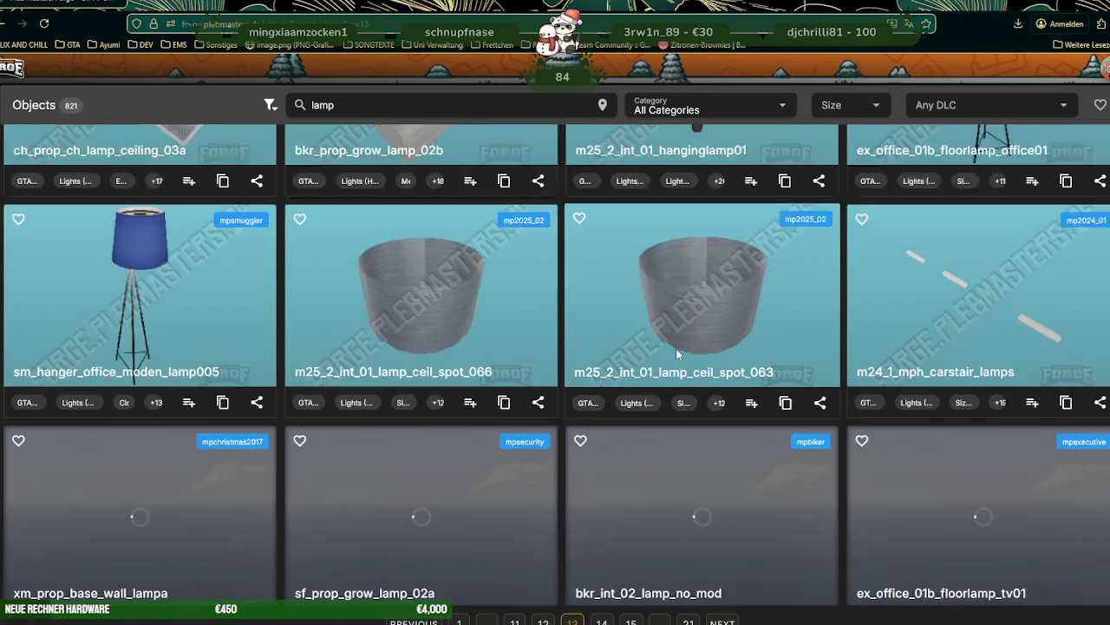
pyautogui.scroll(-3, 676, 355)
pyautogui.scroll(-3, 677, 355)
pyautogui.scroll(-2, 677, 356)
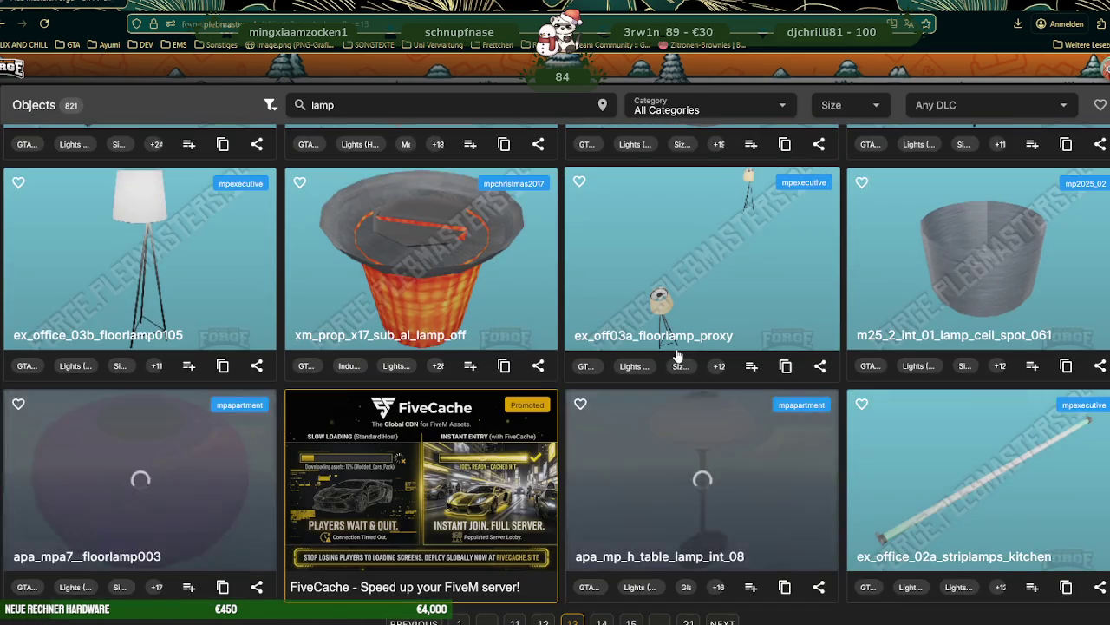
pyautogui.scroll(-2, 677, 356)
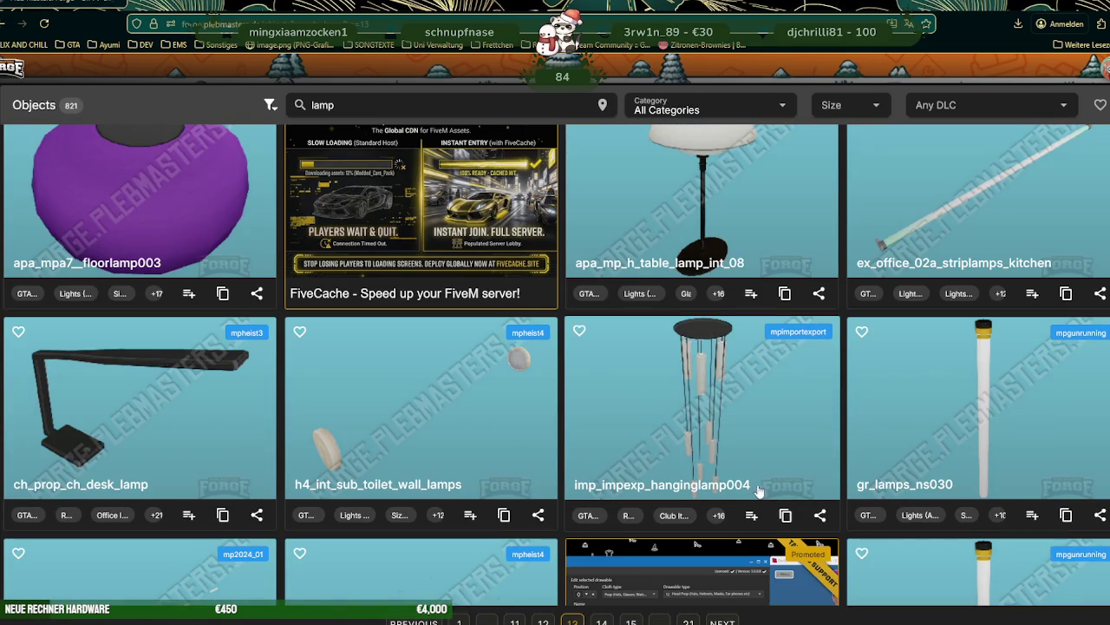
pyautogui.scroll(-2, 669, 402)
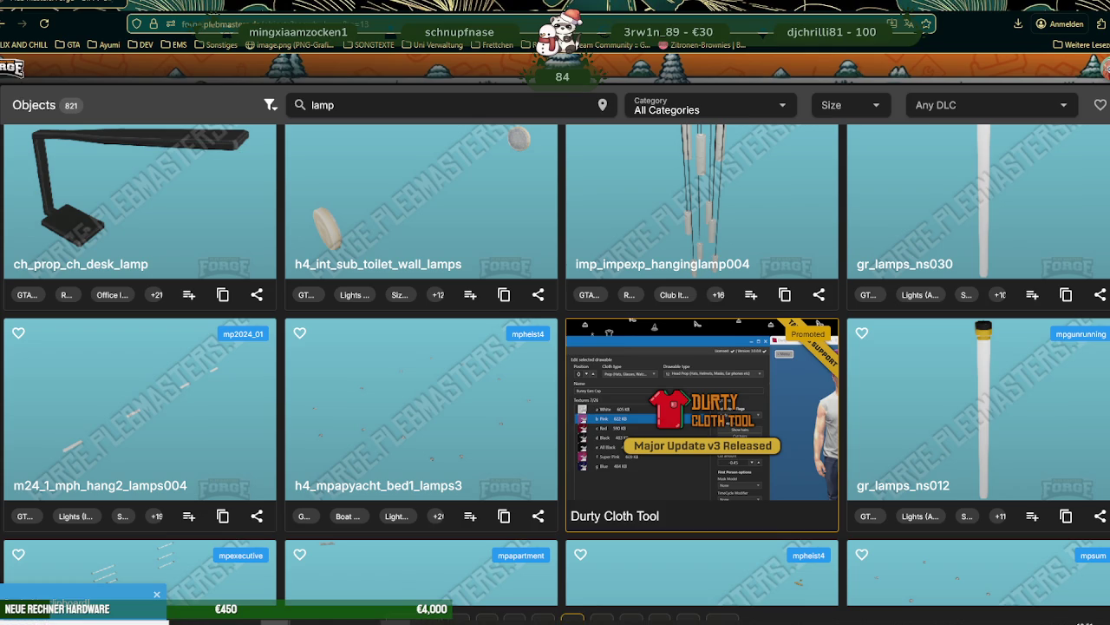
pyautogui.click(399, 597)
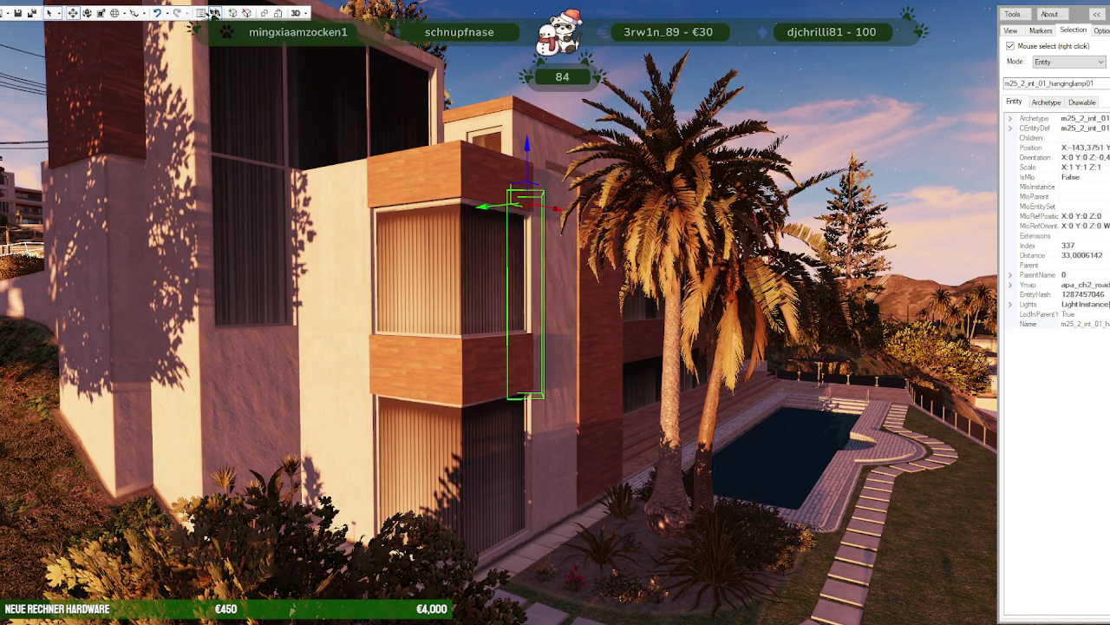
# - Lift the hanging lamp higher up the facade, then load the next page of Forge lamp results
pyautogui.moveTo(531, 159)
pyautogui.mouseDown()
pyautogui.moveTo(492, 101)
pyautogui.moveTo(501, 53)
pyautogui.moveTo(498, 65)
pyautogui.mouseUp()
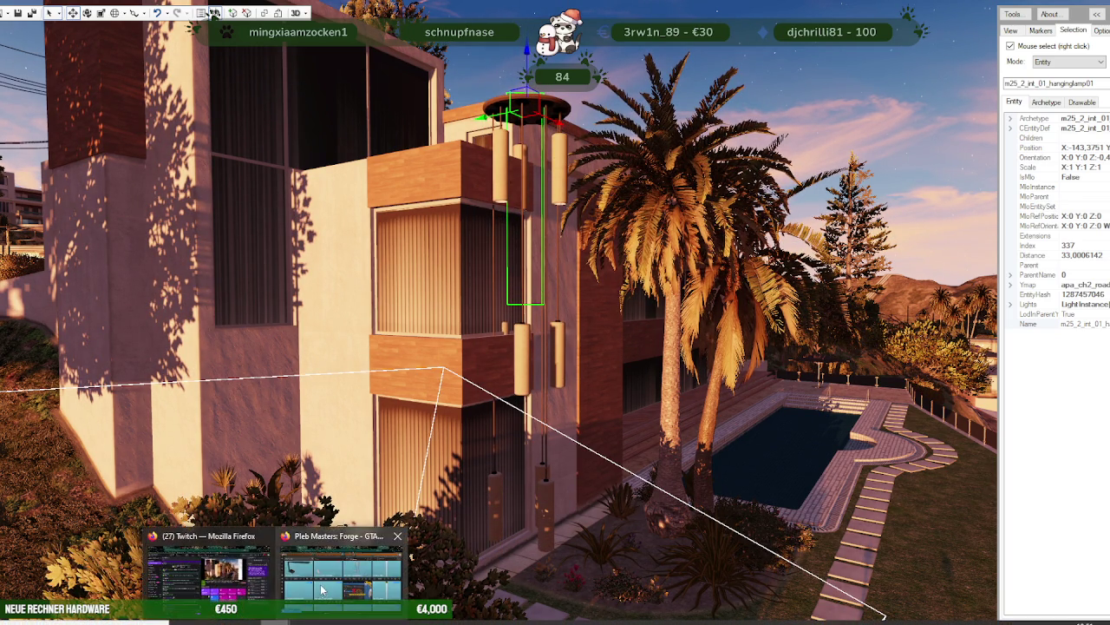
pyautogui.click(373, 572)
pyautogui.scroll(-2, 711, 346)
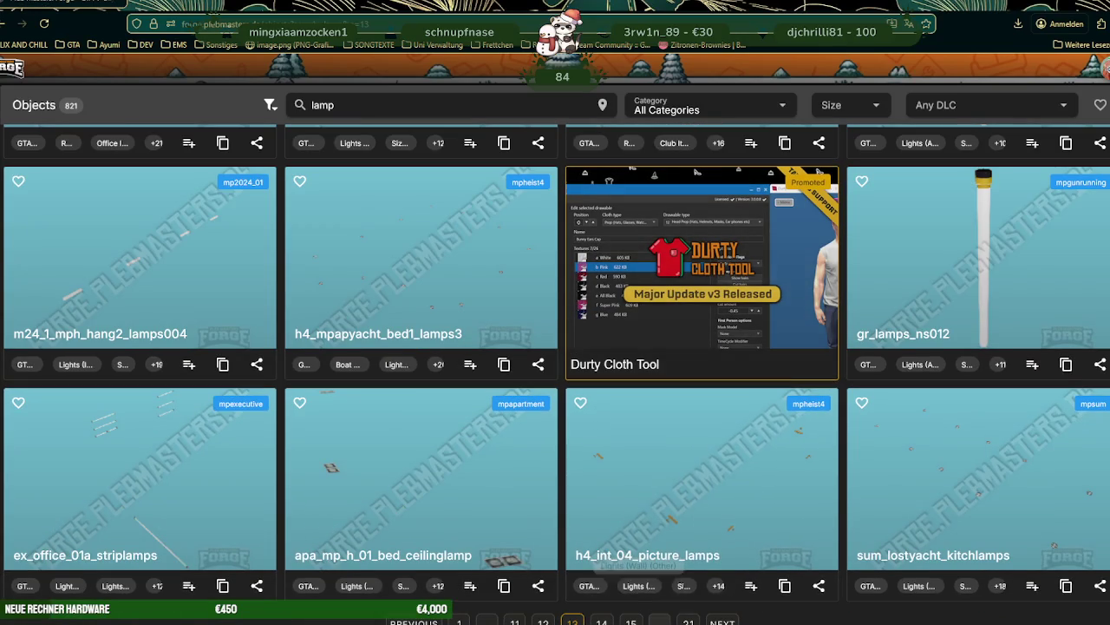
pyautogui.click(723, 621)
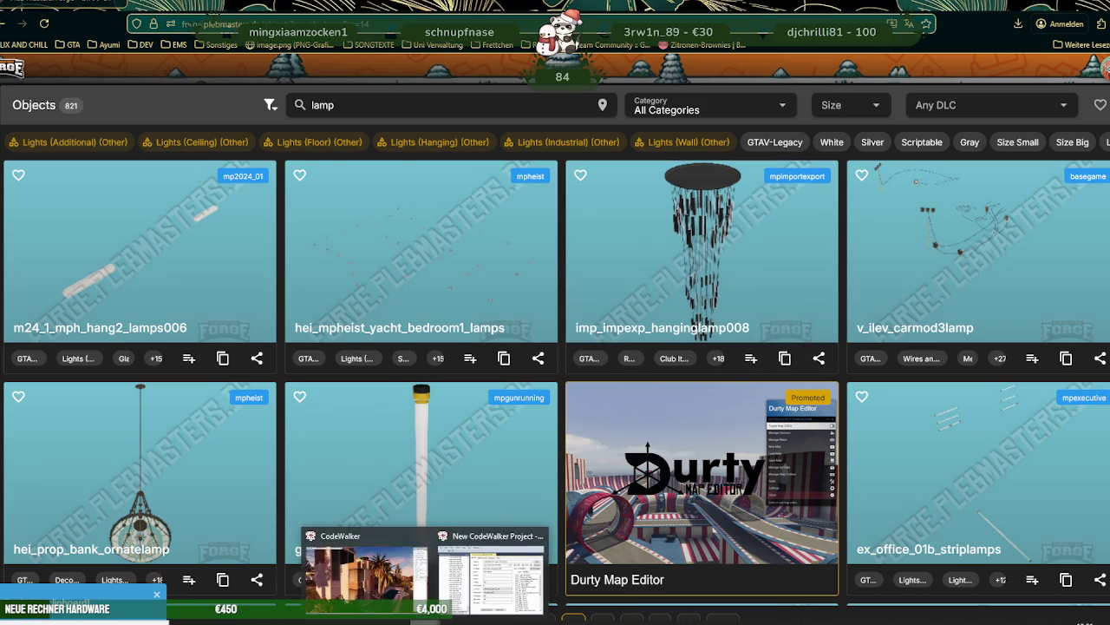
# - Switch from the Forge lamp results back to the CodeWalker house scene
pyautogui.click(363, 556)
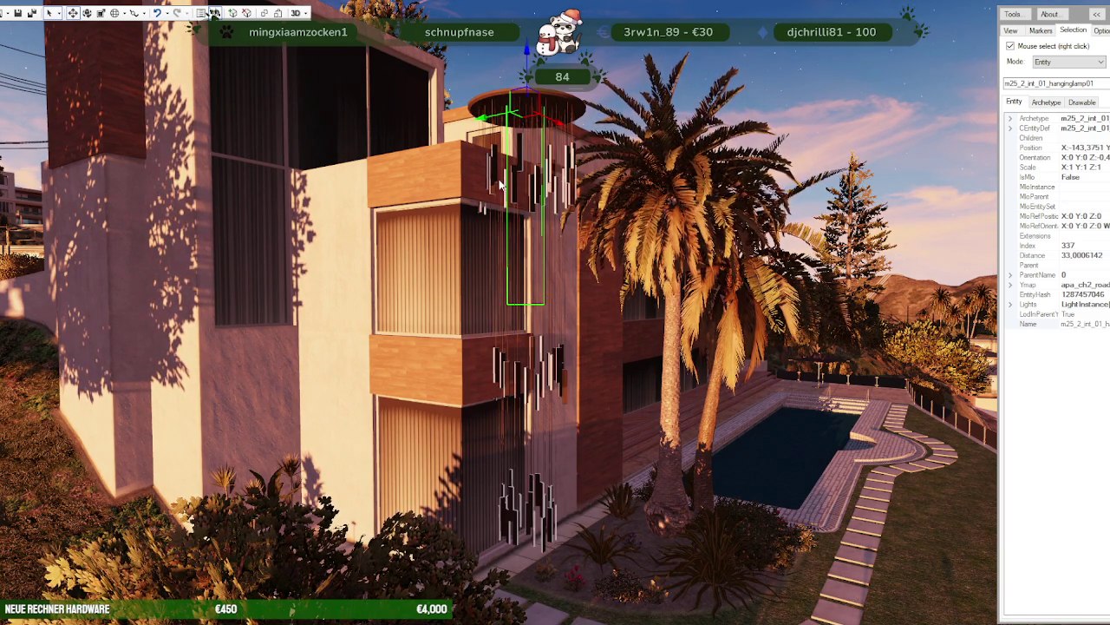
# - Fine-tune the hanging lamp's height beside the facade, flying in close to check its placement
pyautogui.moveTo(519, 113); pyautogui.dragTo(519, 161)
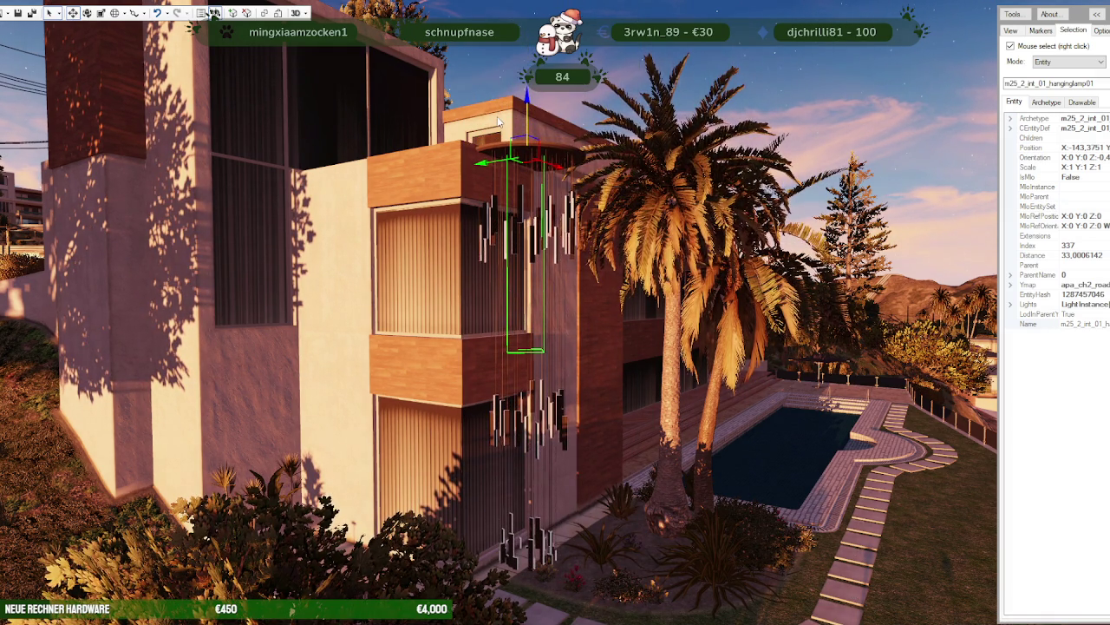
pyautogui.rightClick(681, 347)
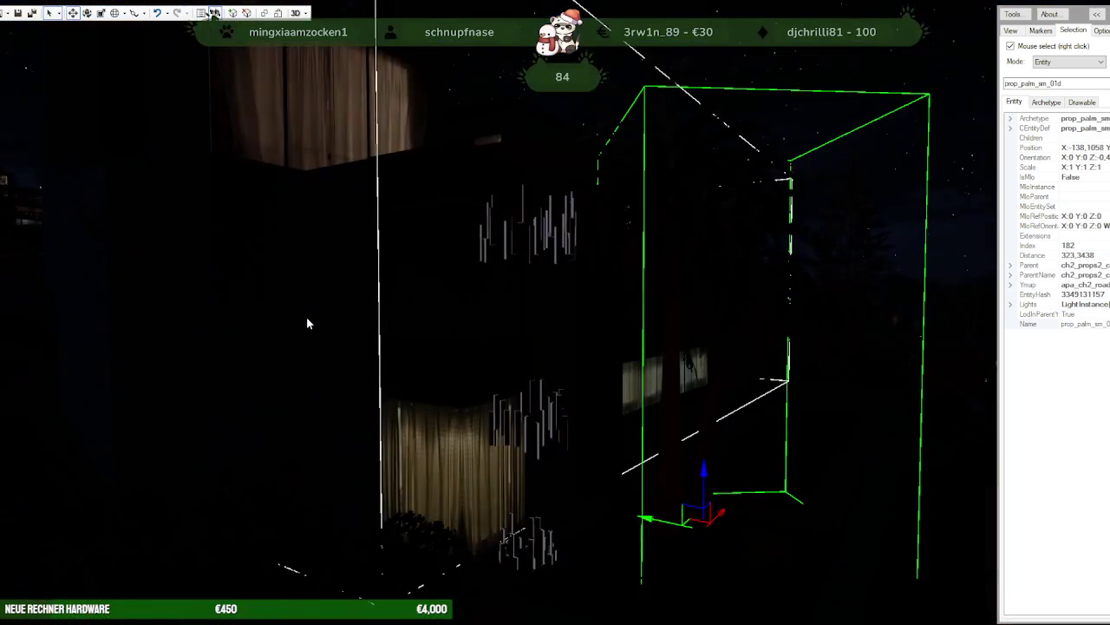
pyautogui.press('w')
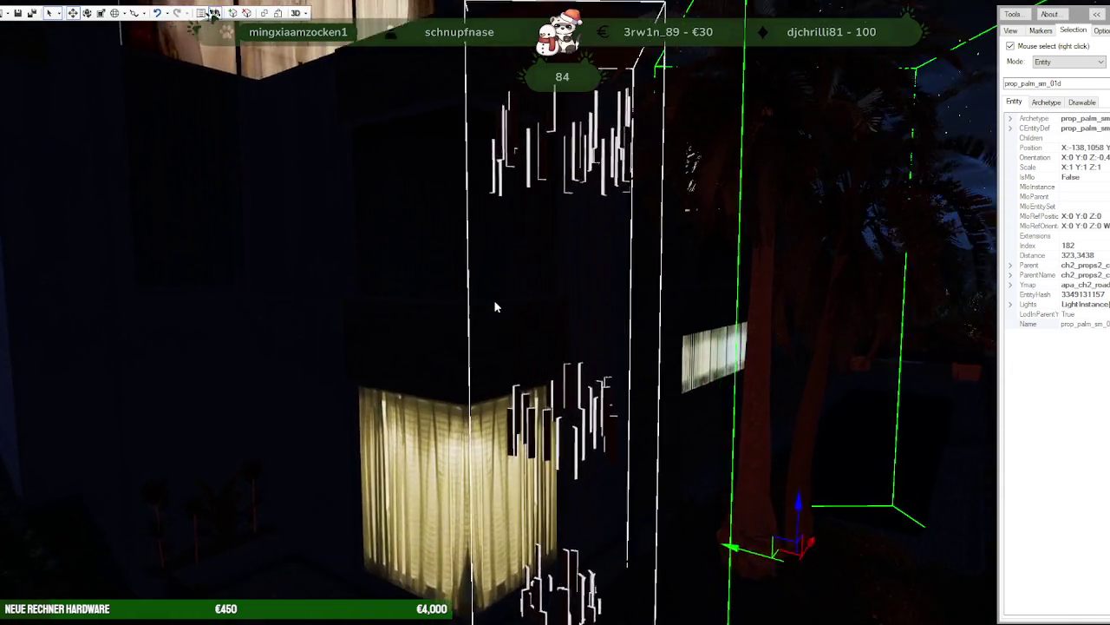
pyautogui.press('s')
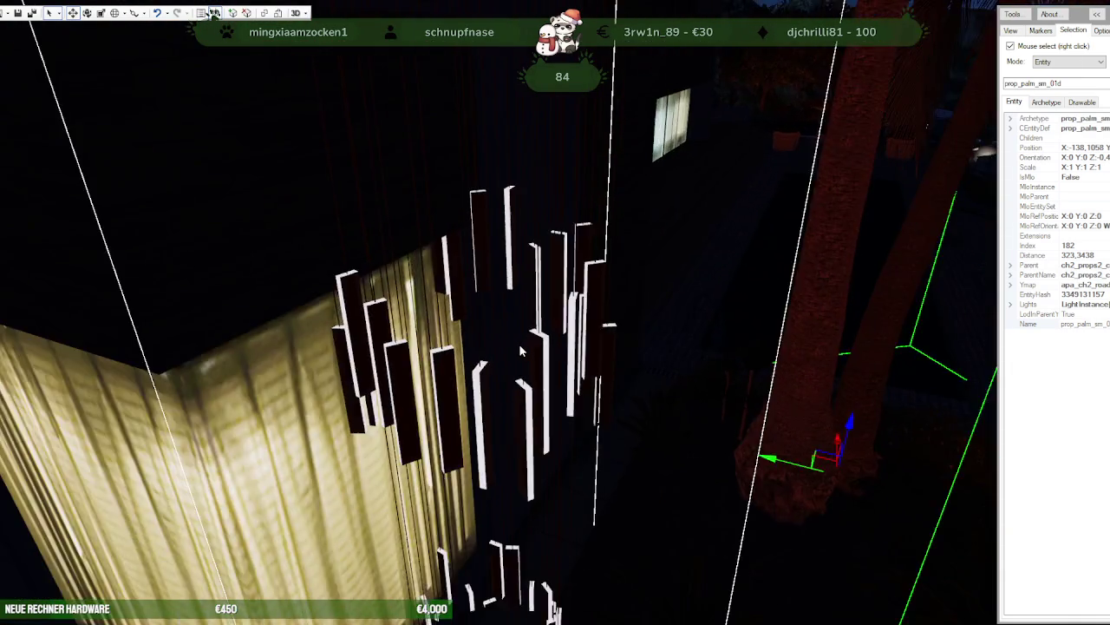
pyautogui.press('s')
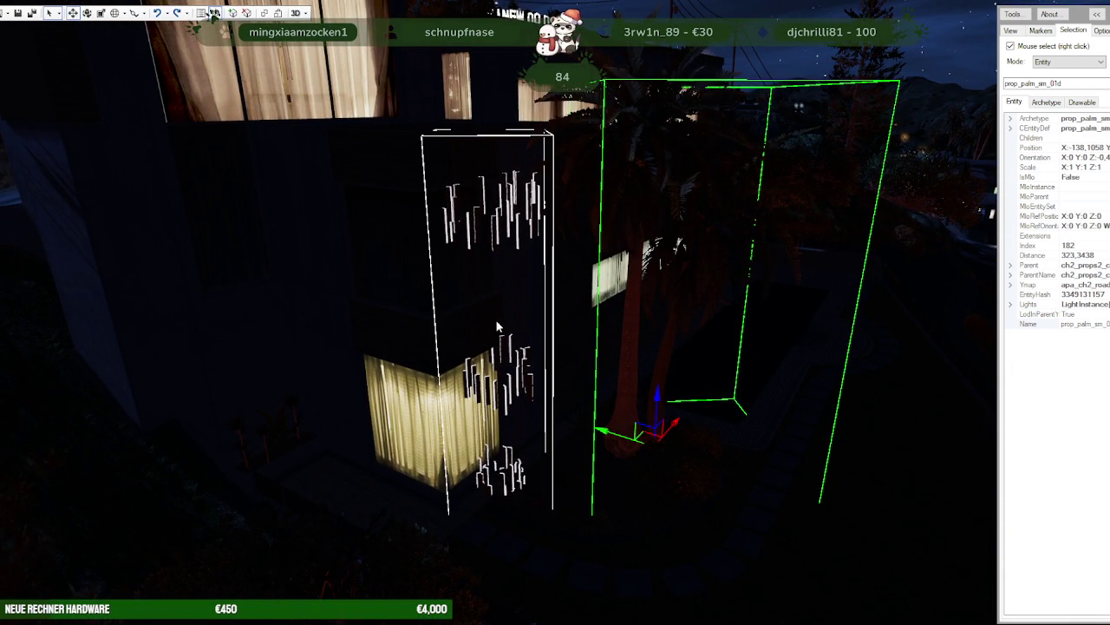
pyautogui.moveTo(488, 113)
pyautogui.mouseDown()
pyautogui.moveTo(441, 58)
pyautogui.moveTo(433, 110)
pyautogui.mouseUp()
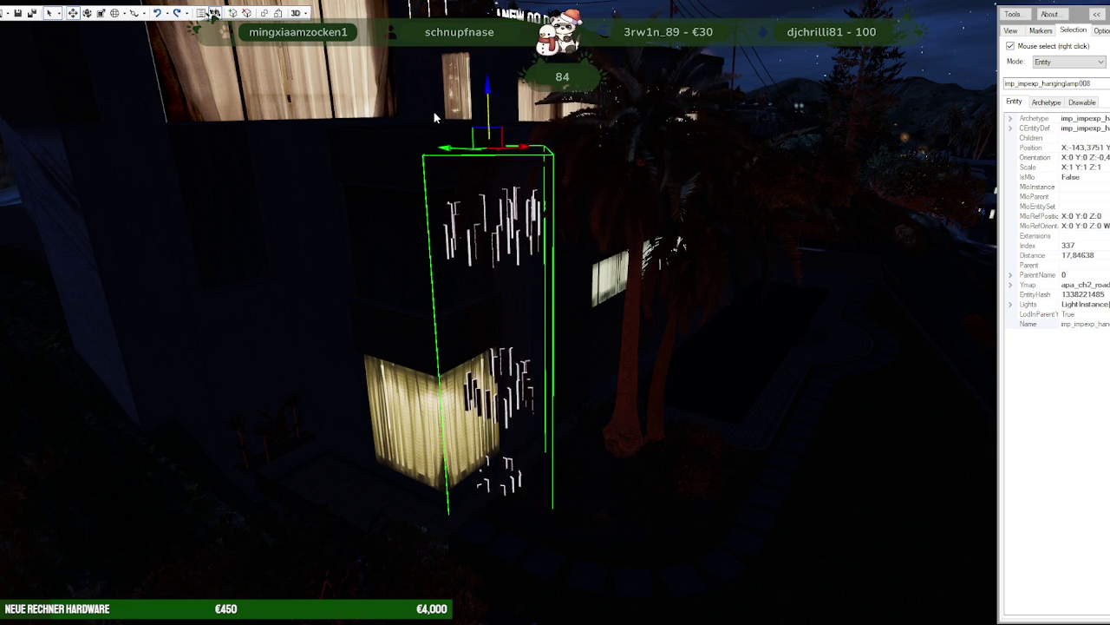
# - Check the lamp from a wider, lower view of the house, toggling between night and daylight
pyautogui.scroll(1, 508, 239)
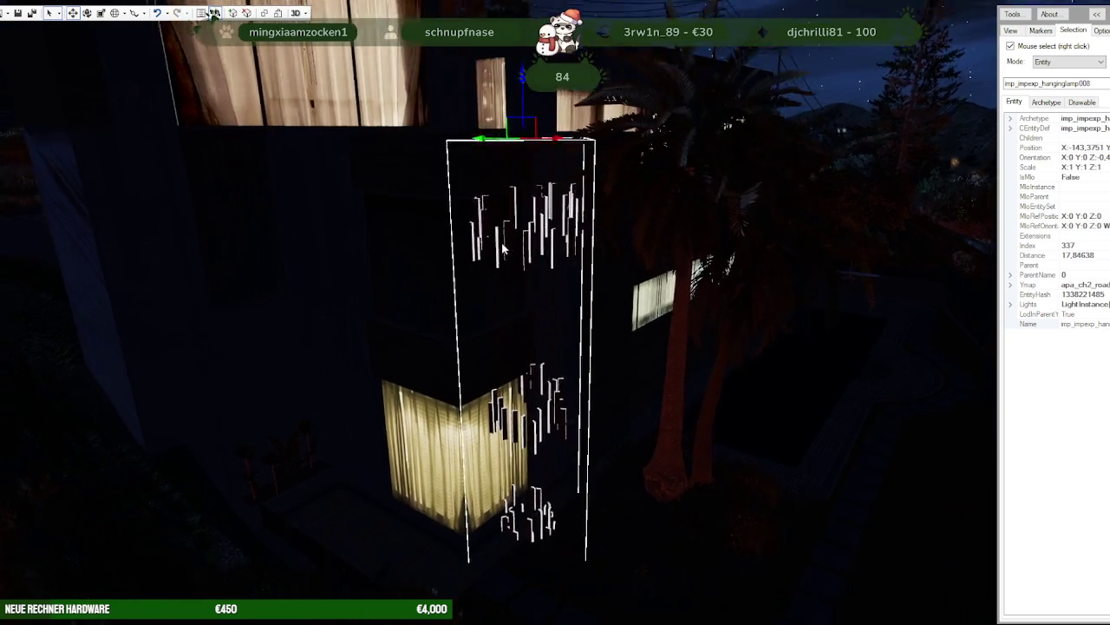
pyautogui.scroll(3, 502, 254)
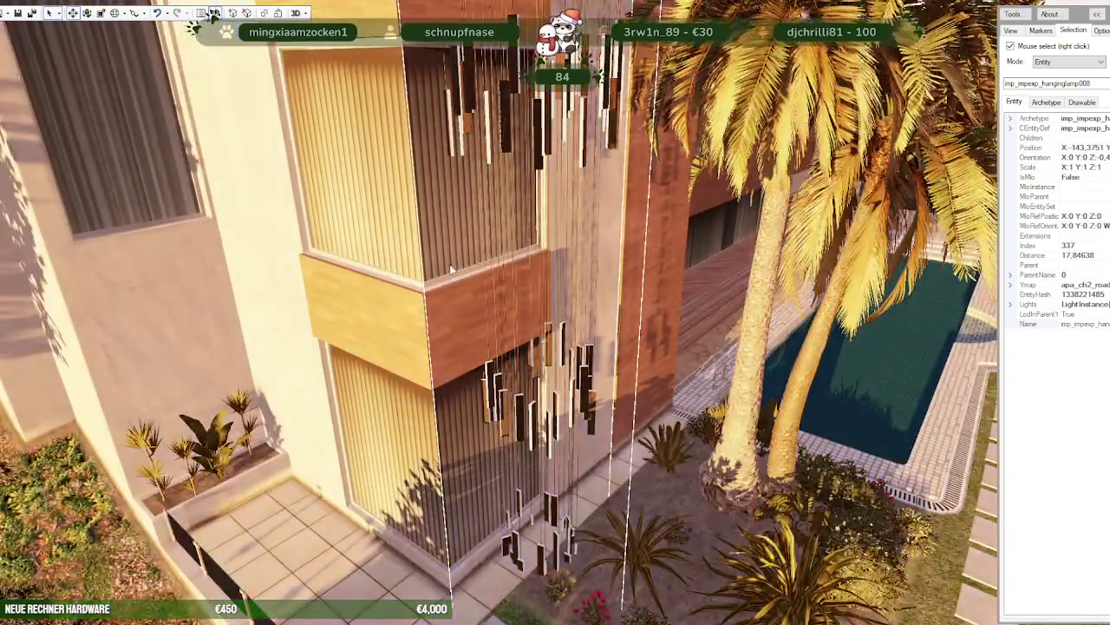
pyautogui.scroll(2, 450, 270)
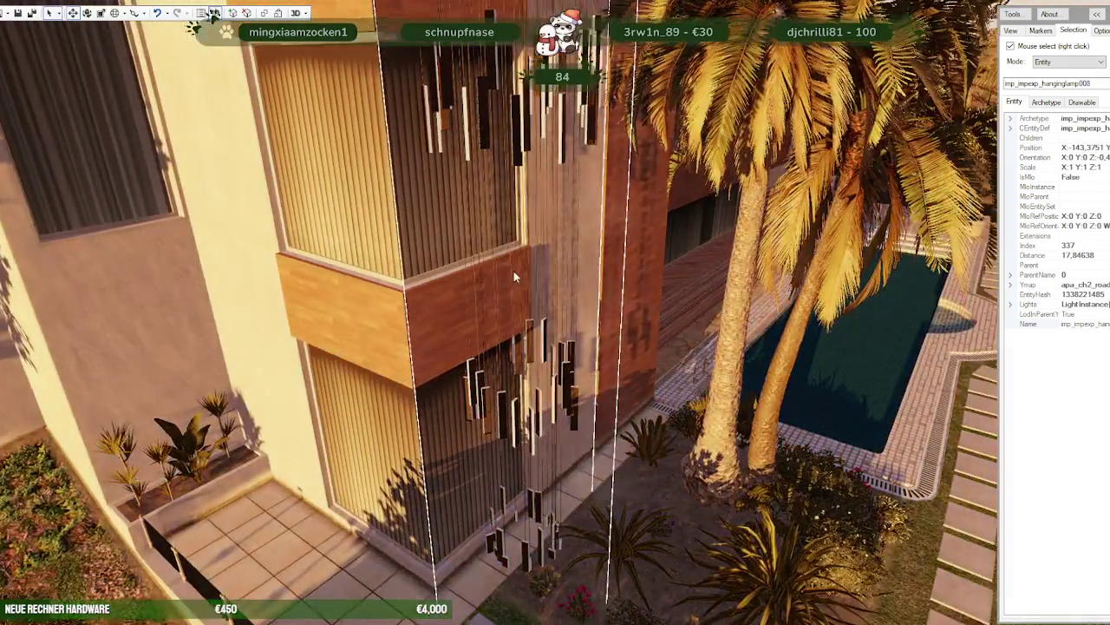
pyautogui.scroll(2, 514, 271)
pyautogui.scroll(2, 513, 281)
pyautogui.scroll(2, 547, 291)
pyautogui.scroll(-2, 554, 299)
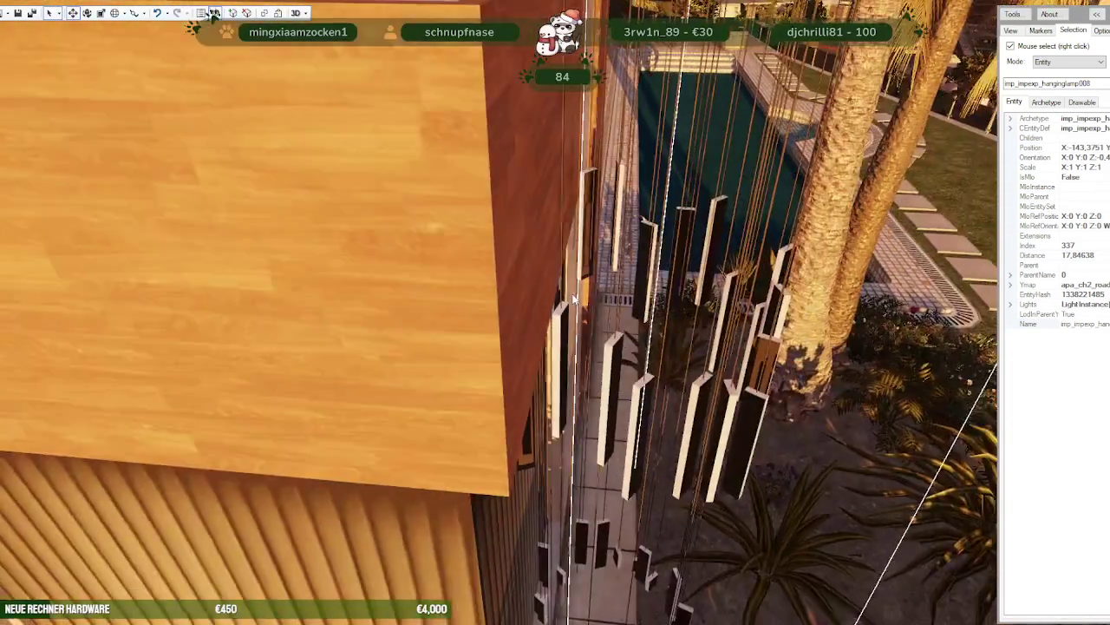
pyautogui.scroll(-2, 554, 299)
pyautogui.scroll(-2, 554, 299)
pyautogui.scroll(-1, 554, 299)
pyautogui.click(214, 13)
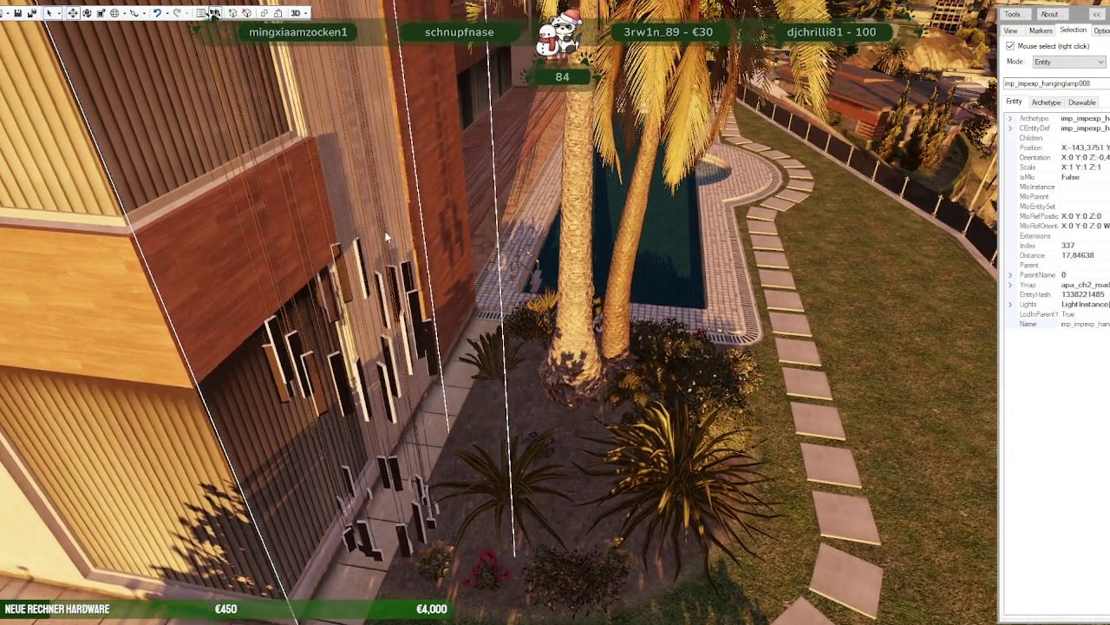
pyautogui.moveTo(385, 231)
pyautogui.mouseDown()
pyautogui.moveTo(431, 154)
pyautogui.moveTo(514, 149)
pyautogui.mouseUp()
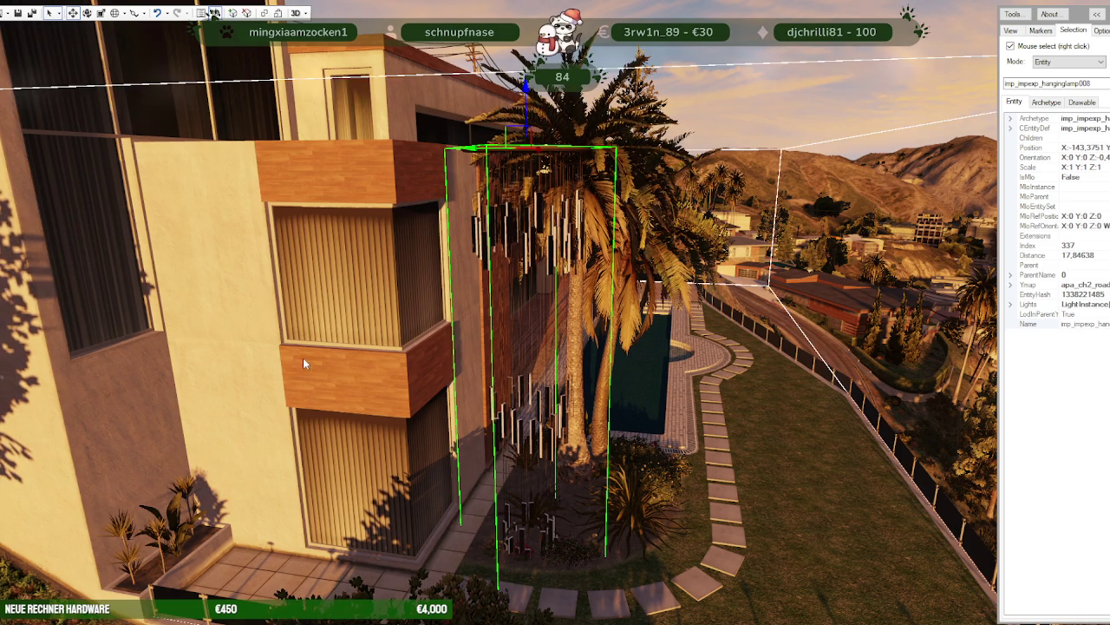
pyautogui.click(213, 14)
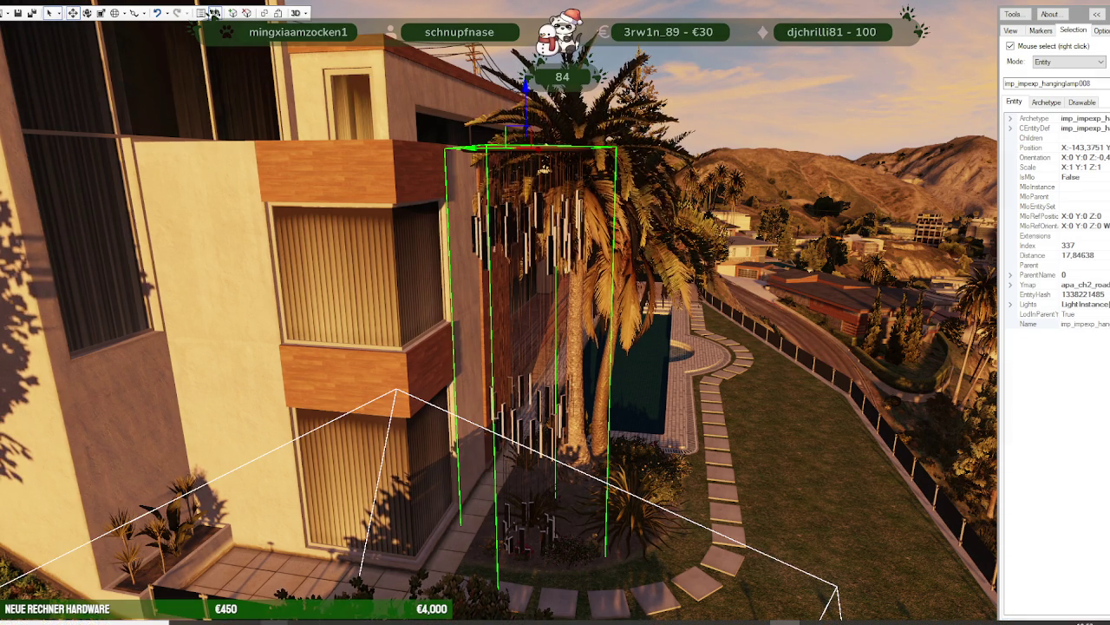
# - Browse the Forge lamp results page 14 for another hanging lamp model
pyautogui.click(319, 564)
pyautogui.scroll(-3, 731, 345)
pyautogui.scroll(-2, 850, 313)
pyautogui.scroll(2, 974, 272)
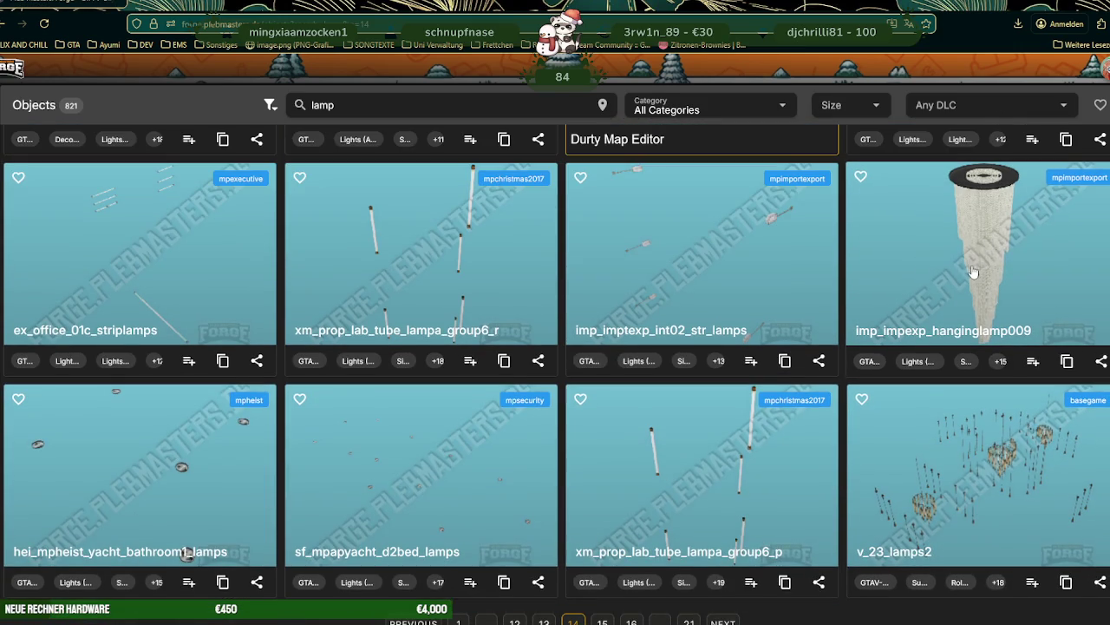
# - Copy the name imp_impexp_hanginglamp009 from its Forge card and return to CodeWalker
pyautogui.click(1067, 362)
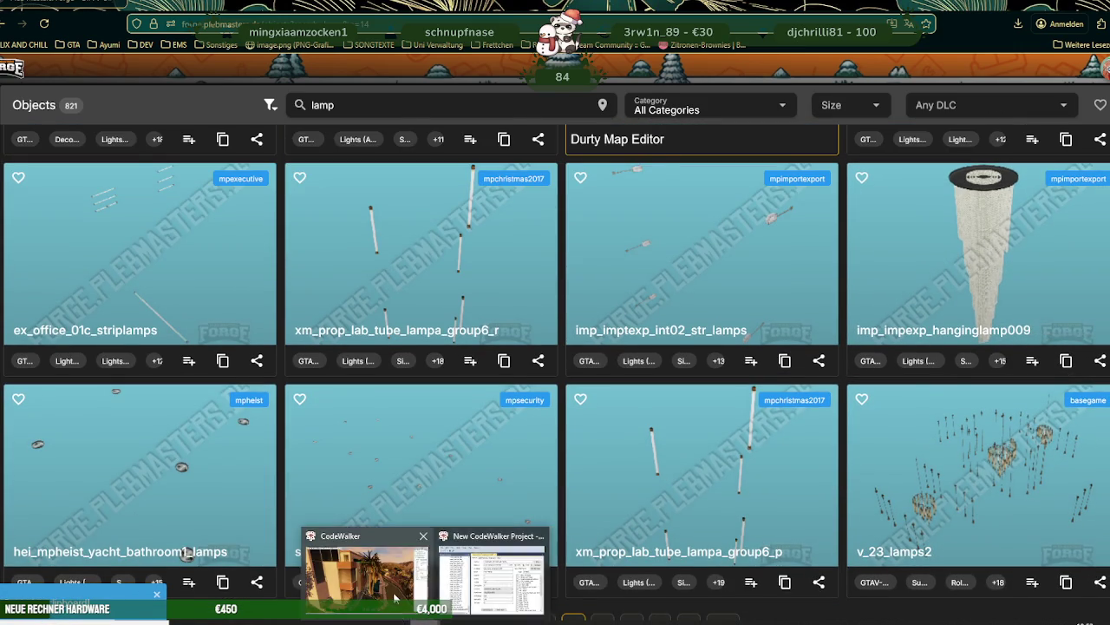
pyautogui.click(477, 573)
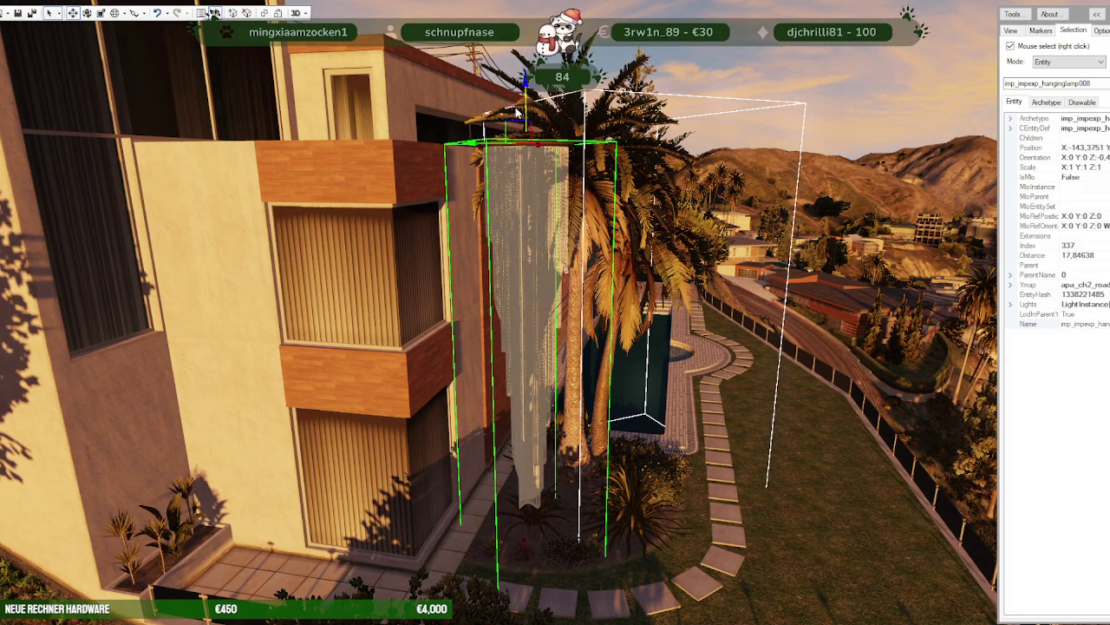
# - Slide the imp_impexp_hanginglamp009 chandelier toward the wall beside the palm, then zoom in to inspect it
pyautogui.rightClick(607, 256)
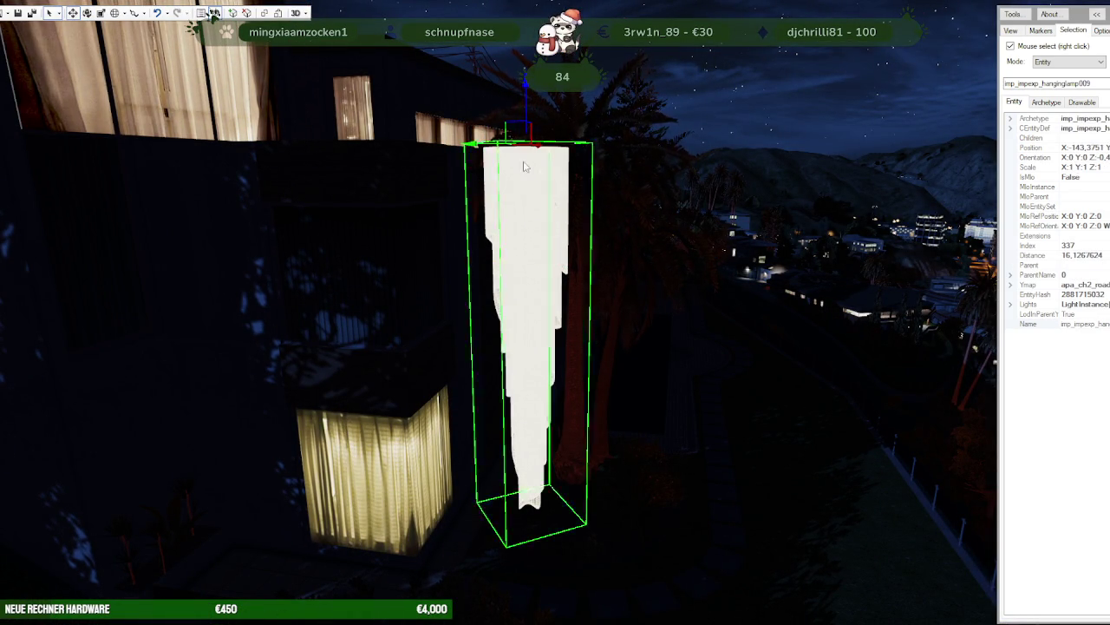
pyautogui.moveTo(489, 151)
pyautogui.mouseDown()
pyautogui.moveTo(354, 154)
pyautogui.moveTo(558, 187)
pyautogui.moveTo(776, 198)
pyautogui.moveTo(604, 173)
pyautogui.moveTo(261, 162)
pyautogui.mouseUp()
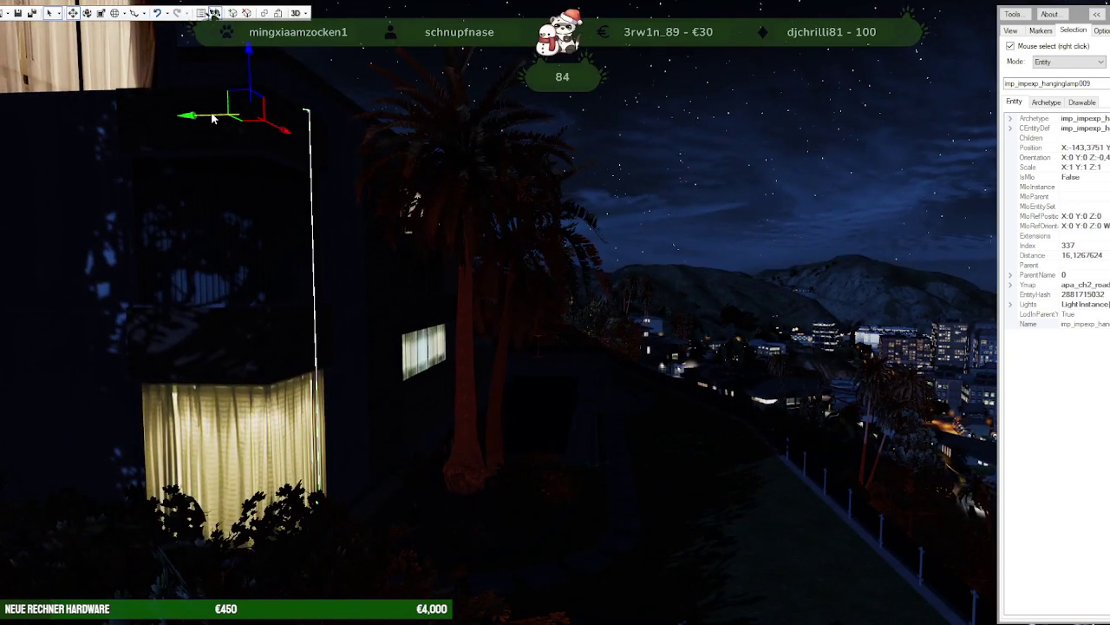
pyautogui.scroll(3, 347, 139)
pyautogui.moveTo(347, 139)
pyautogui.mouseDown()
pyautogui.moveTo(520, 180)
pyautogui.moveTo(388, 233)
pyautogui.moveTo(581, 259)
pyautogui.moveTo(562, 208)
pyautogui.moveTo(554, 245)
pyautogui.moveTo(605, 320)
pyautogui.mouseUp()
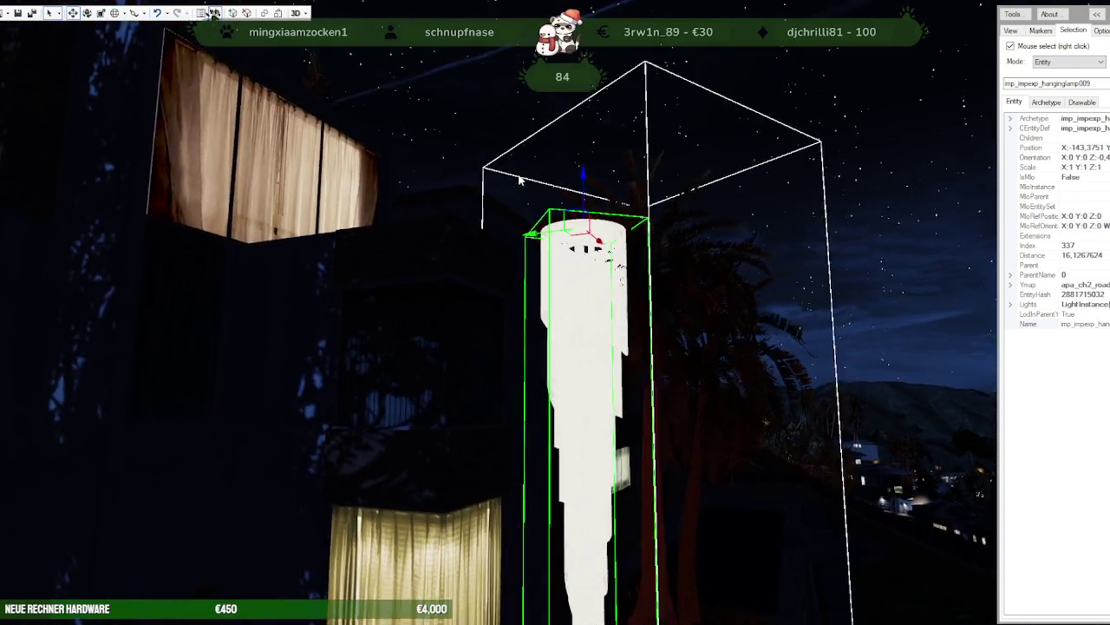
pyautogui.scroll(3, 519, 179)
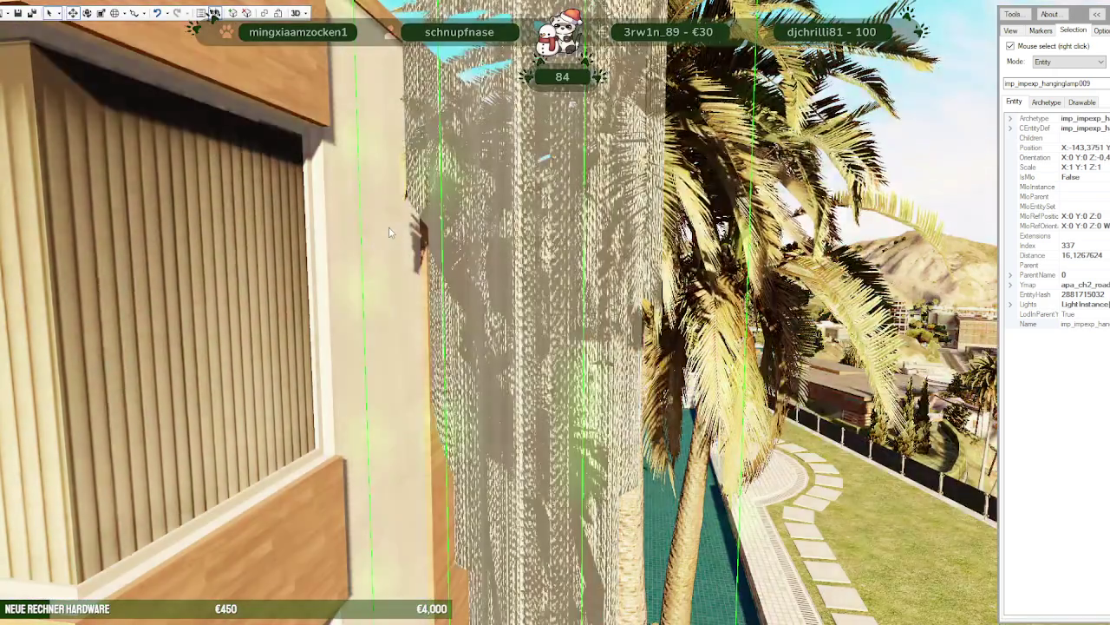
pyautogui.scroll(-3, 389, 227)
pyautogui.scroll(3, 581, 258)
pyautogui.scroll(-3, 562, 208)
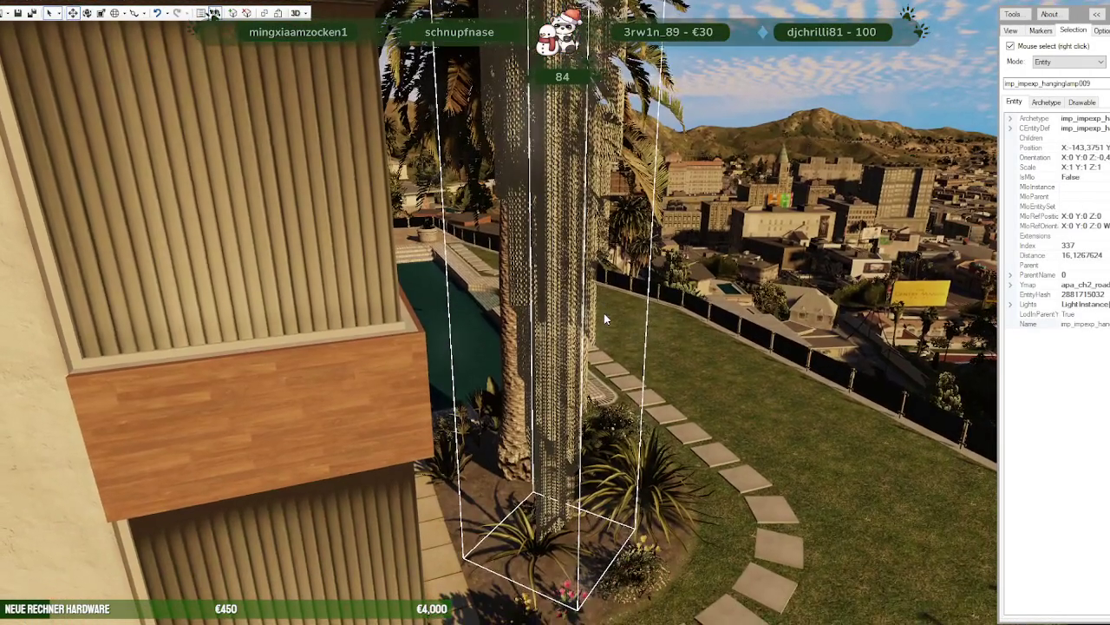
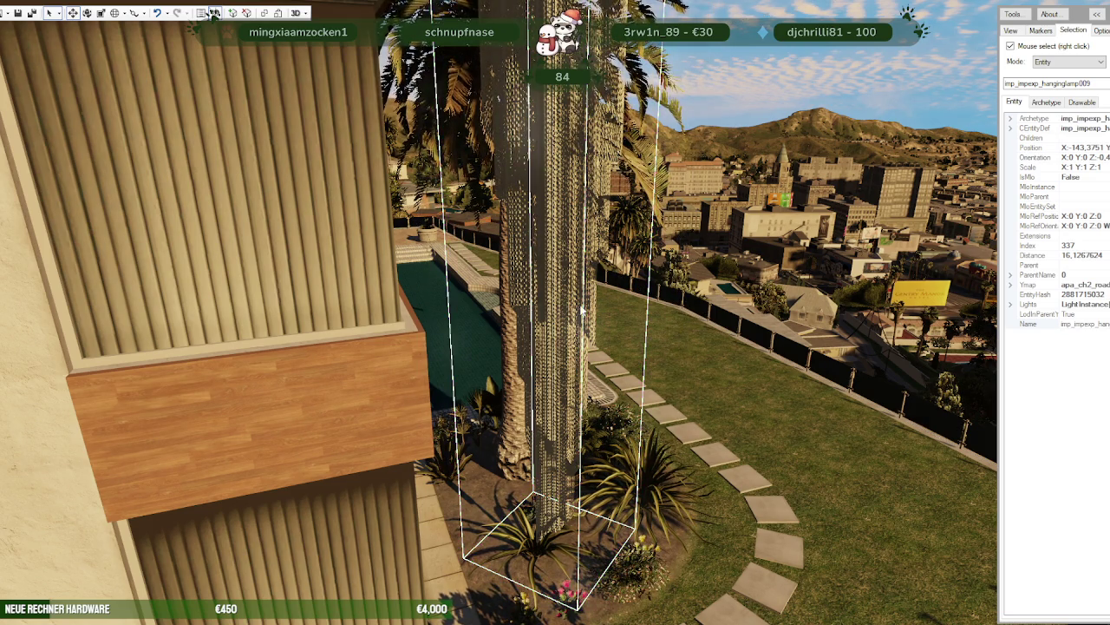
# - Search the archives for imp_impexp_hanginglamp009 and open its .ydr in the model viewer
pyautogui.press('a')
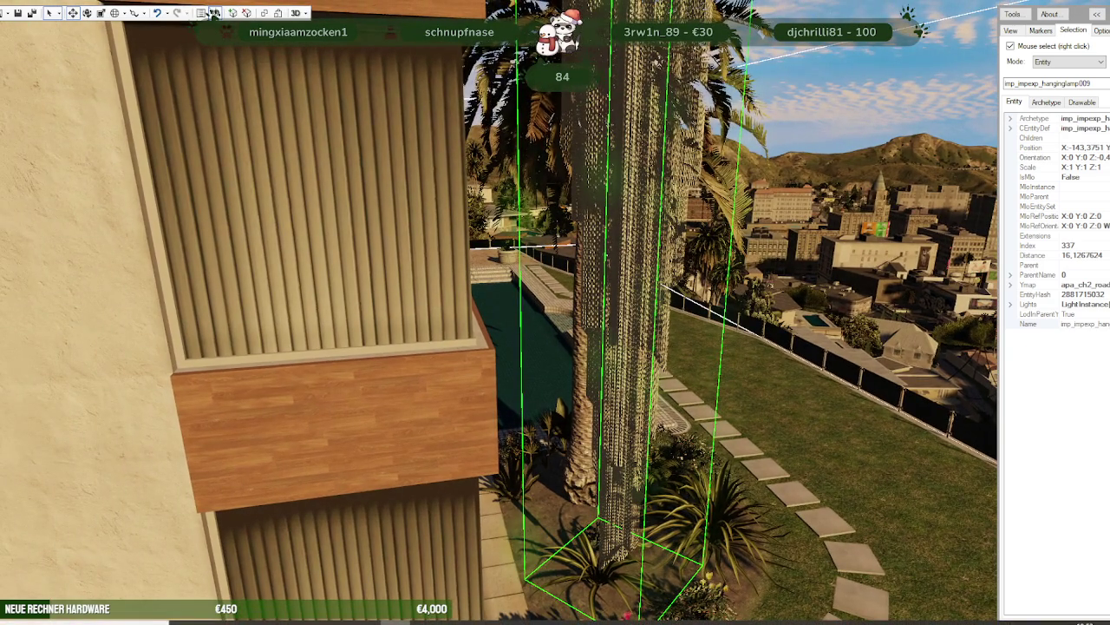
pyautogui.click(213, 13)
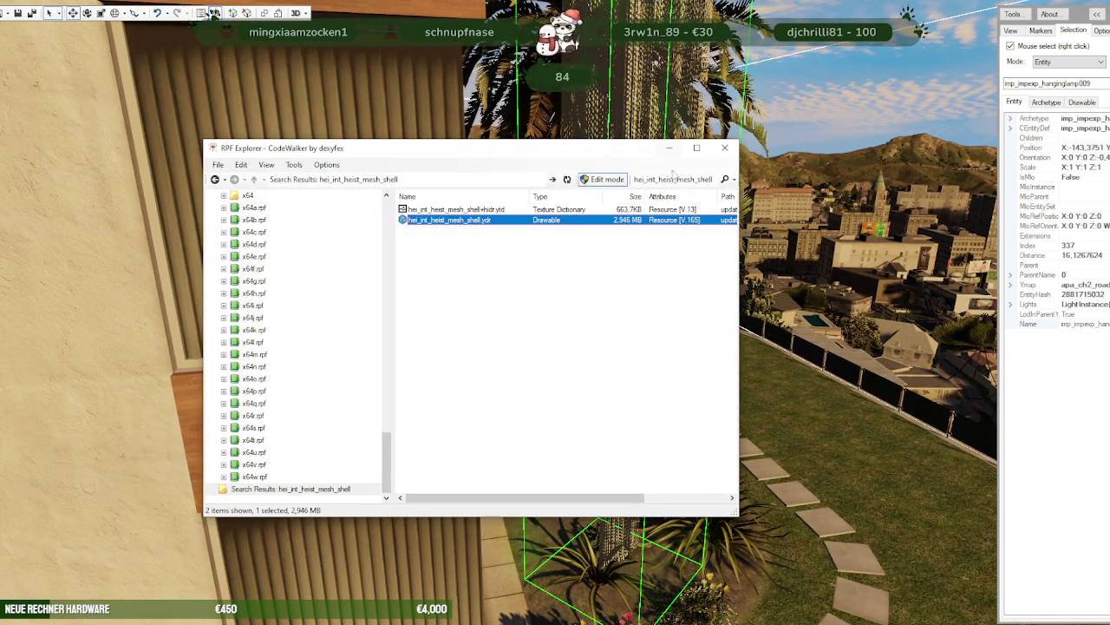
pyautogui.write('imp_impexp_hanginglamp009')
pyautogui.press('Return')
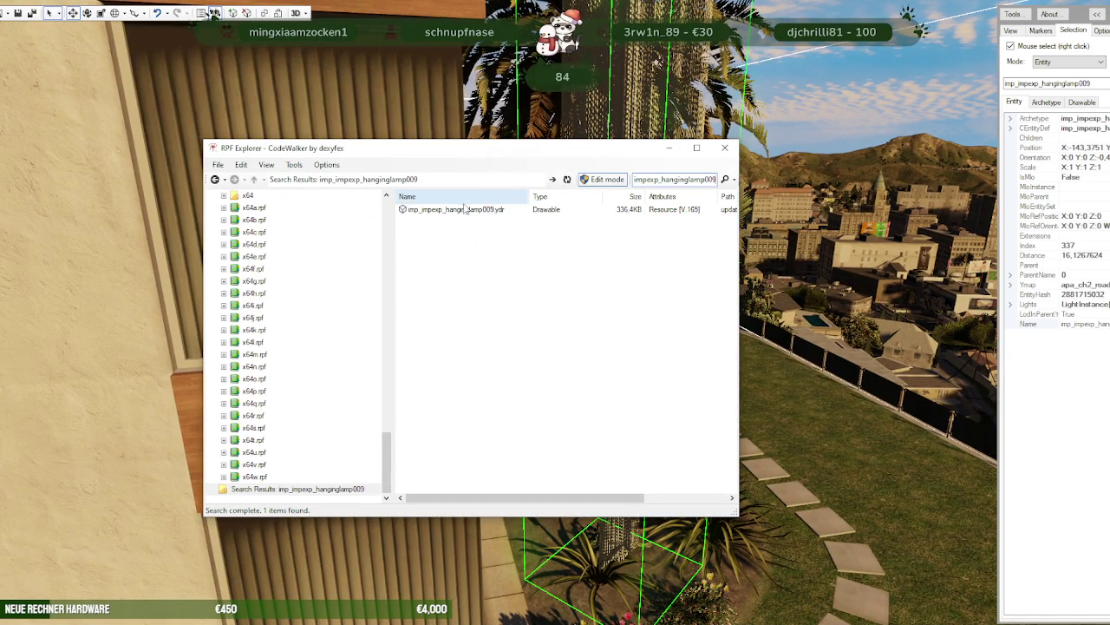
pyautogui.doubleClick(463, 216)
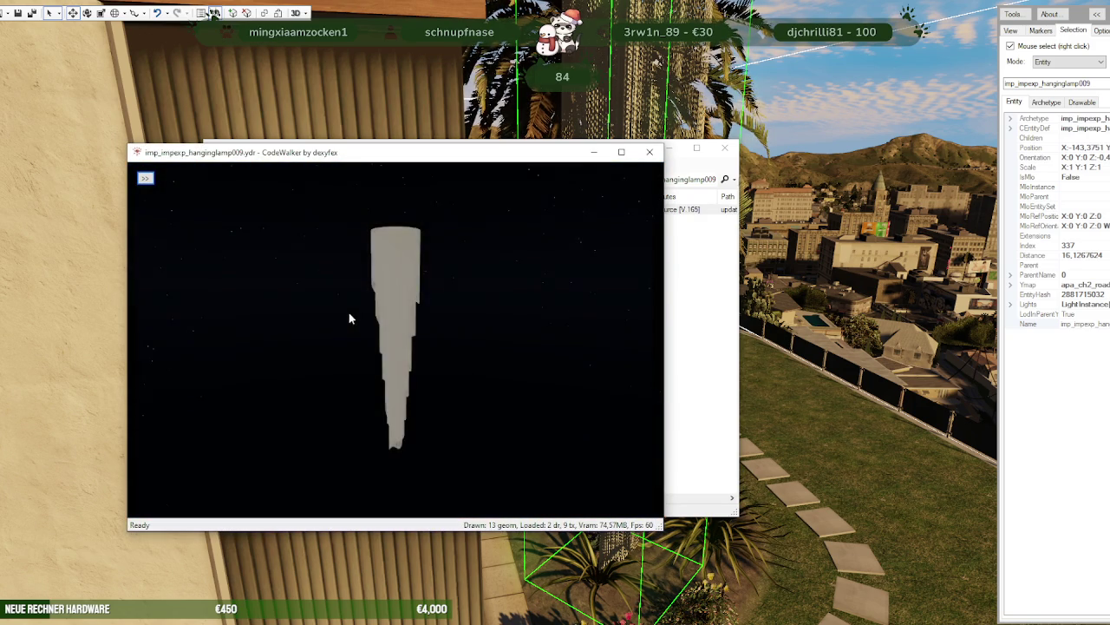
# - Expand the viewer panel, check the lamp's Light Editor, and orbit to see its top
pyautogui.click(146, 177)
pyautogui.click(195, 178)
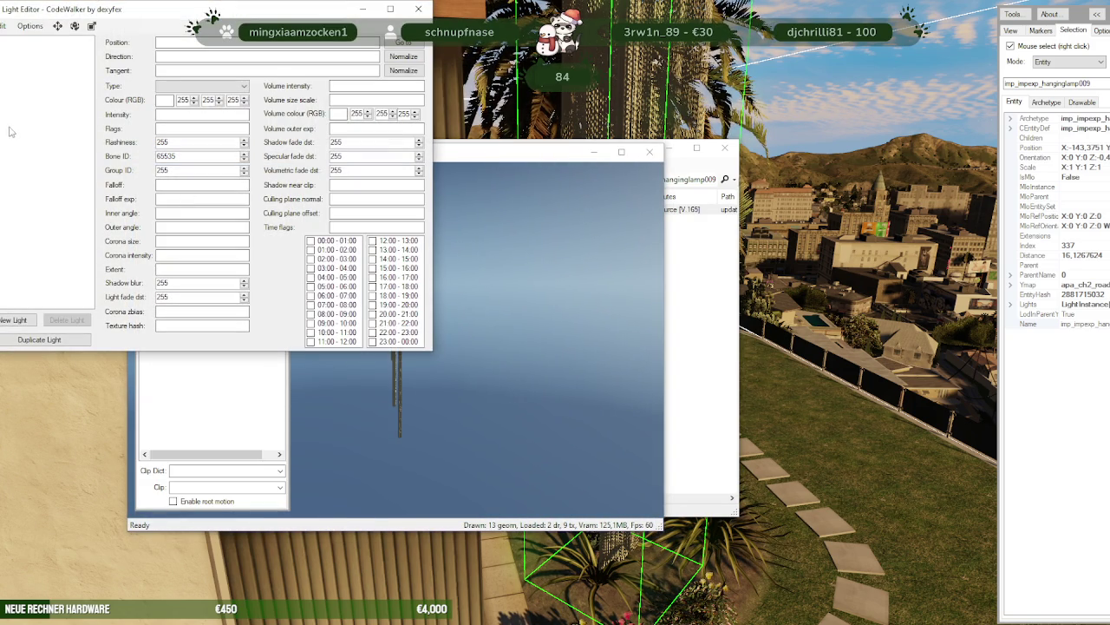
pyautogui.click(418, 8)
pyautogui.moveTo(460, 228)
pyautogui.mouseDown()
pyautogui.moveTo(490, 166)
pyautogui.moveTo(433, 236)
pyautogui.moveTo(511, 175)
pyautogui.moveTo(522, 264)
pyautogui.mouseUp()
# - Zoom out and rotate around the lamp, recheck its lights, then close the model viewer
pyautogui.scroll(-3, 521, 269)
pyautogui.scroll(-3, 490, 267)
pyautogui.scroll(-3, 492, 268)
pyautogui.scroll(-3, 499, 264)
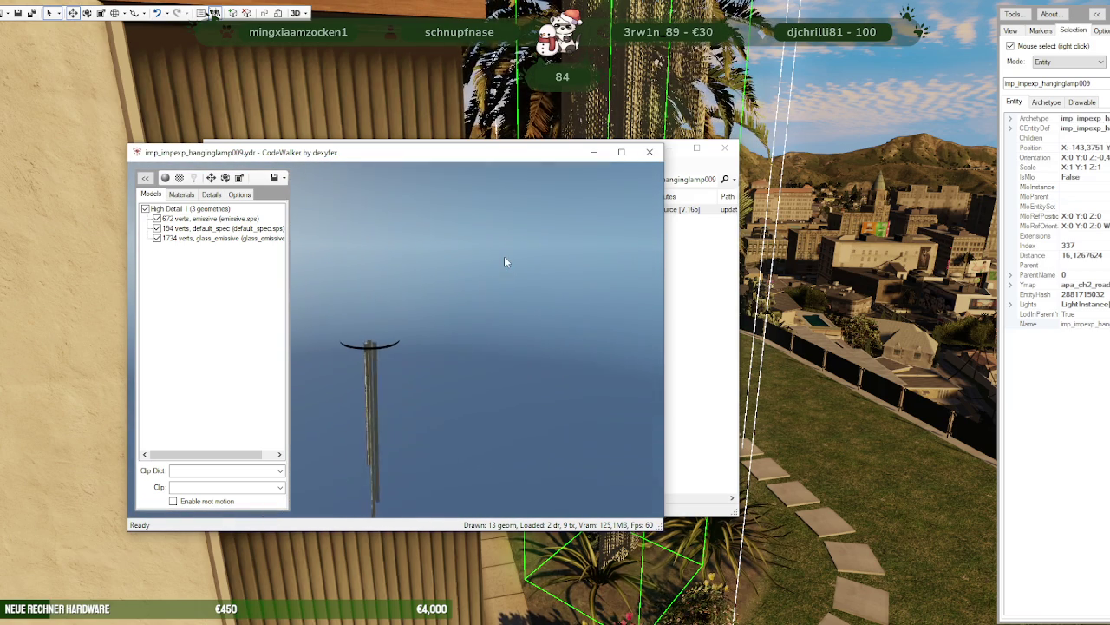
pyautogui.moveTo(504, 260); pyautogui.dragTo(479, 266)
pyautogui.click(195, 178)
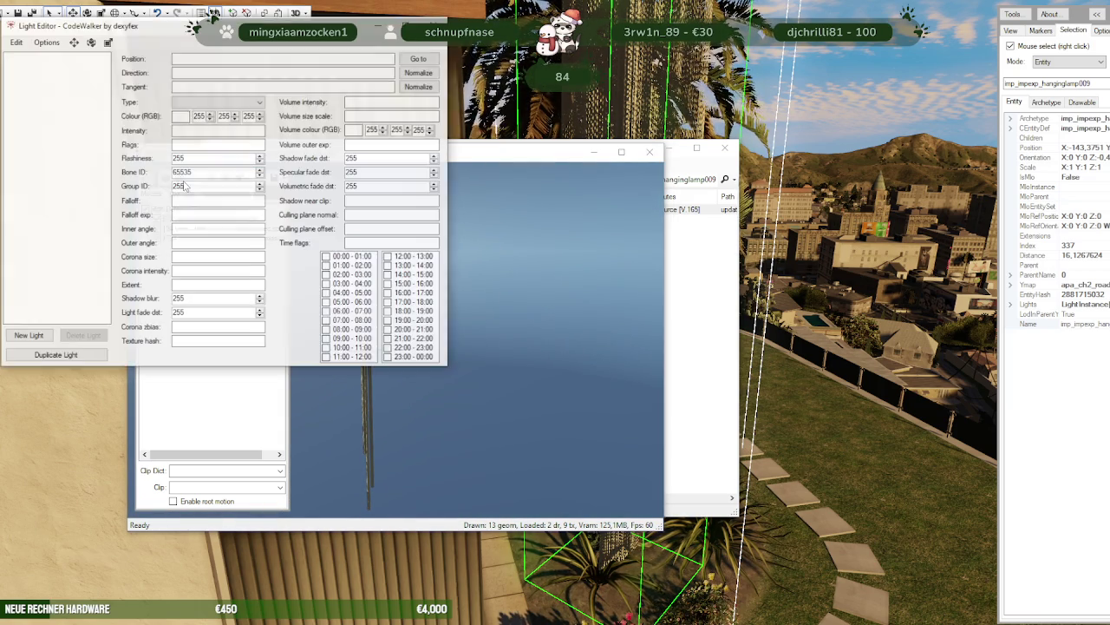
pyautogui.click(438, 23)
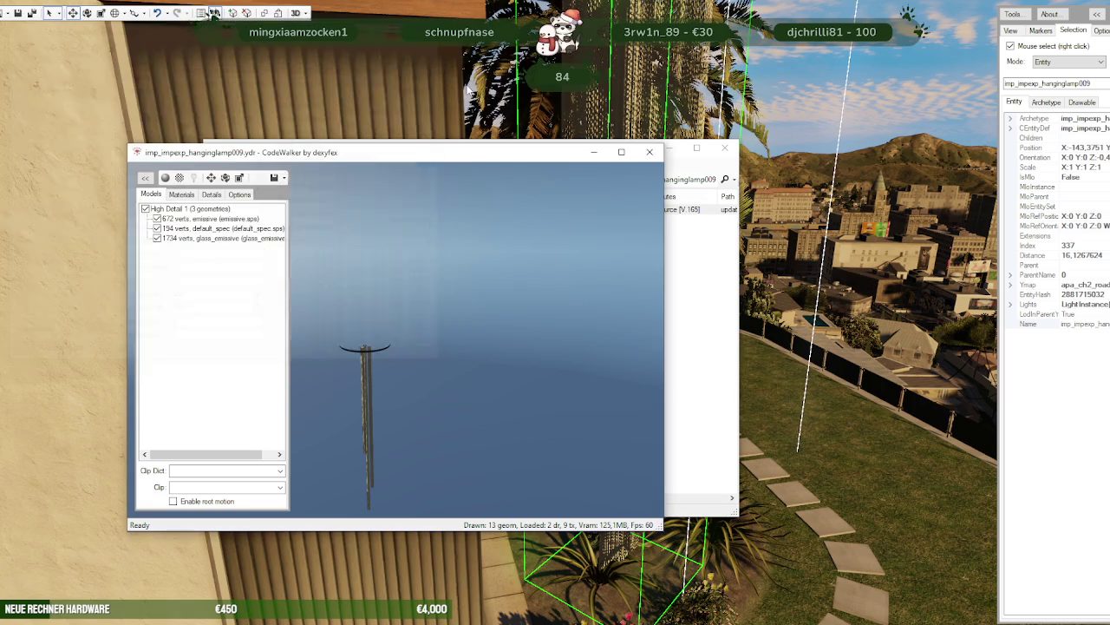
pyautogui.click(649, 153)
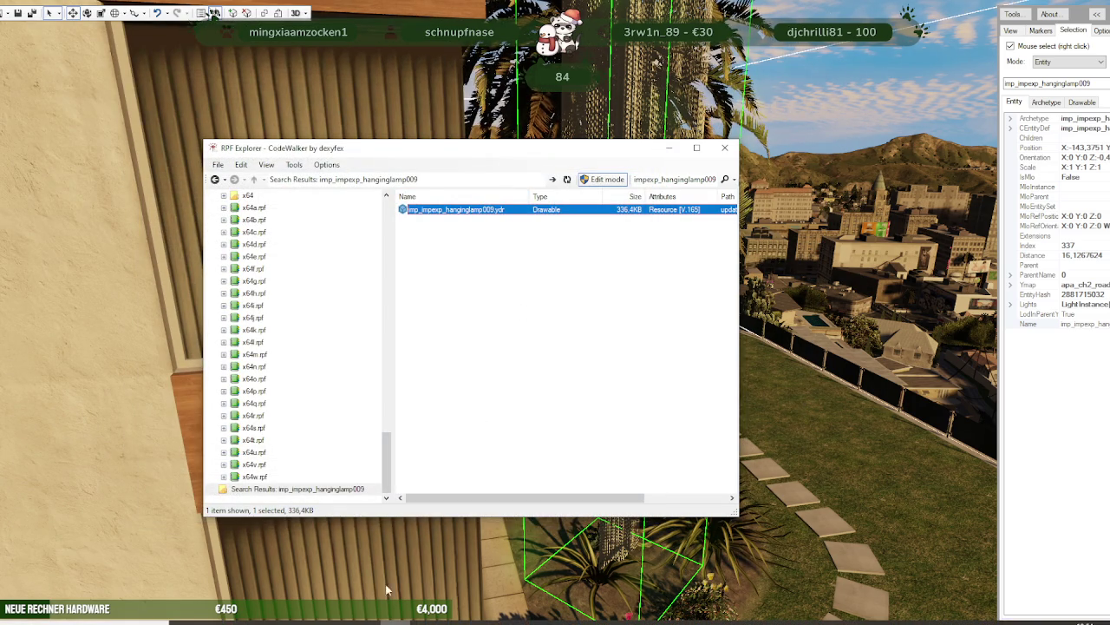
# - Export imp_impexp_hanginglamp009.ydr as XML and save all 5 textures to a folder
pyautogui.click(562, 246)
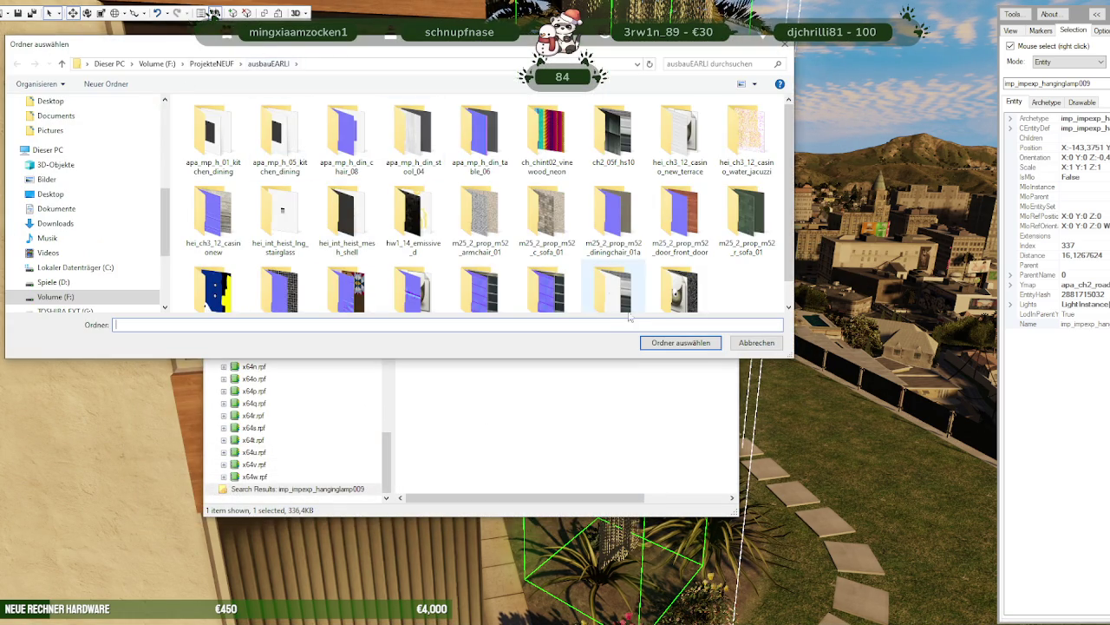
pyautogui.click(670, 345)
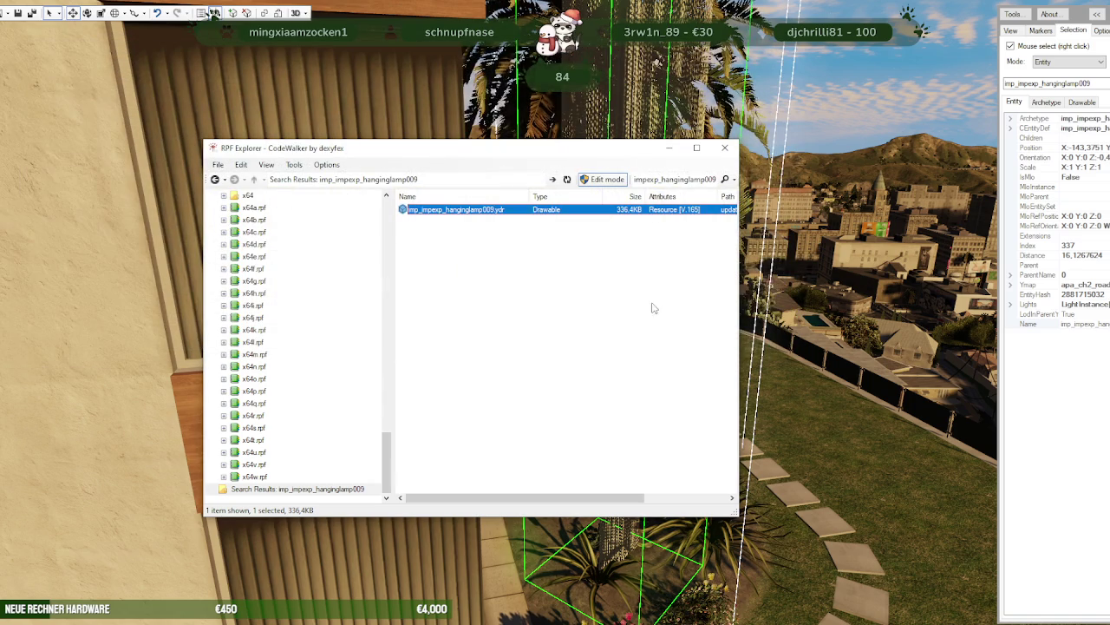
pyautogui.doubleClick(464, 210)
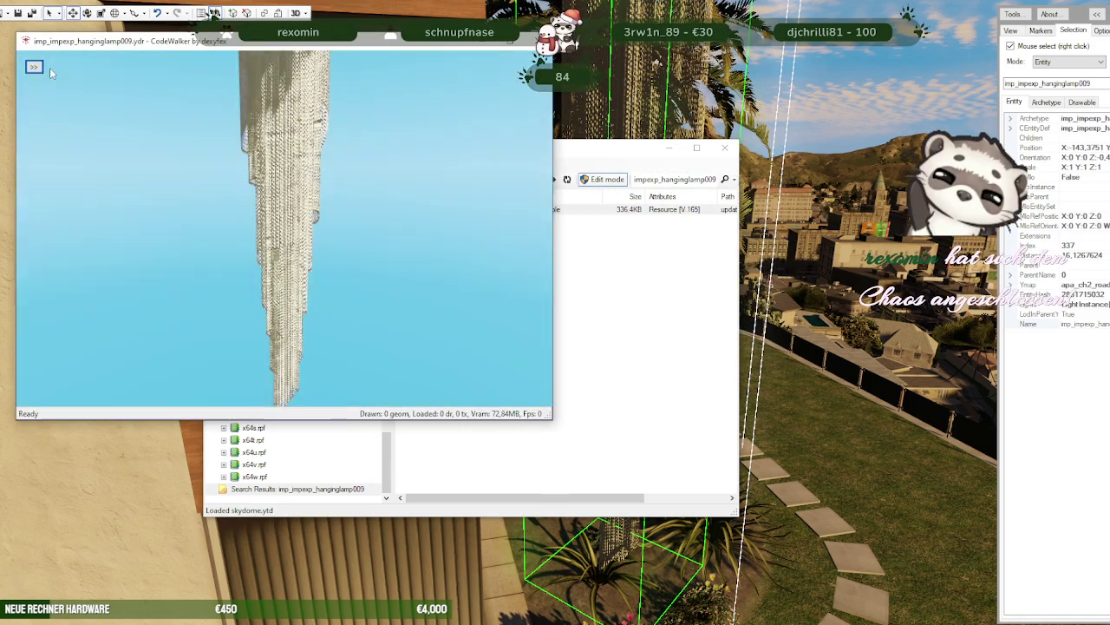
pyautogui.click(66, 83)
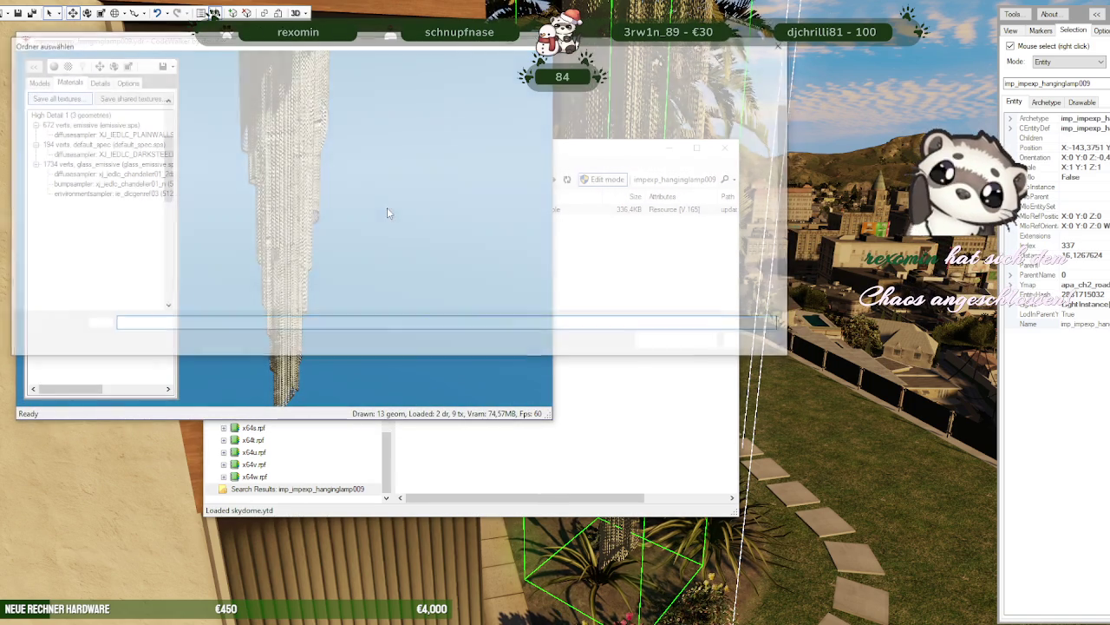
pyautogui.click(681, 343)
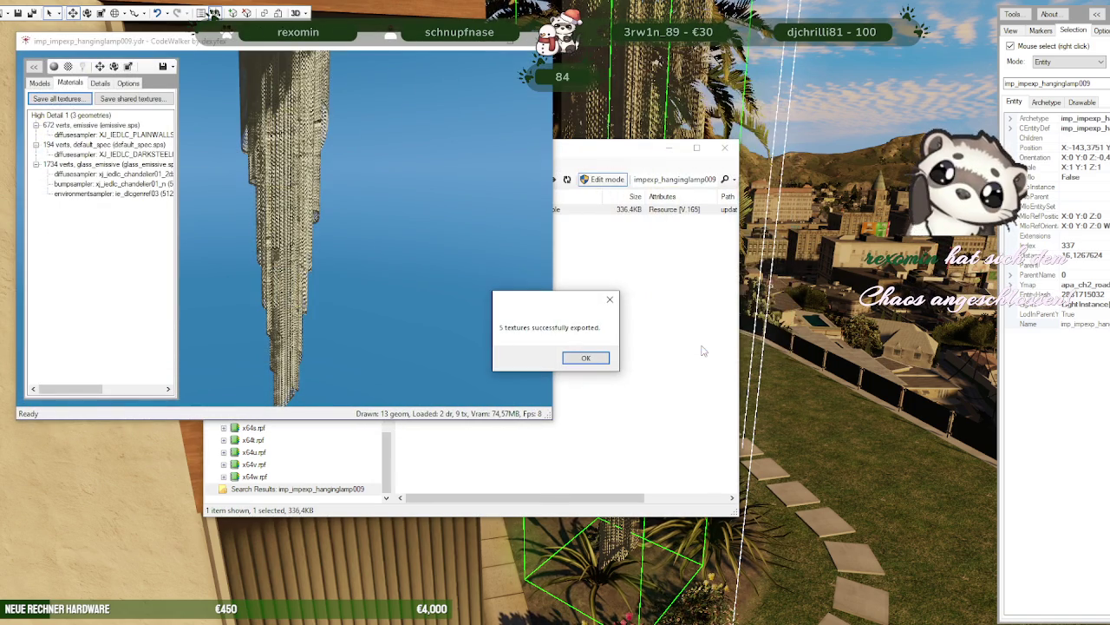
pyautogui.click(583, 359)
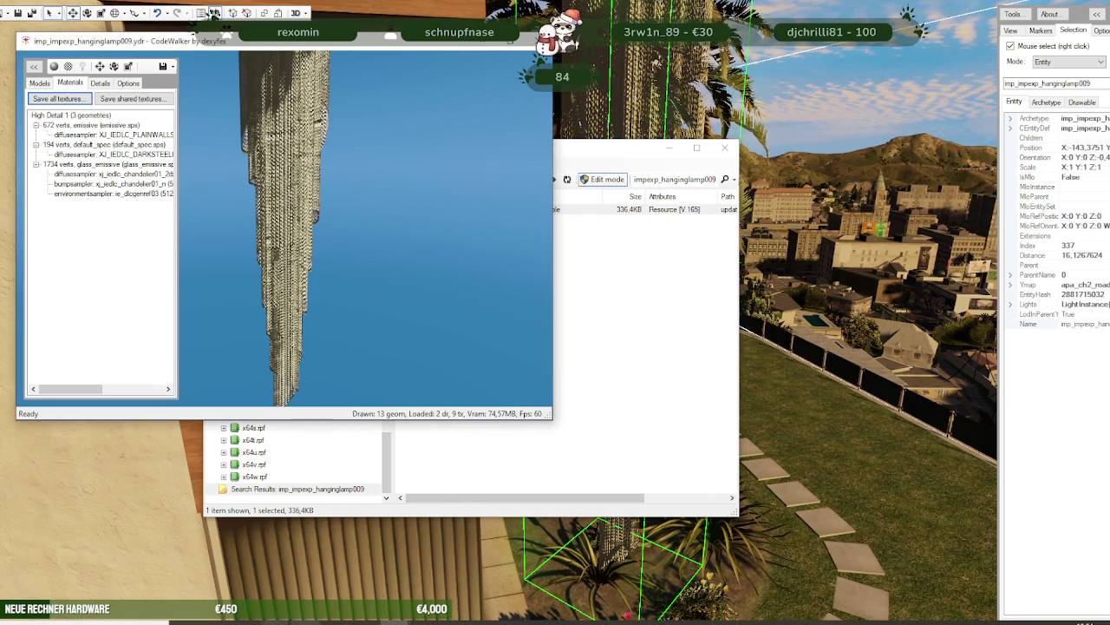
pyautogui.click(200, 580)
# - Scroll through the Forge lamp results, advancing two pages
pyautogui.scroll(-3, 743, 364)
pyautogui.scroll(-2, 731, 329)
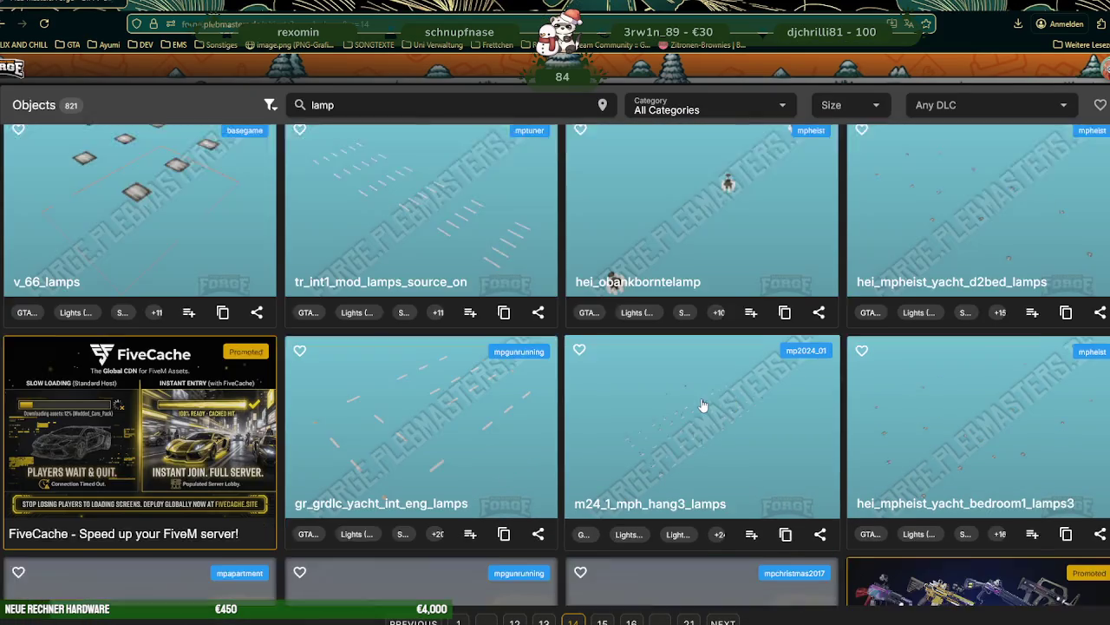
pyautogui.scroll(-3, 702, 405)
pyautogui.scroll(-2, 701, 404)
pyautogui.scroll(-1, 701, 408)
pyautogui.scroll(-2, 702, 410)
pyautogui.scroll(-2, 701, 404)
pyautogui.scroll(-1, 700, 403)
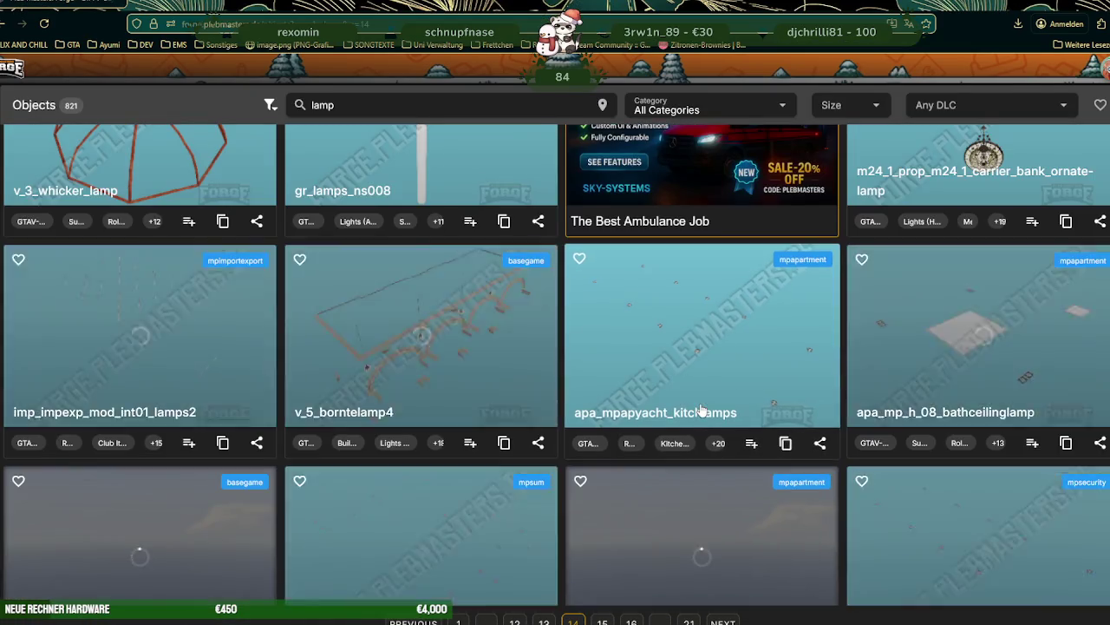
pyautogui.scroll(-1, 703, 409)
pyautogui.click(723, 621)
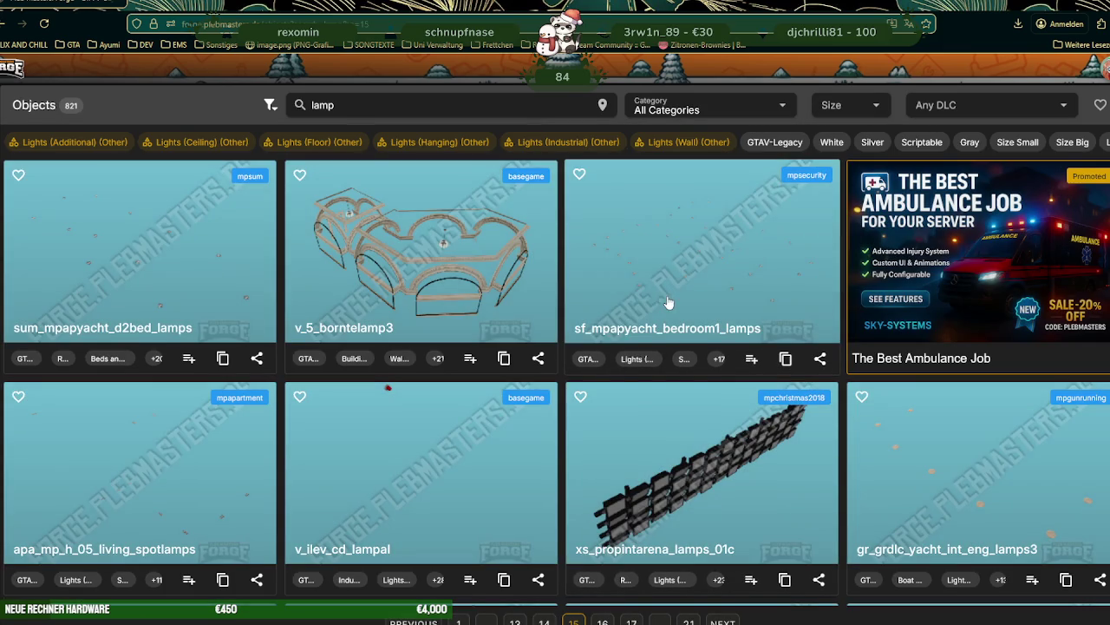
pyautogui.scroll(-5, 672, 330)
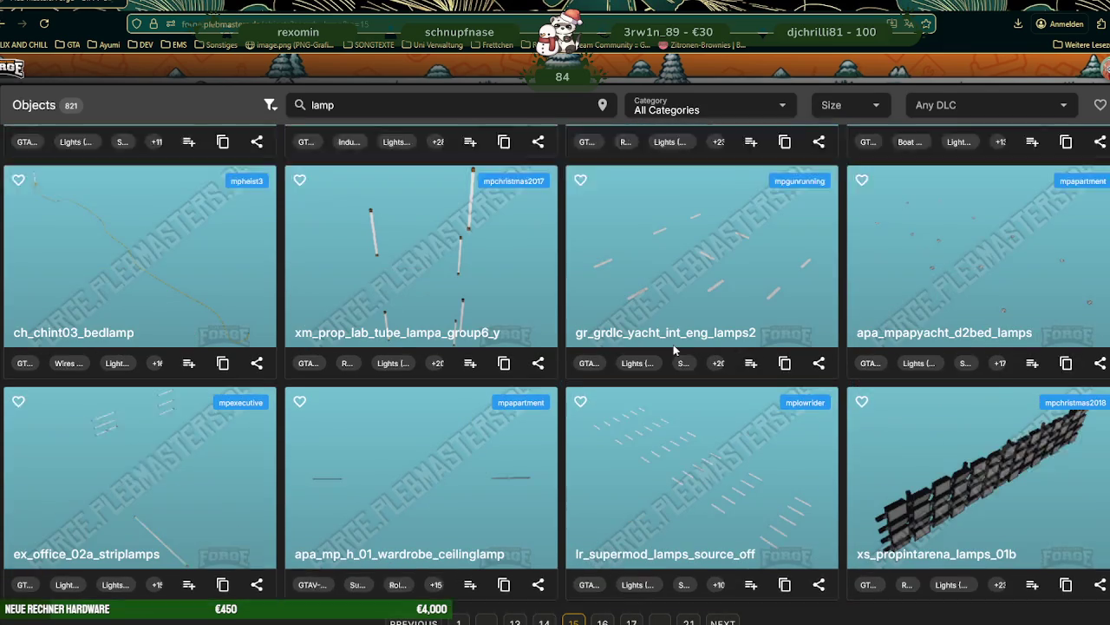
pyautogui.scroll(-2, 675, 350)
pyautogui.scroll(-2, 675, 349)
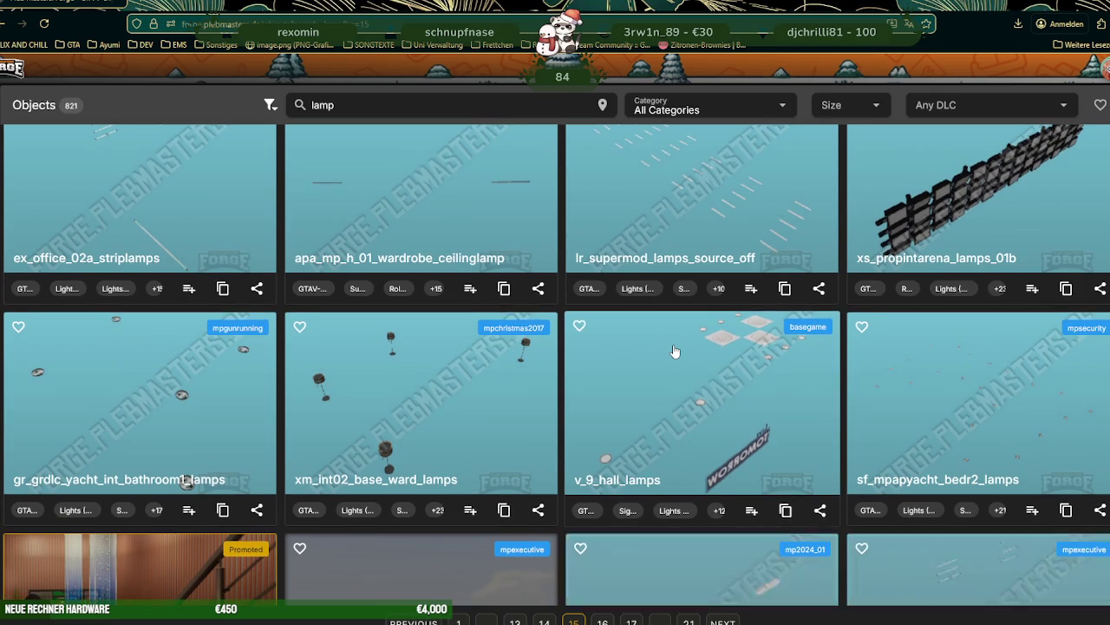
pyautogui.scroll(-3, 675, 351)
pyautogui.scroll(-3, 675, 350)
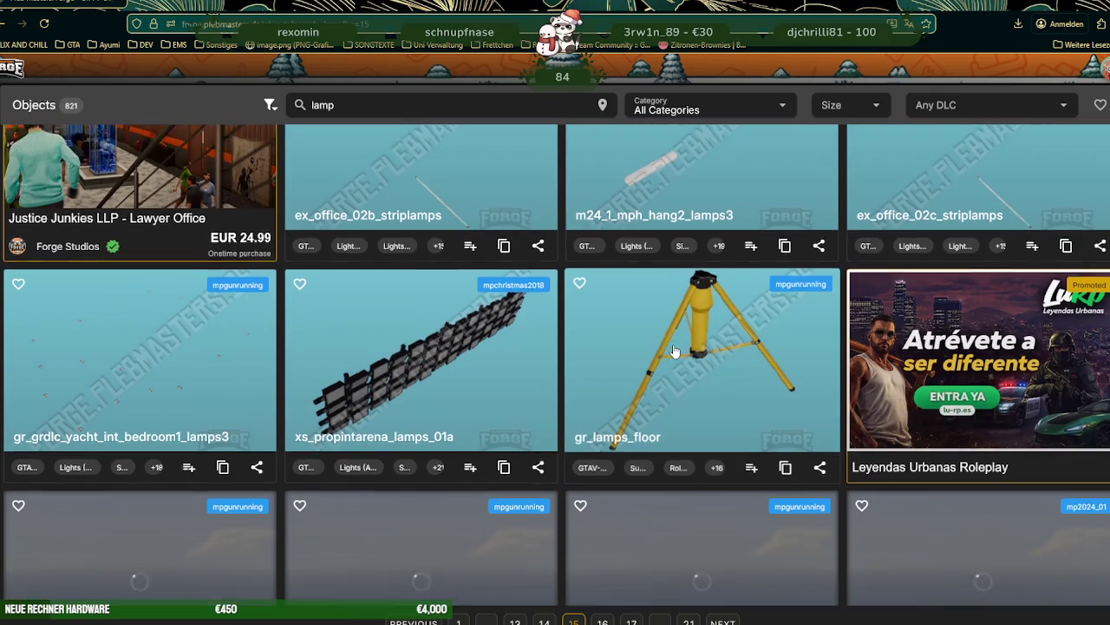
pyautogui.scroll(-2, 675, 350)
pyautogui.scroll(-3, 676, 360)
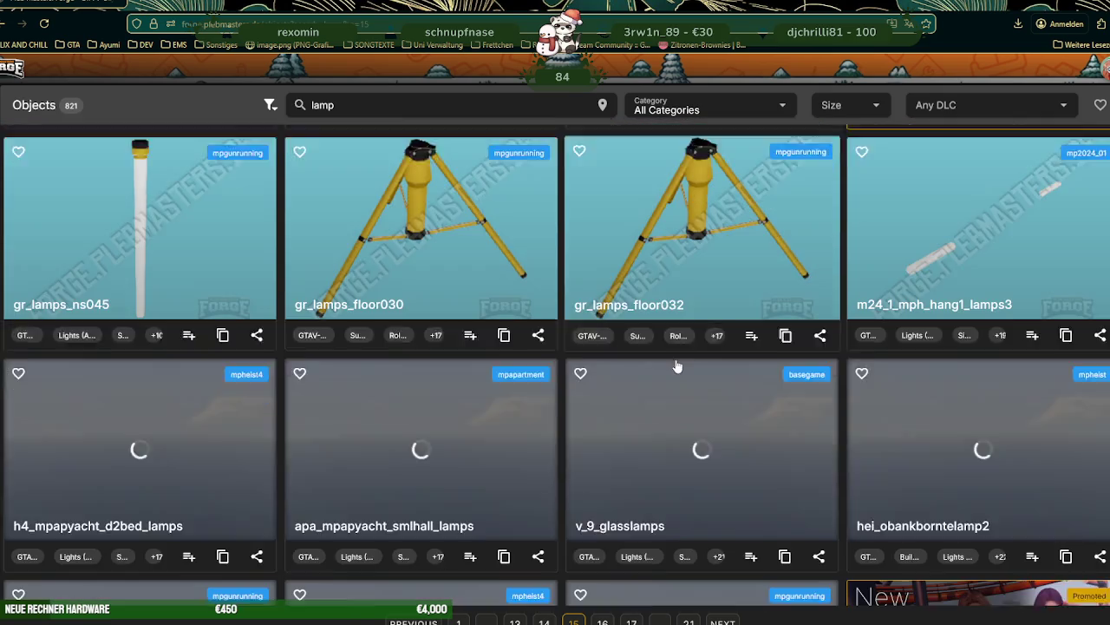
pyautogui.scroll(-2, 677, 366)
pyautogui.scroll(-2, 678, 366)
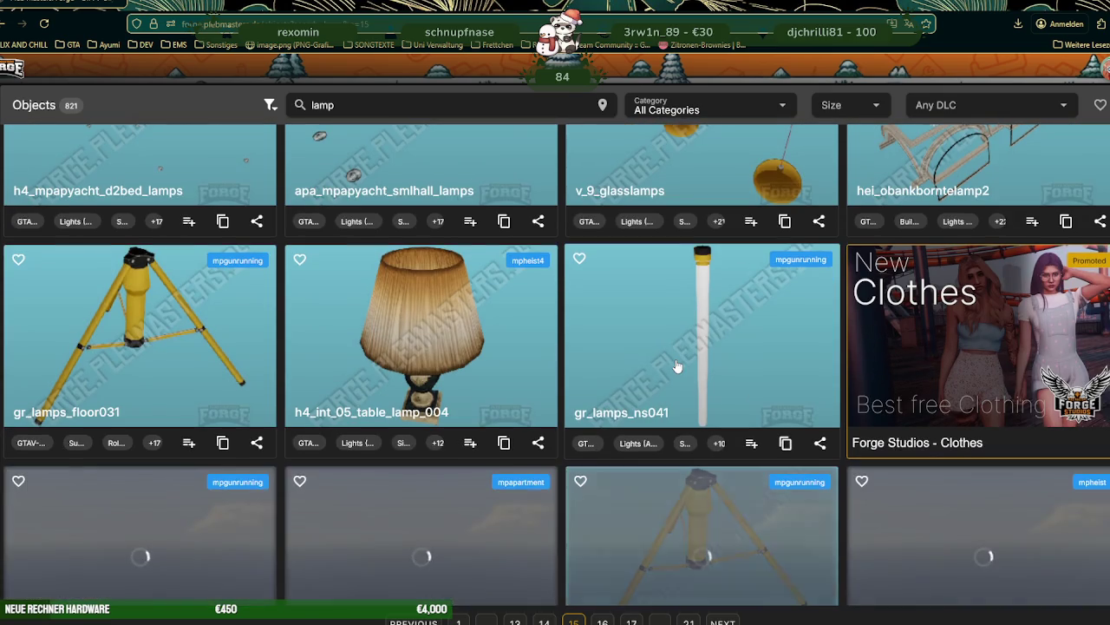
pyautogui.scroll(-1, 677, 366)
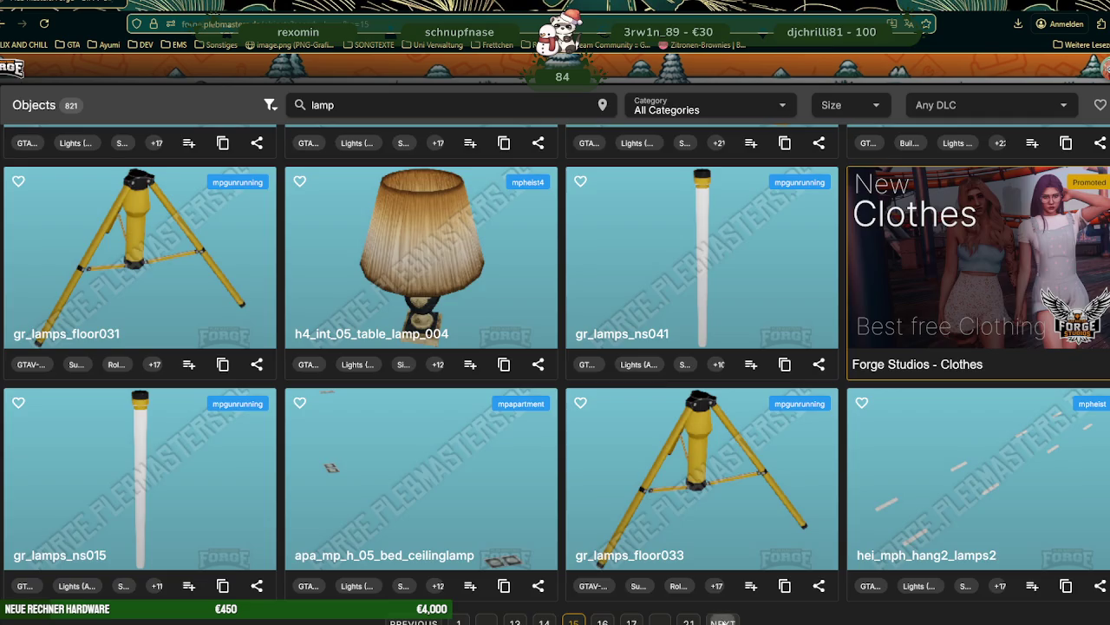
pyautogui.click(723, 622)
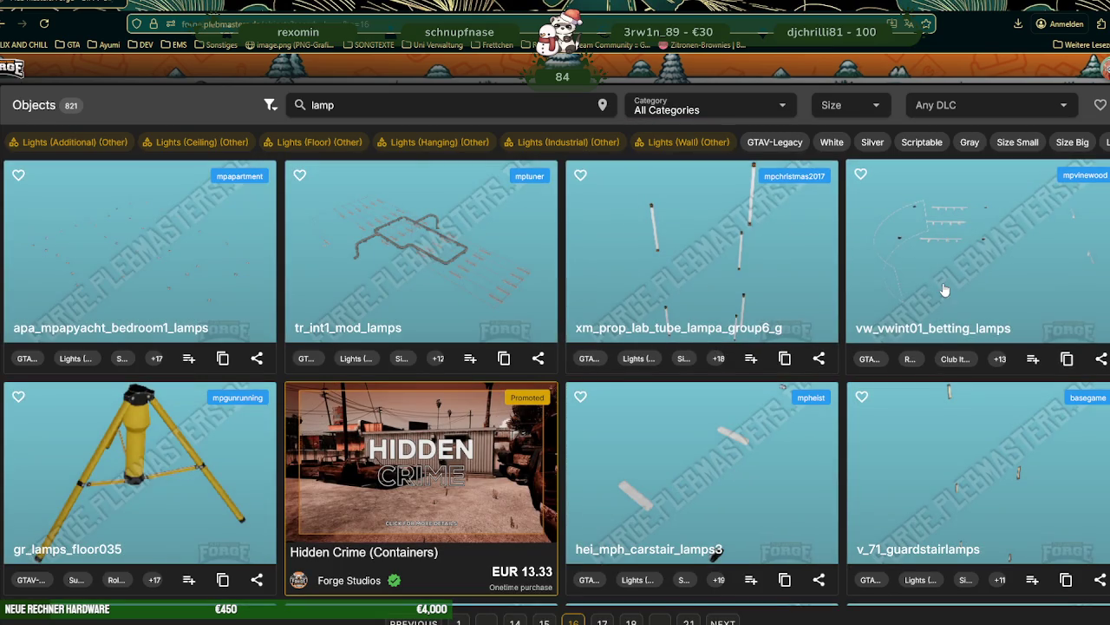
# - Keep paging the lamp results to page 18, then return to CodeWalker's RPF Explorer
pyautogui.scroll(-2, 835, 282)
pyautogui.scroll(-2, 825, 286)
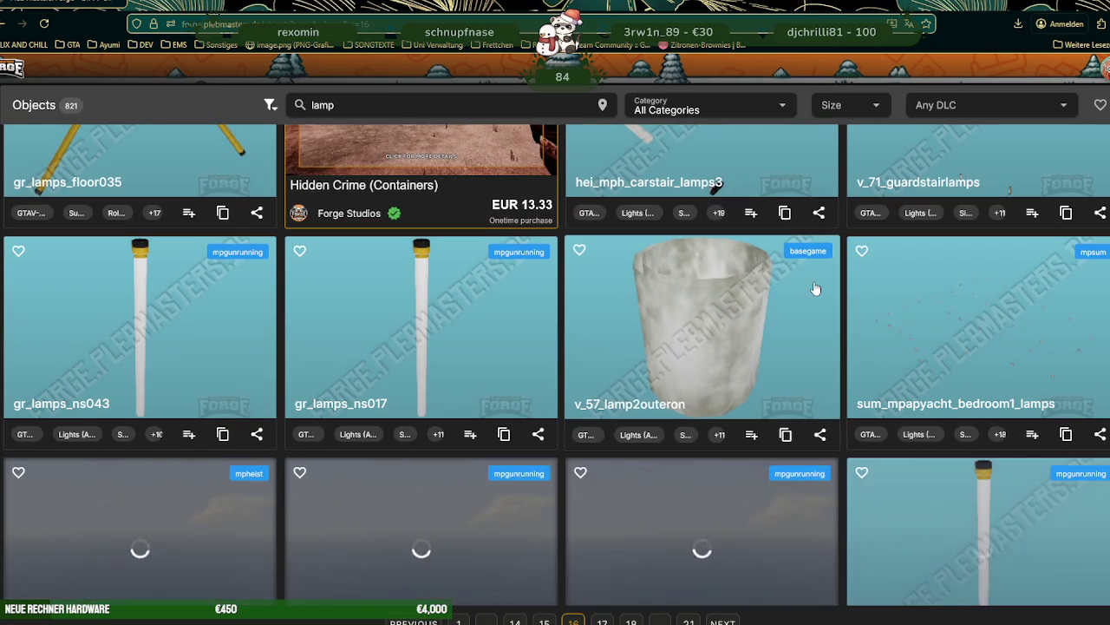
pyautogui.scroll(-3, 816, 288)
pyautogui.scroll(-3, 815, 288)
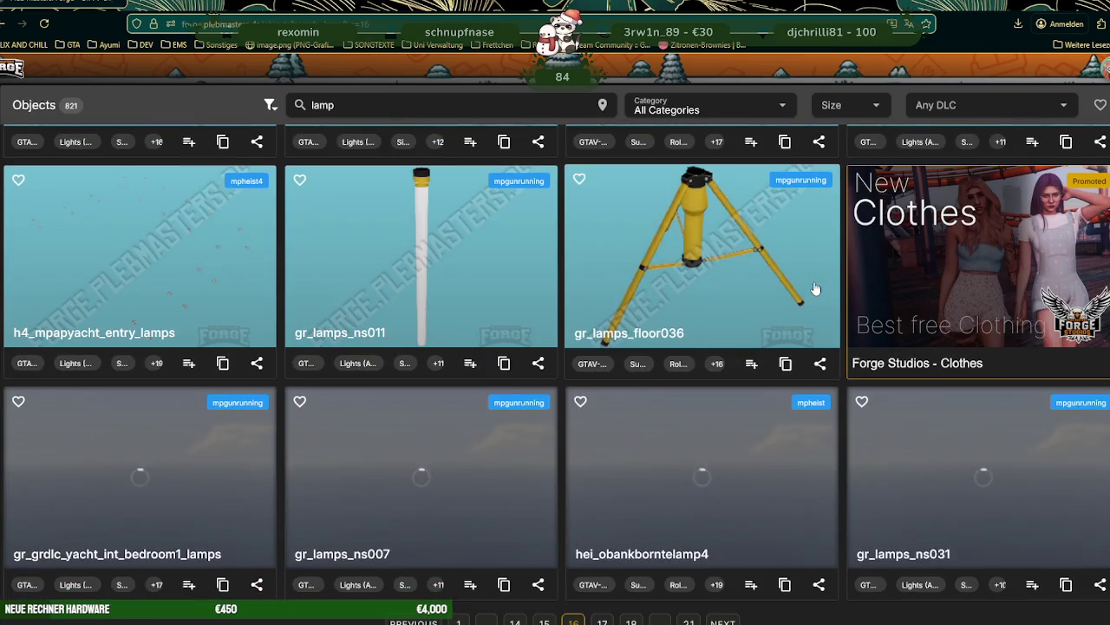
pyautogui.scroll(-3, 815, 286)
pyautogui.scroll(-3, 816, 287)
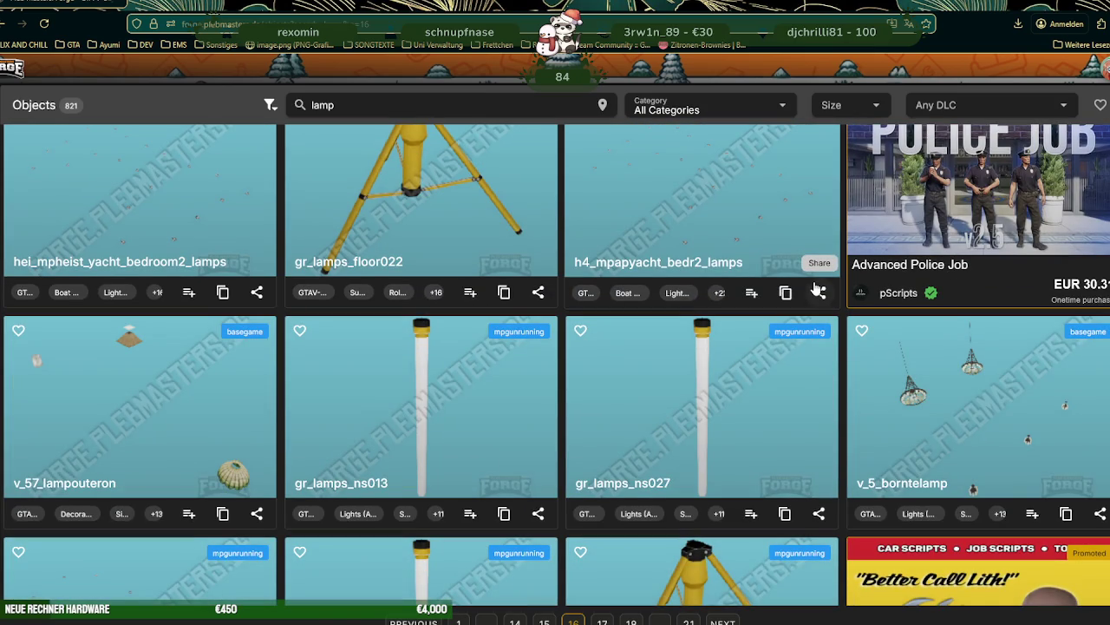
pyautogui.scroll(-3, 793, 305)
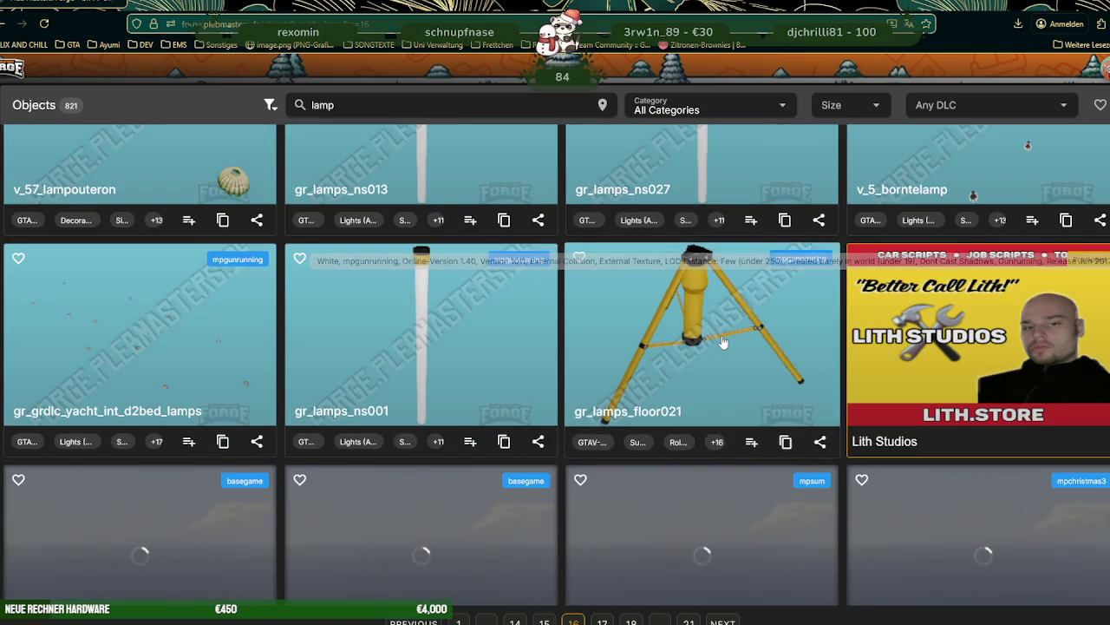
pyautogui.scroll(-3, 721, 342)
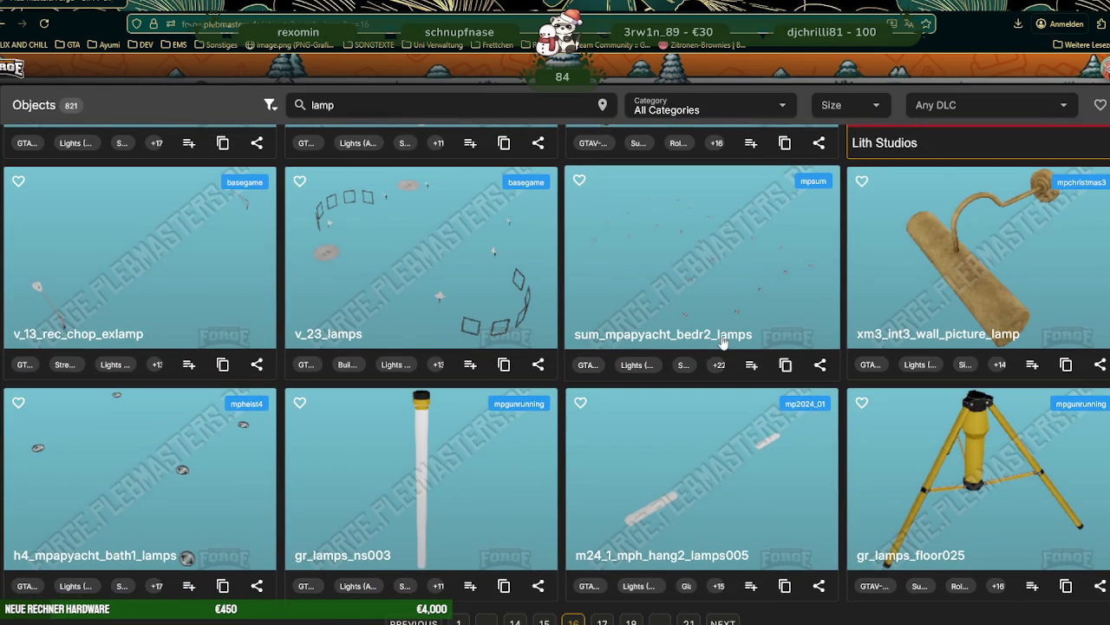
pyautogui.click(656, 445)
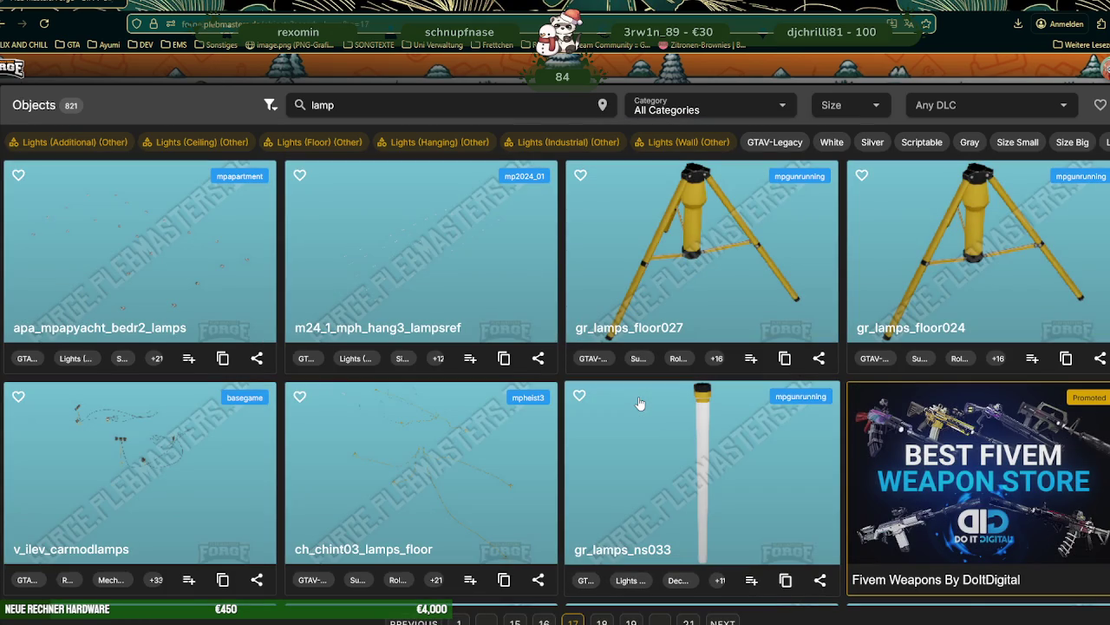
pyautogui.scroll(-2, 640, 403)
pyautogui.scroll(-2, 644, 408)
pyautogui.scroll(-2, 644, 408)
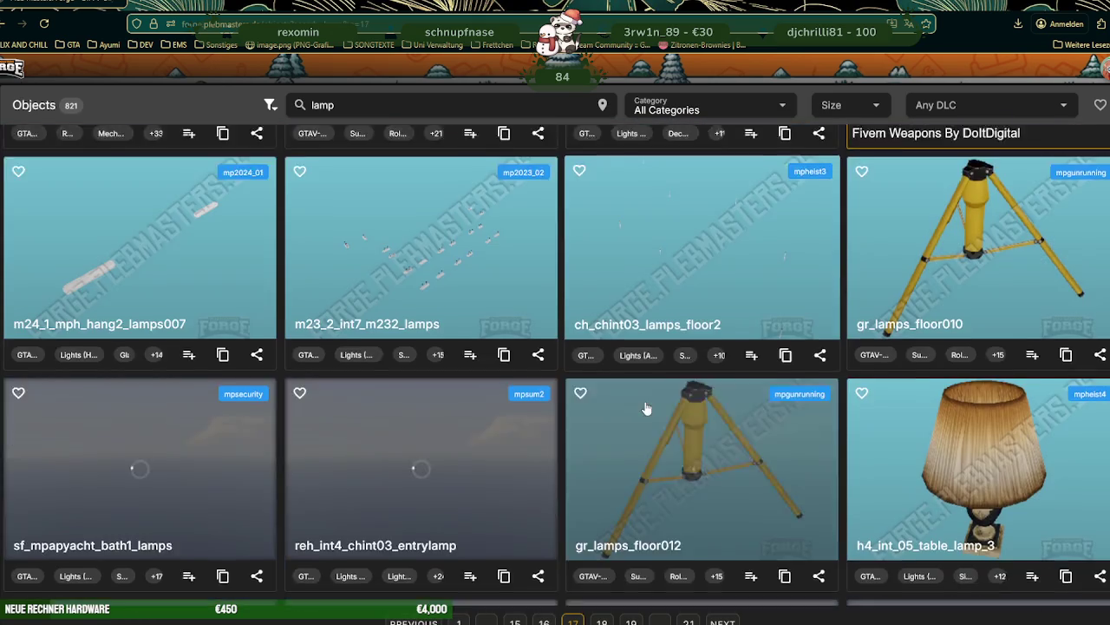
pyautogui.scroll(-3, 646, 408)
pyautogui.scroll(-3, 649, 404)
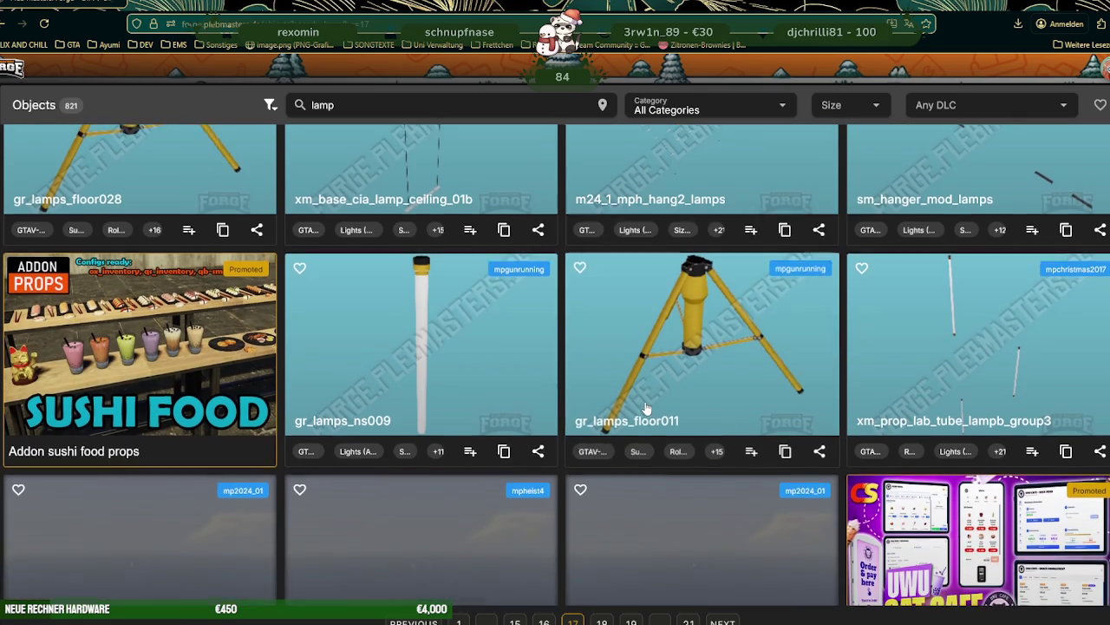
pyautogui.scroll(-3, 651, 393)
pyautogui.scroll(-3, 651, 393)
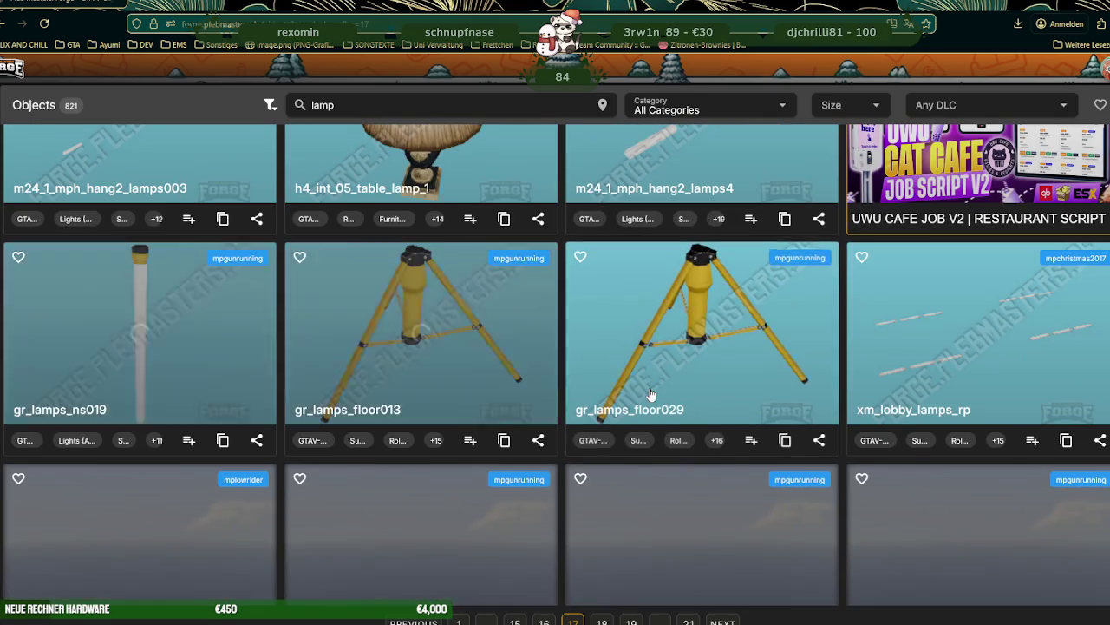
pyautogui.scroll(-3, 650, 393)
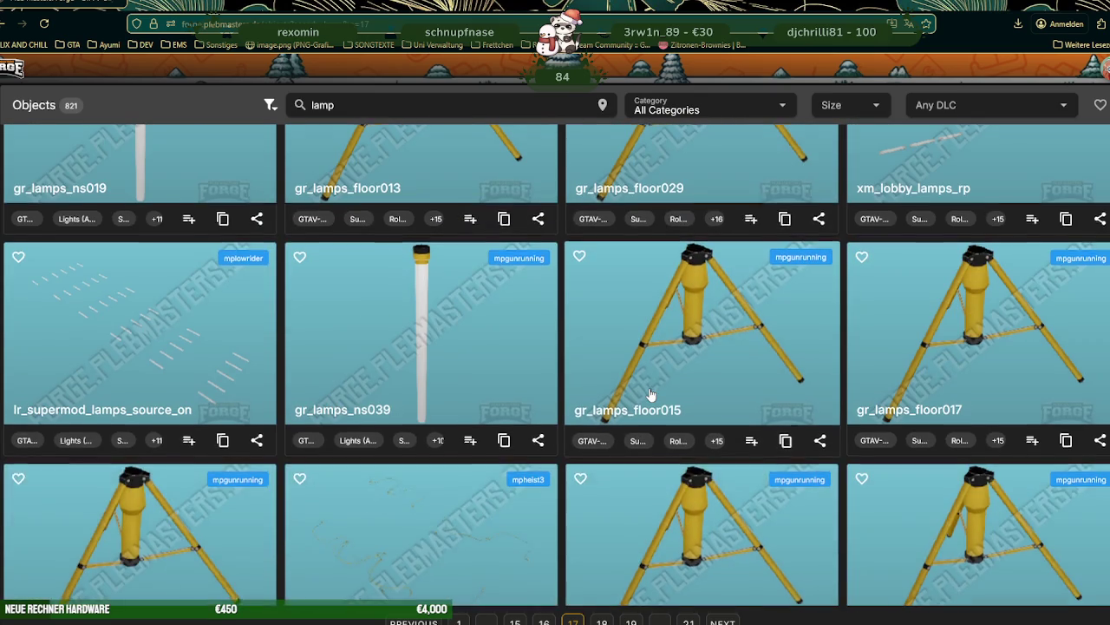
pyautogui.scroll(-3, 651, 393)
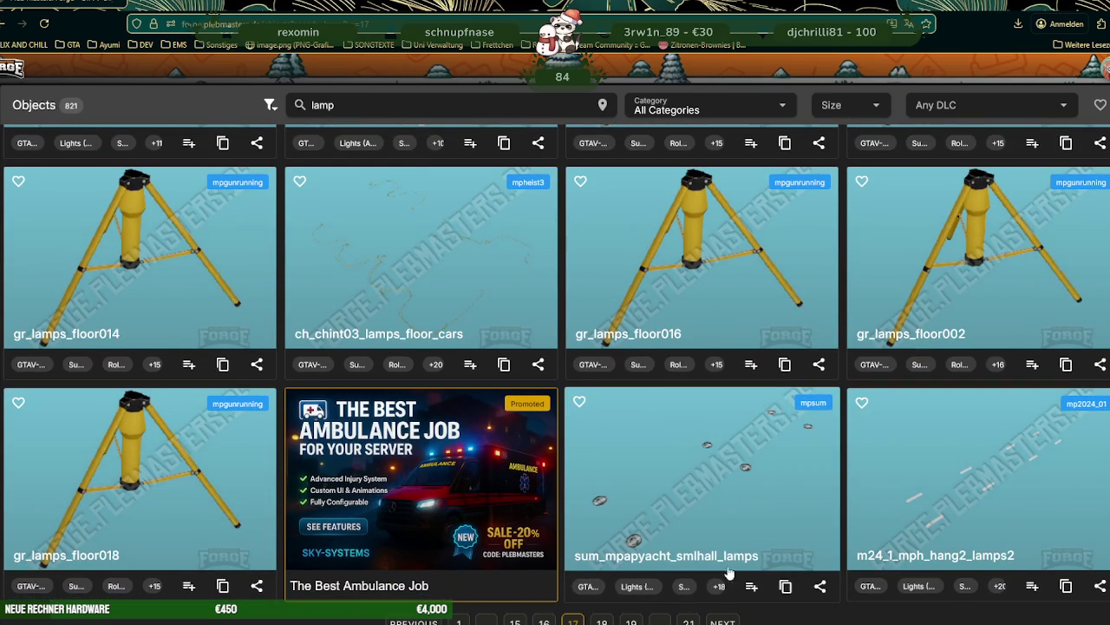
pyautogui.click(725, 621)
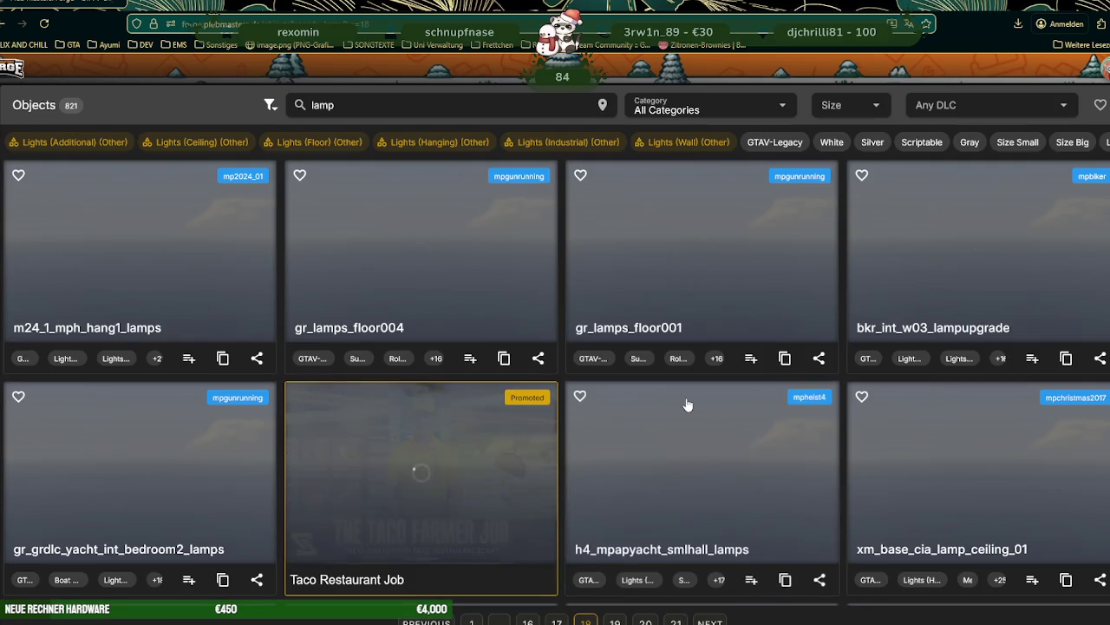
pyautogui.scroll(-3, 685, 382)
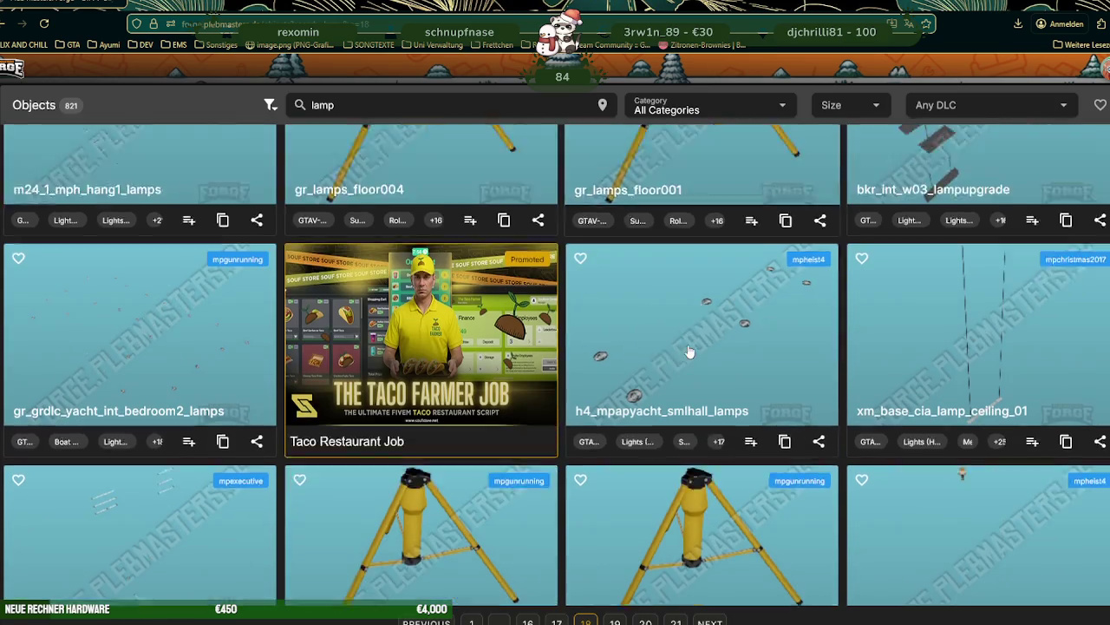
pyautogui.scroll(-2, 690, 355)
pyautogui.scroll(-3, 689, 351)
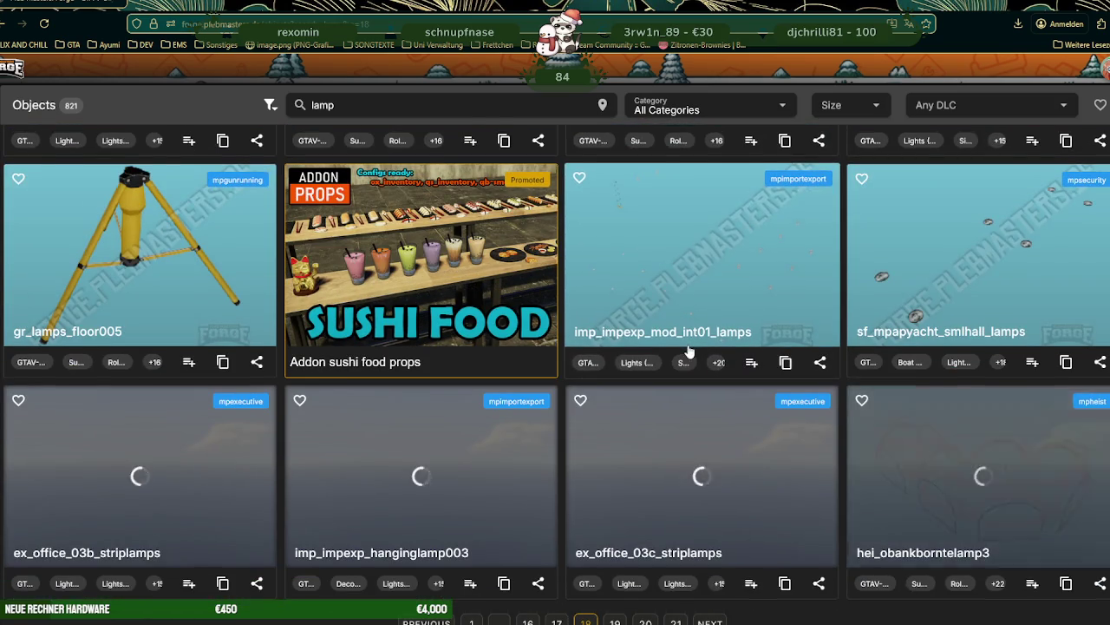
pyautogui.scroll(-2, 690, 351)
pyautogui.scroll(-2, 690, 351)
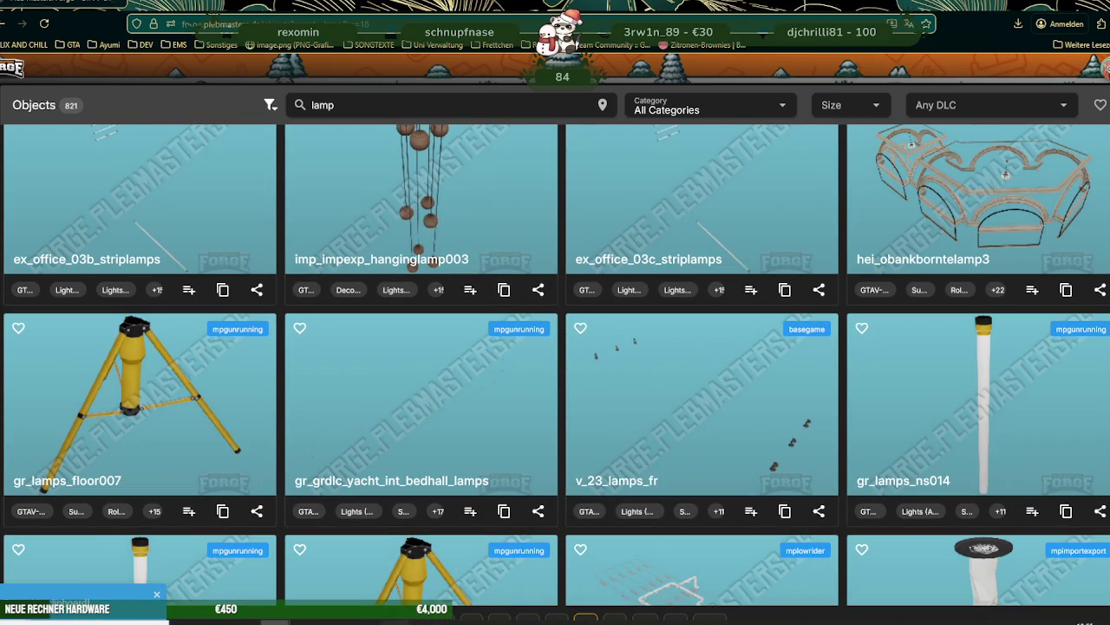
pyautogui.click(375, 590)
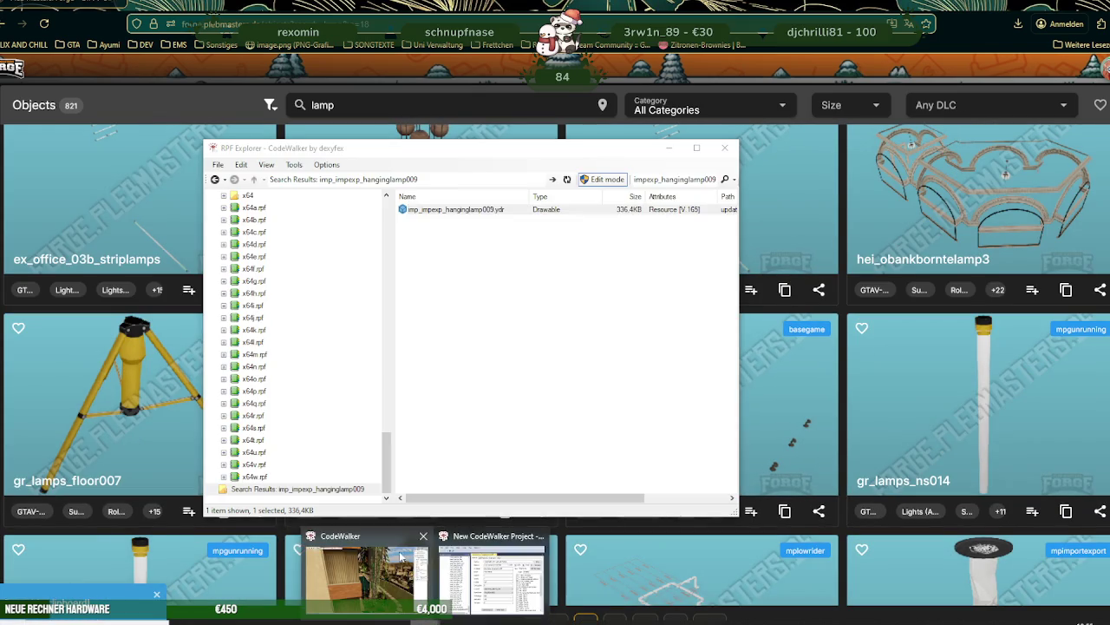
# - In the world view, orbit down to the base of the placed imp_impexp_hanginglamp009
pyautogui.click(389, 573)
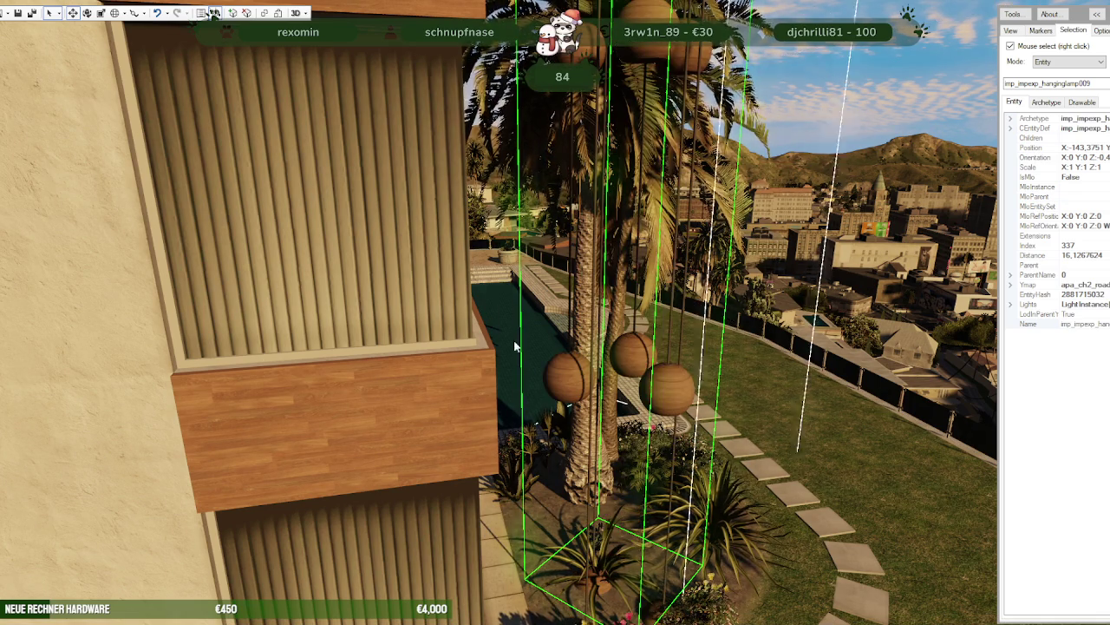
pyautogui.click(214, 14)
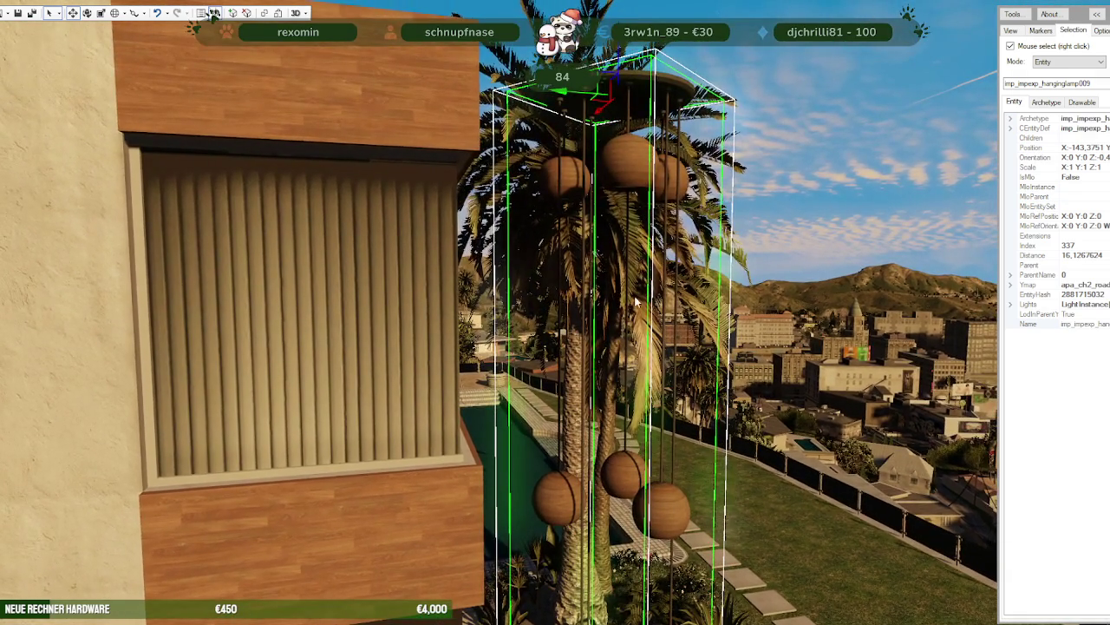
pyautogui.moveTo(583, 303)
pyautogui.mouseDown()
pyautogui.moveTo(625, 367)
pyautogui.moveTo(623, 330)
pyautogui.mouseUp()
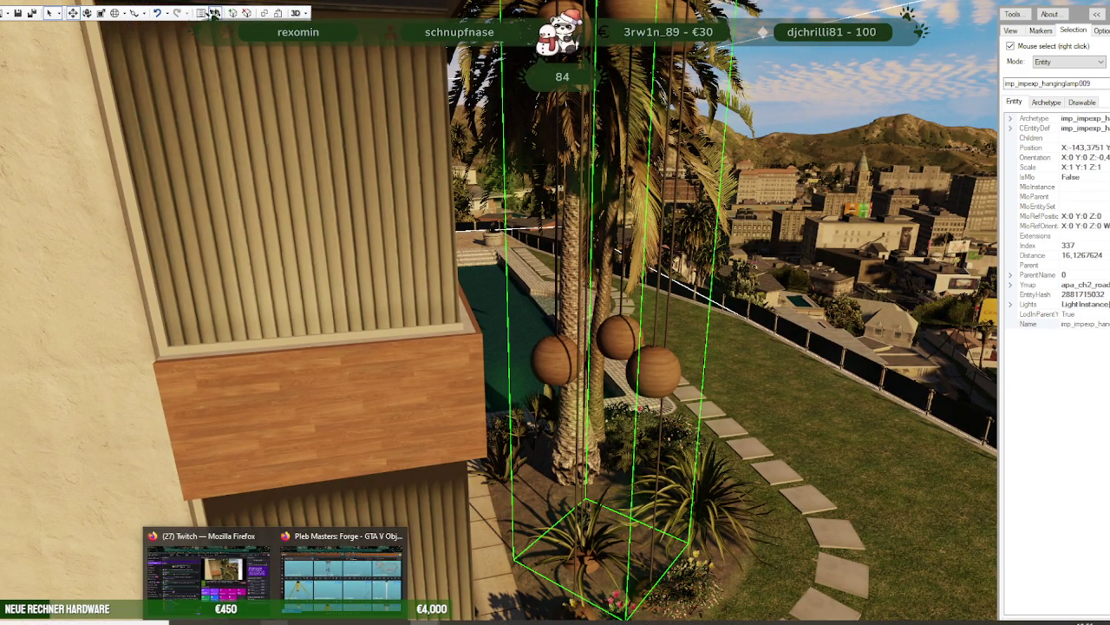
# - Briefly scroll the Forge lamp catalogue, then return to CodeWalker's world view
pyautogui.click(316, 598)
pyautogui.scroll(-3, 512, 286)
pyautogui.scroll(-2, 563, 294)
pyautogui.scroll(-2, 632, 302)
pyautogui.scroll(1, 632, 303)
pyautogui.scroll(2, 780, 364)
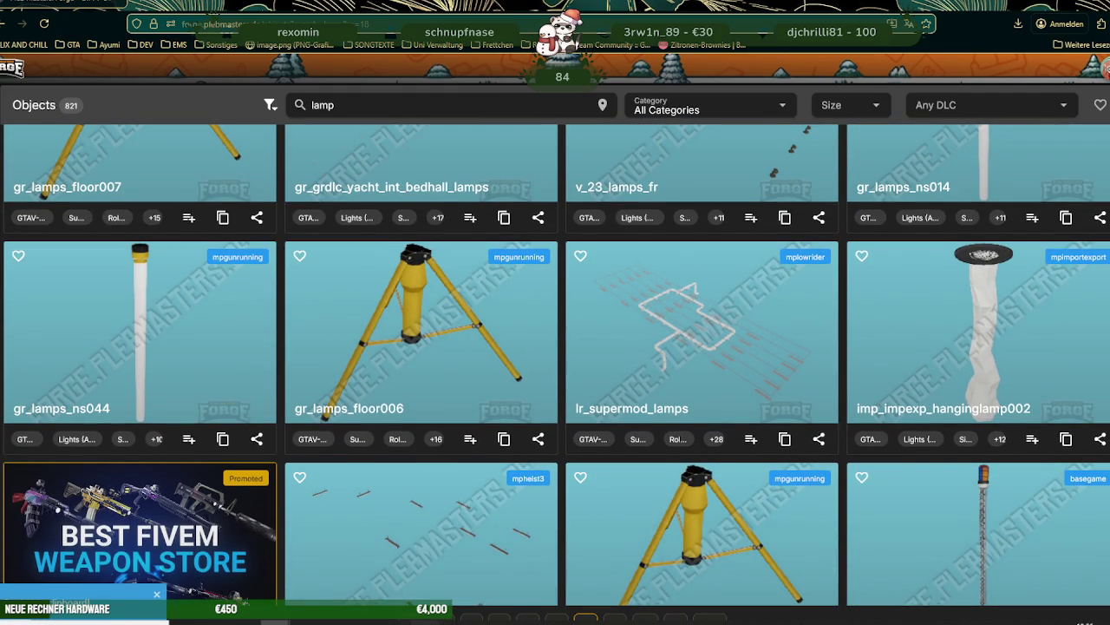
pyautogui.click(366, 564)
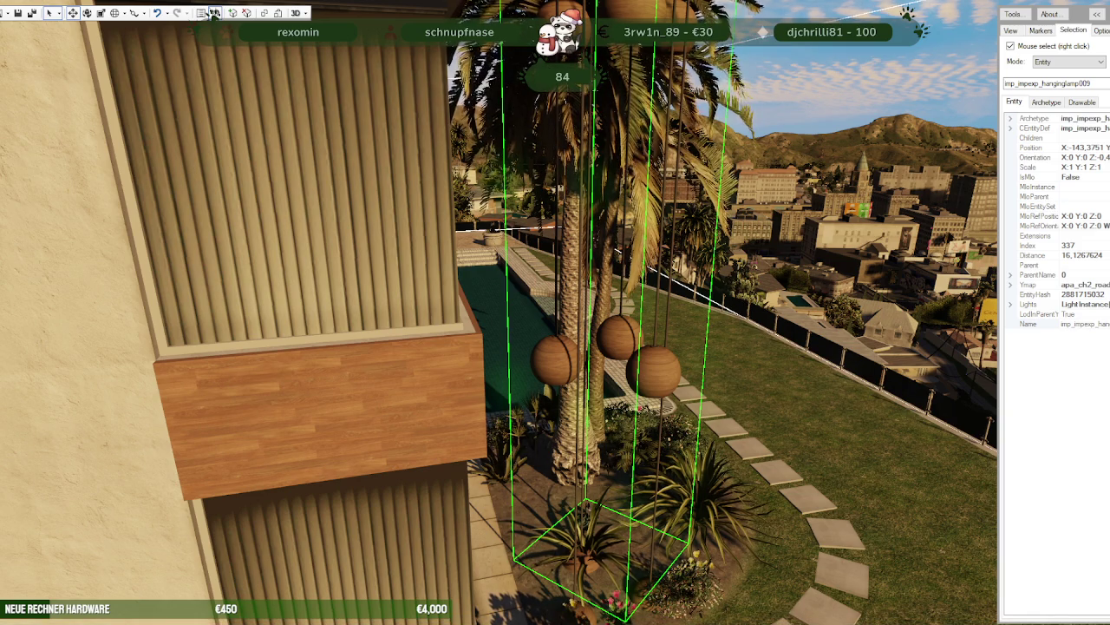
# - Select the imp_impexp_hanginglamp002 tower and orbit to centre it in view
pyautogui.rightClick(492, 318)
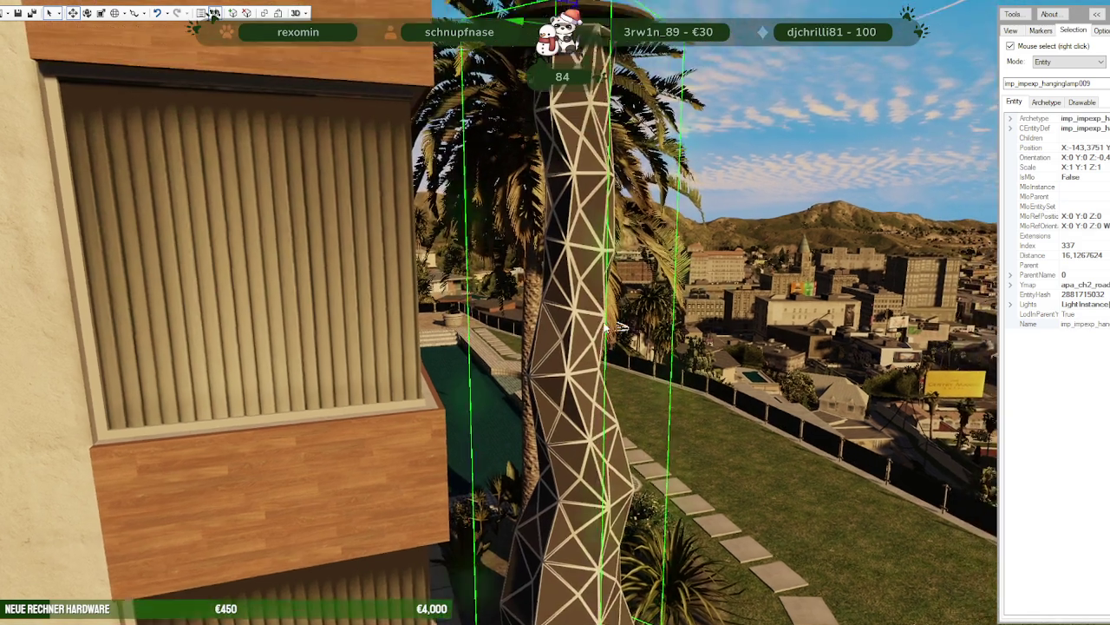
pyautogui.moveTo(492, 317); pyautogui.dragTo(575, 333)
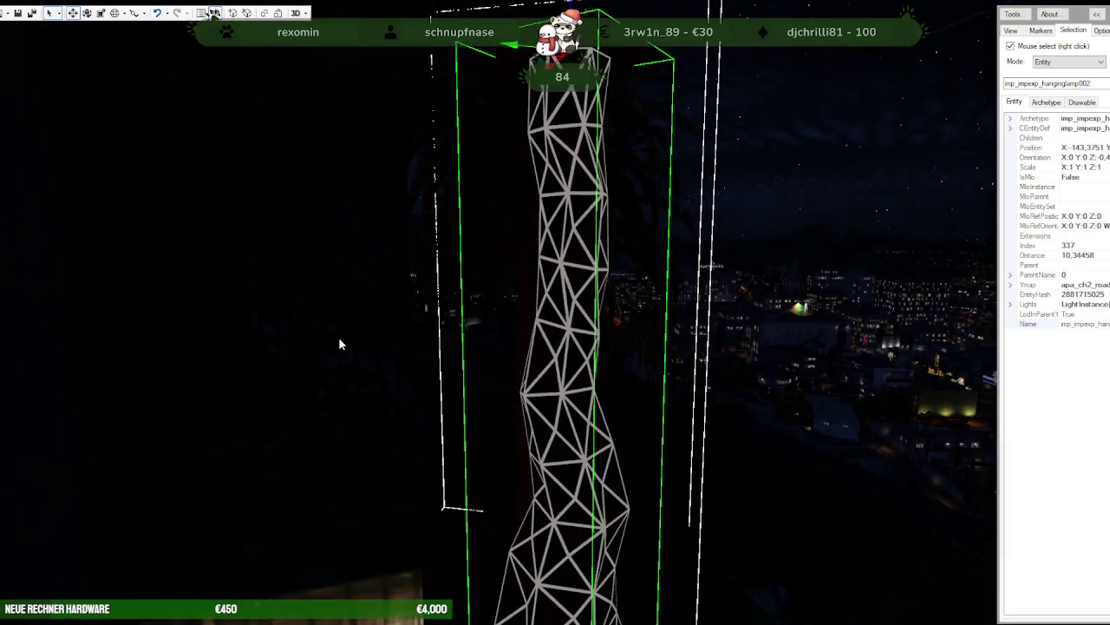
pyautogui.moveTo(405, 342)
pyautogui.mouseDown()
pyautogui.moveTo(523, 265)
pyautogui.moveTo(631, 370)
pyautogui.mouseUp()
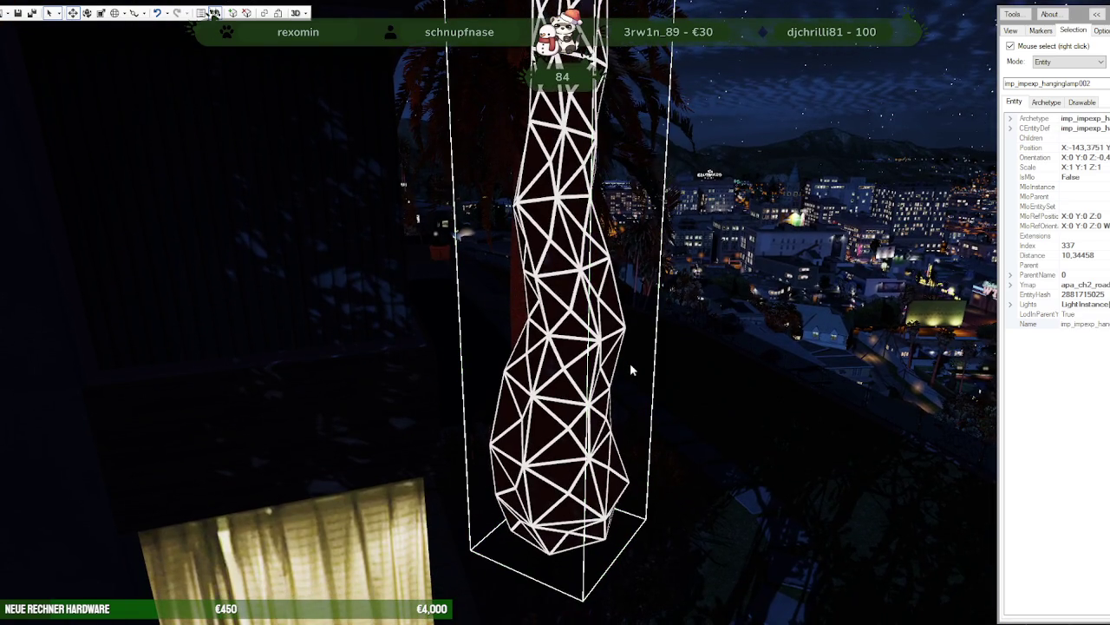
# - Look around the garden via prop_bush_lrg_02b, reselect hanginglamp002, and view its base
pyautogui.rightClick(630, 363)
pyautogui.moveTo(629, 362)
pyautogui.mouseDown()
pyautogui.moveTo(531, 350)
pyautogui.moveTo(597, 247)
pyautogui.moveTo(603, 265)
pyautogui.mouseUp()
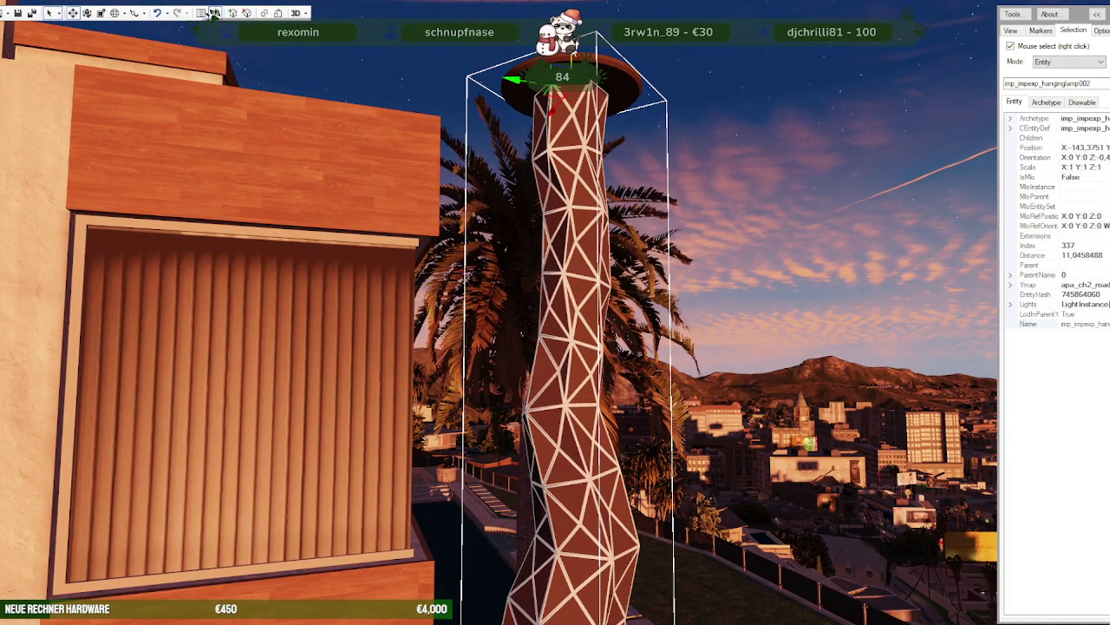
pyautogui.rightClick(623, 329)
pyautogui.moveTo(662, 270); pyautogui.dragTo(431, 344)
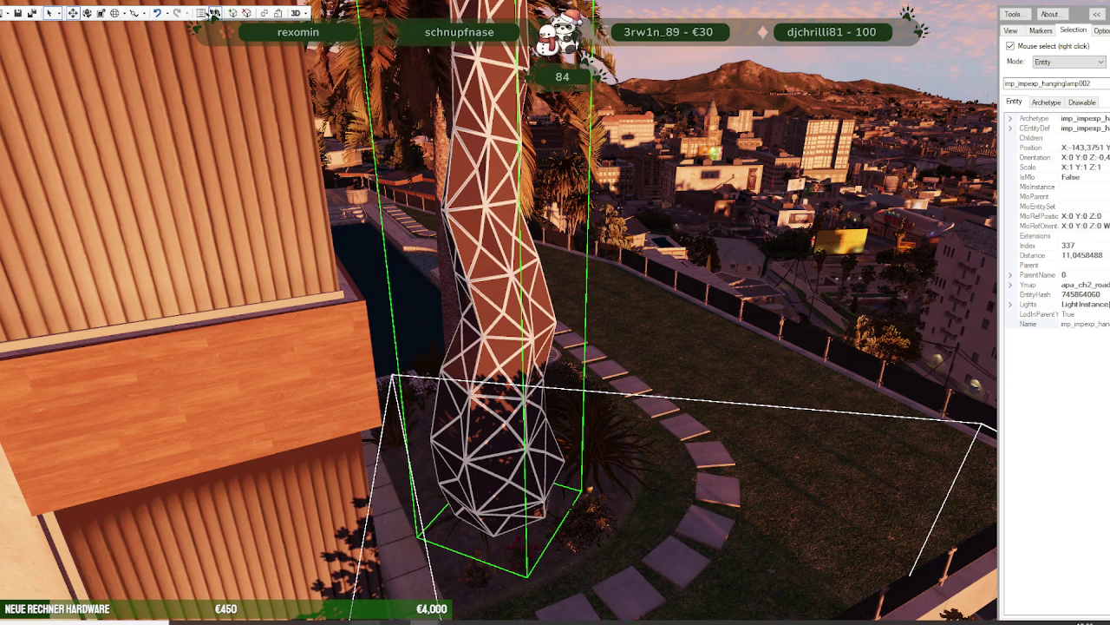
pyautogui.click(373, 573)
pyautogui.scroll(-2, 729, 382)
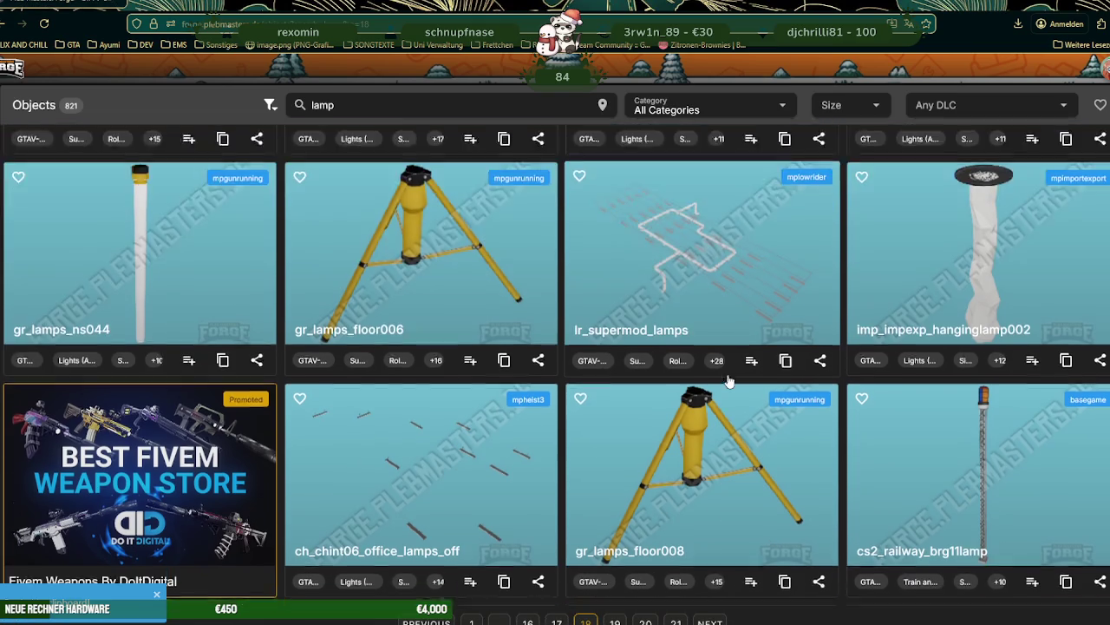
# - Scroll Forge to hanging lamps like imp_impexp_hanginglamp006 and 007, then return to CodeWalker
pyautogui.scroll(-2, 729, 382)
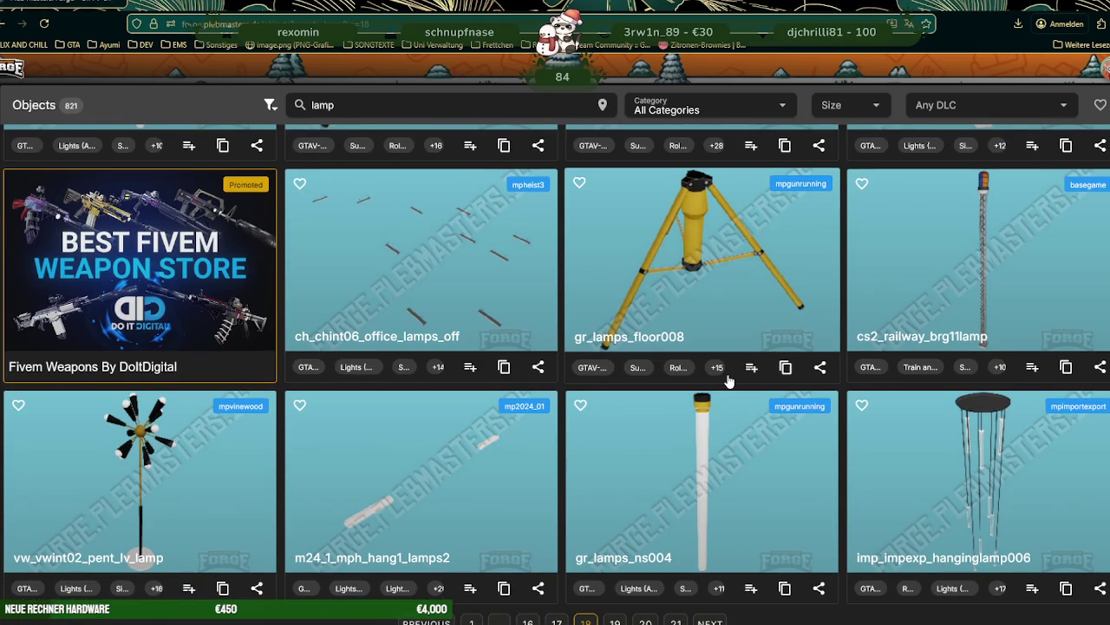
pyautogui.scroll(-2, 728, 382)
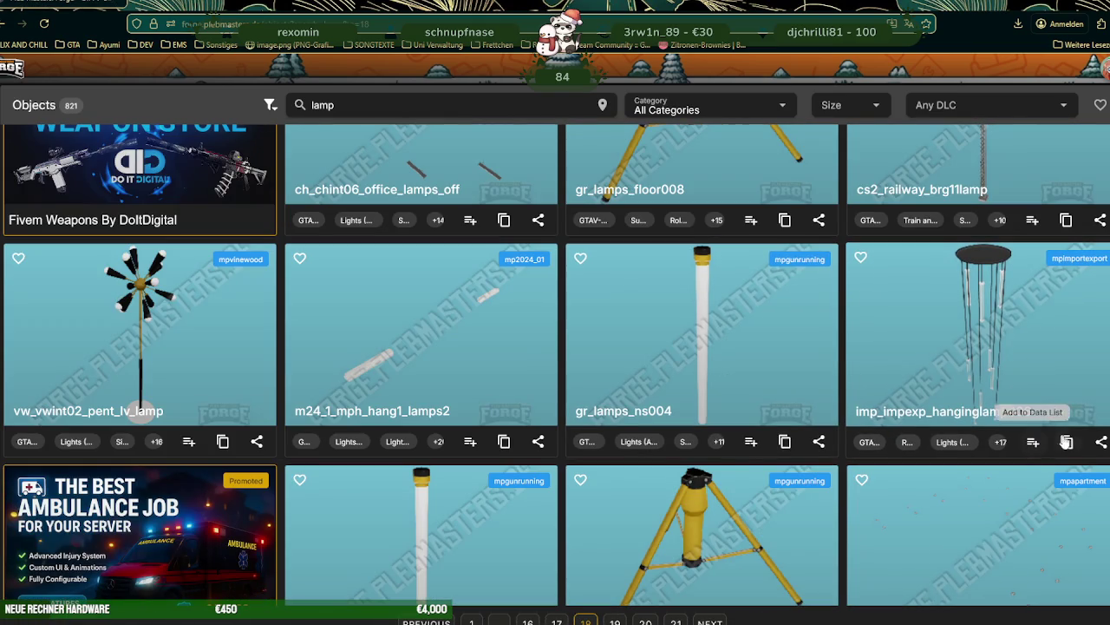
pyautogui.scroll(-3, 595, 445)
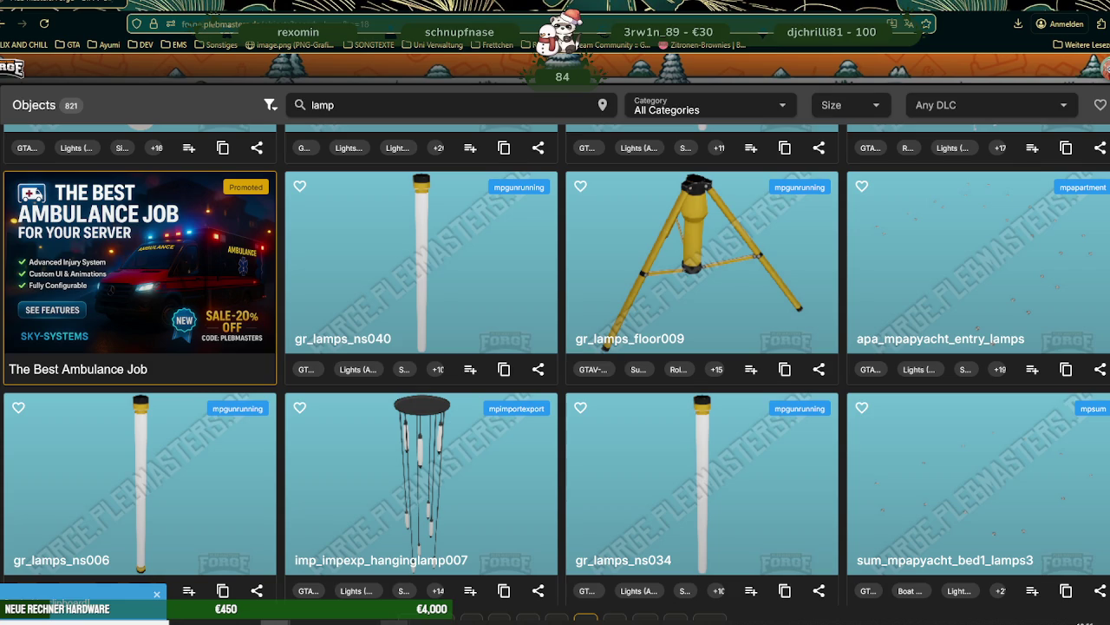
pyautogui.click(360, 564)
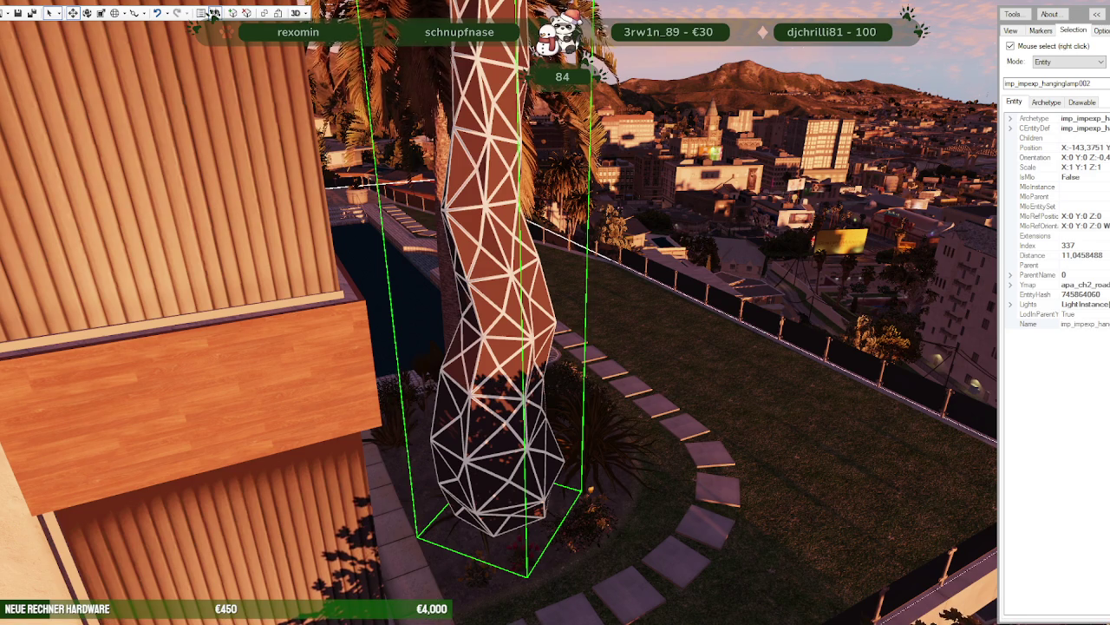
# - Select the imp_impexp_hanginglamp006 lamp next to the palm prop_palm_sm_01d
pyautogui.rightClick(550, 340)
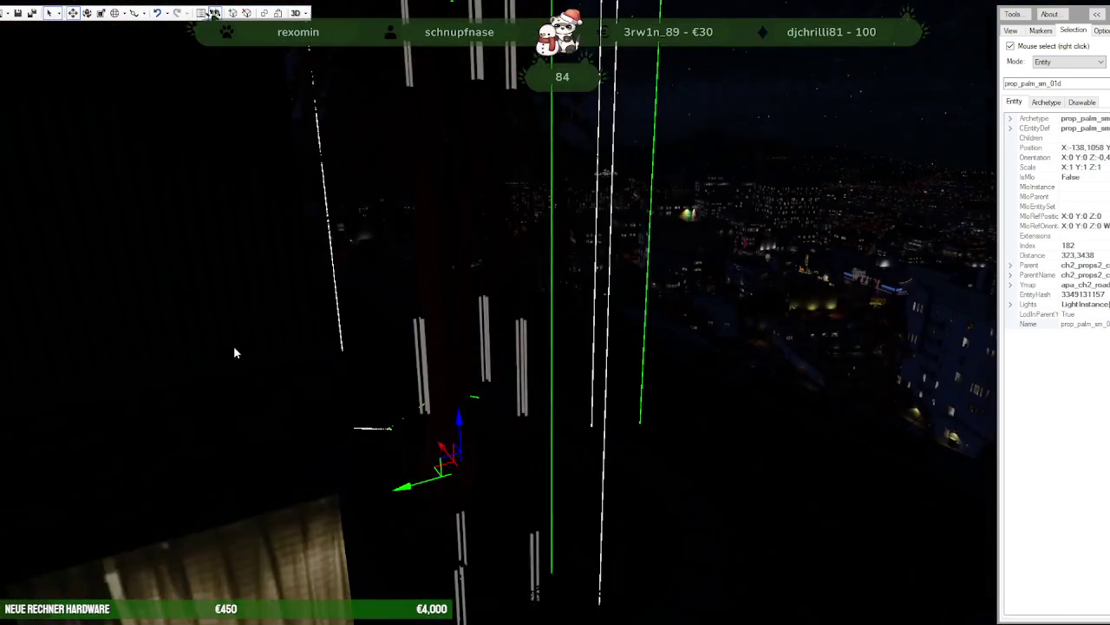
pyautogui.scroll(5, 442, 330)
pyautogui.rightClick(442, 312)
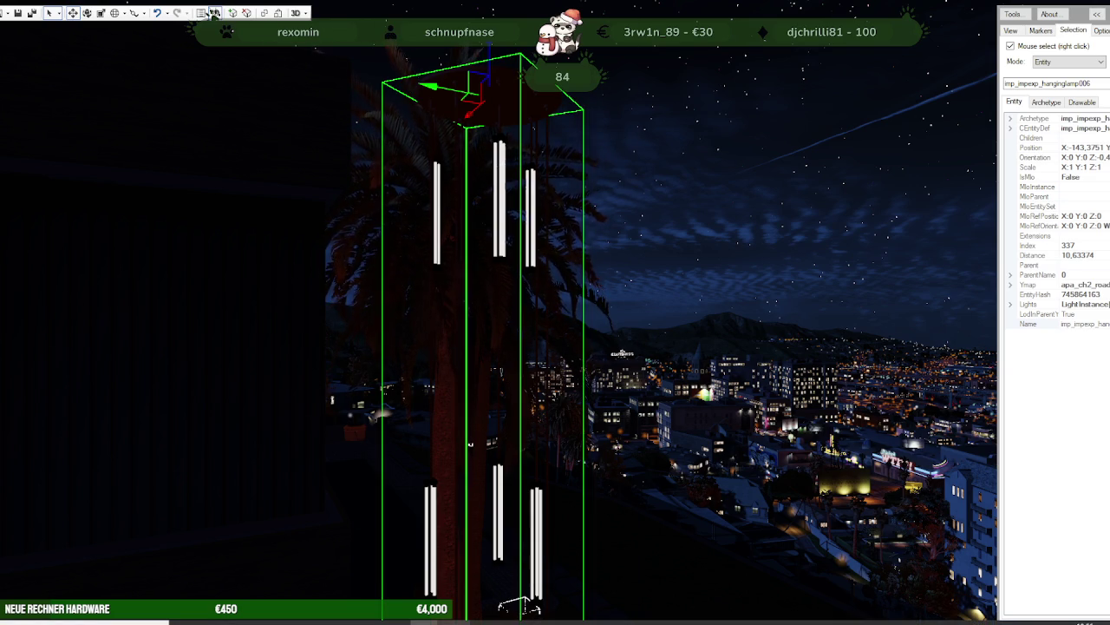
# - Search RPF Explorer for imp_impexp_hanginglamp006 and inspect its geometry and light settings
pyautogui.click(338, 572)
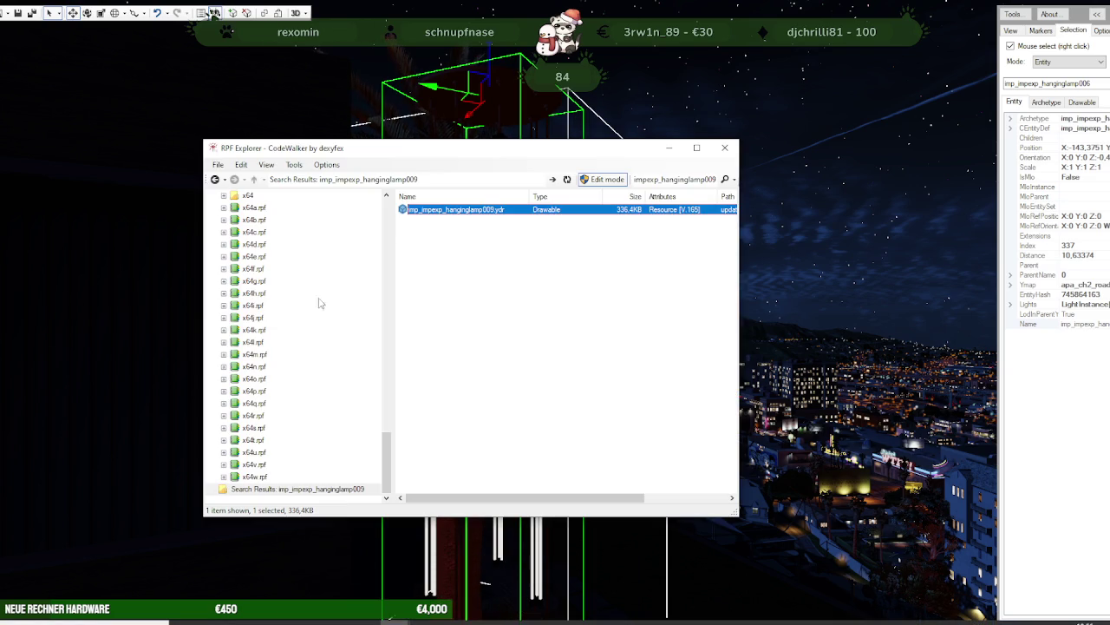
pyautogui.doubleClick(698, 179)
pyautogui.write('6')
pyautogui.press('Return')
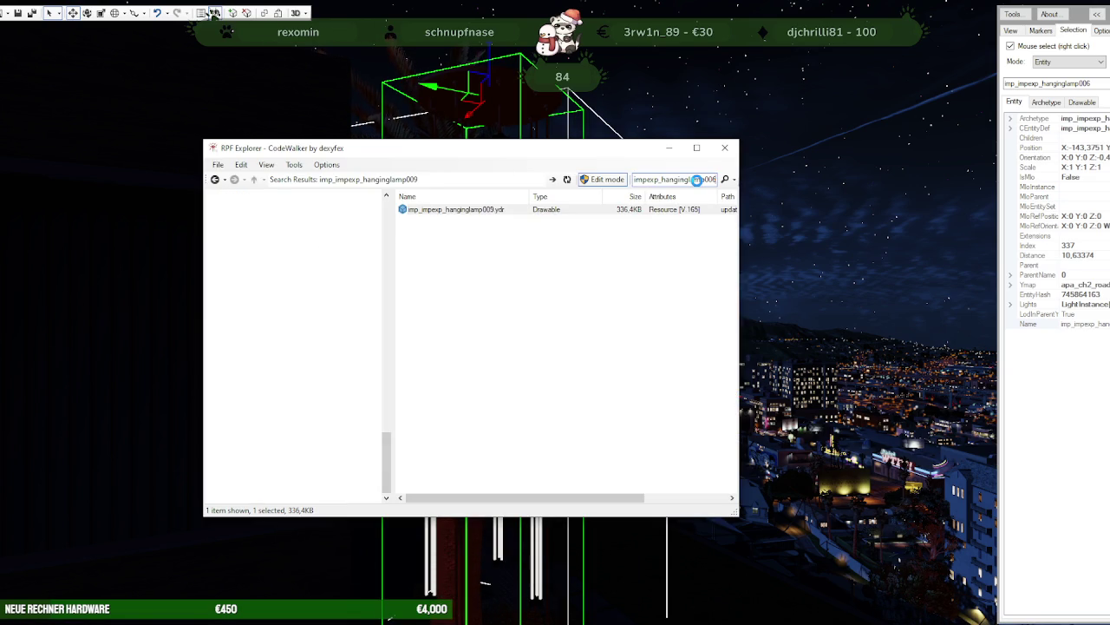
pyautogui.doubleClick(465, 214)
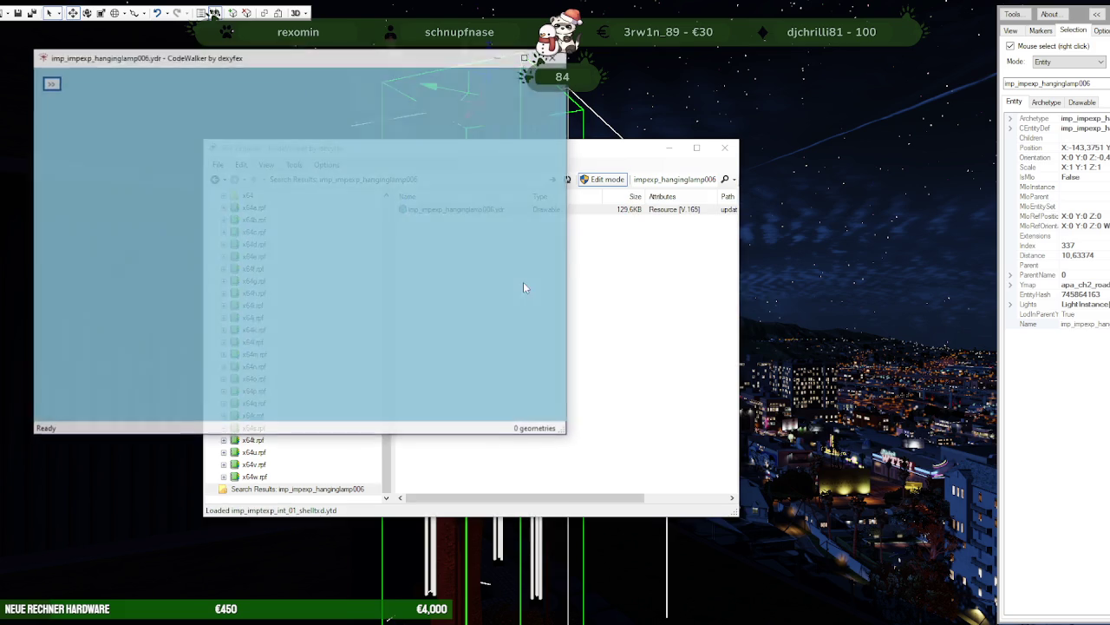
pyautogui.click(50, 84)
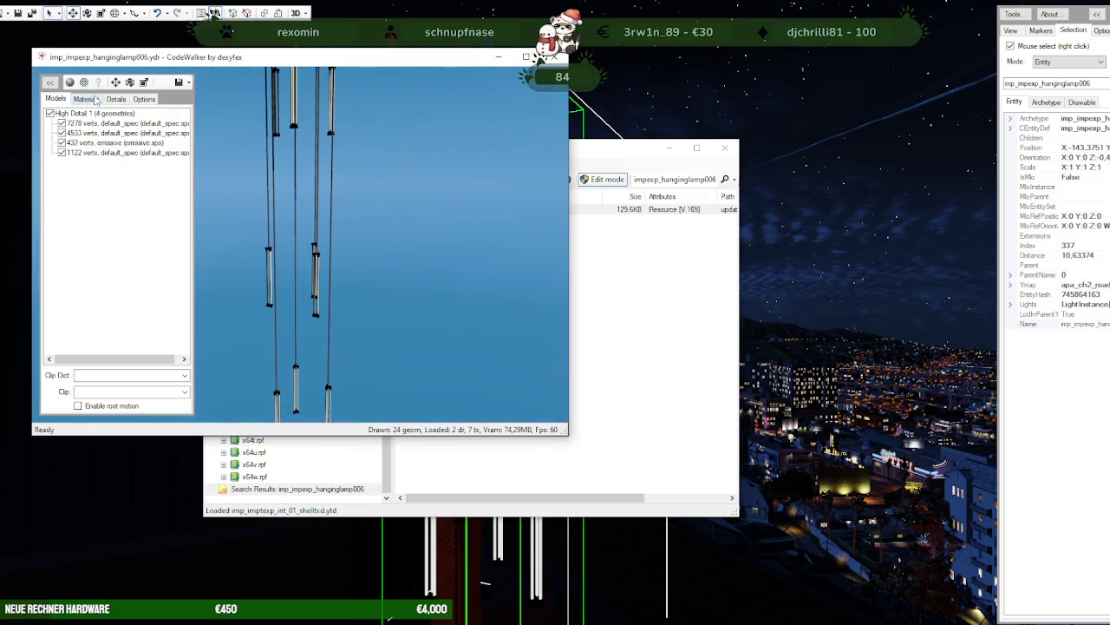
pyautogui.click(99, 84)
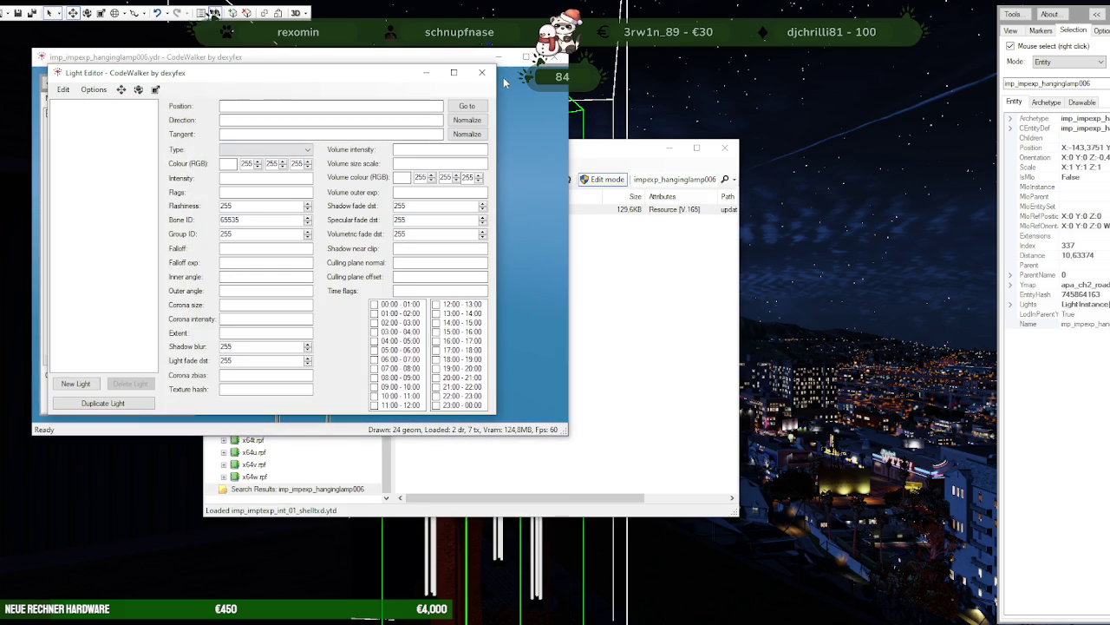
pyautogui.click(482, 72)
pyautogui.click(555, 58)
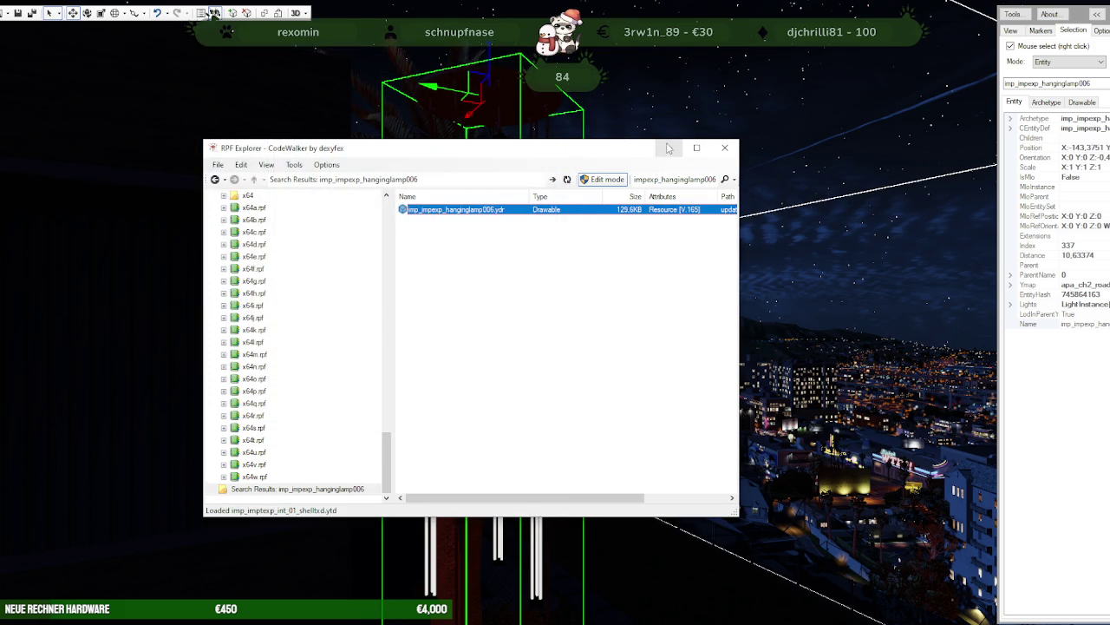
# - Minimize RPF Explorer, select ch2_05f_furn in the world view, and bring up Forge
pyautogui.click(668, 149)
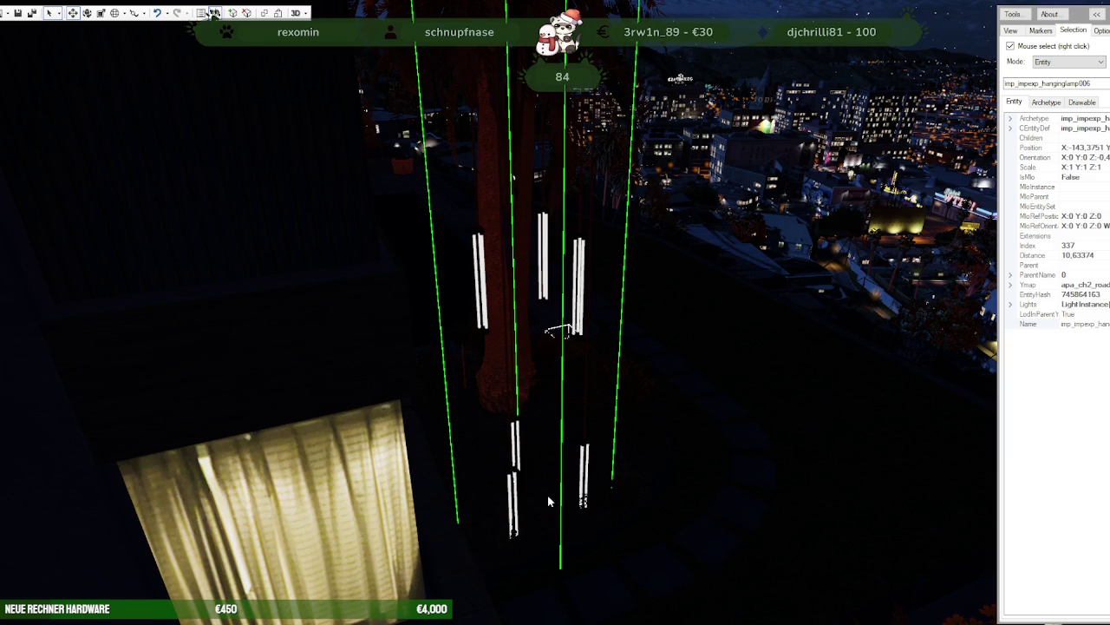
pyautogui.click(213, 13)
pyautogui.rightClick(416, 590)
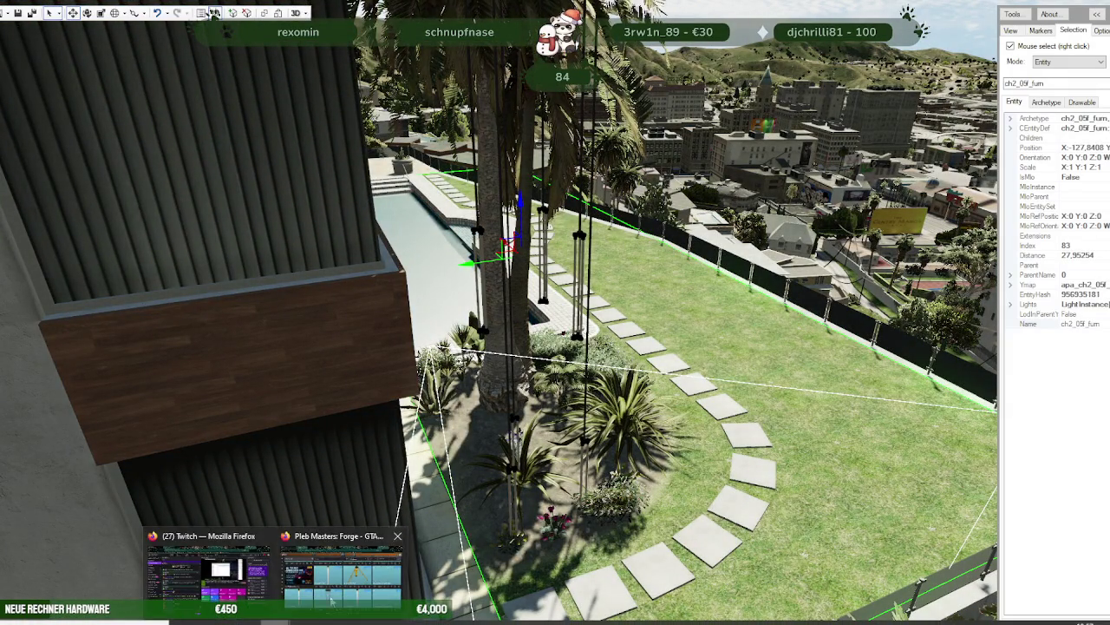
pyautogui.click(342, 568)
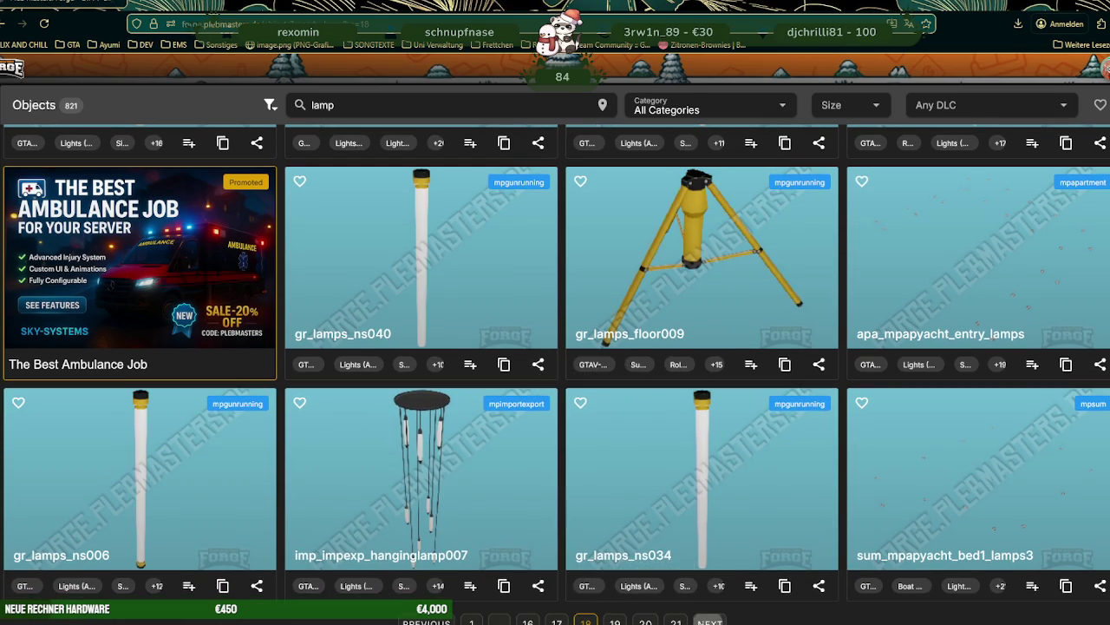
# - Load the next page of lamp results and scroll through it for a hanging lamp
pyautogui.click(705, 620)
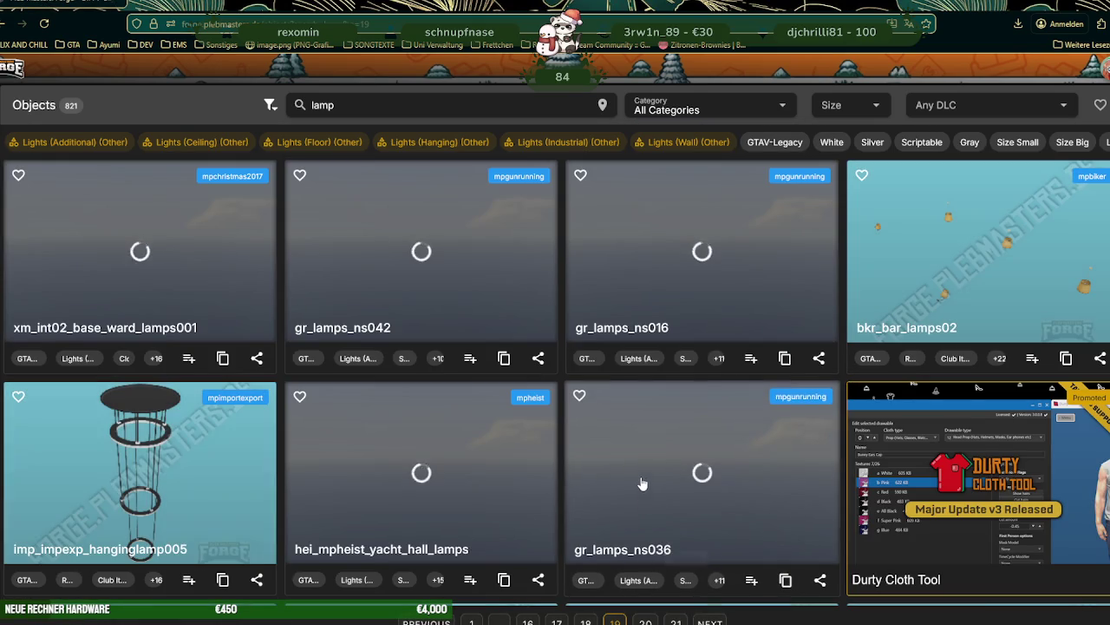
pyautogui.scroll(-1, 642, 483)
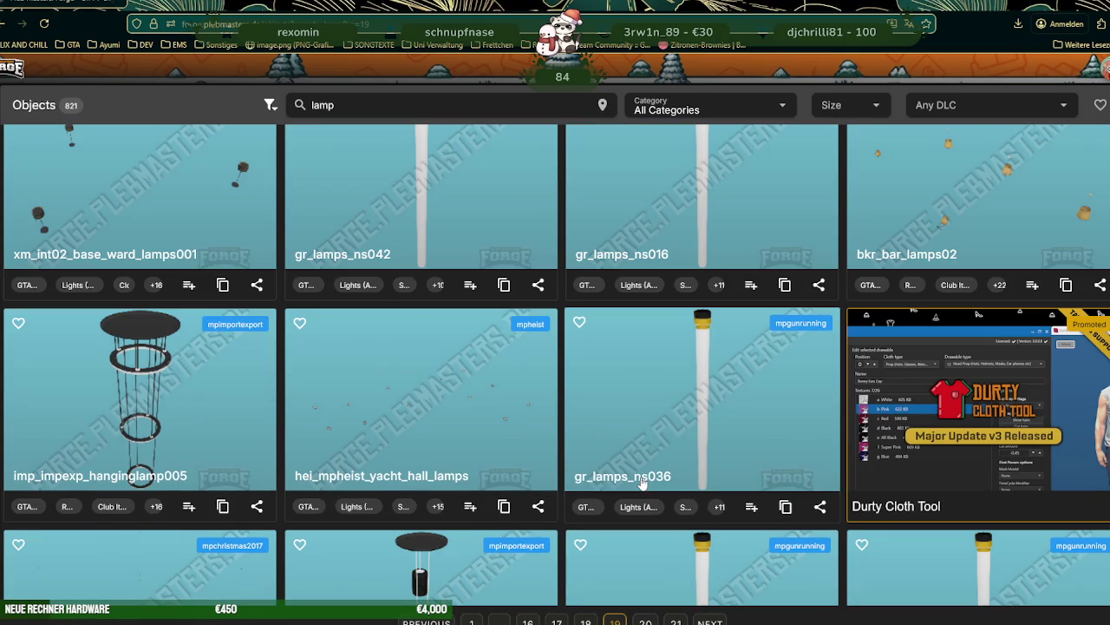
pyautogui.scroll(-2, 486, 417)
pyautogui.scroll(-3, 379, 383)
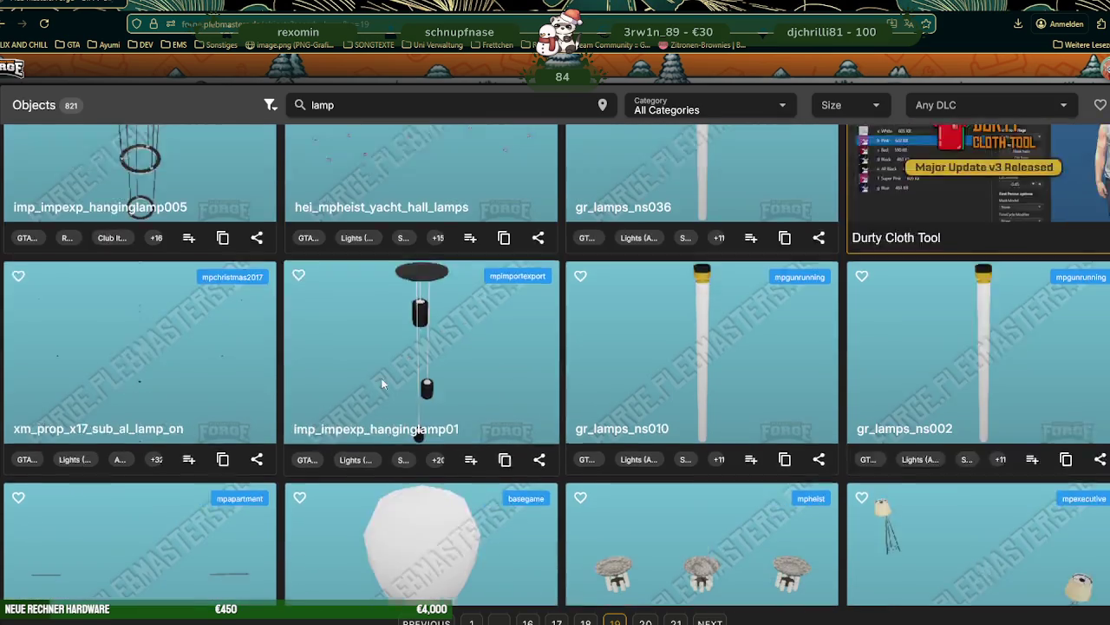
pyautogui.scroll(-1, 407, 386)
pyautogui.scroll(-1, 410, 391)
pyautogui.scroll(-1, 410, 393)
pyautogui.scroll(-2, 410, 395)
pyautogui.scroll(-2, 410, 399)
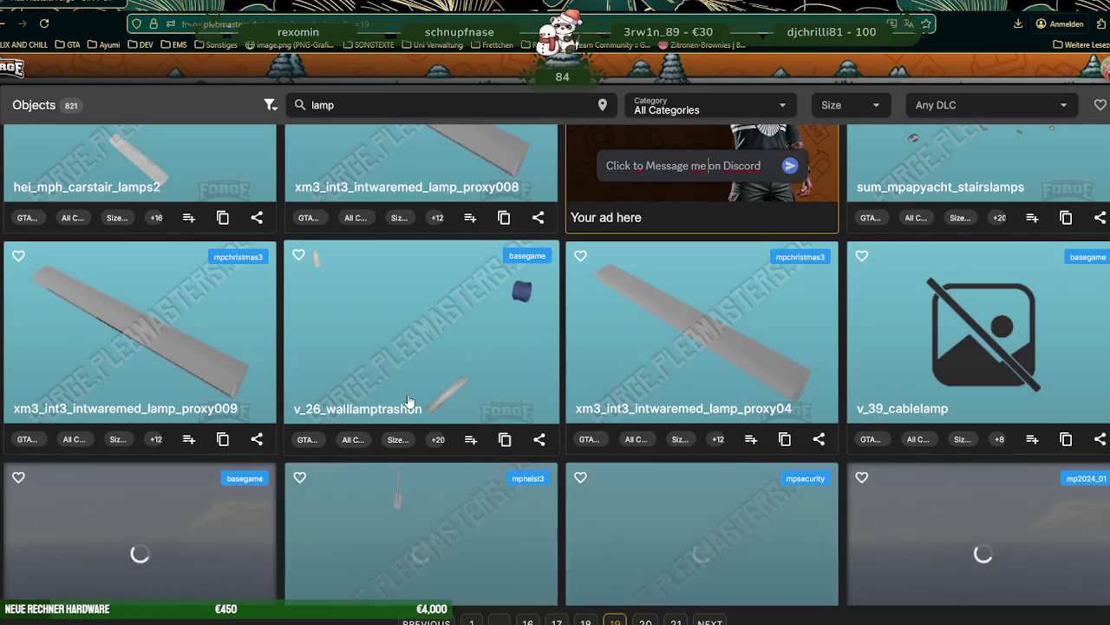
pyautogui.scroll(-2, 409, 399)
pyautogui.scroll(-3, 409, 401)
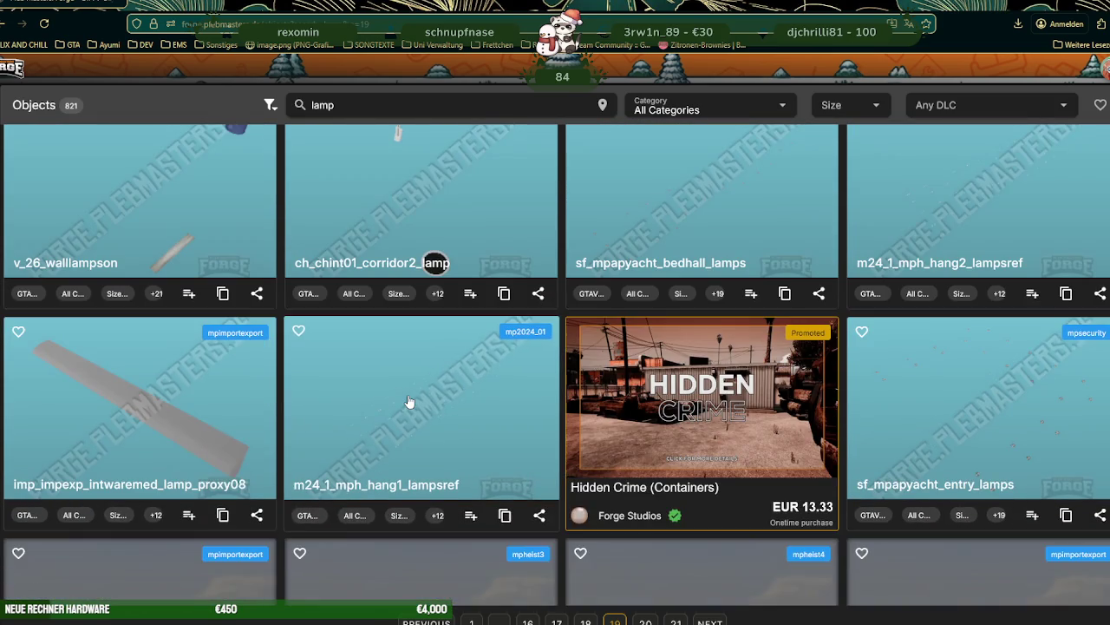
pyautogui.scroll(-4, 409, 401)
pyautogui.scroll(-1, 409, 401)
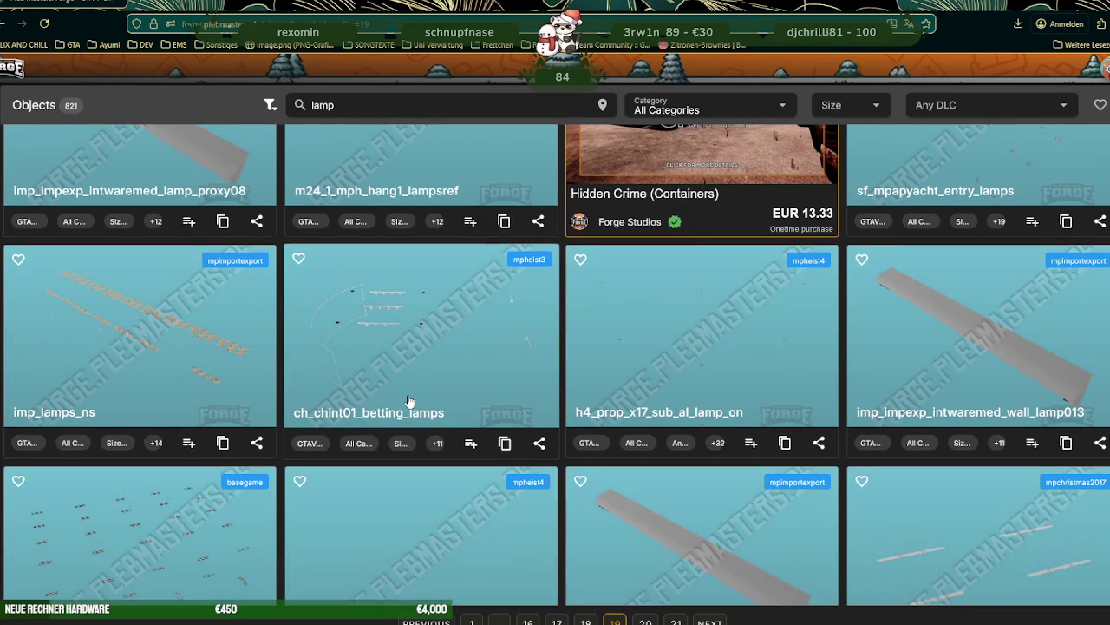
# - Browse page 20 of the lamp results from top to bottom
pyautogui.click(710, 622)
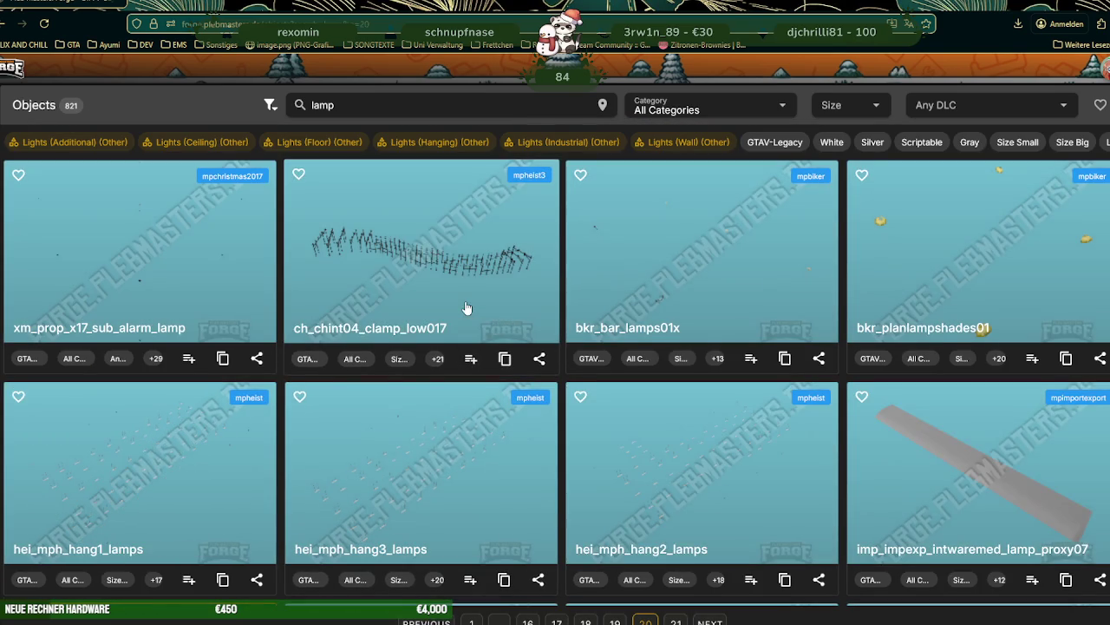
pyautogui.scroll(-2, 466, 308)
pyautogui.scroll(-2, 467, 310)
pyautogui.scroll(-1, 468, 314)
pyautogui.scroll(-4, 468, 314)
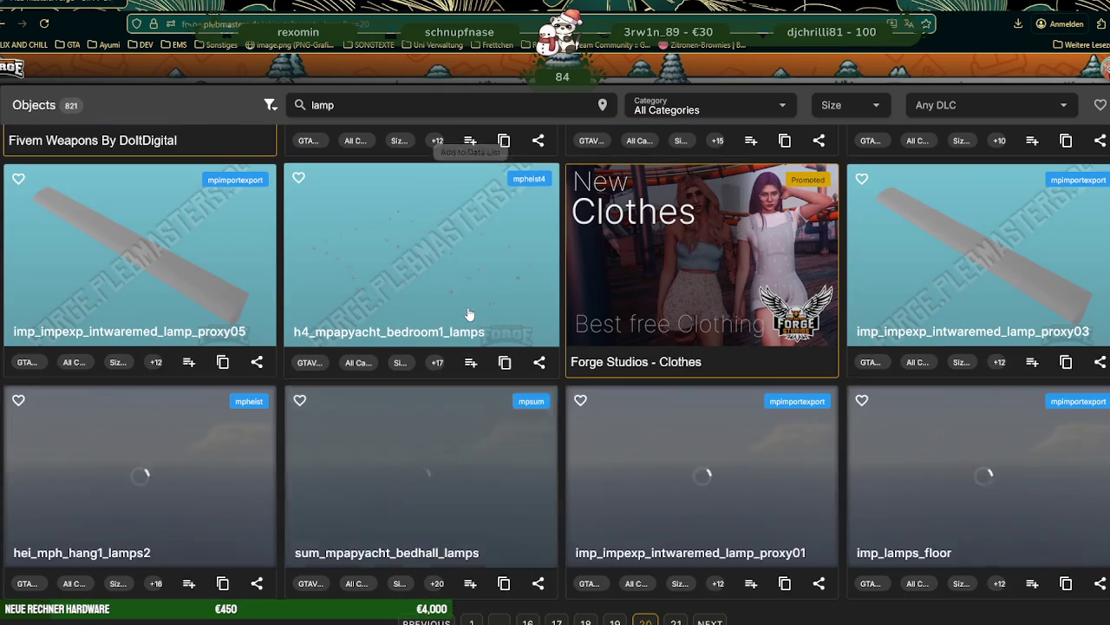
pyautogui.scroll(-2, 469, 314)
pyautogui.scroll(-2, 469, 314)
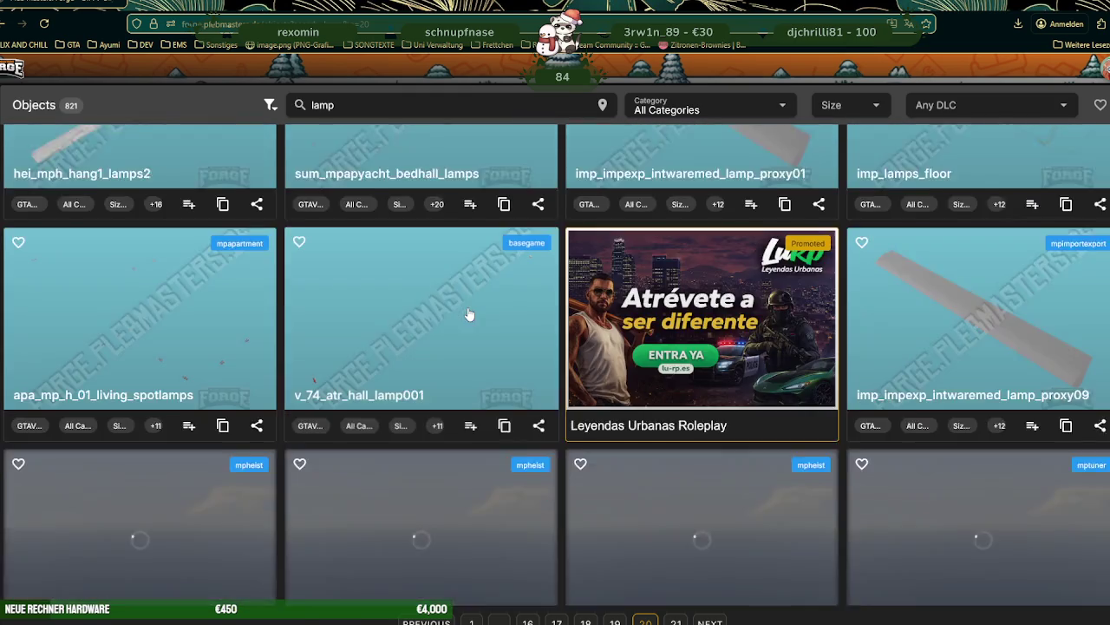
pyautogui.scroll(-1, 468, 314)
pyautogui.scroll(-2, 468, 314)
pyautogui.scroll(-1, 468, 314)
pyautogui.scroll(-1, 468, 314)
pyautogui.scroll(-2, 469, 314)
pyautogui.scroll(-2, 468, 314)
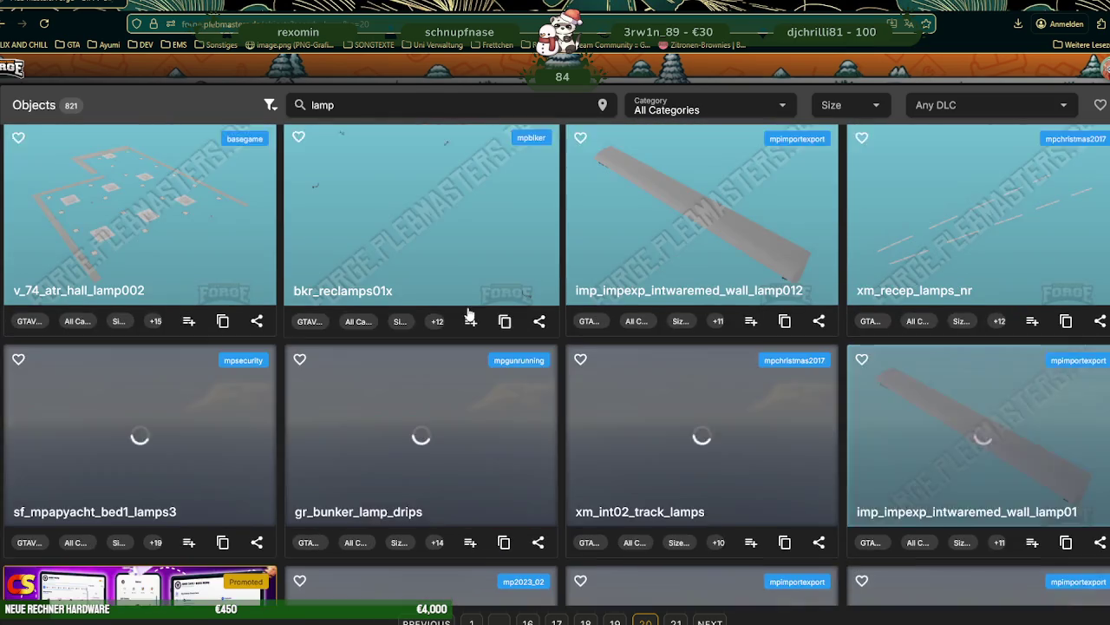
pyautogui.scroll(-2, 468, 314)
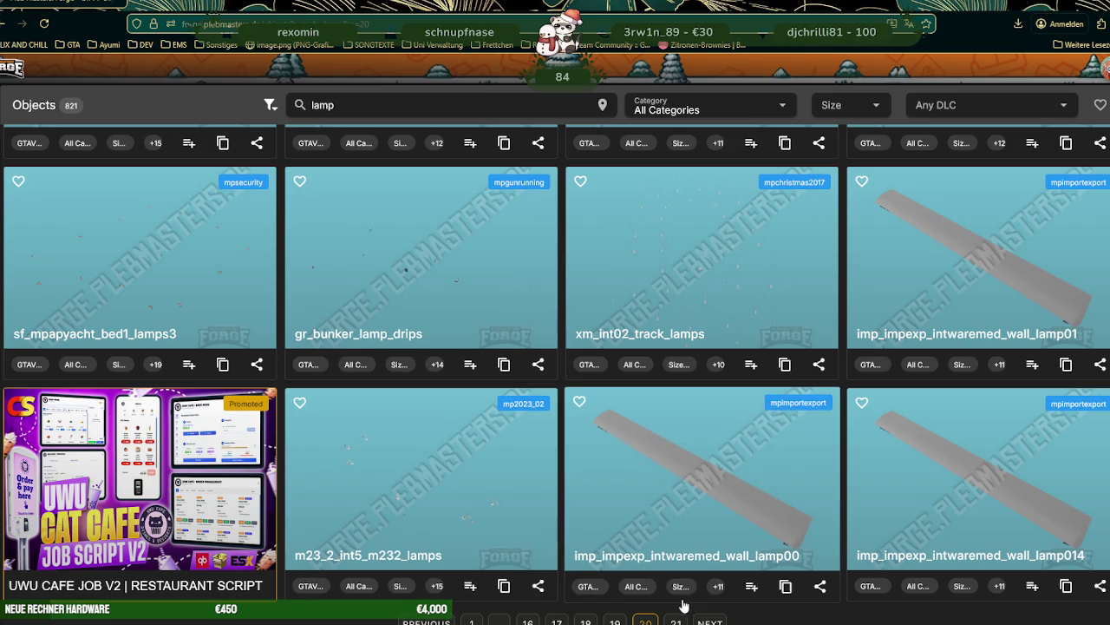
# - Browse page 21 of the lamp results, then return to Blender
pyautogui.click(677, 622)
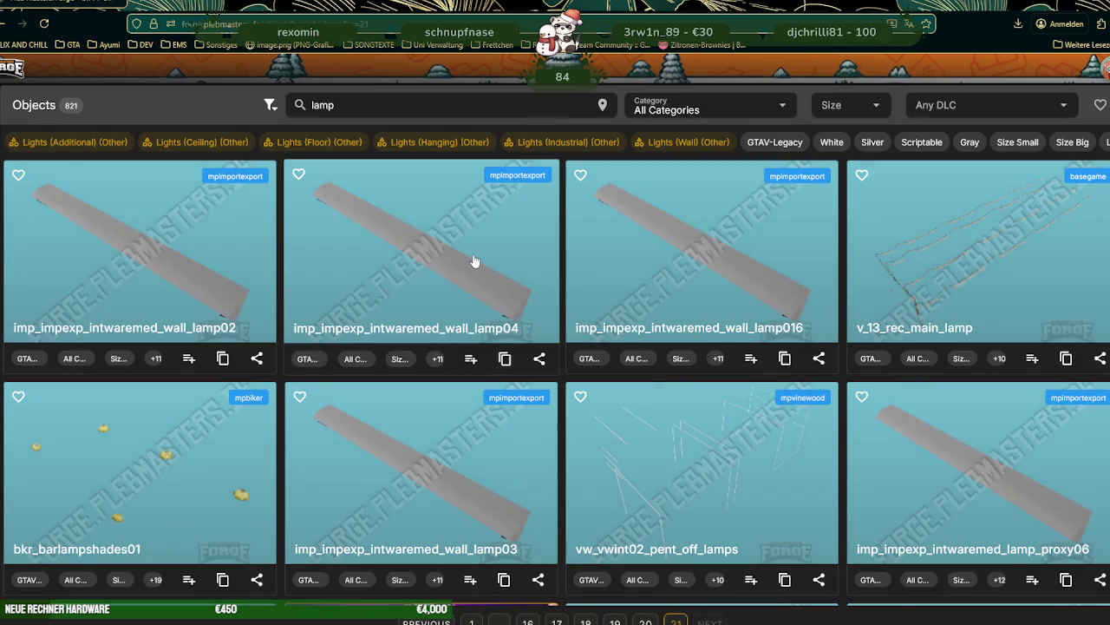
pyautogui.scroll(-3, 475, 260)
pyautogui.scroll(-1, 475, 260)
pyautogui.scroll(-3, 473, 263)
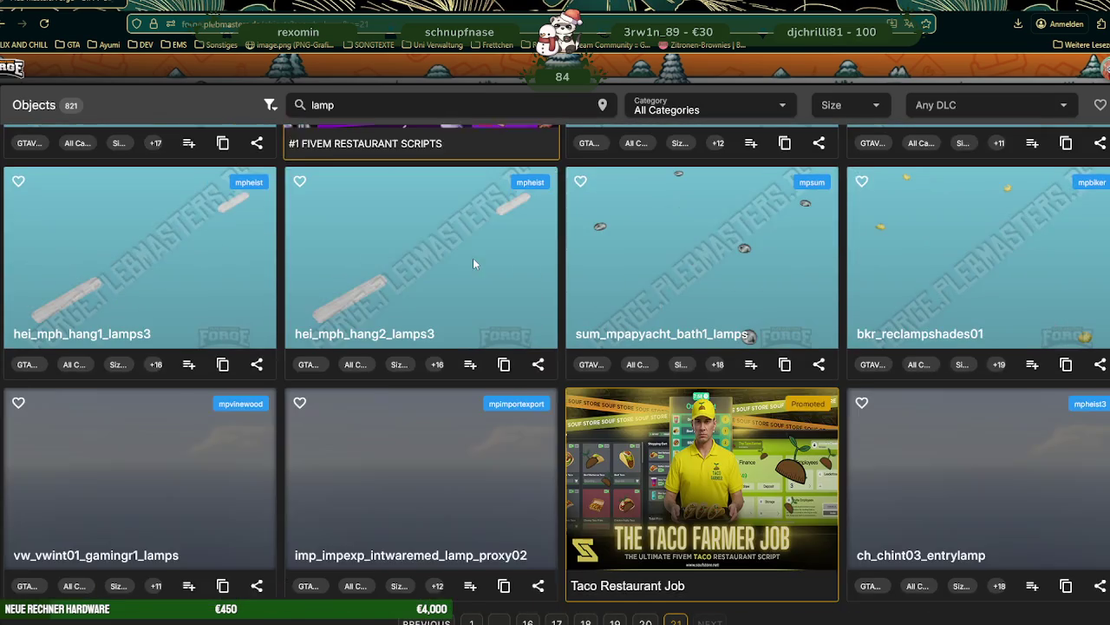
pyautogui.scroll(-2, 473, 264)
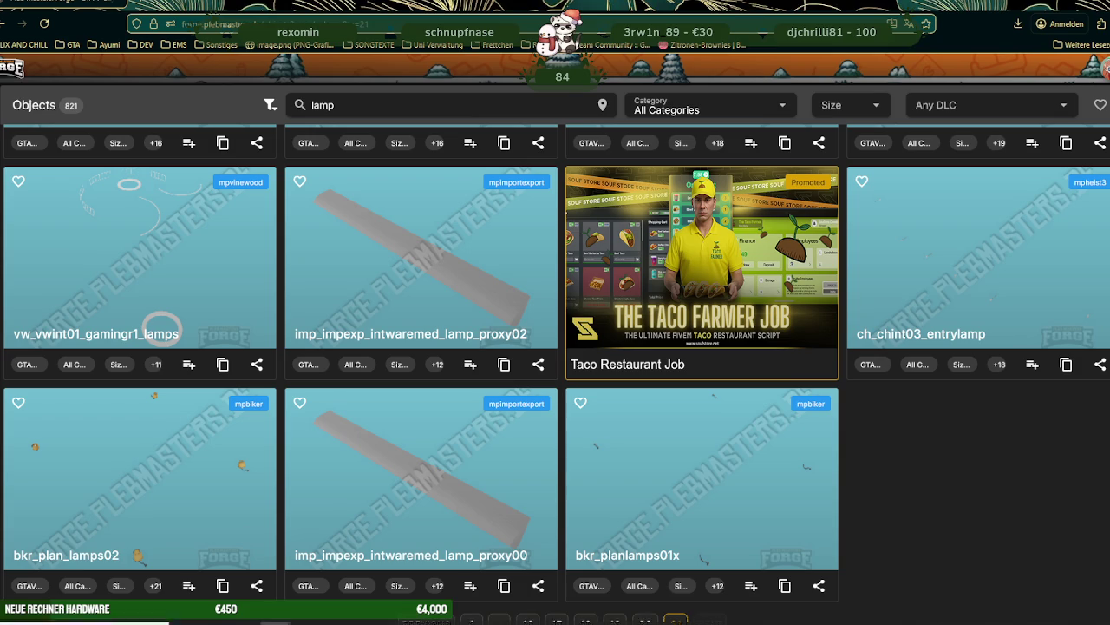
pyautogui.hotkey('alt', 'Tab')
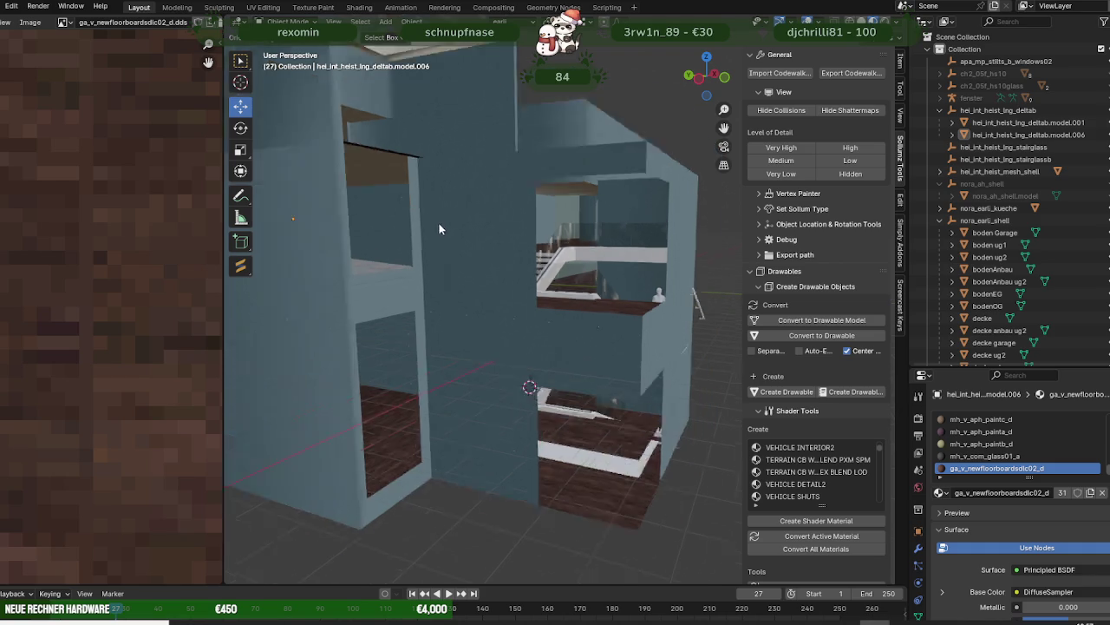
# - Import imp_impexp_hanginglamp009.ydr.xml via Sollumz's CodeWalker XML import
pyautogui.moveTo(439, 223); pyautogui.dragTo(474, 250, button='middle')
pyautogui.click(767, 73)
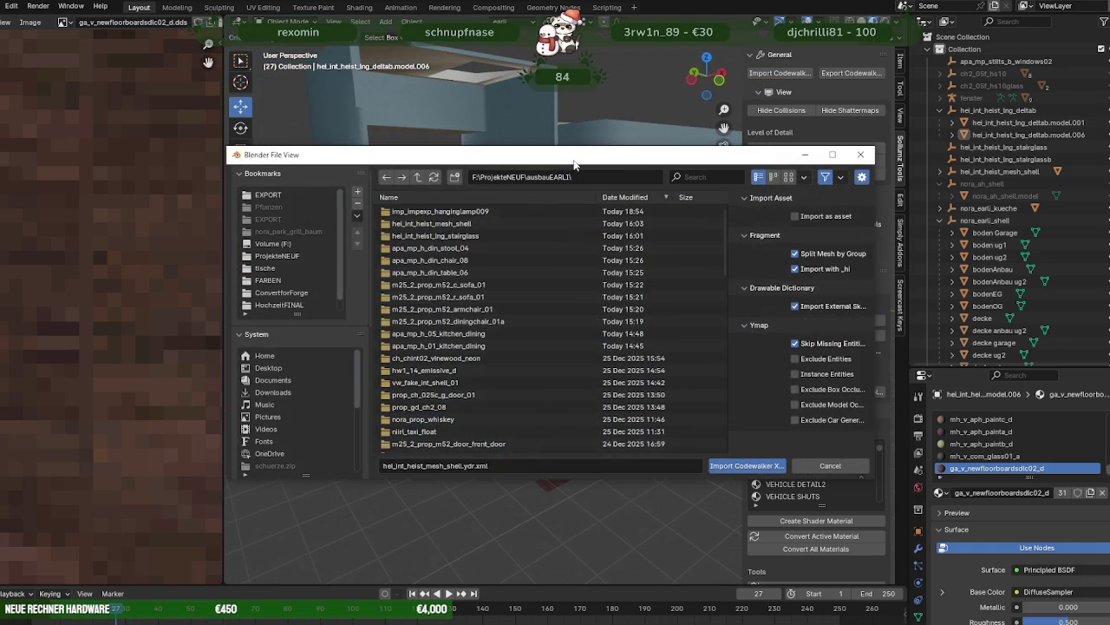
pyautogui.scroll(4, 462, 296)
pyautogui.click(451, 321)
pyautogui.click(746, 465)
pyautogui.moveTo(499, 235); pyautogui.dragTo(563, 226, button='middle')
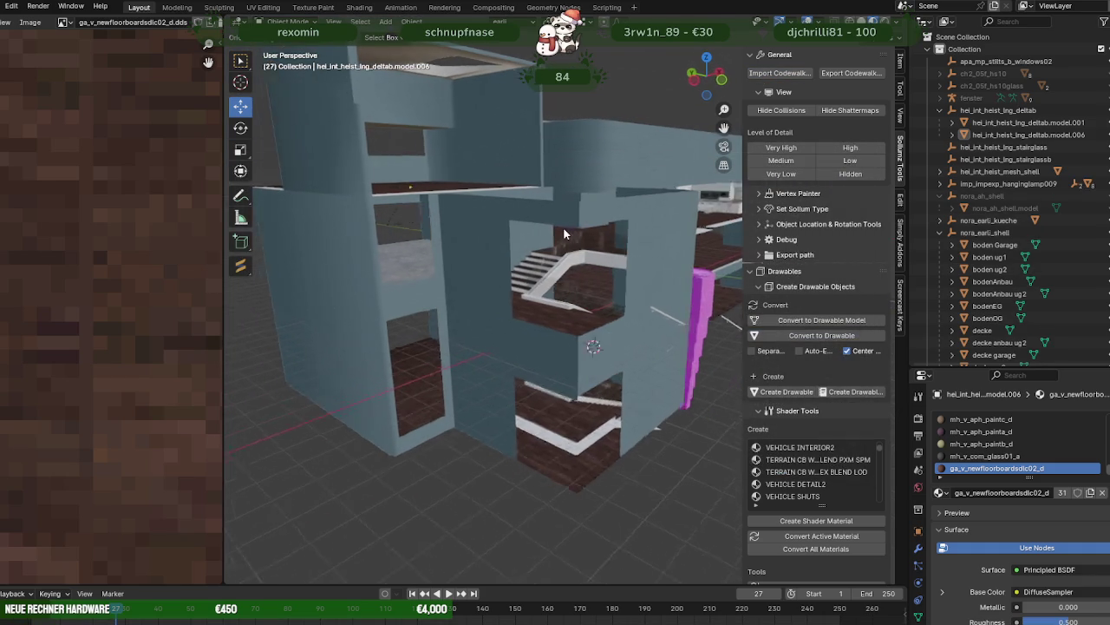
# - Run File > External Data > Find Missing Files to locate the lamp's textures
pyautogui.click(2, 6)
pyautogui.moveTo(21, 208)
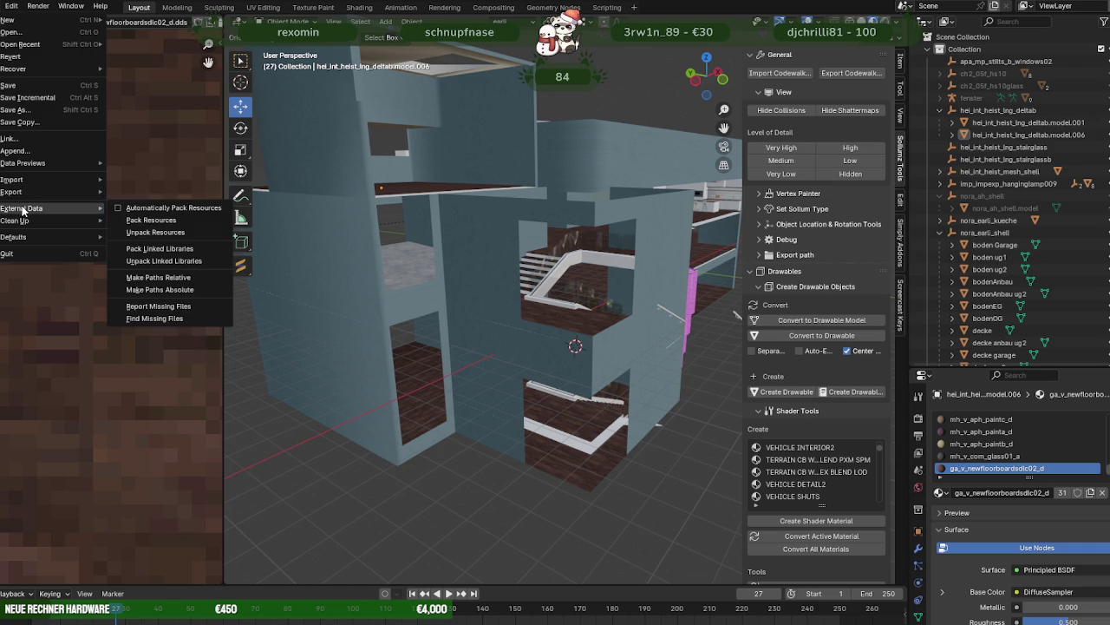
pyautogui.click(168, 318)
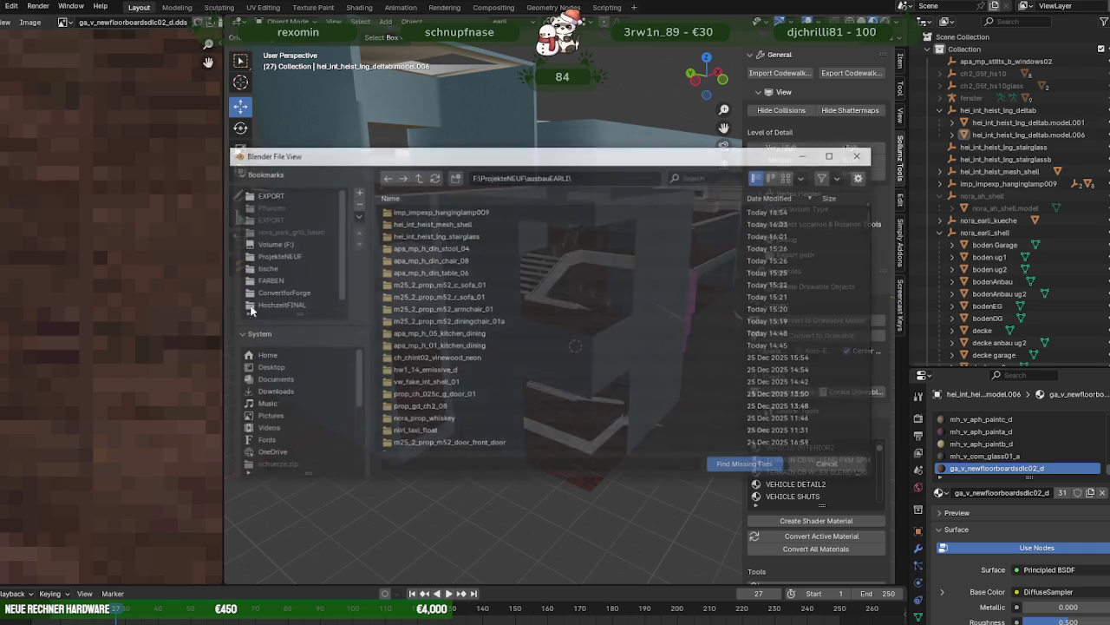
pyautogui.click(745, 468)
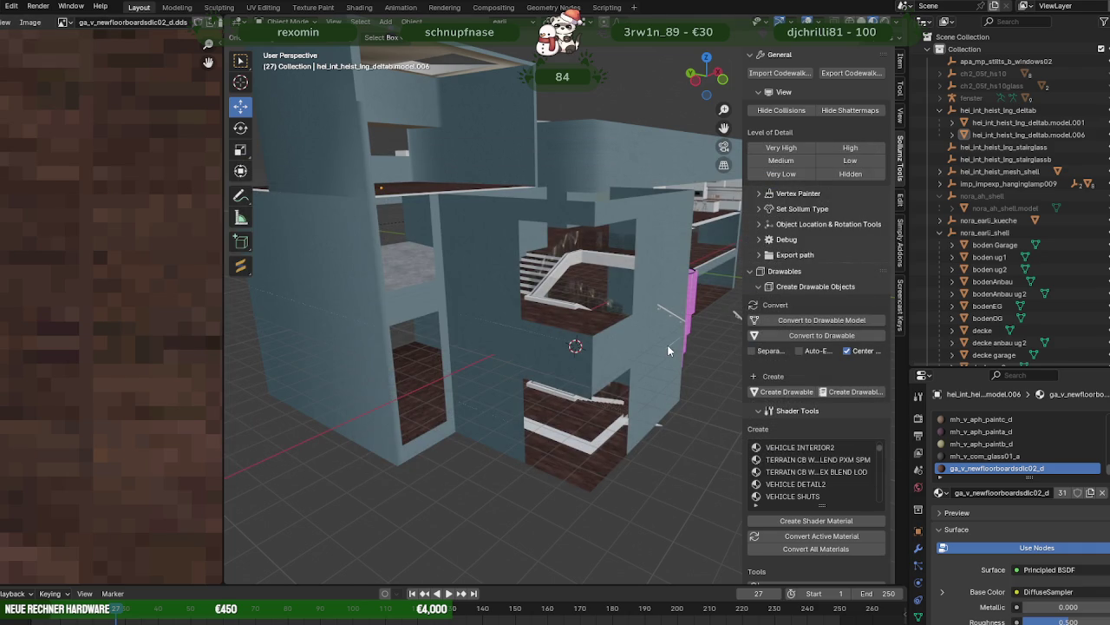
pyautogui.moveTo(652, 341); pyautogui.dragTo(385, 330, button='middle')
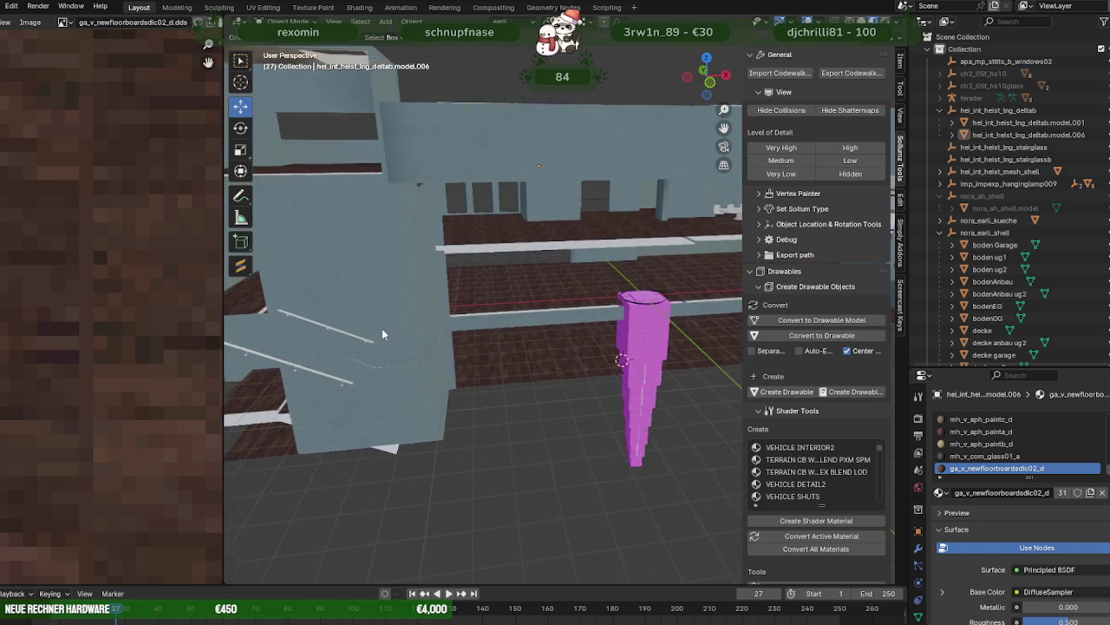
# - Select and frame the lamp, toggling its collision mesh visibility to inspect the boxes
pyautogui.click(640, 336)
pyautogui.click(941, 184)
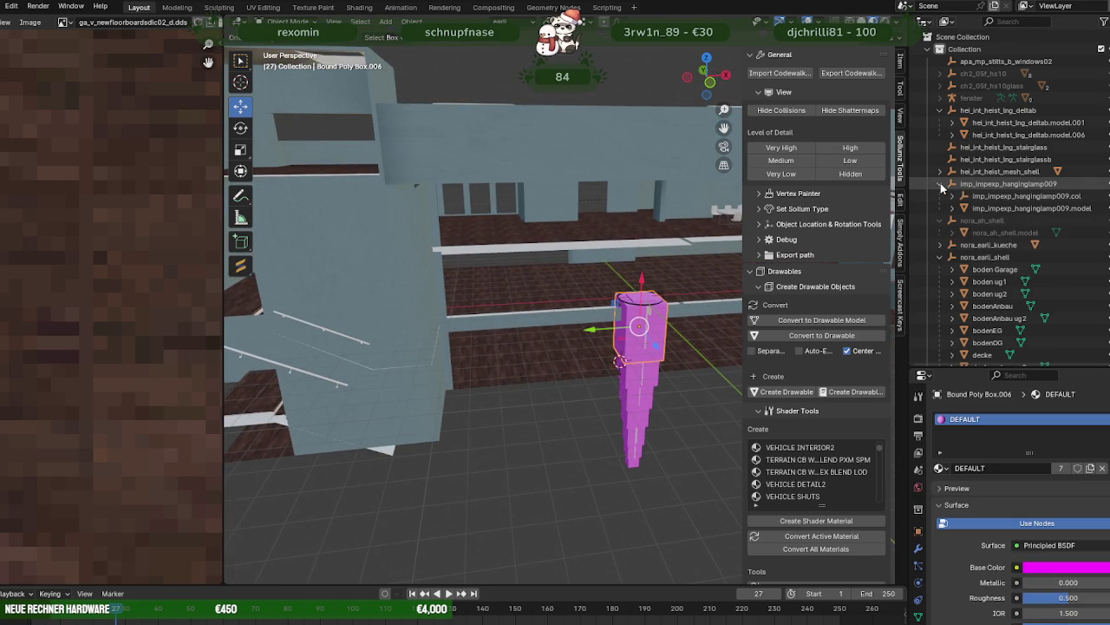
pyautogui.click(1101, 197)
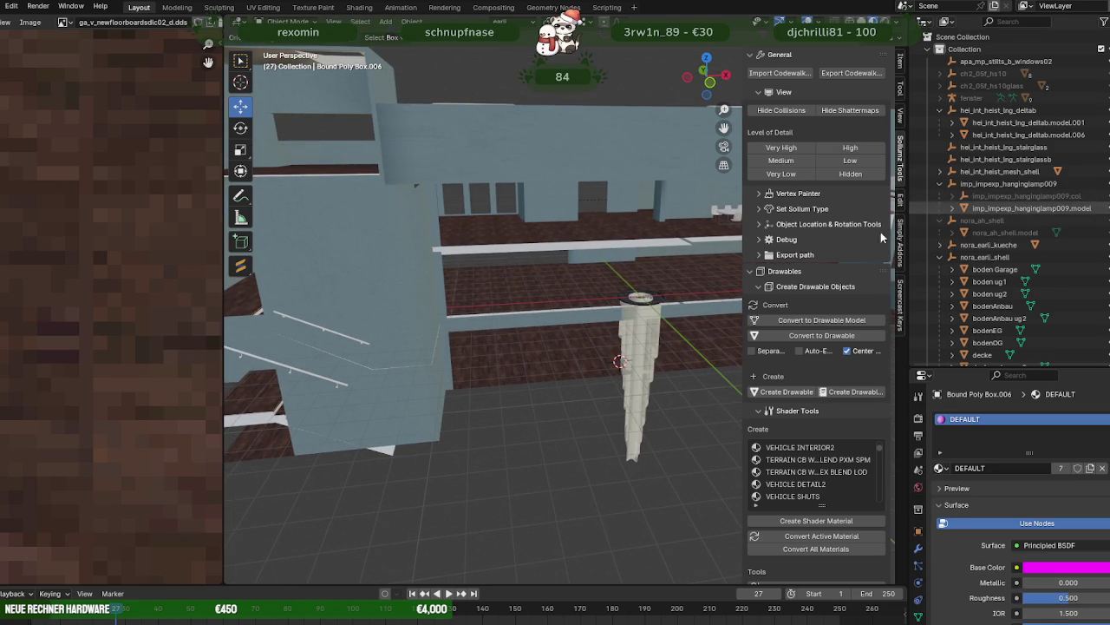
pyautogui.click(644, 334)
pyautogui.press('KP_Decimal')
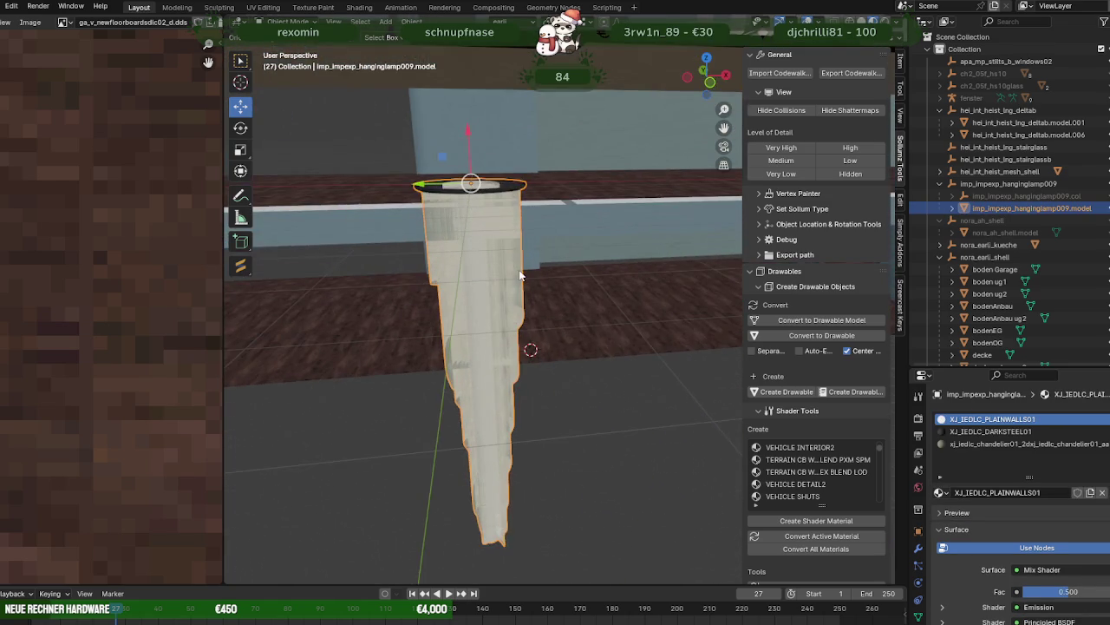
pyautogui.scroll(2, 519, 275)
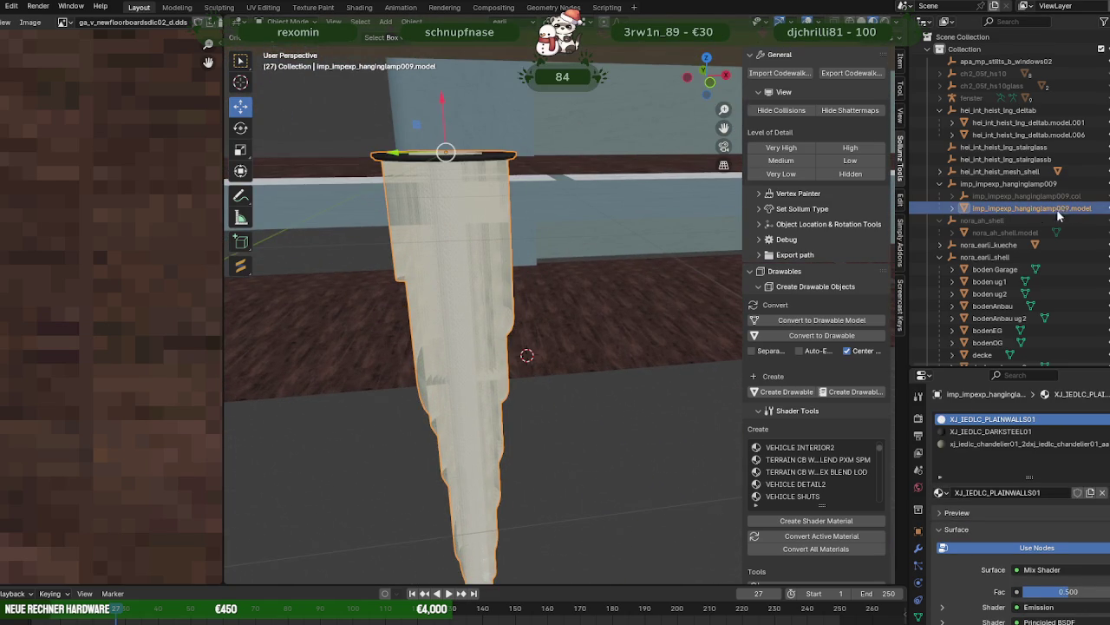
pyautogui.click(1101, 196)
pyautogui.click(483, 260)
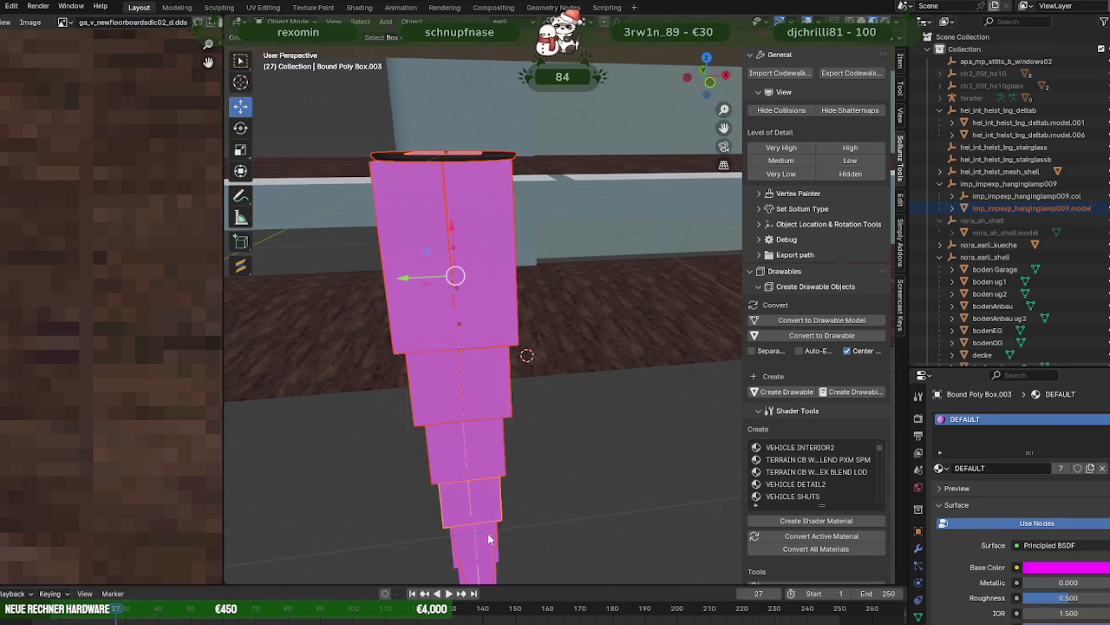
pyautogui.scroll(-2, 520, 512)
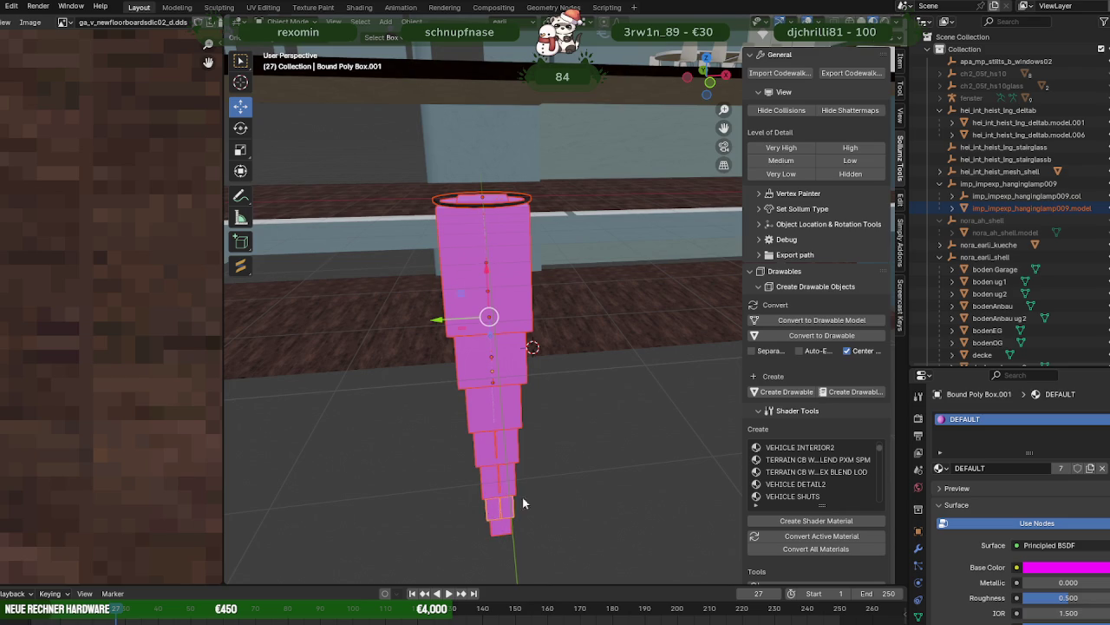
# - Inspect the Bound Poly Box collision mesh in Edit Mode, undoing the accidental move
pyautogui.press('Tab')
pyautogui.moveTo(532, 471); pyautogui.dragTo(506, 379, button='middle')
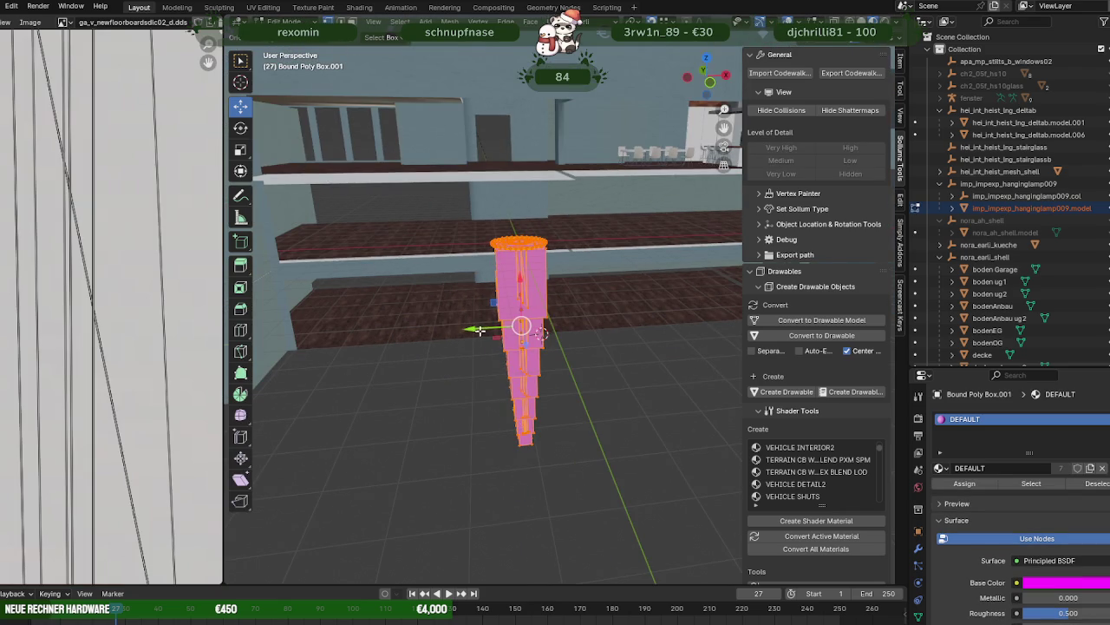
pyautogui.moveTo(480, 331); pyautogui.dragTo(385, 338)
pyautogui.scroll(4, 463, 330)
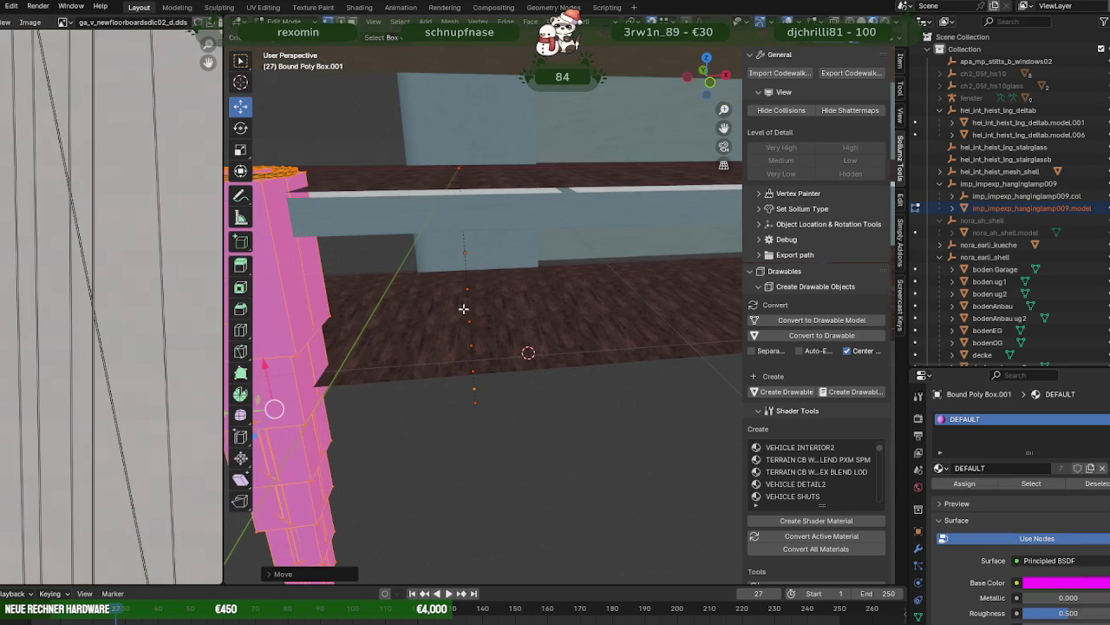
pyautogui.press('Tab')
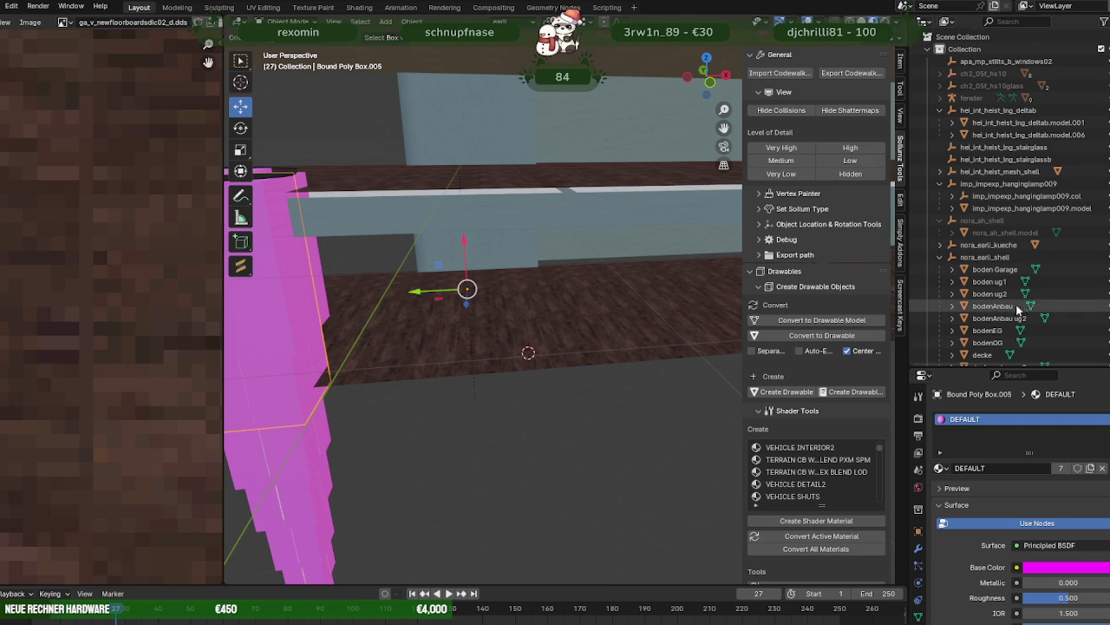
pyautogui.scroll(-3, 1017, 308)
pyautogui.scroll(-3, 1010, 309)
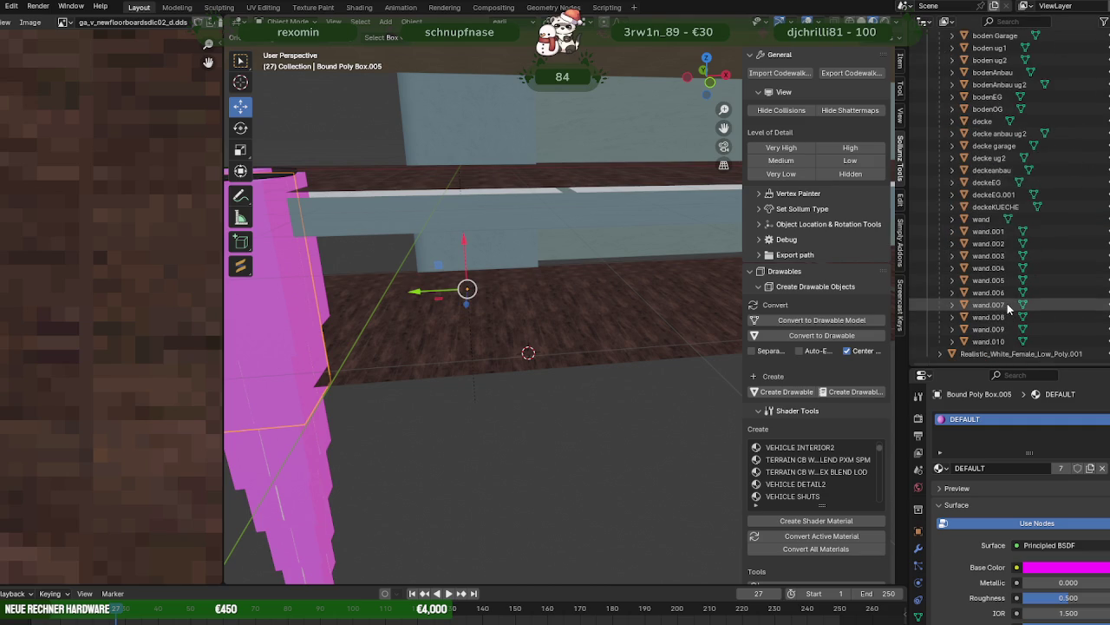
pyautogui.scroll(5, 1009, 309)
pyautogui.scroll(-3, 573, 343)
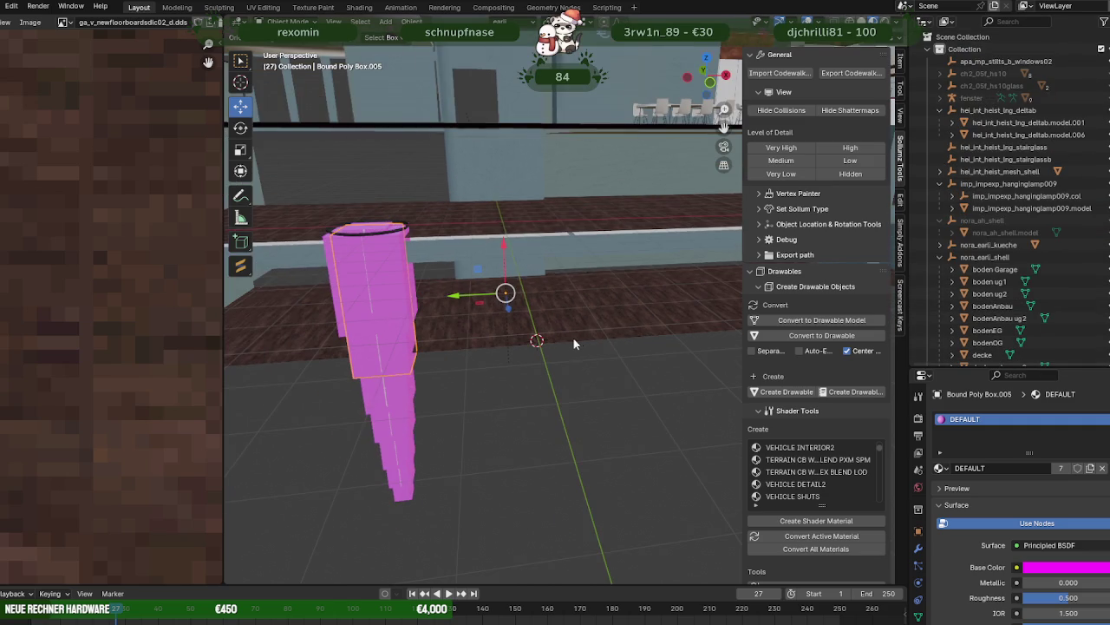
pyautogui.hotkey('ctrl', 'z')
pyautogui.hotkey('ctrl', 'z')
pyautogui.hotkey('ctrl', 'z')
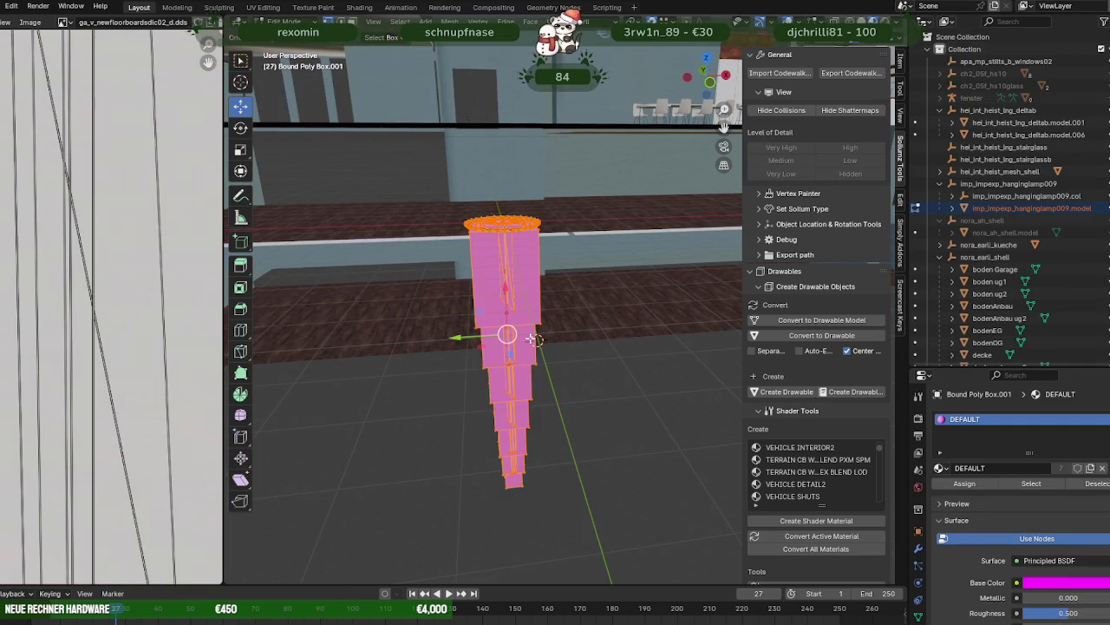
pyautogui.press('Tab')
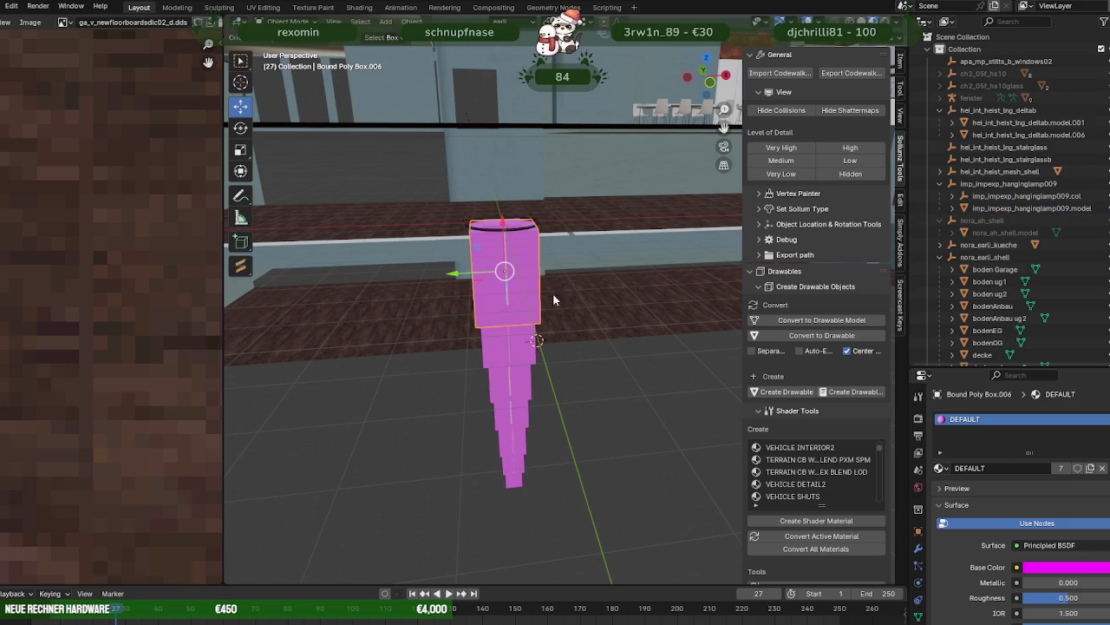
pyautogui.scroll(-1, 1006, 196)
pyautogui.scroll(-1, 1015, 230)
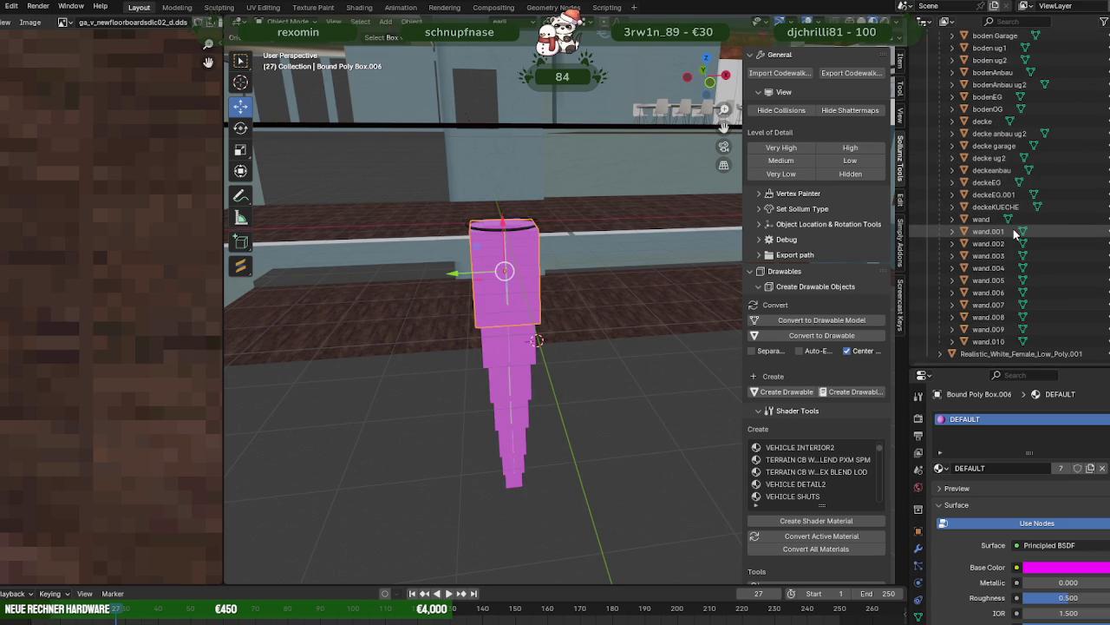
pyautogui.scroll(2, 1015, 233)
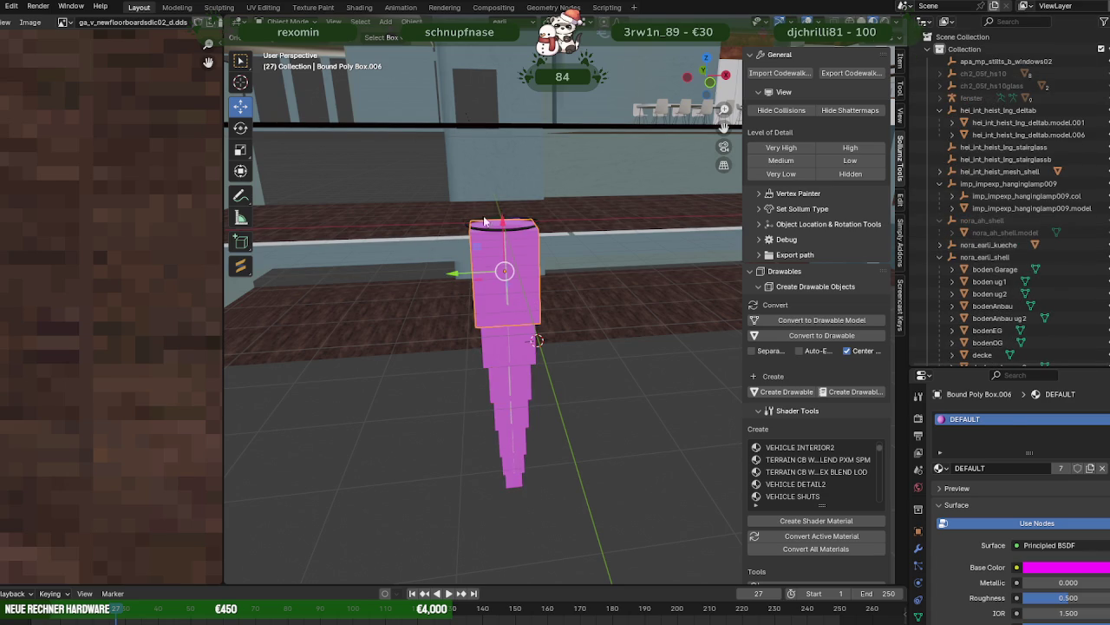
# - Delete imp_impexp_hanginglamp009.col from the Outliner, leaving the lamp model selected
pyautogui.click(1015, 208)
pyautogui.click(1016, 196)
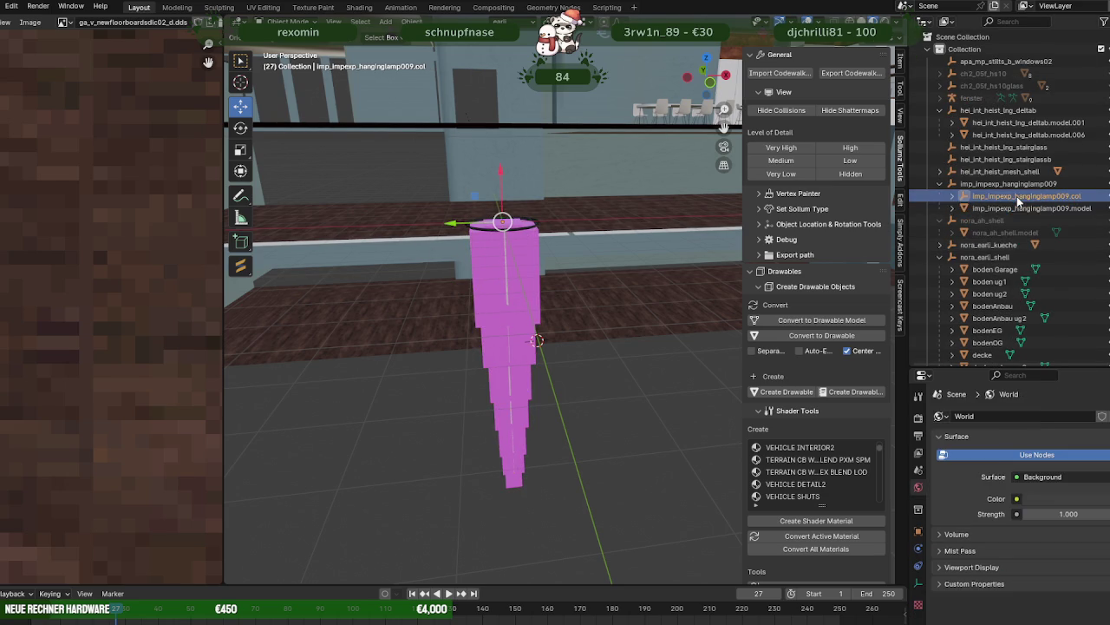
pyautogui.rightClick(980, 197)
pyautogui.press('Escape')
pyautogui.click(1001, 201)
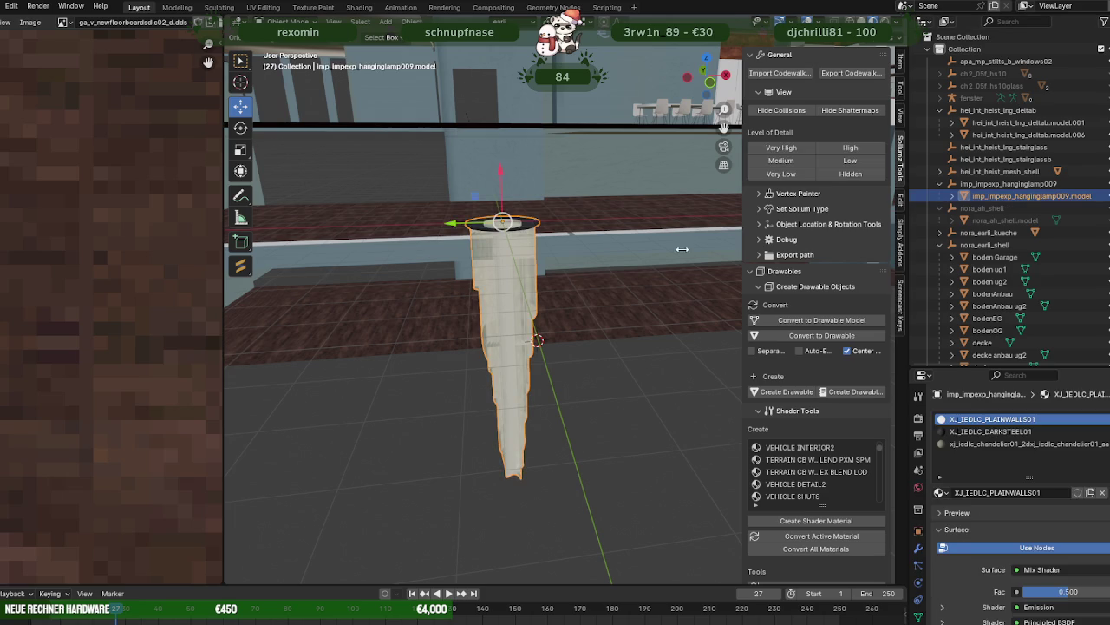
# - Move the lamp up into the house and centre it inside the stairwell railing from top view
pyautogui.press('Tab')
pyautogui.scroll(-2, 512, 284)
pyautogui.moveTo(511, 284); pyautogui.dragTo(511, 330, button='middle')
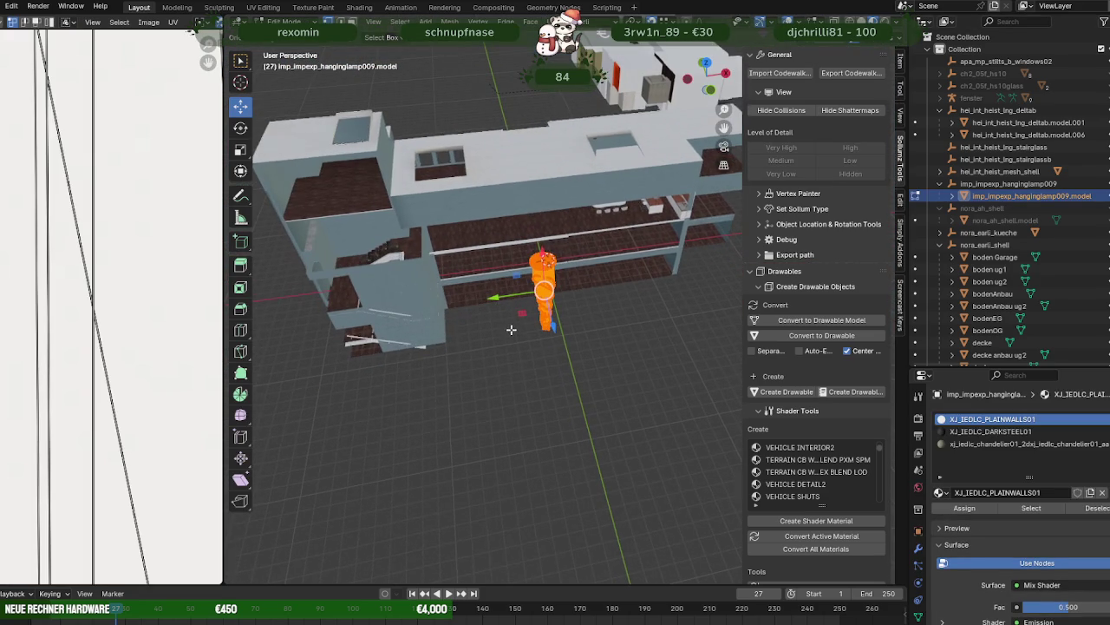
pyautogui.moveTo(510, 299); pyautogui.dragTo(368, 321)
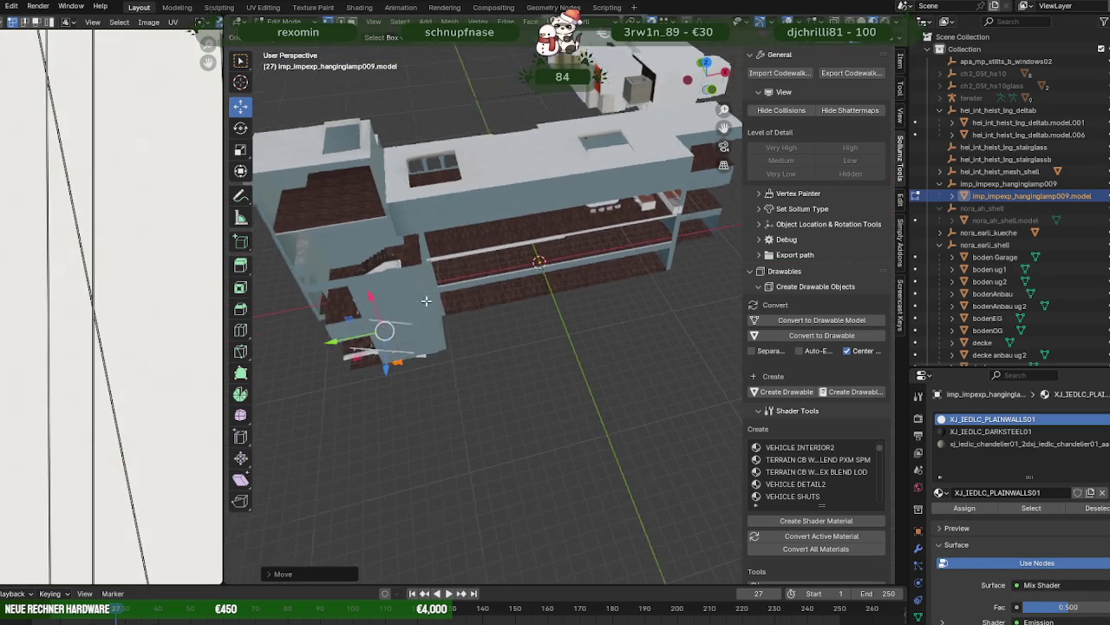
pyautogui.scroll(4, 368, 320)
pyautogui.moveTo(368, 320); pyautogui.dragTo(435, 301, button='middle')
pyautogui.moveTo(436, 301); pyautogui.dragTo(487, 174)
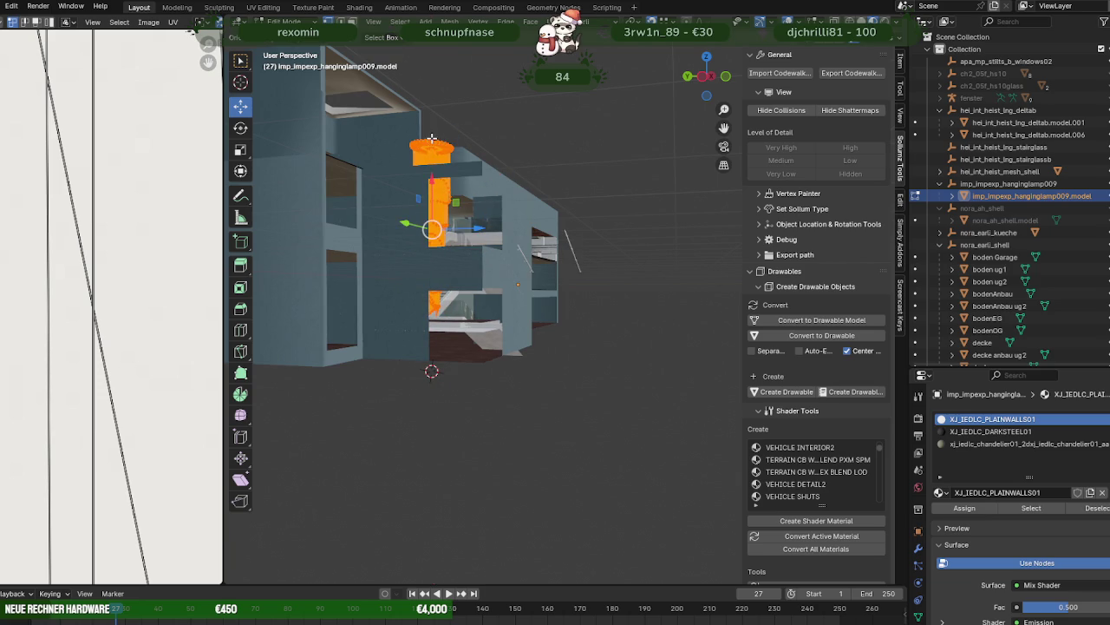
pyautogui.moveTo(491, 176); pyautogui.dragTo(486, 252, button='middle')
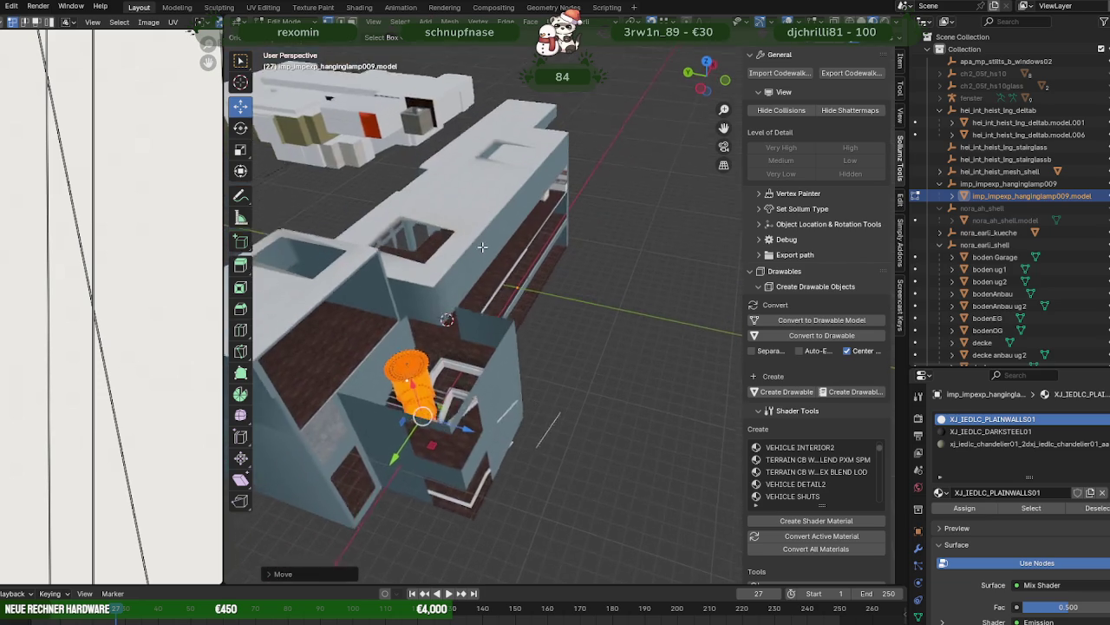
pyautogui.press('KP_7')
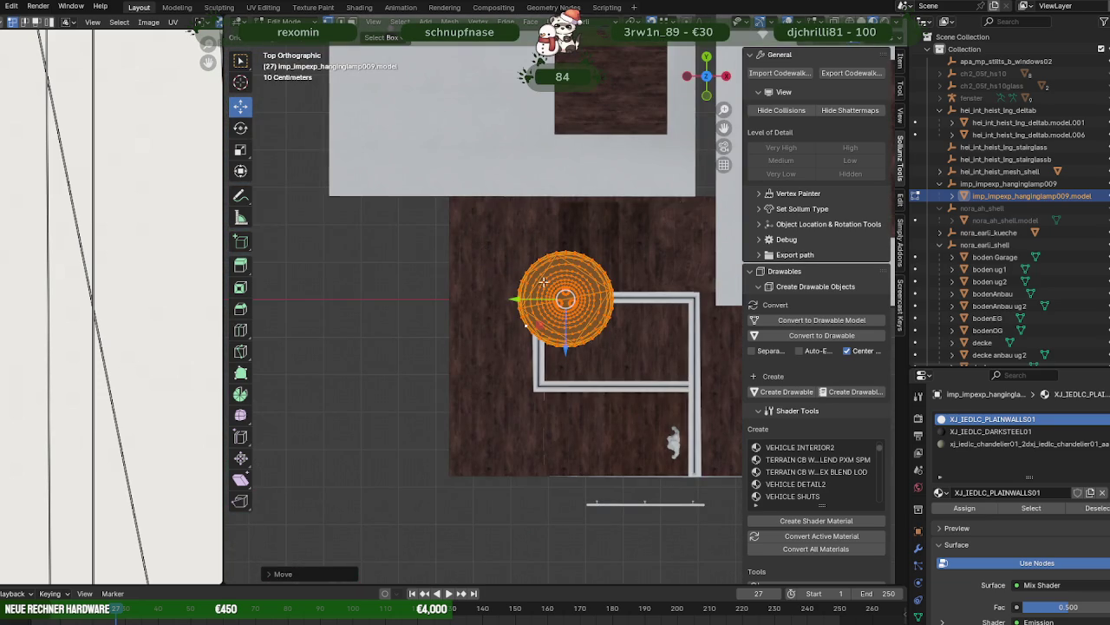
pyautogui.moveTo(526, 323)
pyautogui.mouseDown()
pyautogui.moveTo(531, 367)
pyautogui.moveTo(588, 339)
pyautogui.mouseUp()
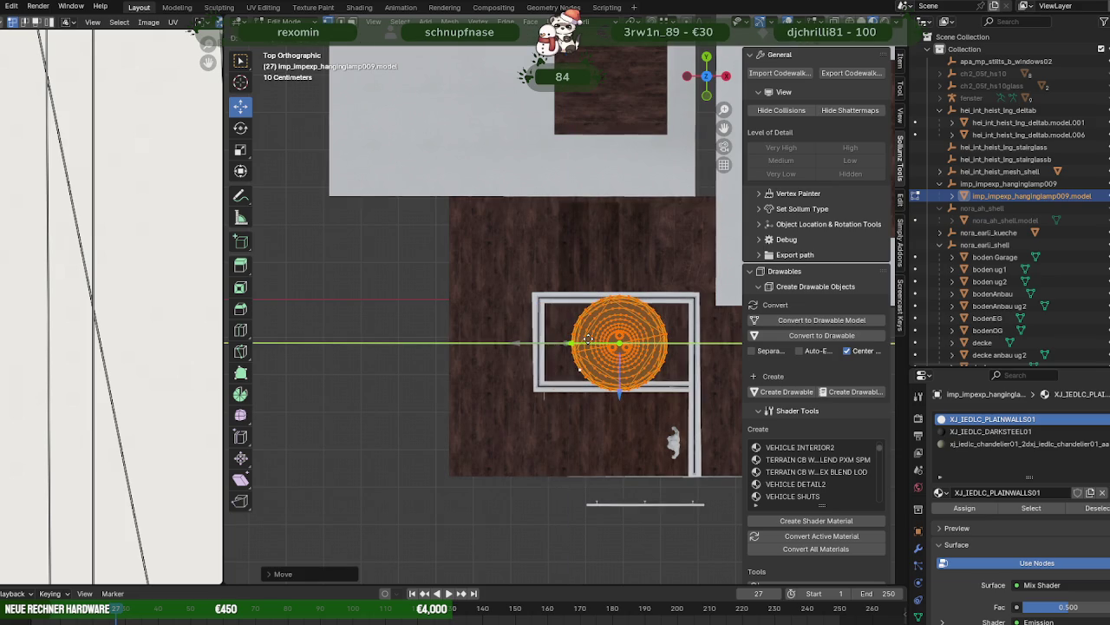
# - Orbit and zoom around the stairwell to check the lamp's placement
pyautogui.moveTo(588, 339); pyautogui.dragTo(503, 226, button='middle')
pyautogui.scroll(4, 484, 183)
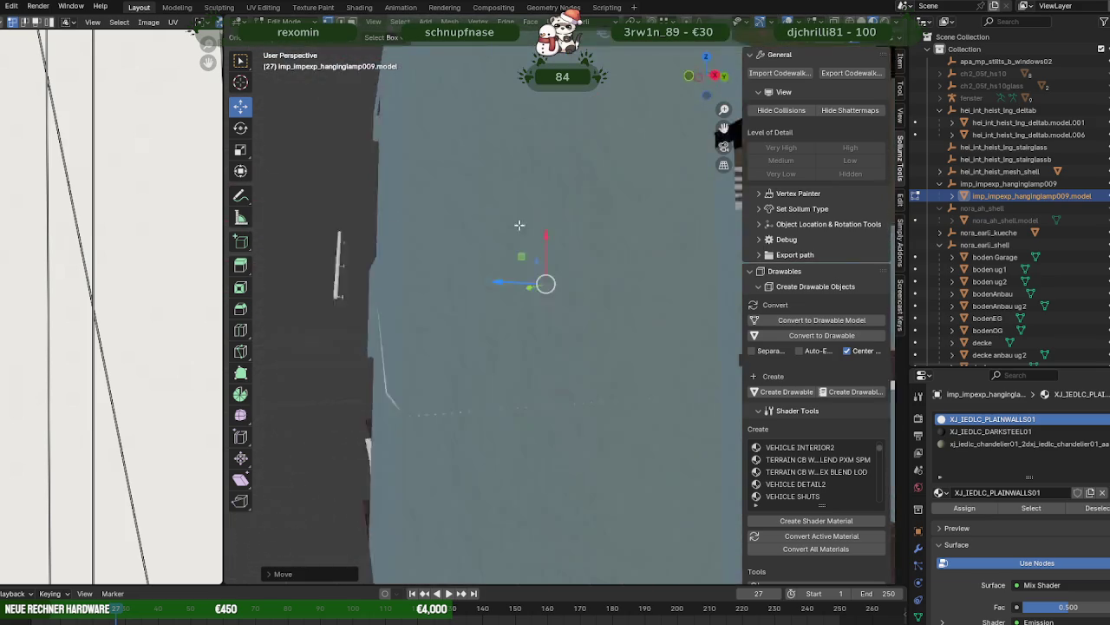
pyautogui.scroll(-6, 485, 183)
pyautogui.scroll(3, 468, 208)
pyautogui.moveTo(469, 208); pyautogui.dragTo(554, 234, button='middle')
pyautogui.scroll(-3, 551, 233)
pyautogui.scroll(3, 550, 232)
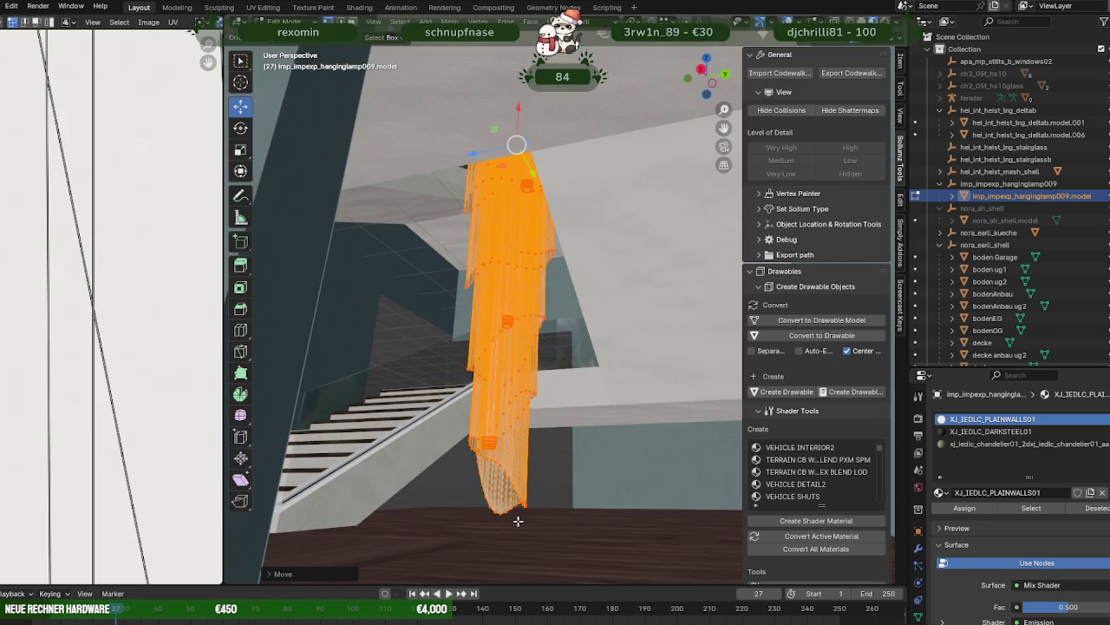
pyautogui.scroll(3, 502, 515)
pyautogui.moveTo(501, 515); pyautogui.dragTo(542, 421, button='middle')
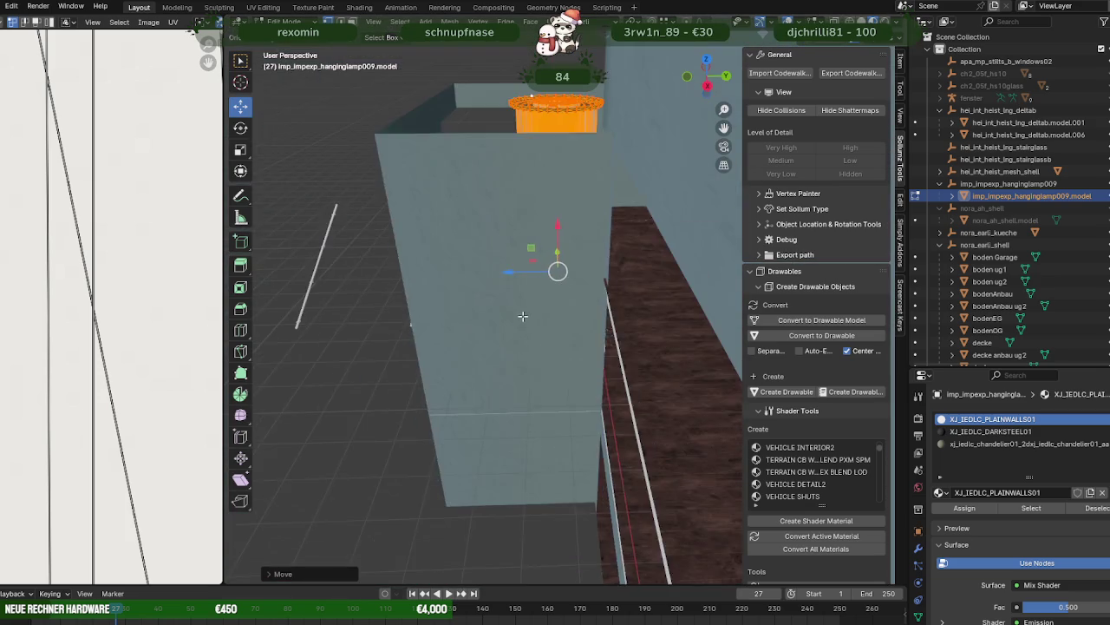
pyautogui.scroll(2, 541, 328)
pyautogui.moveTo(542, 328); pyautogui.dragTo(503, 271, button='middle')
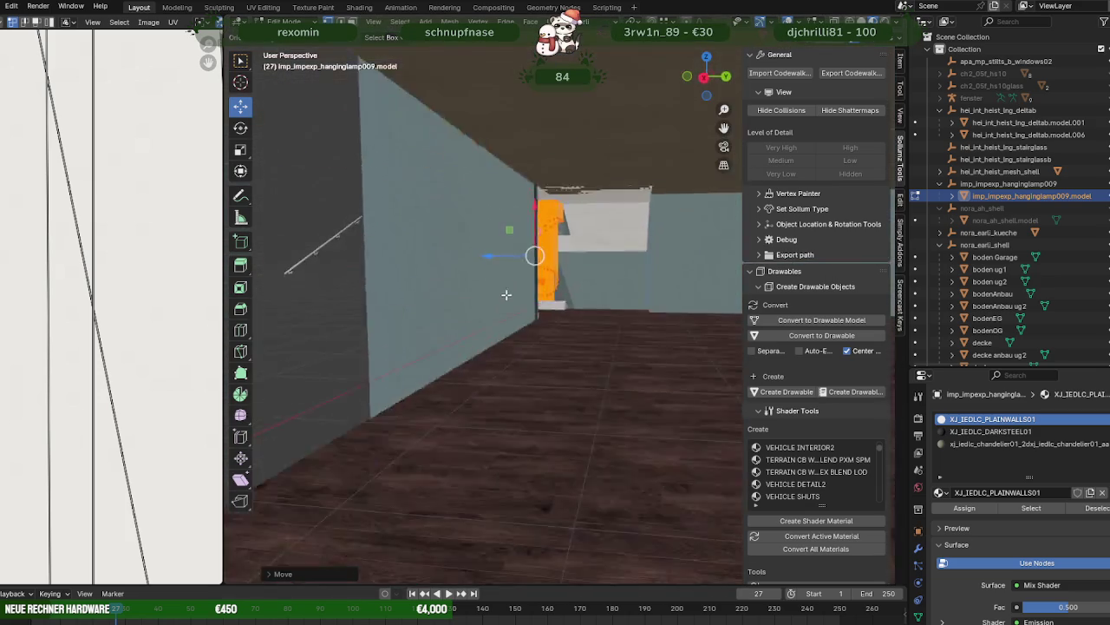
pyautogui.scroll(3, 496, 264)
pyautogui.scroll(-4, 496, 264)
pyautogui.scroll(1, 497, 269)
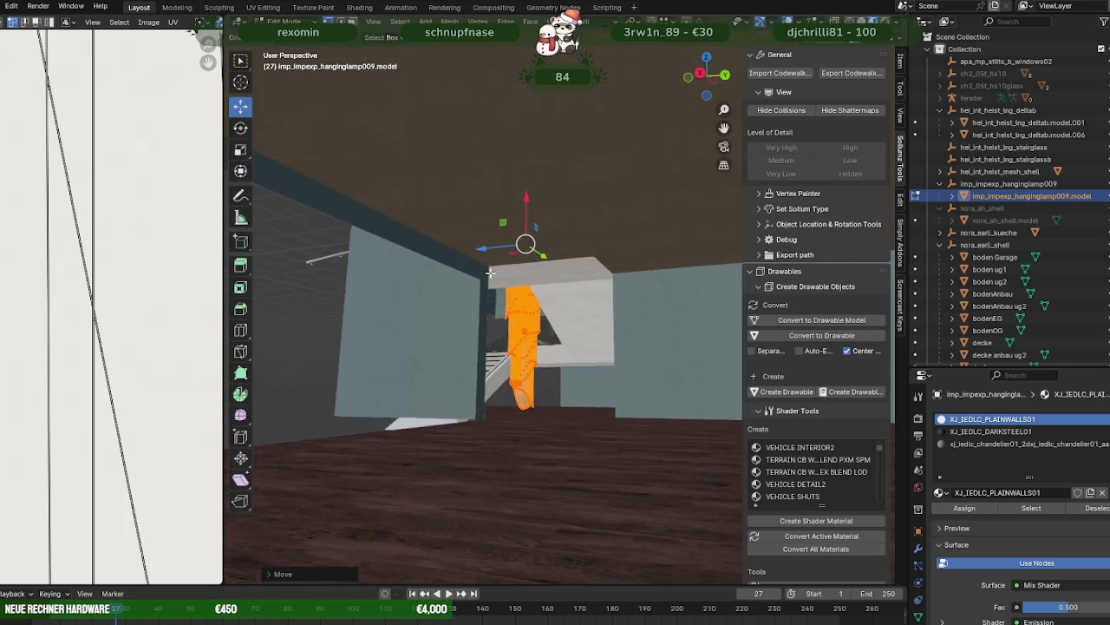
pyautogui.scroll(1, 499, 272)
pyautogui.scroll(-2, 499, 273)
pyautogui.scroll(-1, 498, 272)
pyautogui.scroll(3, 500, 274)
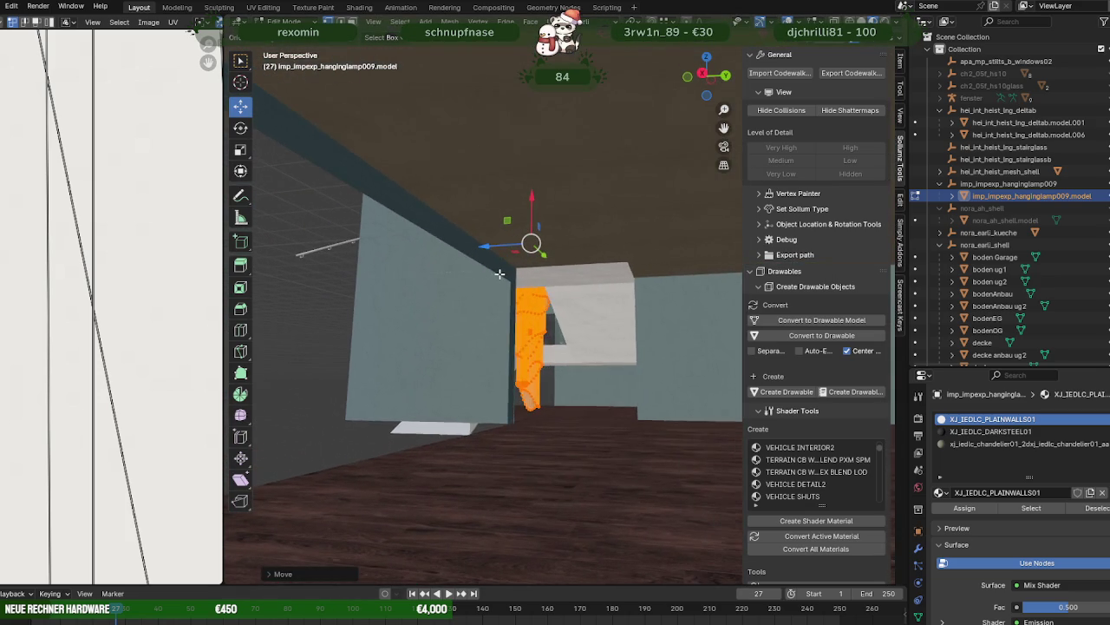
pyautogui.moveTo(500, 275)
pyautogui.mouseDown(button='middle')
pyautogui.moveTo(558, 315)
pyautogui.moveTo(588, 387)
pyautogui.moveTo(499, 398)
pyautogui.moveTo(552, 357)
pyautogui.mouseUp(button='middle')
# - Scale the lamp down slightly, then show the ProjekteNEUF folder in File Explorer
pyautogui.hotkey('shift', 'space')
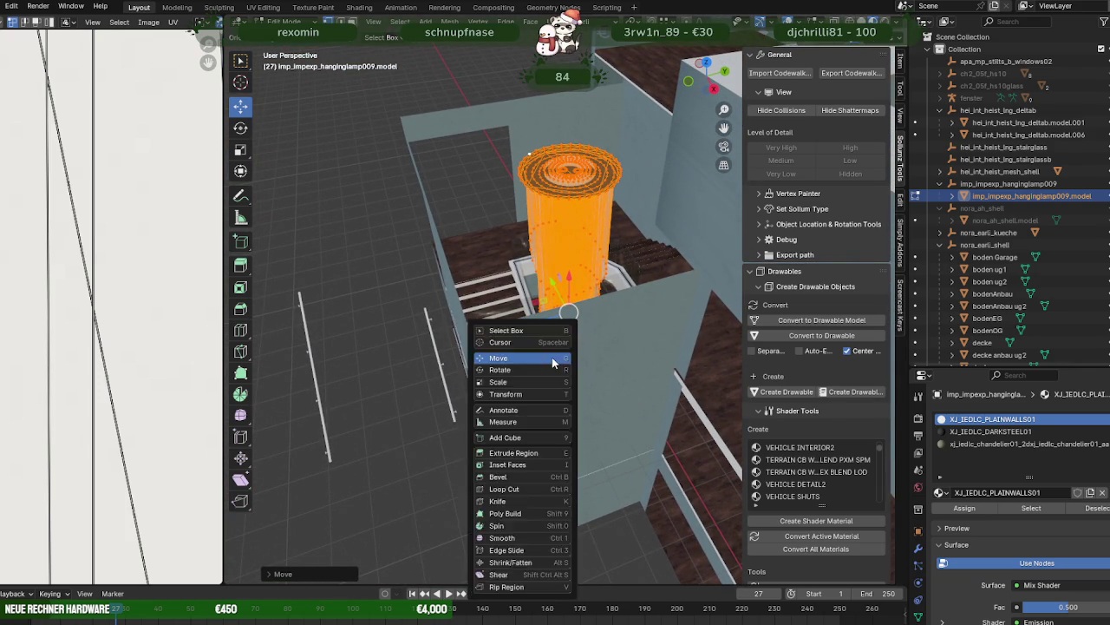
pyautogui.press('s')
pyautogui.moveTo(606, 289); pyautogui.dragTo(598, 292)
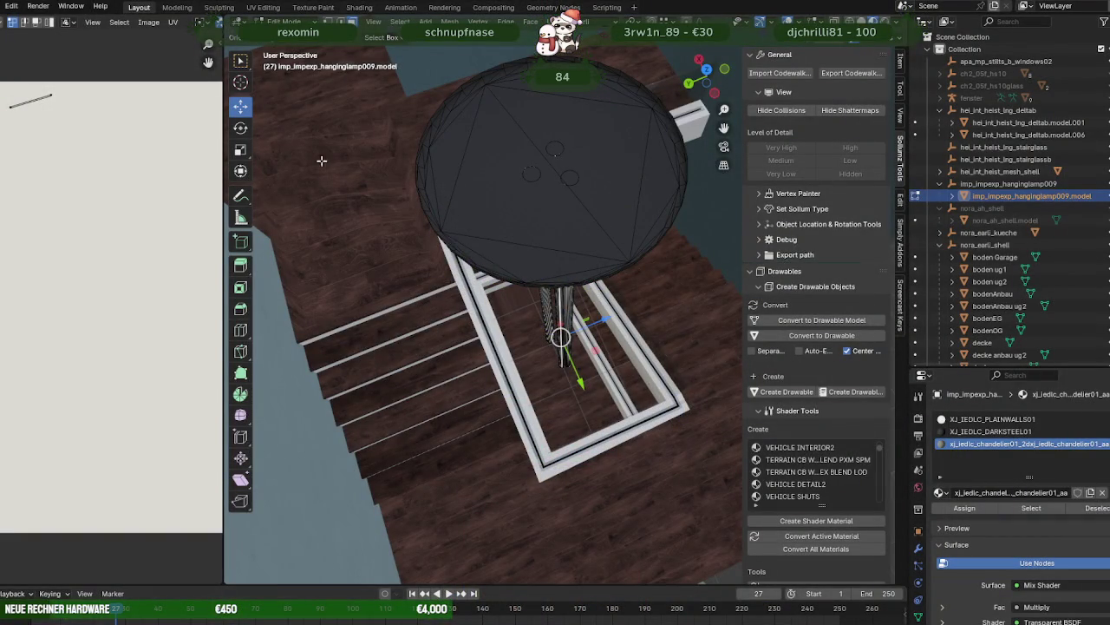
pyautogui.hotkey('alt', 'Tab')
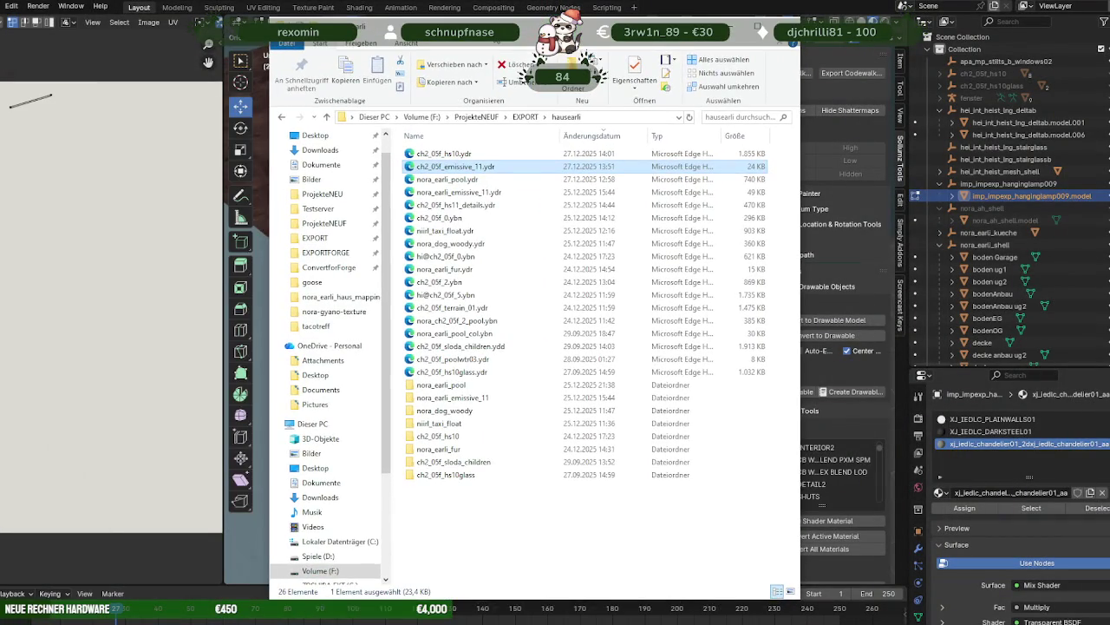
pyautogui.click(482, 119)
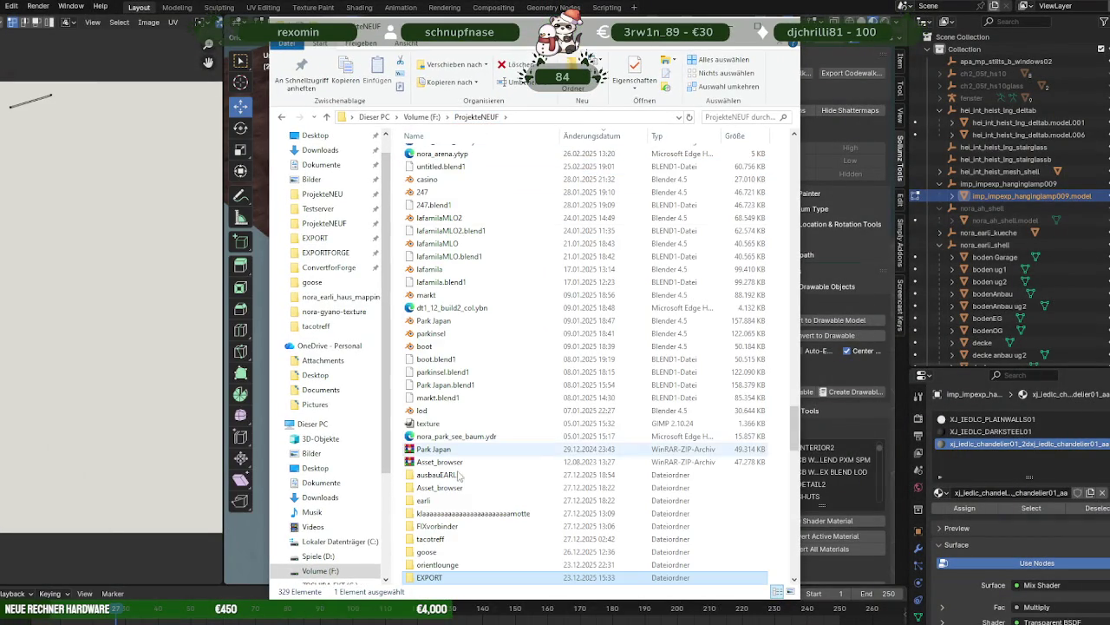